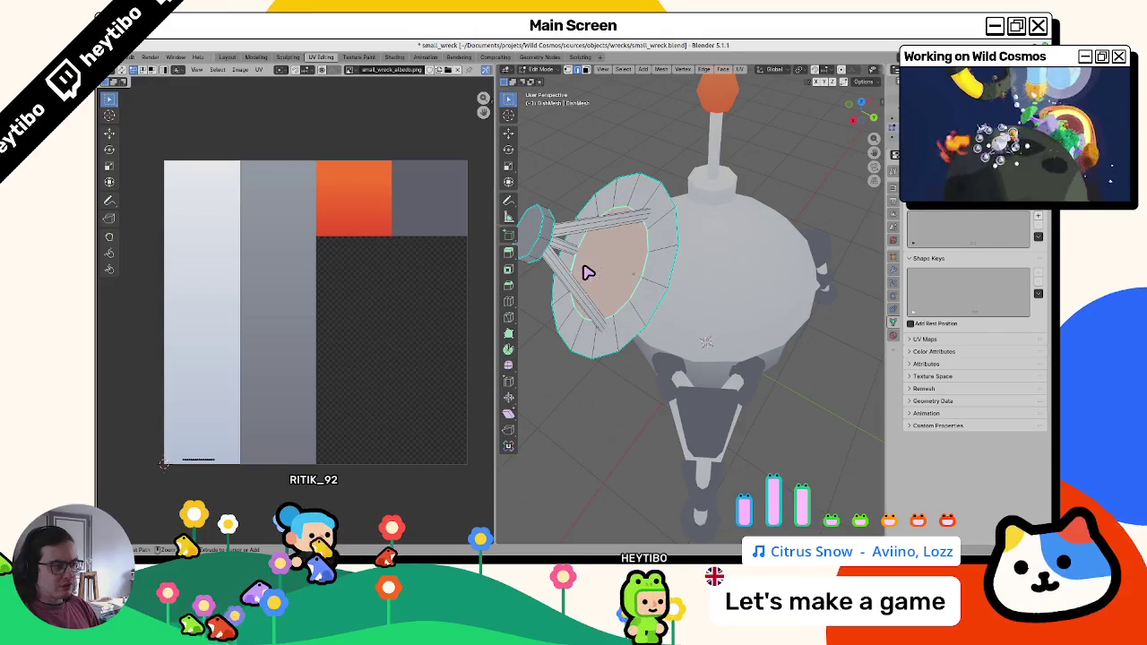
Step: Select all of the satellite dish's geometry and collapse it with Collapse Edges & Faces
key(alt+a)
drag(648, 271, 606, 242)
key(Tab)
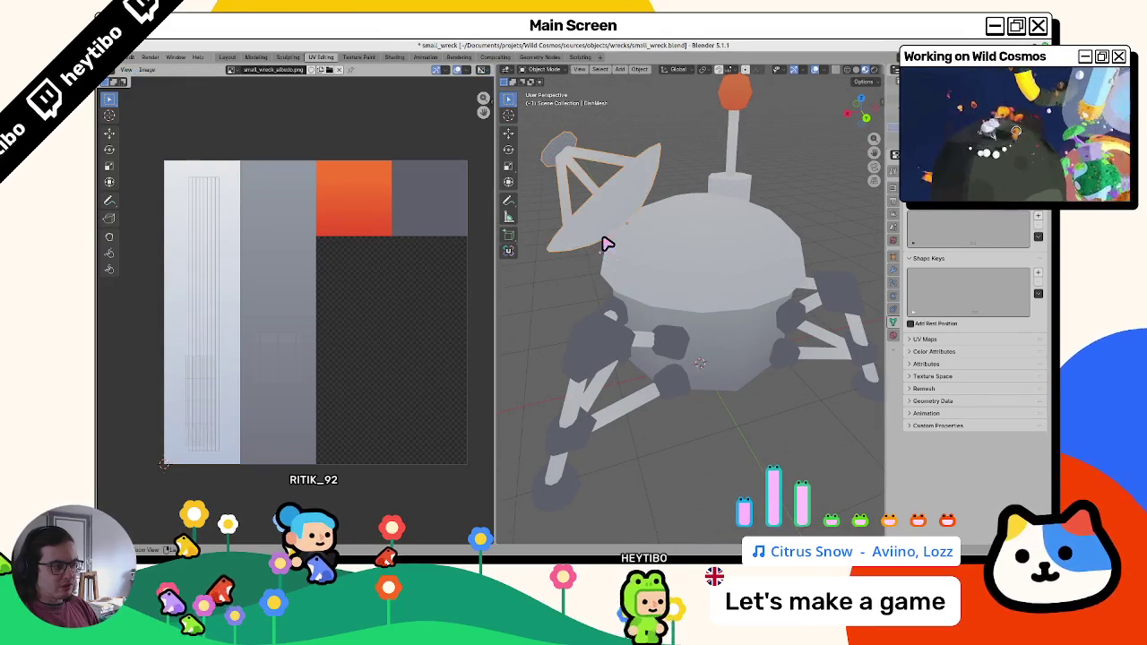
click(589, 265)
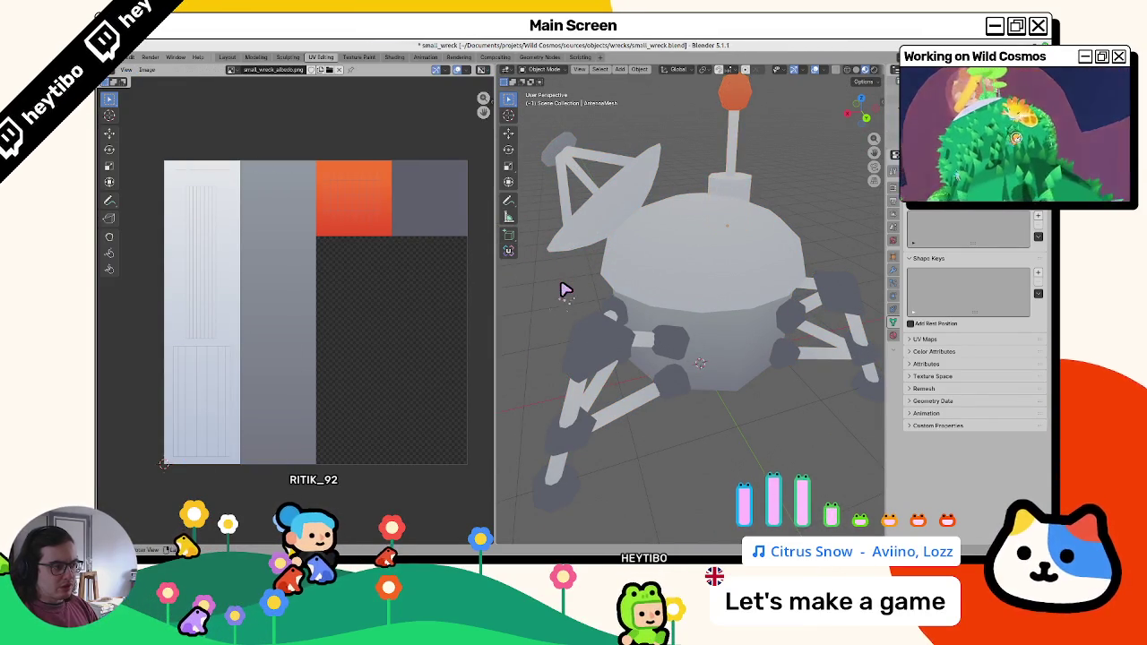
click(586, 235)
key(Tab)
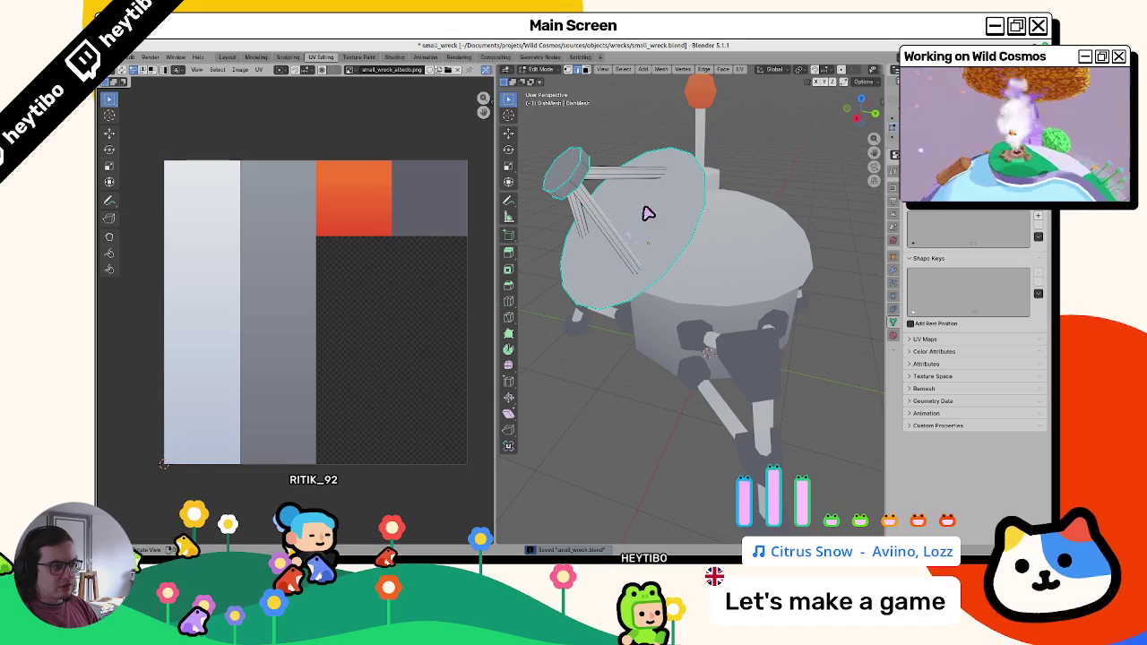
key(a)
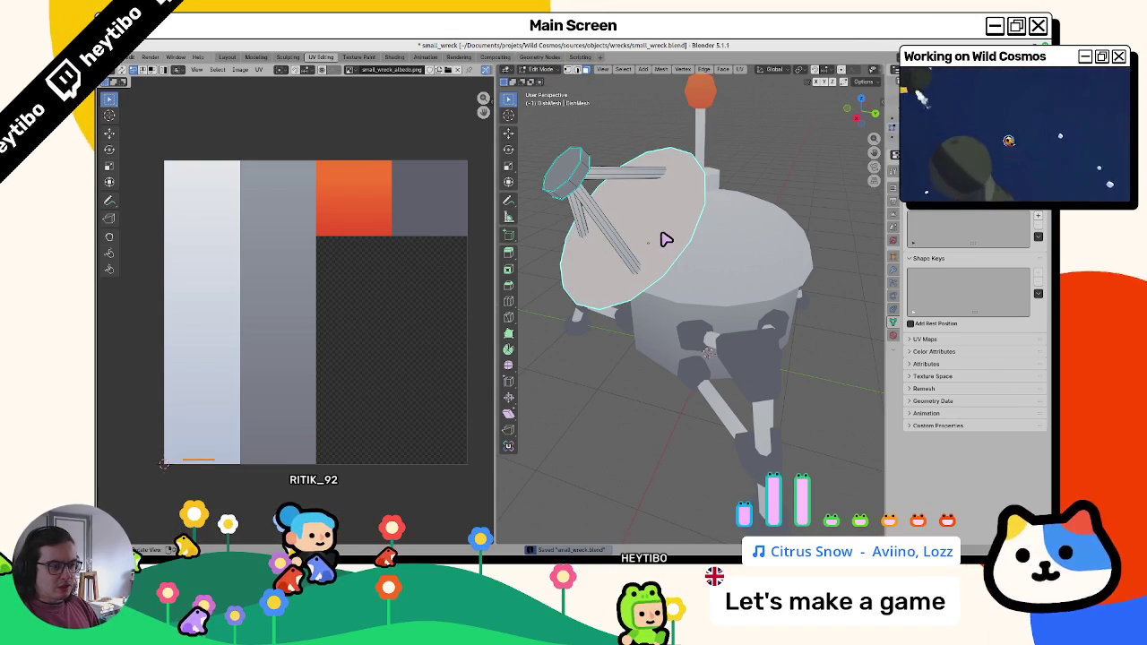
drag(668, 245, 637, 240)
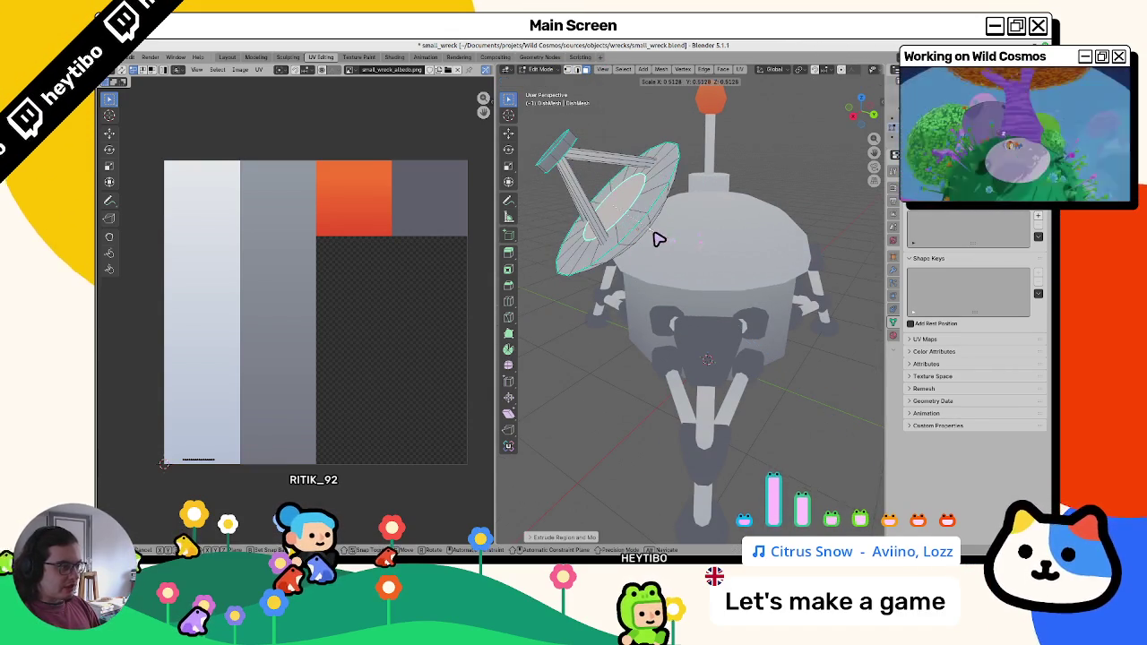
key(x)
click(659, 234)
mouse_move(651, 225)
mouse_down()
mouse_move(668, 240)
mouse_move(724, 218)
mouse_move(691, 230)
mouse_move(735, 192)
mouse_up()
Step: In the antenna mesh, scale the ring at the antenna base and select the base edges
key(Tab)
click(751, 196)
key(Tab)
key(s)
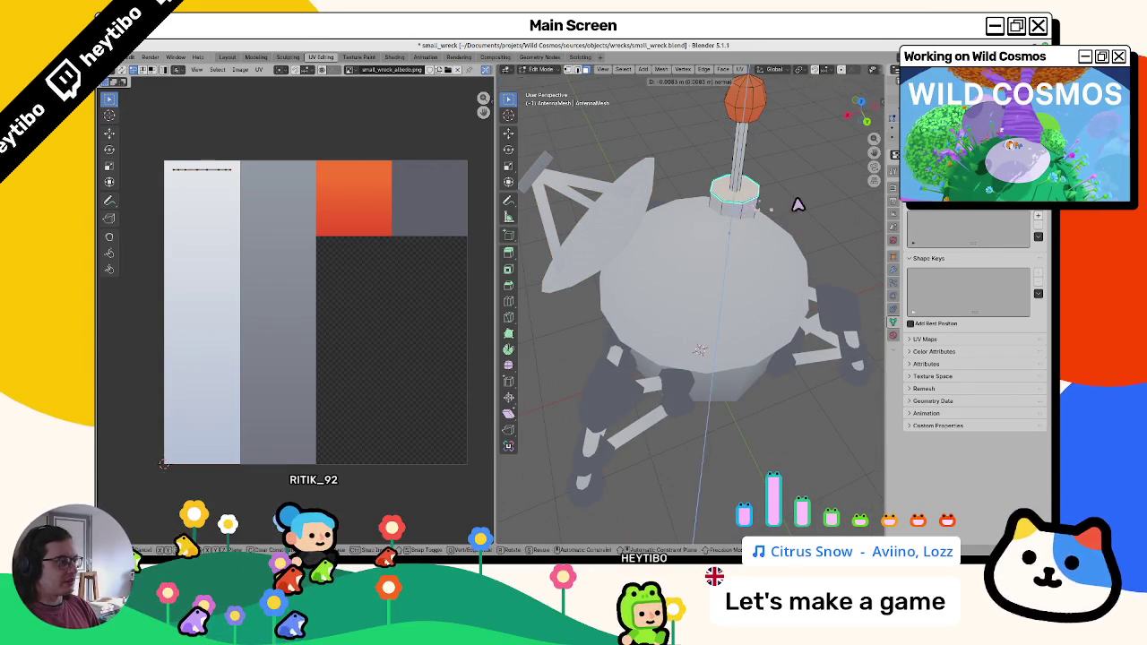
click(750, 204)
click(749, 204)
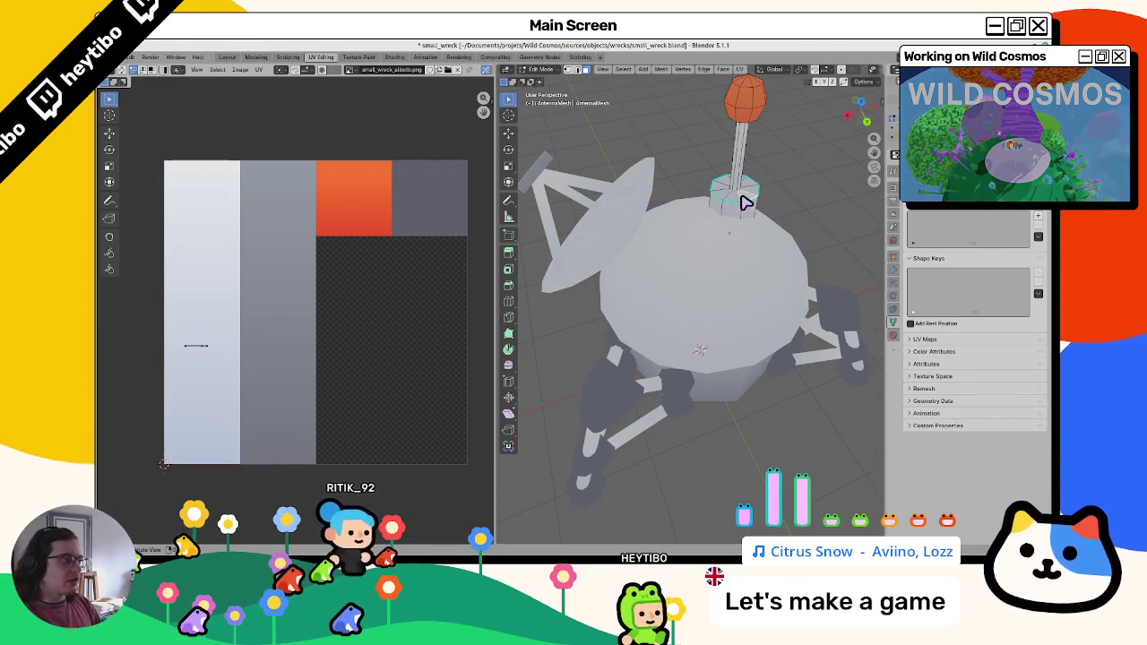
drag(746, 201, 740, 208)
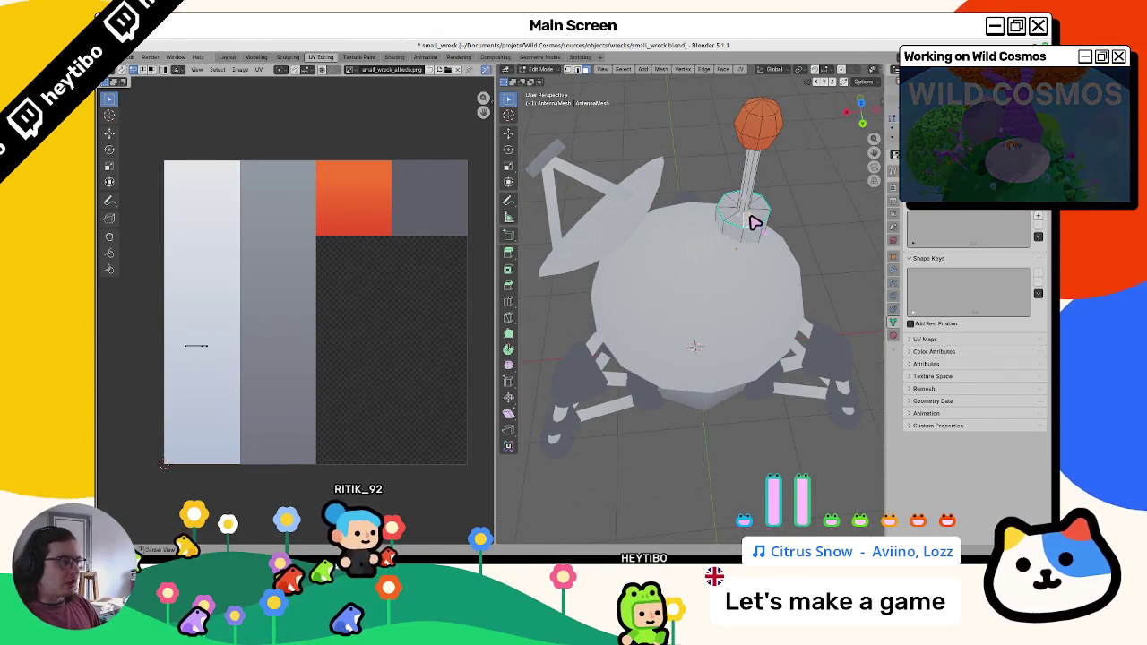
click(735, 213)
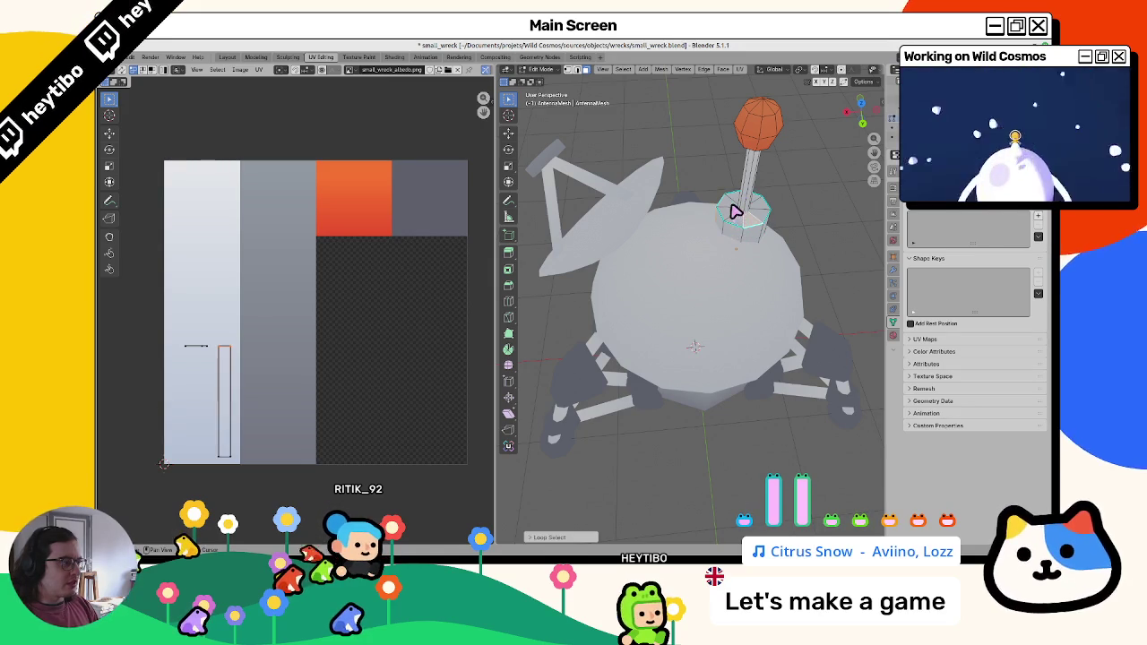
click(737, 208)
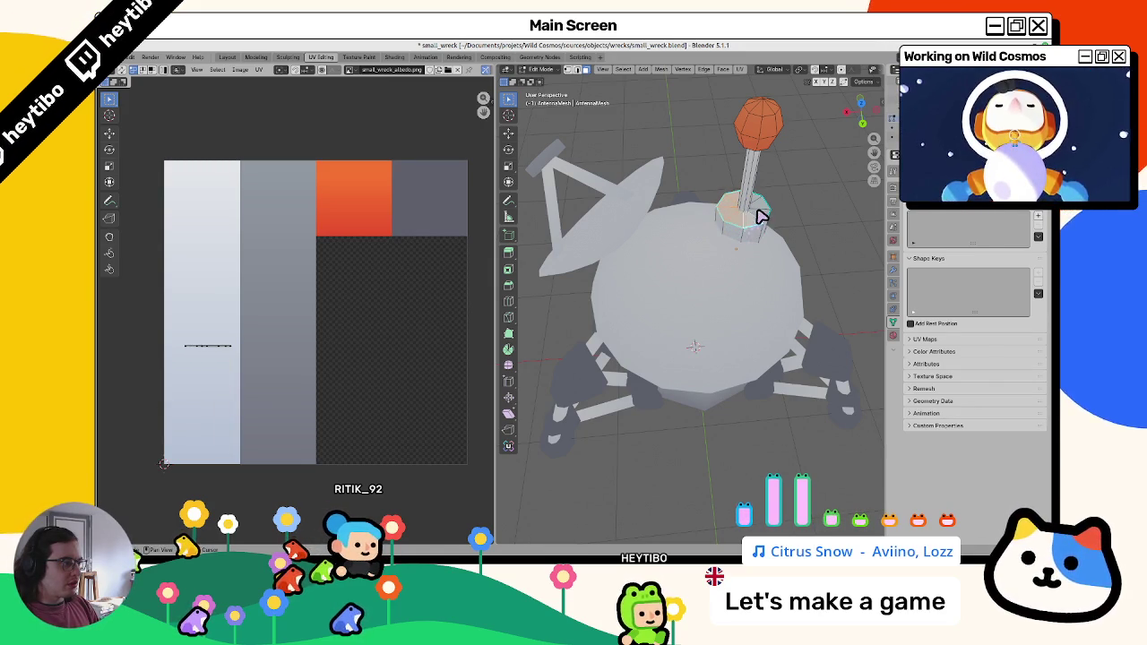
drag(758, 211, 661, 200)
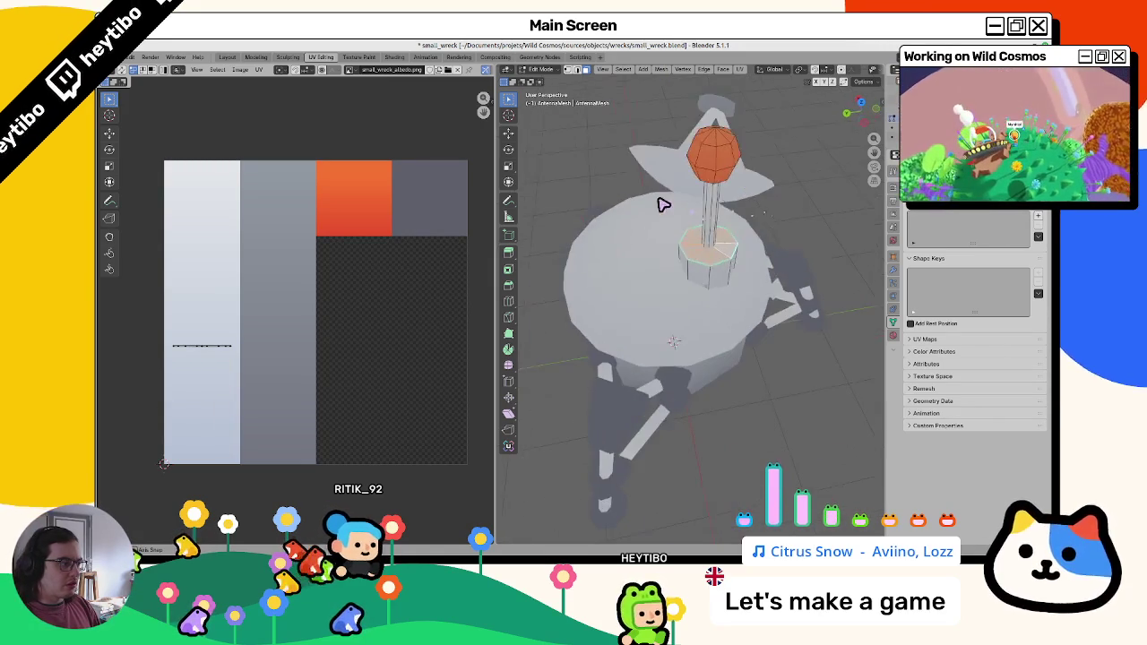
click(705, 231)
mouse_move(704, 231)
mouse_down()
mouse_move(730, 238)
mouse_move(697, 212)
mouse_up()
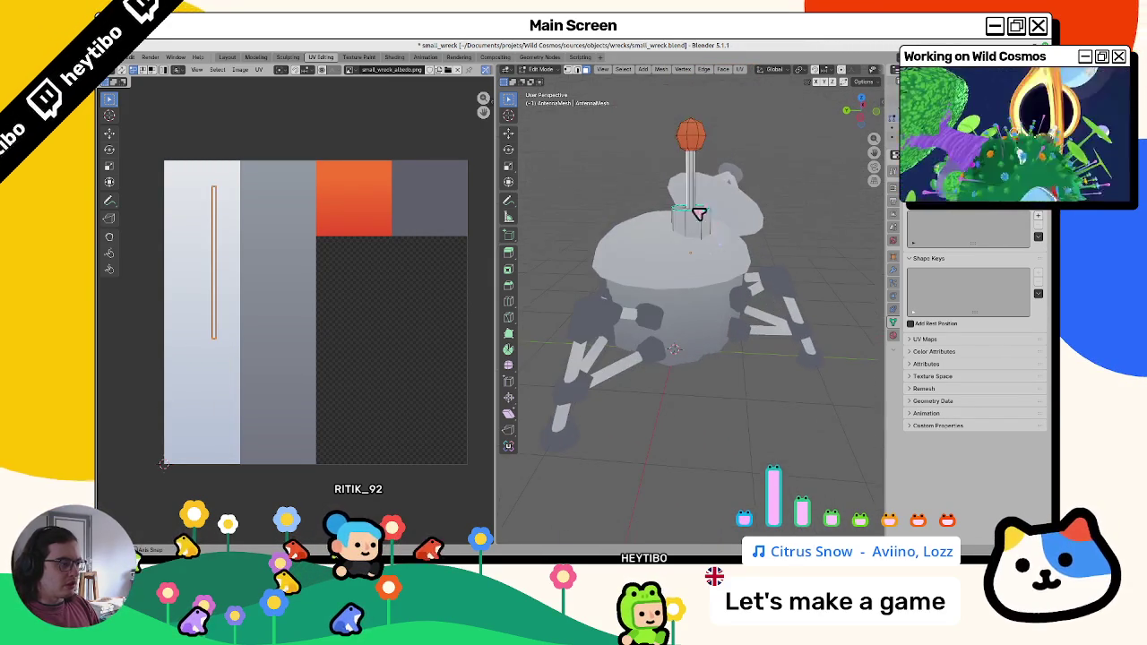
Step: In wireframe view, raise the antenna mast above the lander body
key(Tab)
mouse_move(660, 269)
mouse_down()
mouse_move(672, 261)
mouse_move(645, 264)
mouse_move(720, 259)
mouse_move(798, 202)
mouse_move(833, 269)
mouse_move(819, 213)
mouse_move(809, 220)
mouse_up()
key(shift+z)
key(g)
click(708, 190)
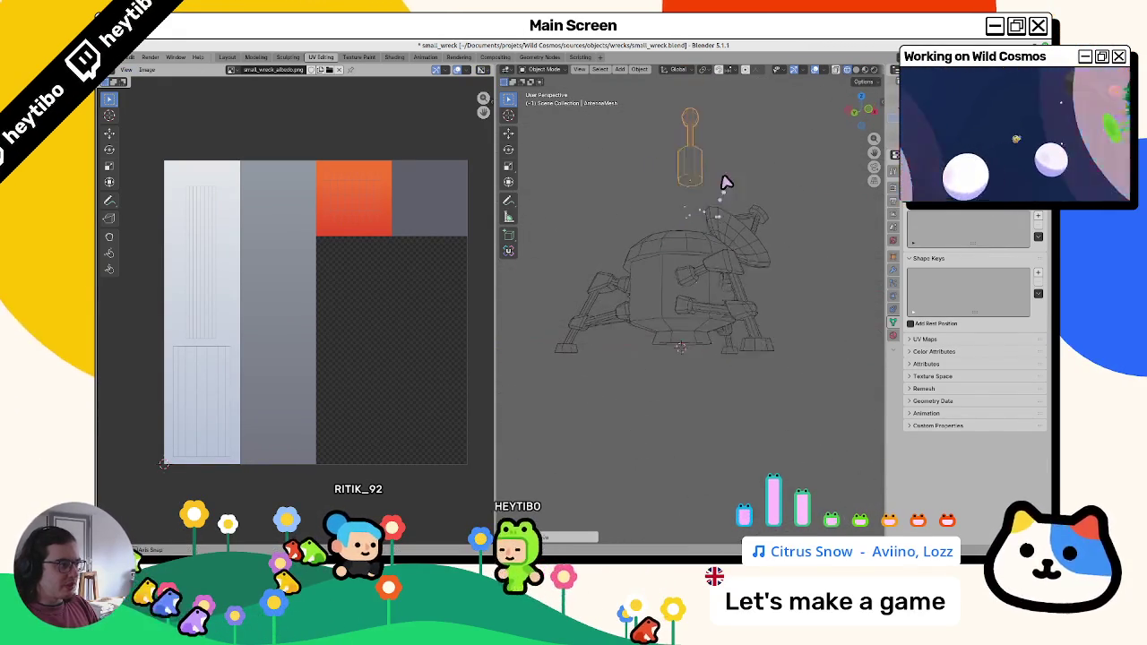
Step: Select the dish tip's open edge loop, frame it, and fill it with an octagon face
drag(766, 171, 744, 245)
key(Tab)
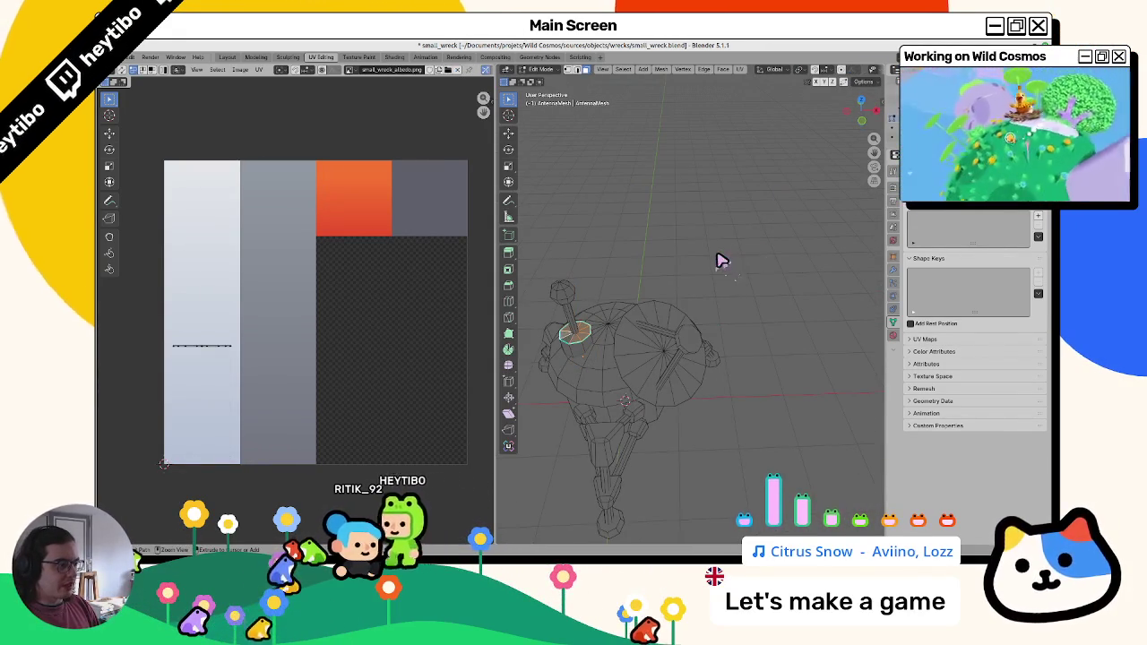
key(Tab)
drag(726, 299, 735, 297)
key(Tab)
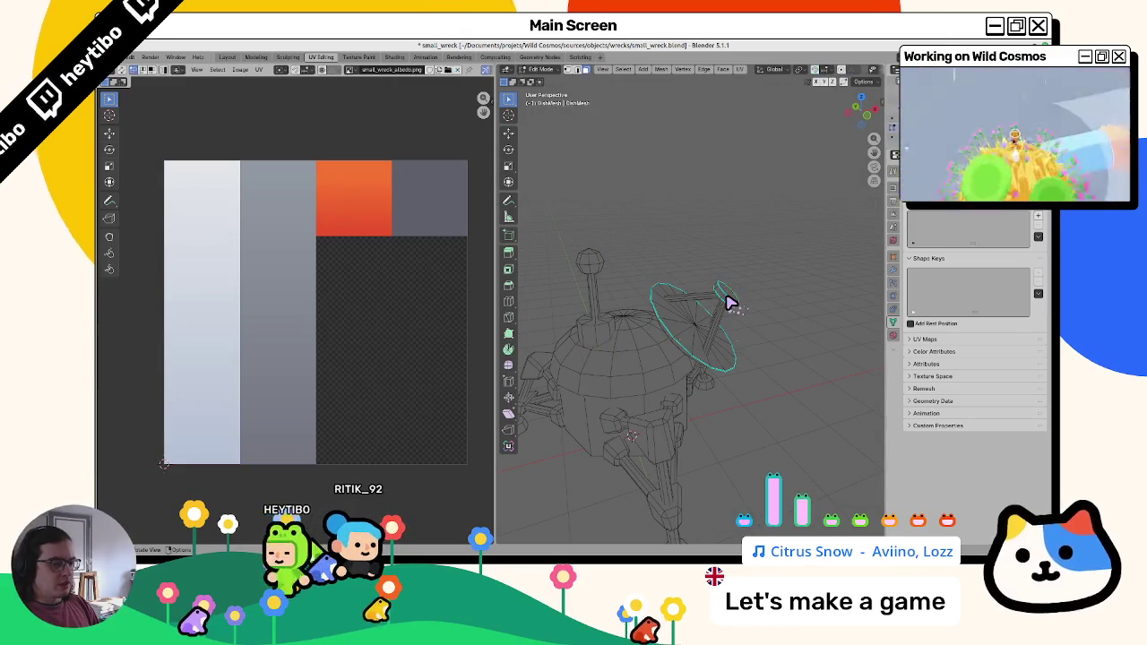
alt+click(731, 306)
key(KP_Decimal)
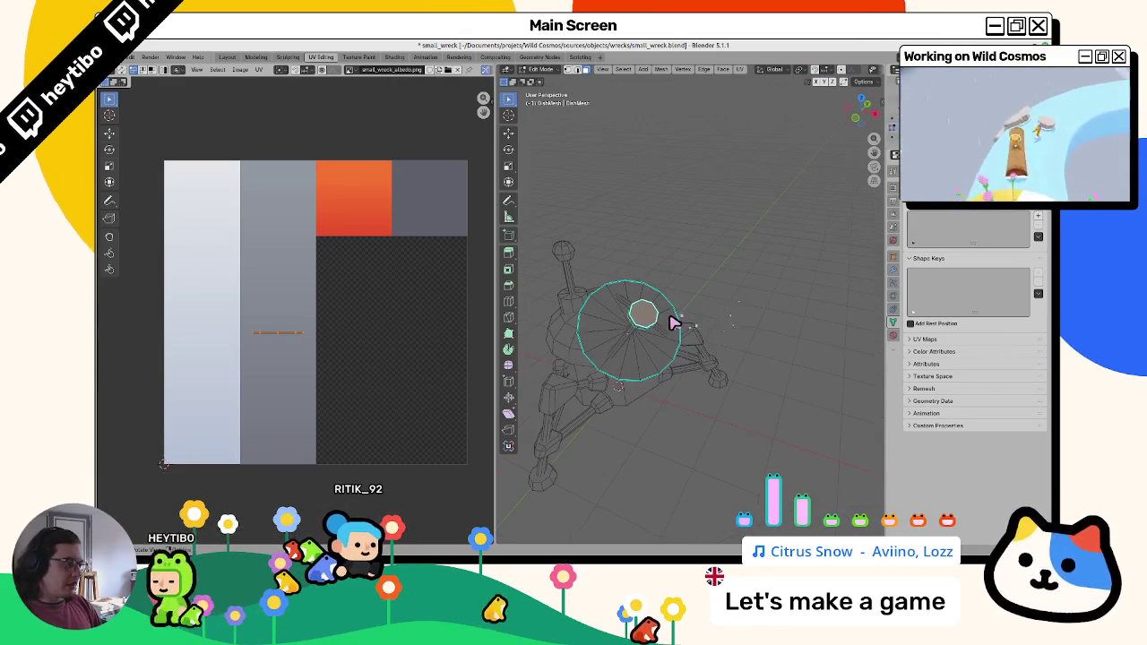
key(f)
Step: Extrude the octagon face and collapse it into a single point at the dish centre
scroll(689, 310, up, 3)
key(e)
key(s)
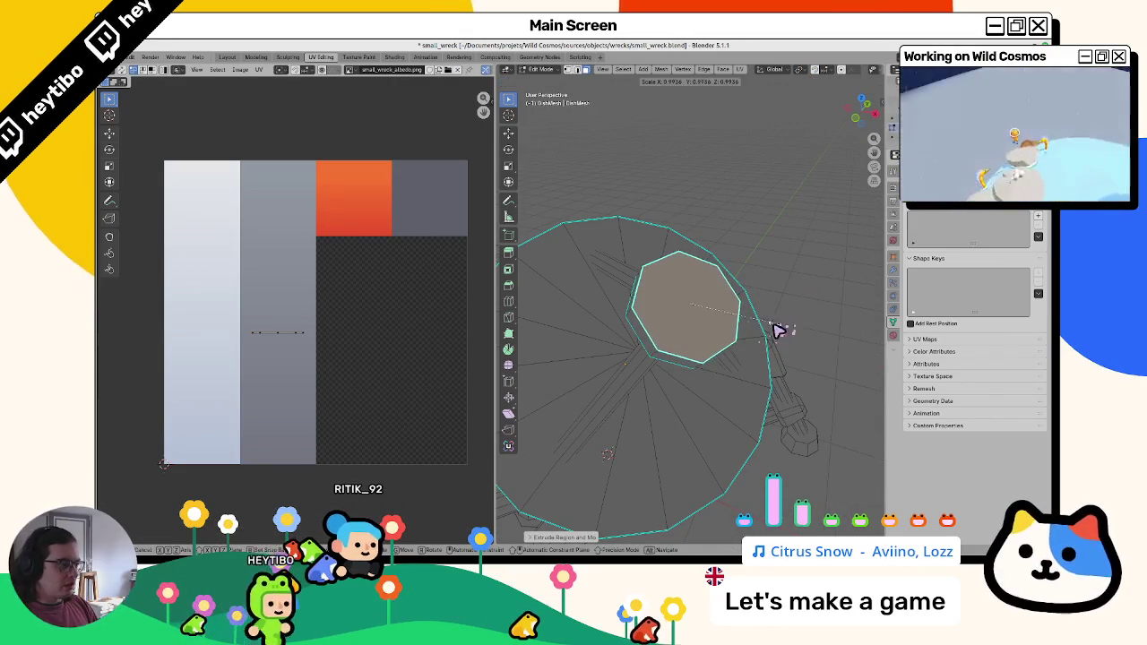
right_click(722, 336)
key(x)
click(720, 338)
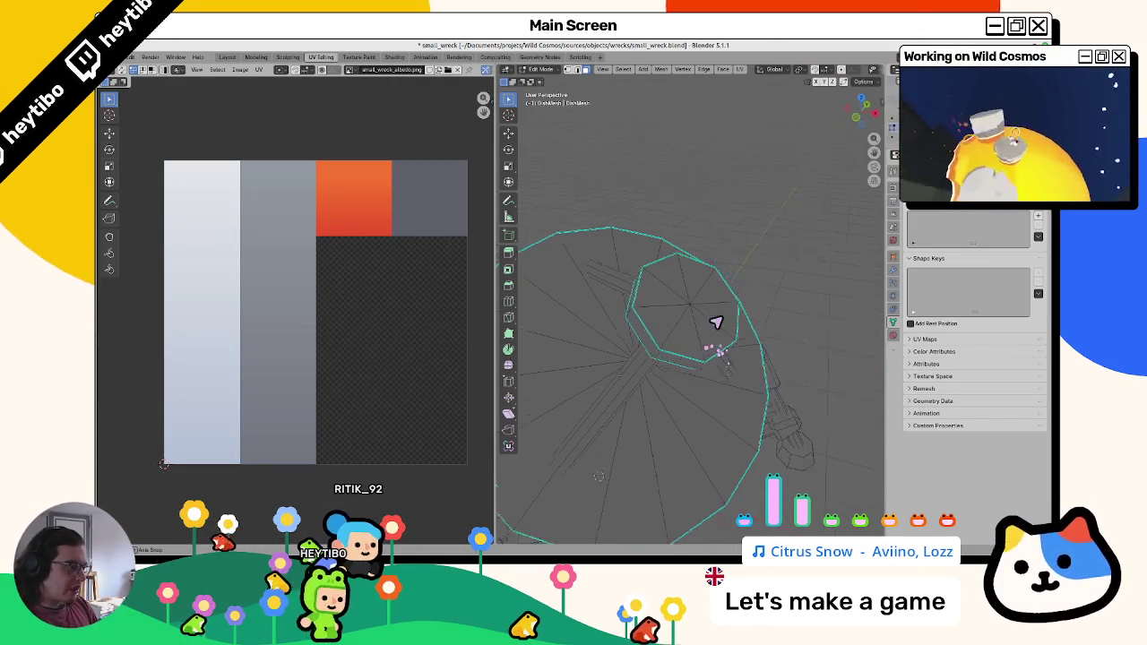
key(x)
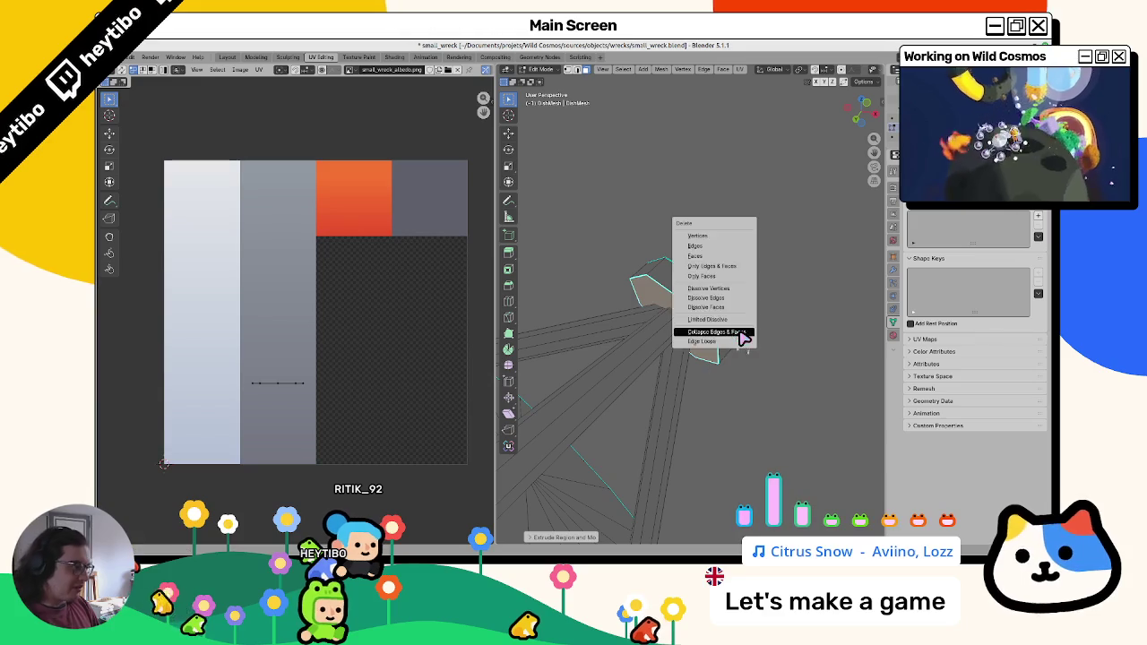
click(740, 337)
scroll(708, 368, down, 10)
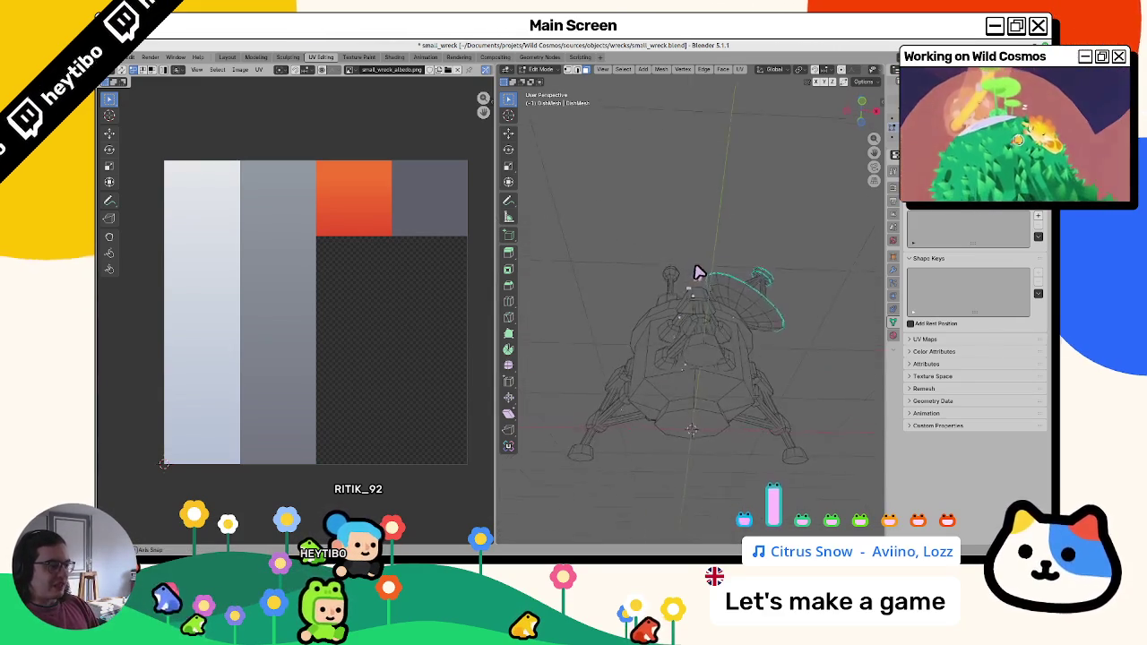
Step: Leave the dish and start editing the lander body mesh
key(Tab)
click(696, 341)
key(Tab)
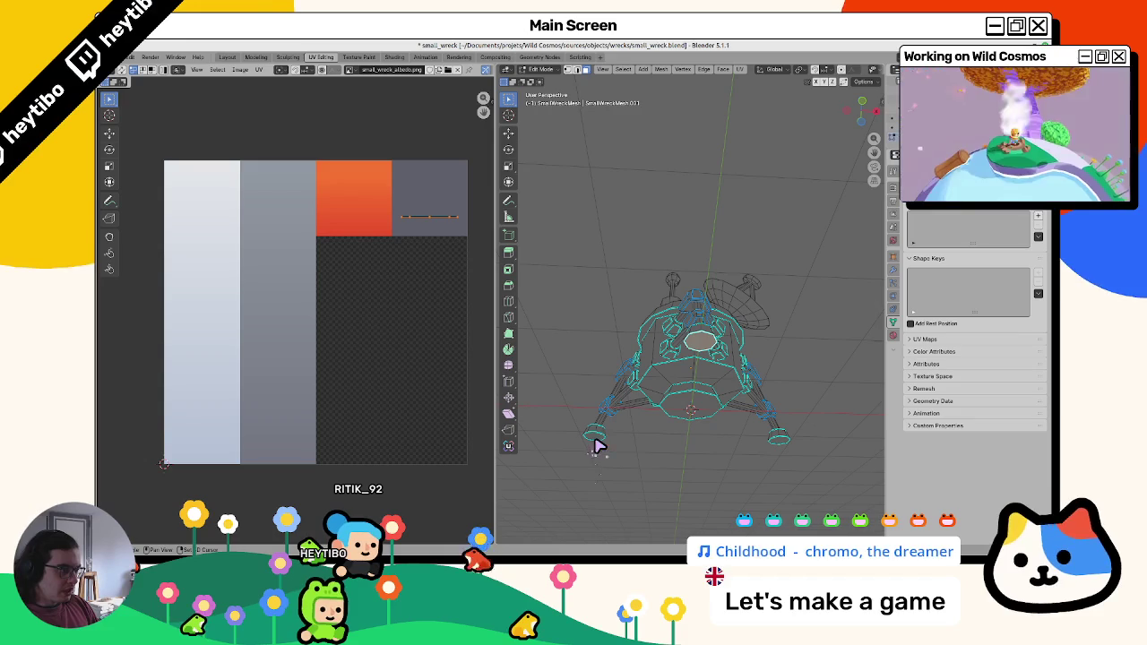
Step: Cancel a vertical move of the lander body geometry and return to object mode
key(g)
key(z)
right_click(785, 468)
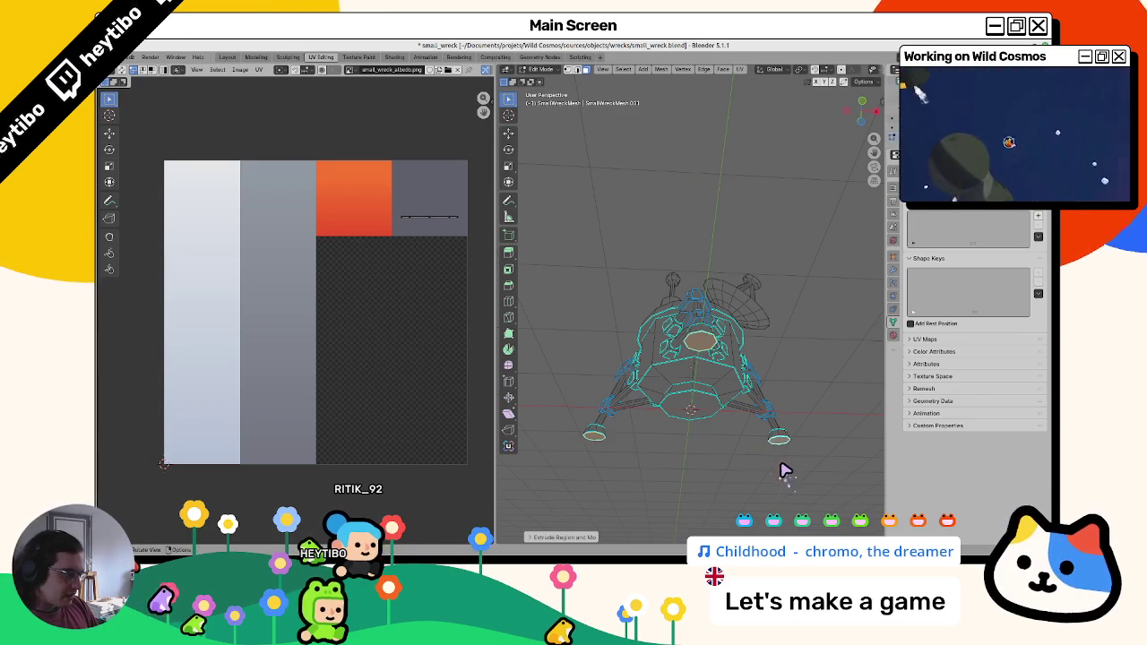
right_click(780, 470)
key(Escape)
key(Tab)
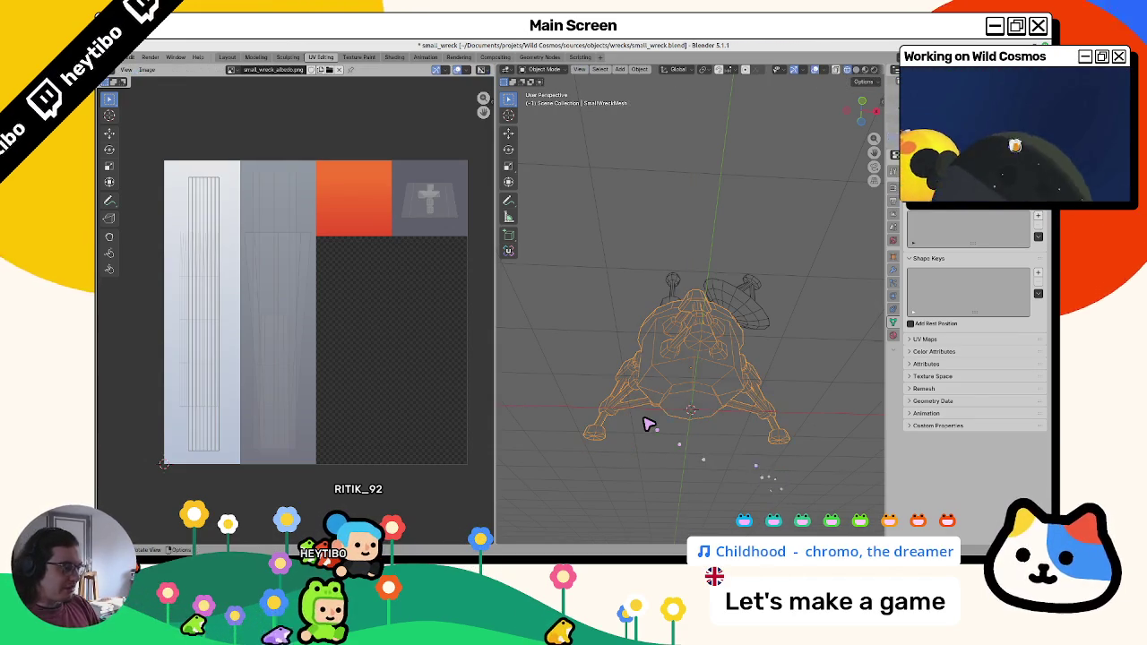
Step: Extrude the selected leg foot and collapse the extruded geometry
click(648, 426)
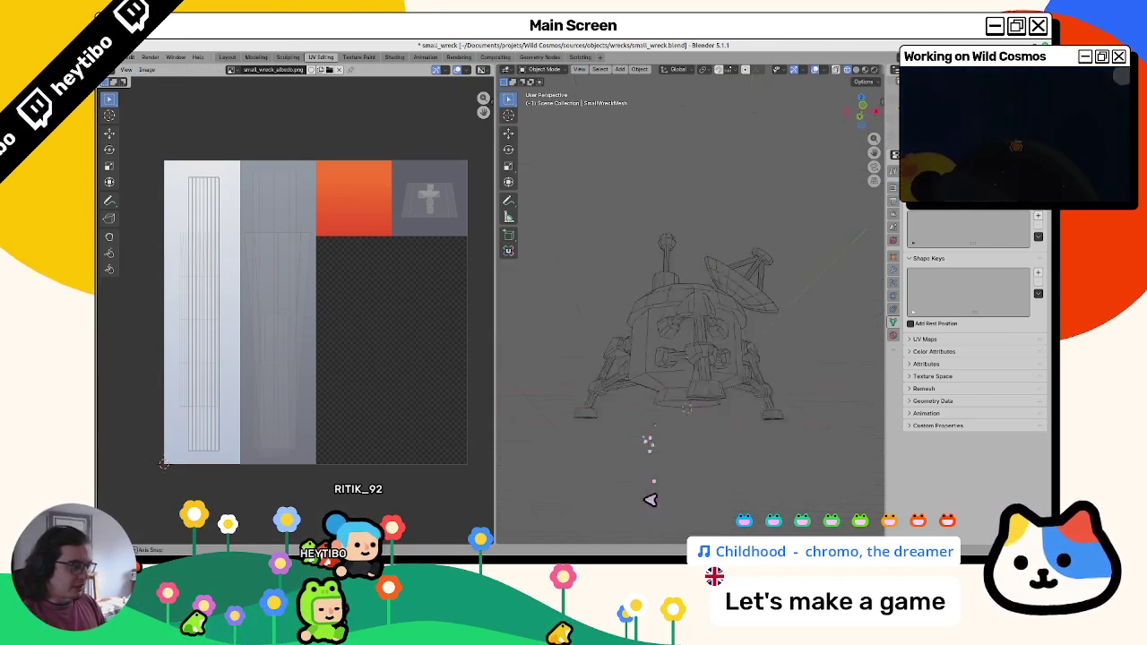
key(Tab)
click(699, 409)
click(701, 403)
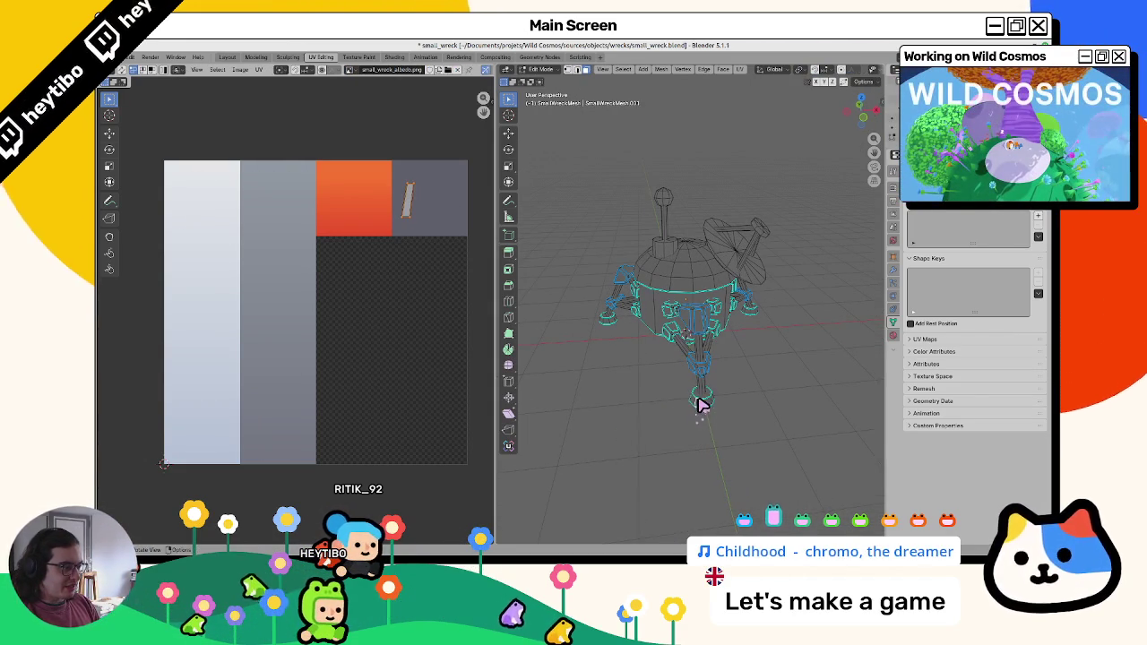
mouse_move(658, 415)
mouse_down()
mouse_move(564, 399)
mouse_move(602, 457)
mouse_move(687, 422)
mouse_up()
scroll(687, 421, up, 5)
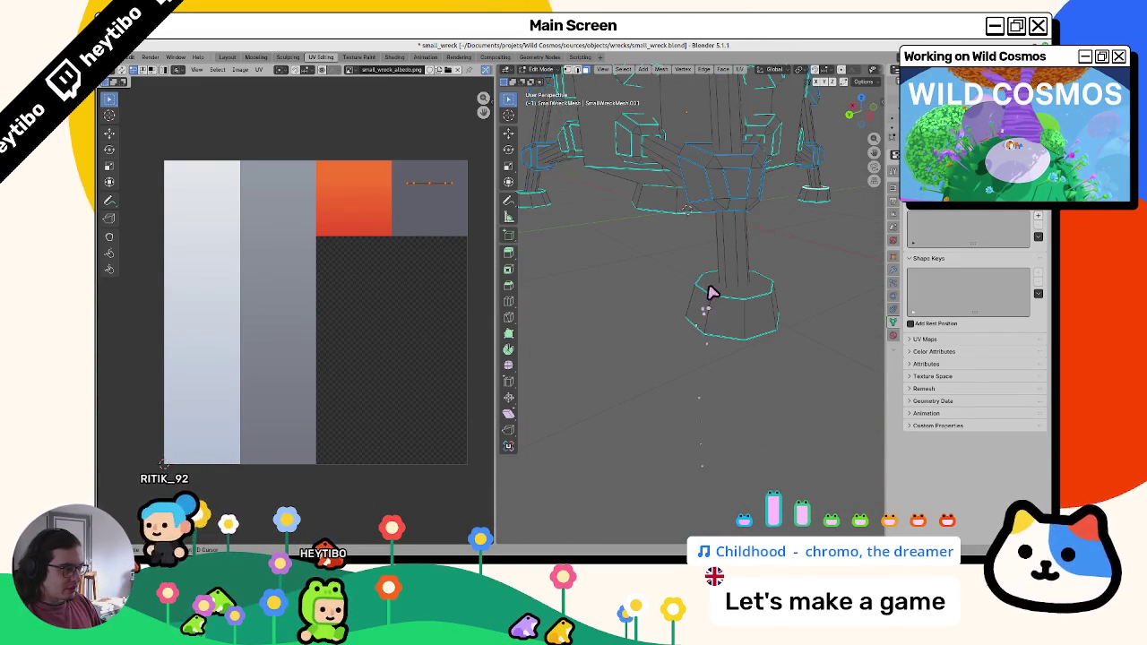
drag(709, 293, 758, 381)
mouse_move(678, 282)
mouse_down()
mouse_move(660, 341)
mouse_move(717, 371)
mouse_move(660, 356)
mouse_move(742, 341)
mouse_up()
key(e)
key(x)
click(661, 325)
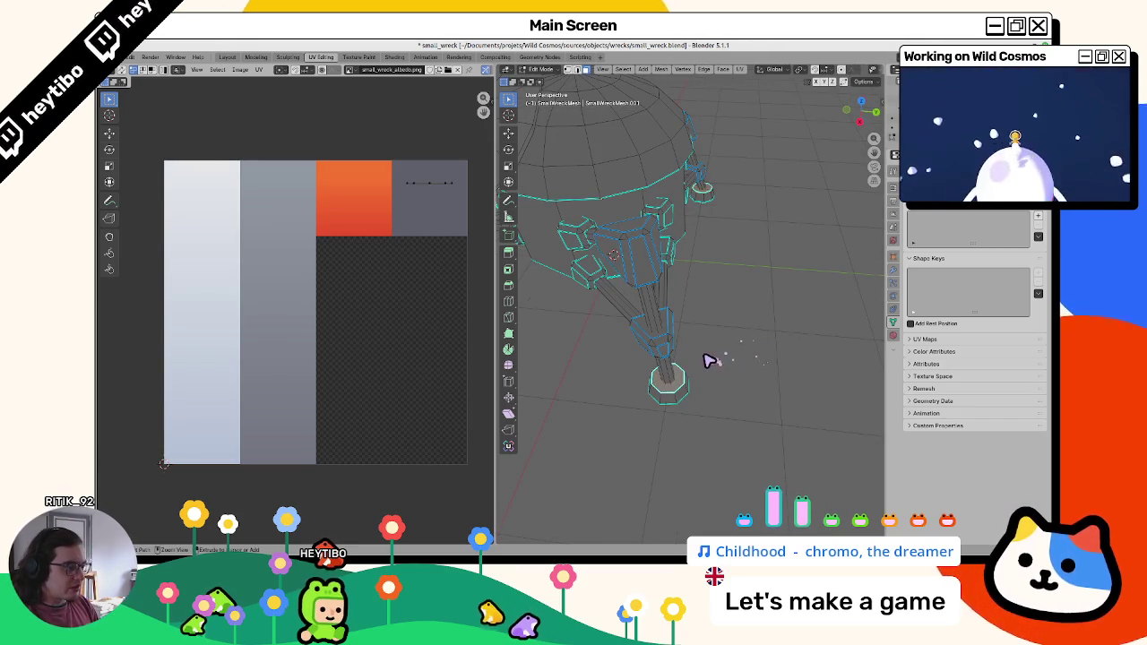
key(Tab)
Step: Cycle the viewport through solid, wireframe and material preview shading, ending in wireframe
key(z)
click(678, 404)
mouse_move(678, 404)
mouse_down()
mouse_move(684, 425)
mouse_move(657, 414)
mouse_move(686, 410)
mouse_up()
key(z)
click(574, 419)
key(z)
click(704, 427)
key(z)
click(693, 484)
key(z)
click(748, 480)
key(z)
click(594, 453)
mouse_move(595, 453)
mouse_down()
mouse_move(655, 431)
mouse_move(699, 368)
mouse_move(648, 269)
mouse_up()
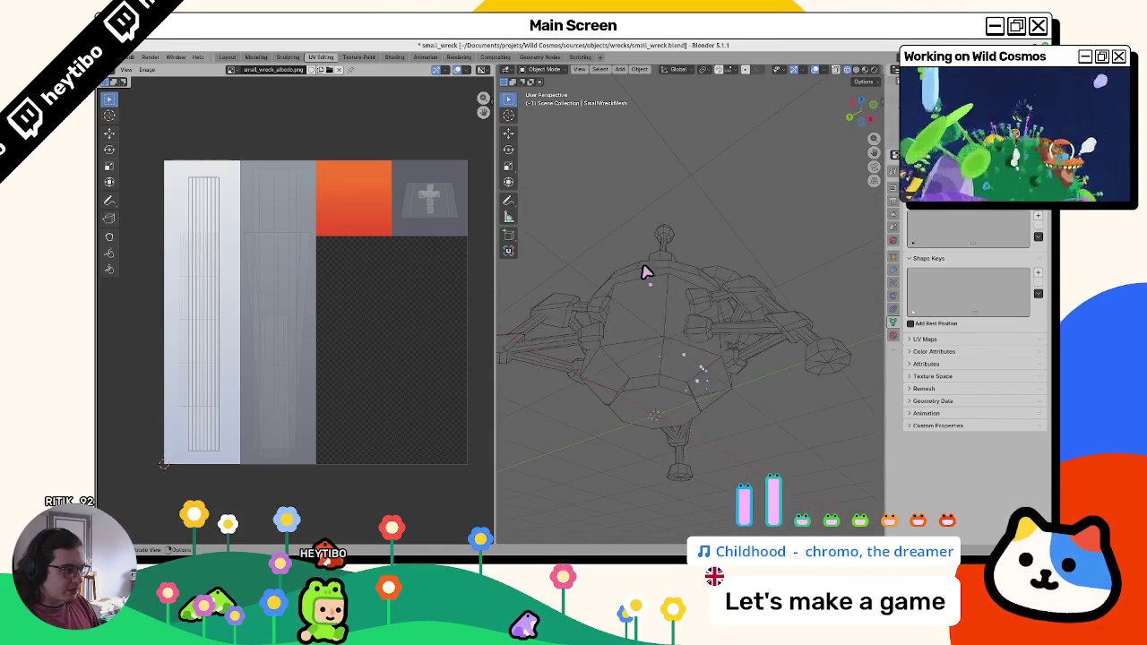
Step: Extrude the dome's top loop into a cap and collapse the bottom cap face to a point
key(Tab)
click(655, 274)
alt+click(661, 285)
key(e)
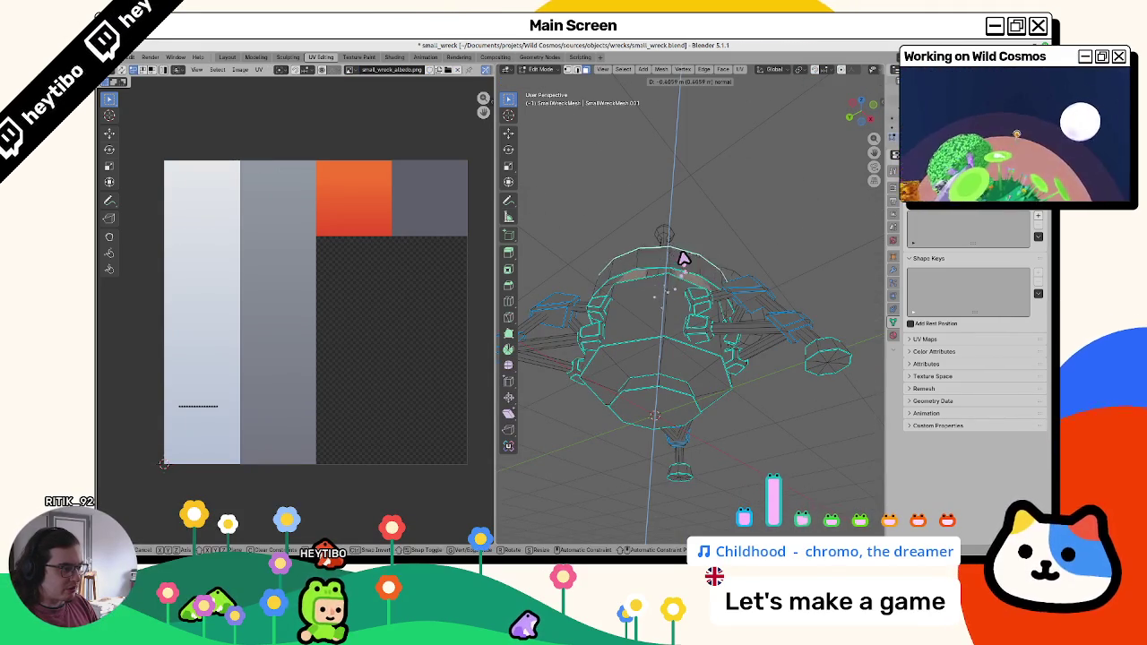
click(684, 375)
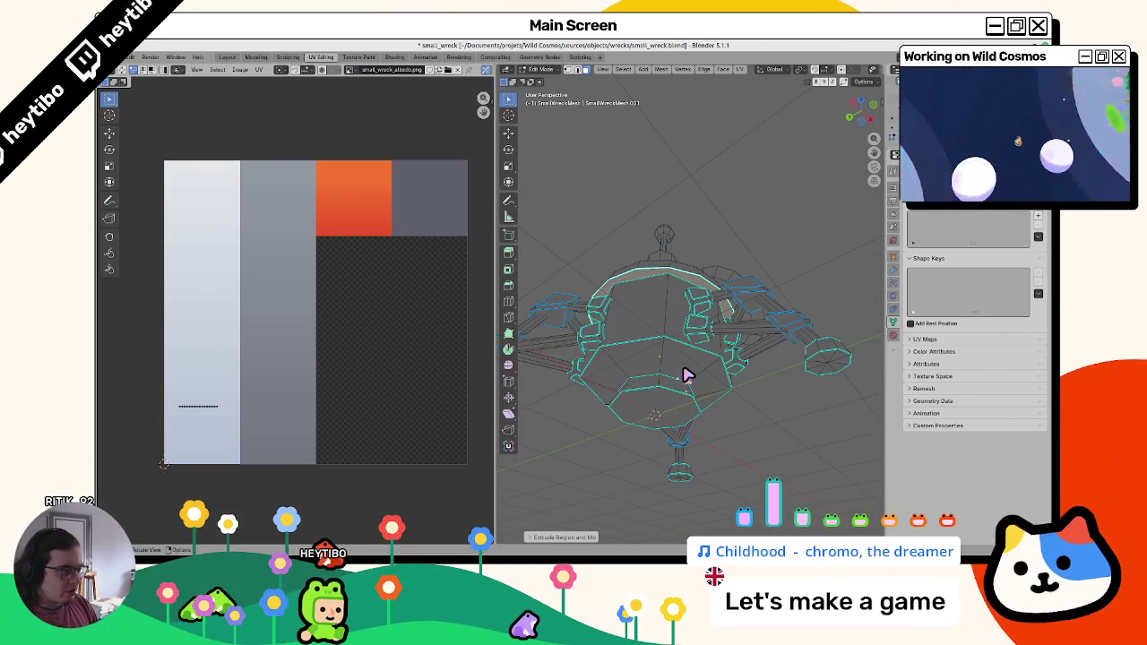
right_click(688, 375)
click(692, 369)
click(652, 412)
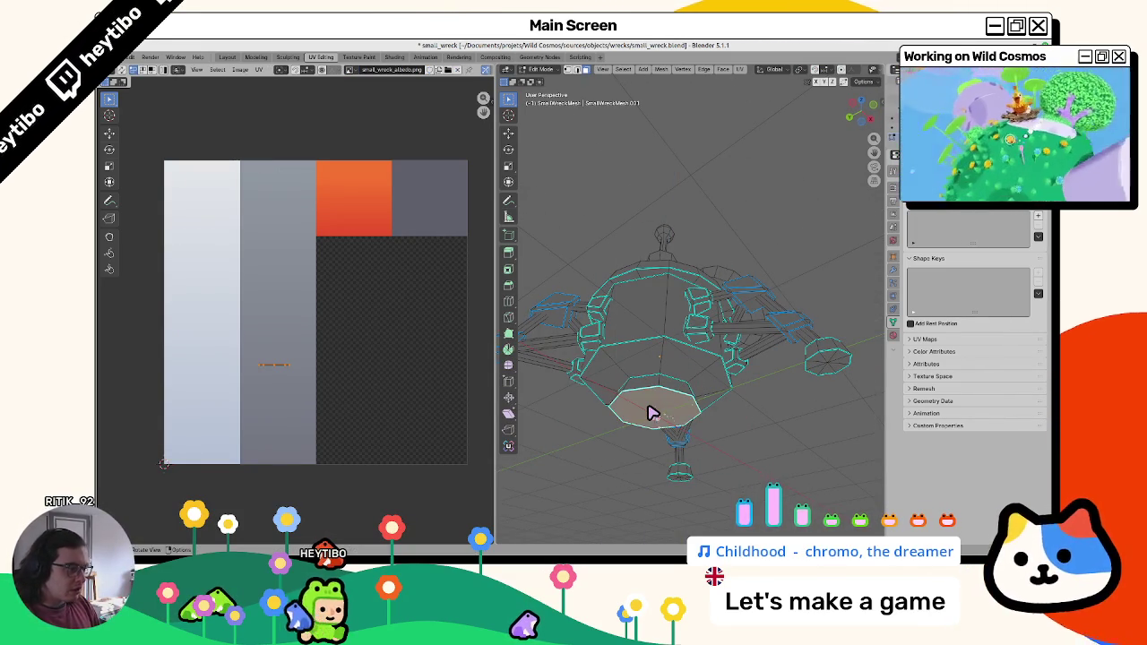
right_click(691, 379)
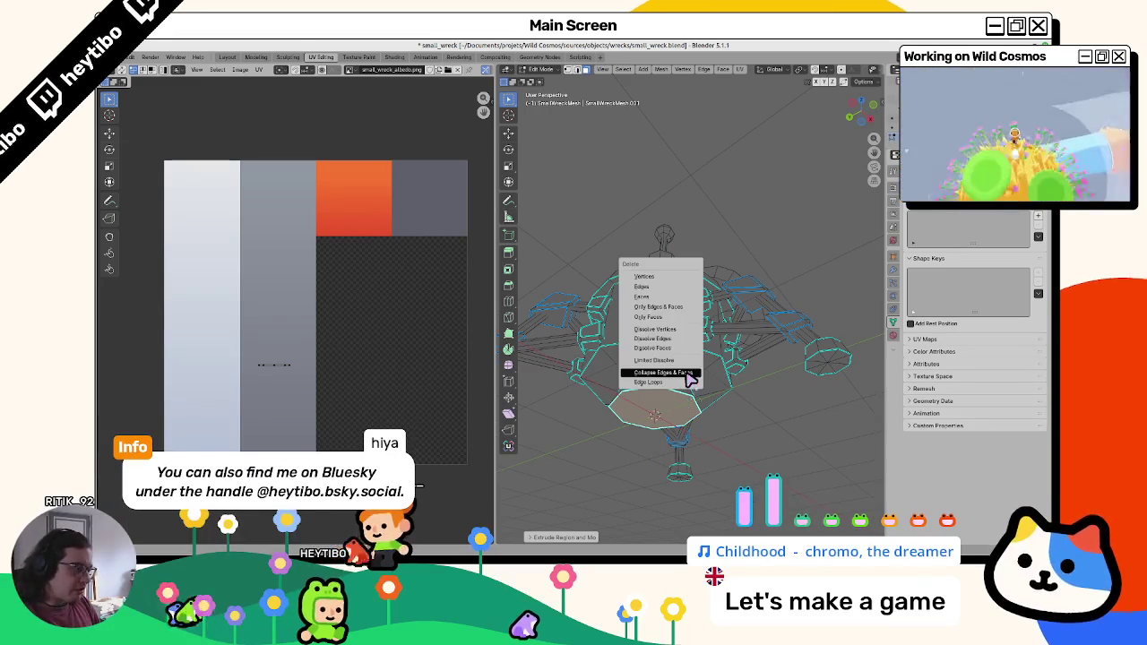
click(691, 374)
key(Tab)
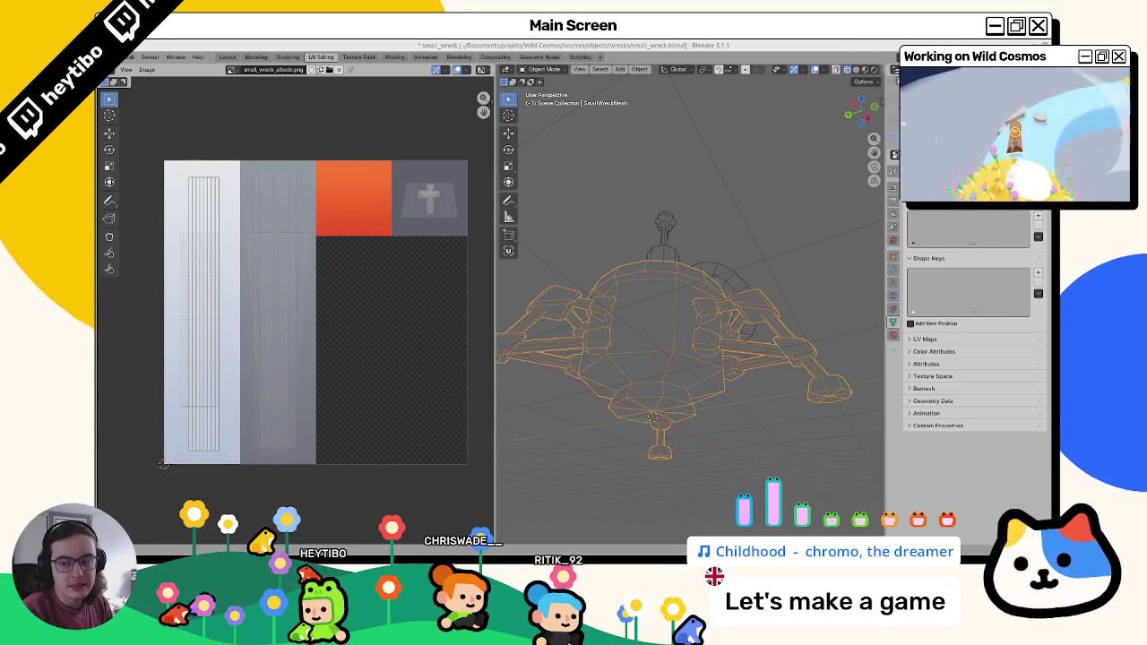
Step: Deselect the wreck model by clicking empty viewport space
click(689, 213)
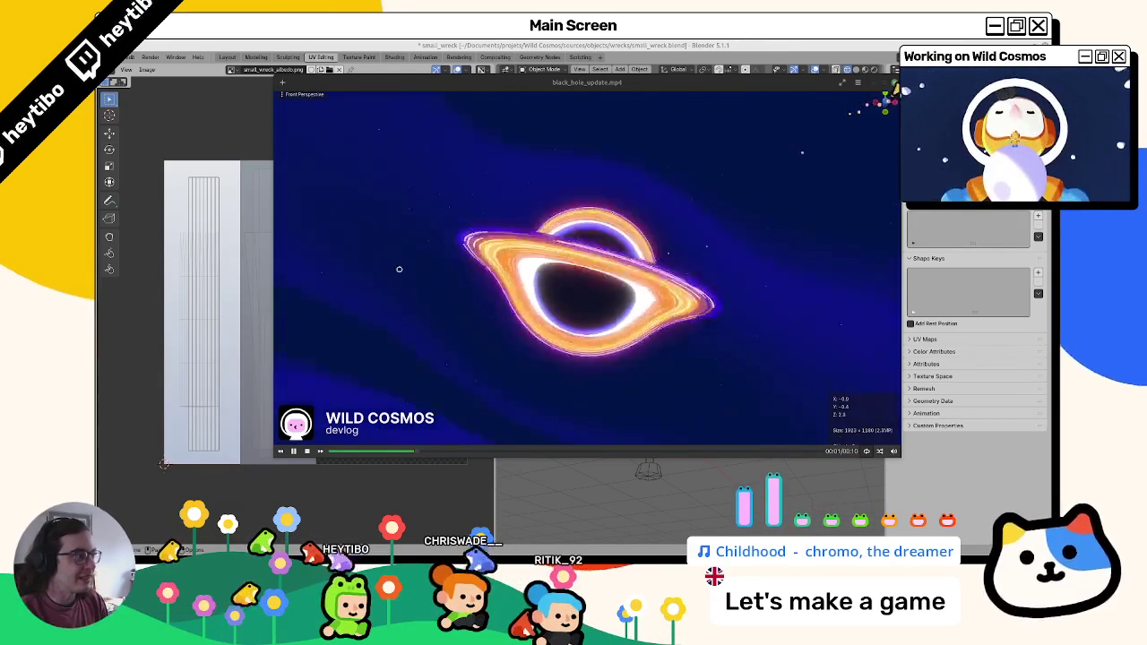
Step: Play the black hole clip fullscreen, exit it, and orbit the wreck to a new angle
drag(359, 297, 183, 361)
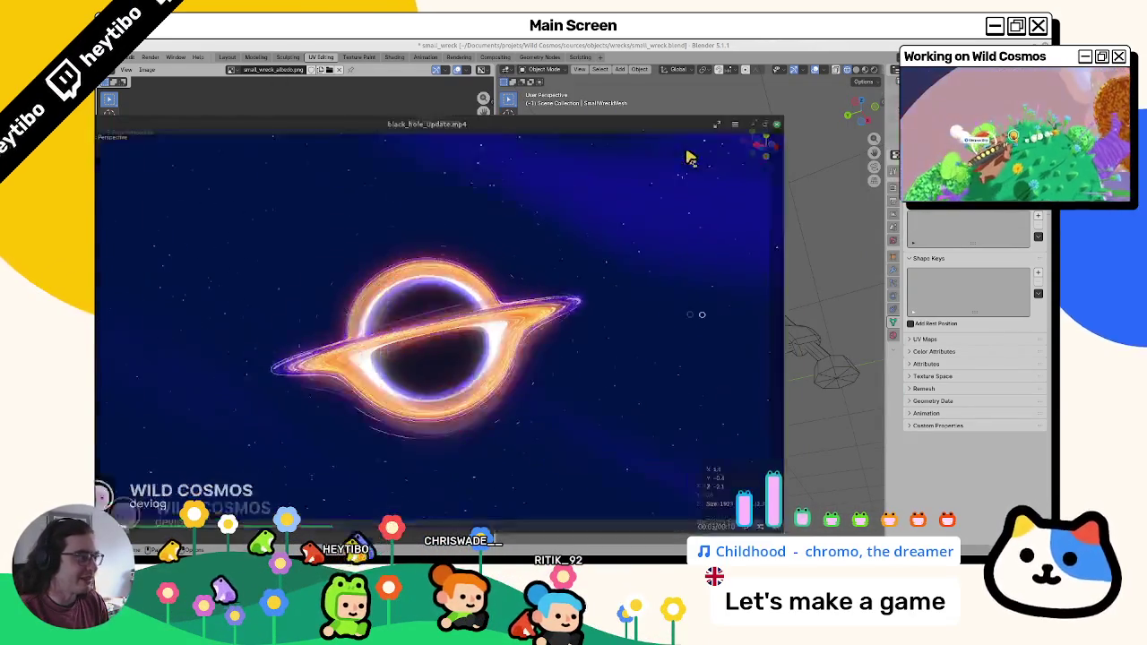
double_click(687, 159)
key(Escape)
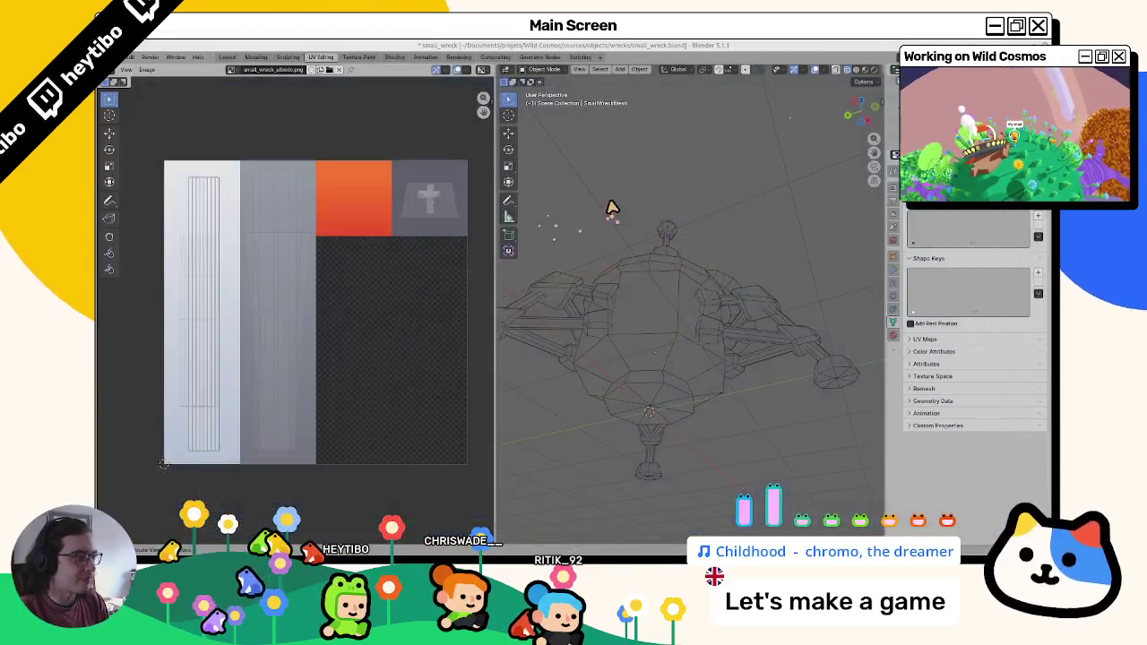
mouse_move(644, 196)
mouse_down()
mouse_move(617, 236)
mouse_move(655, 300)
mouse_move(611, 243)
mouse_move(640, 295)
mouse_move(594, 299)
mouse_move(645, 353)
mouse_move(674, 310)
mouse_move(581, 314)
mouse_move(672, 306)
mouse_move(627, 259)
mouse_move(635, 197)
mouse_move(617, 307)
mouse_move(643, 305)
mouse_move(597, 350)
mouse_move(553, 220)
mouse_move(509, 292)
mouse_move(643, 321)
mouse_move(610, 335)
mouse_move(710, 326)
mouse_up()
scroll(643, 233, up, 2)
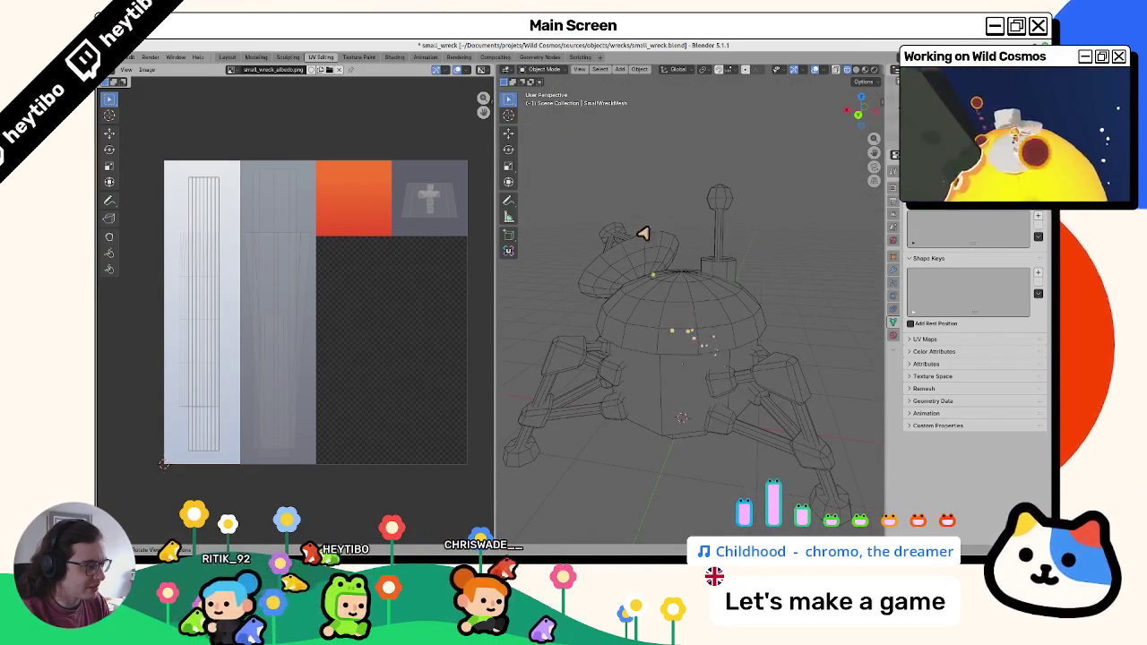
Step: Save small_wreck.blend, put the antenna in edit mode, and view it in the Shading workspace
key(ctrl+s)
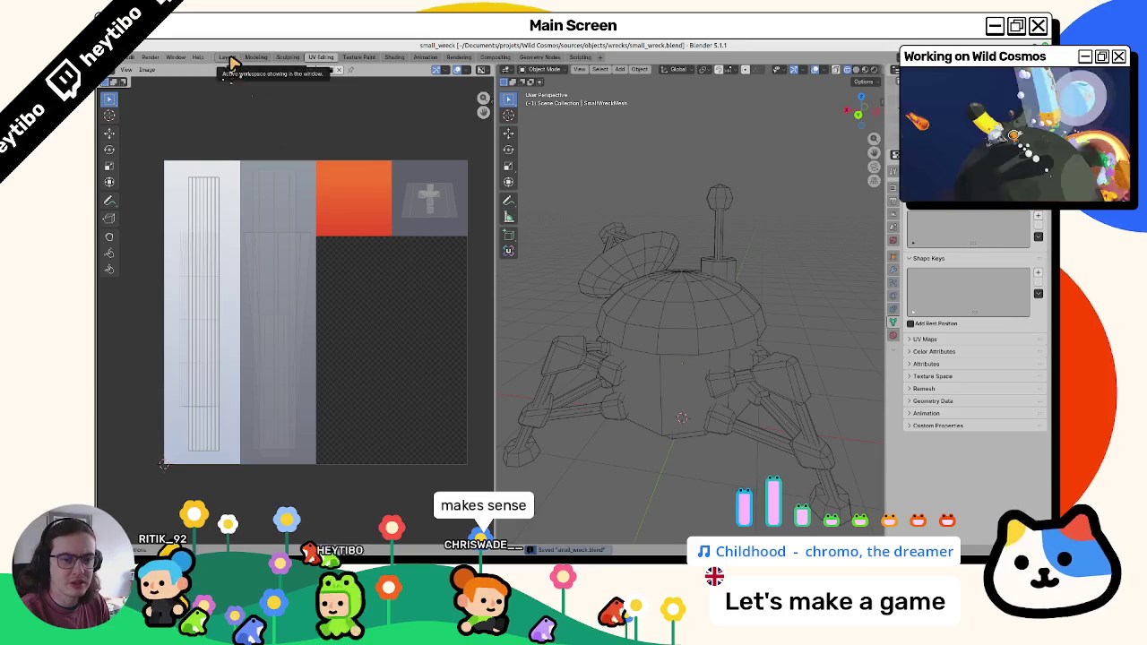
click(228, 57)
key(z)
mouse_move(626, 169)
mouse_down()
mouse_move(606, 238)
mouse_move(653, 248)
mouse_move(640, 313)
mouse_move(607, 301)
mouse_move(615, 259)
mouse_move(583, 236)
mouse_move(594, 221)
mouse_move(596, 254)
mouse_move(589, 225)
mouse_move(615, 192)
mouse_move(687, 248)
mouse_move(518, 276)
mouse_move(469, 225)
mouse_up()
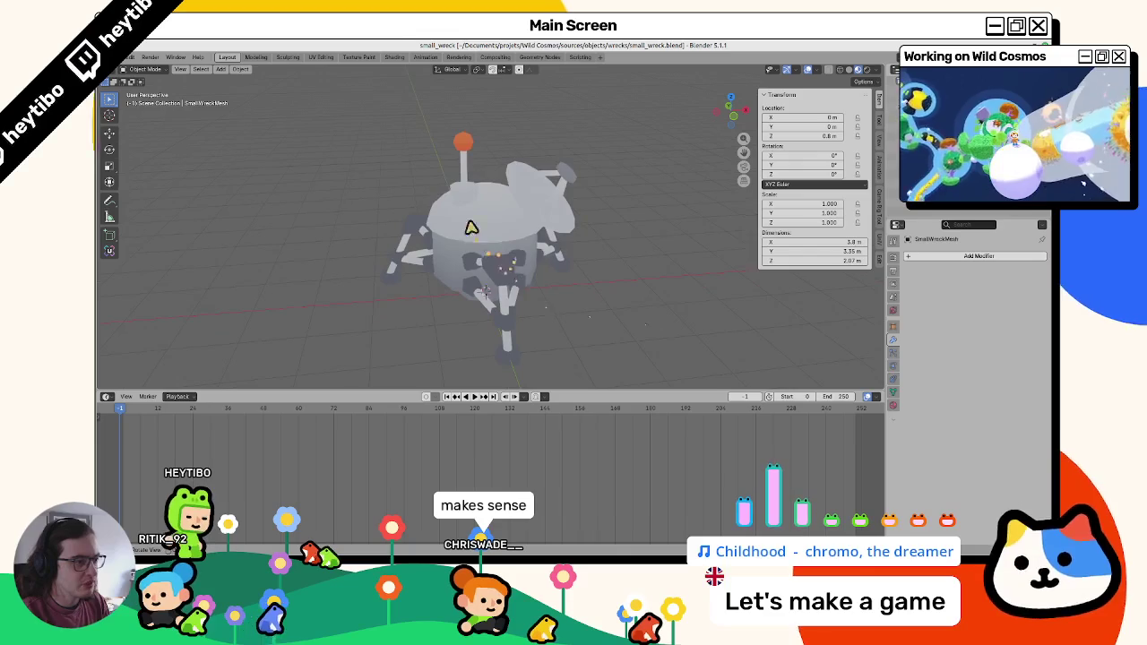
click(459, 148)
key(Tab)
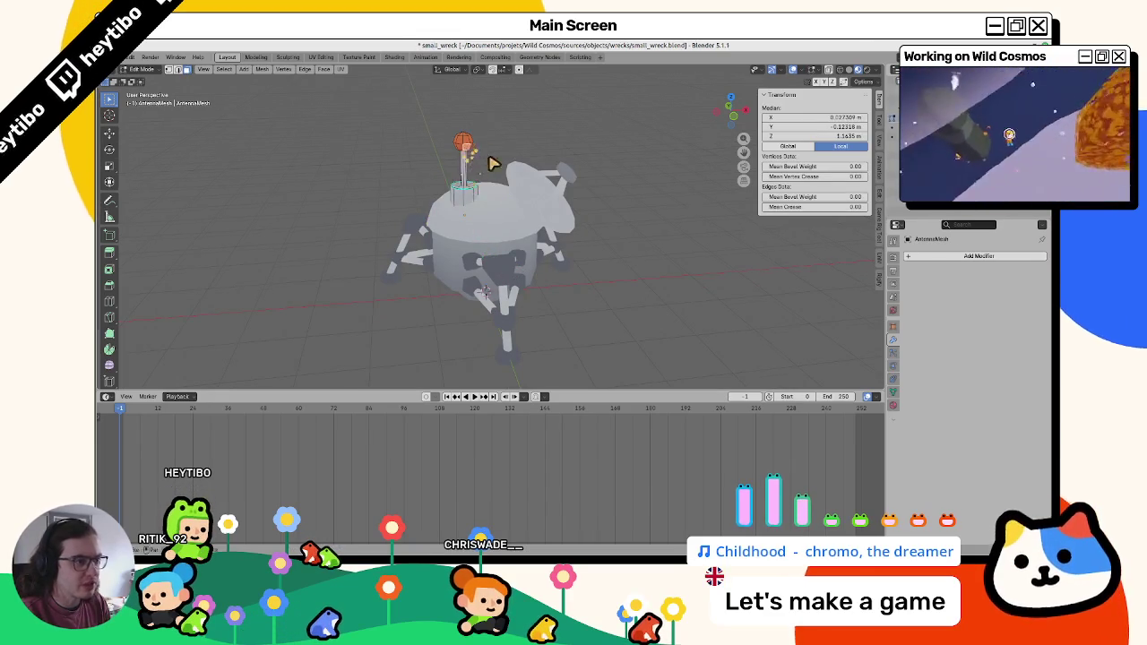
click(395, 57)
key(Home)
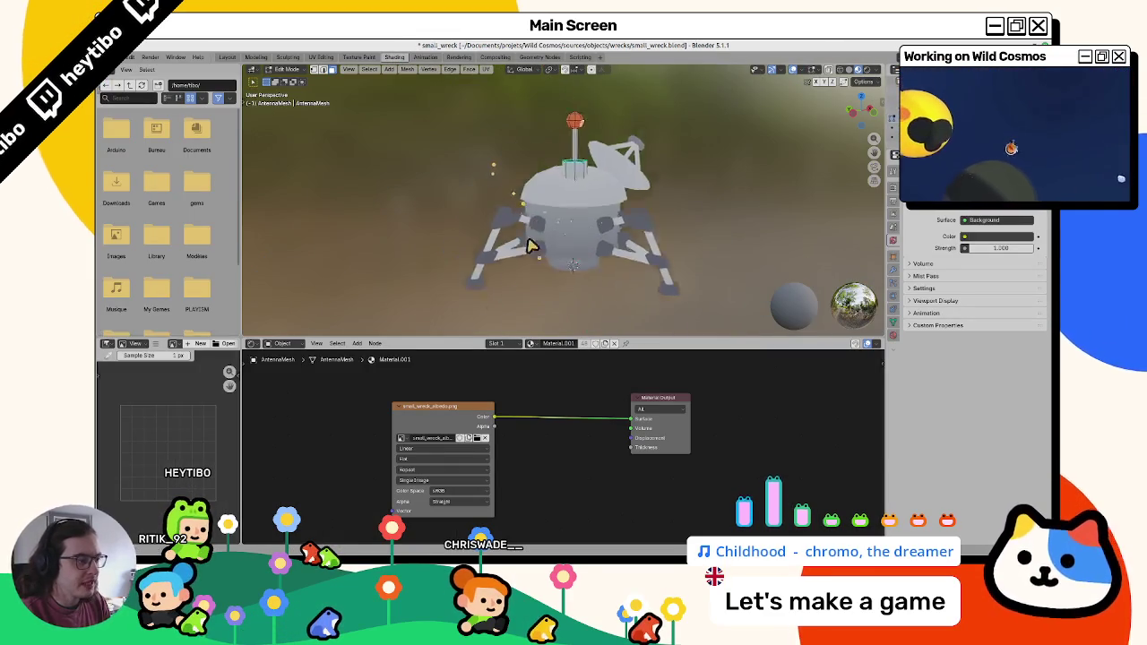
Step: Frame the antenna top, return to object mode, and switch to the Godot editor
key(KP_Decimal)
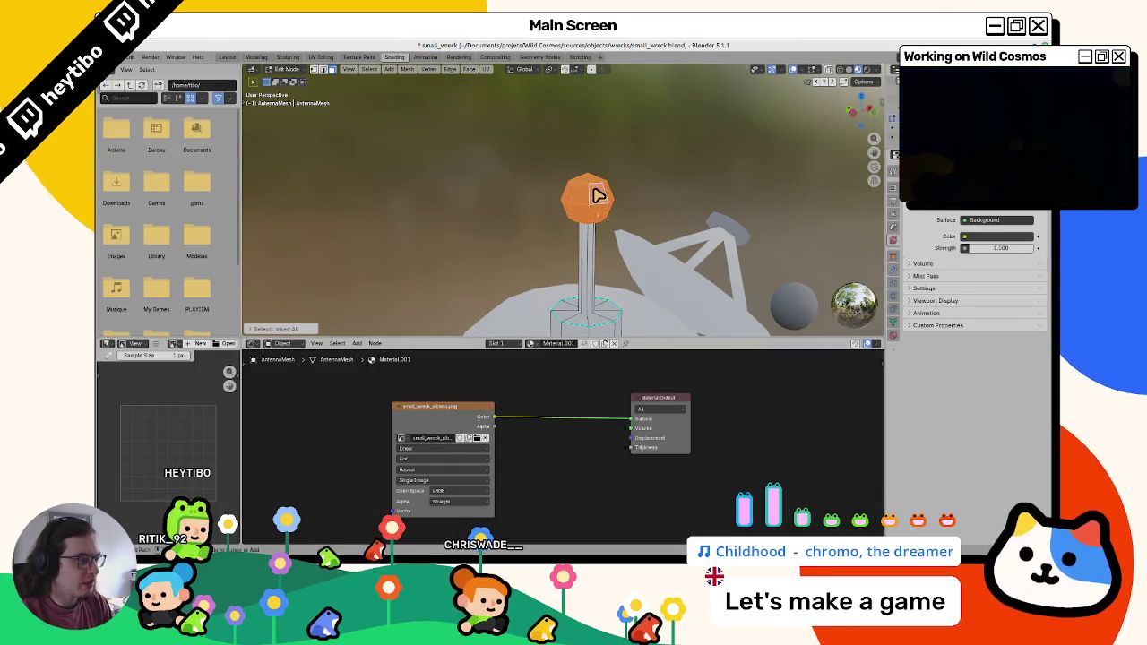
key(Tab)
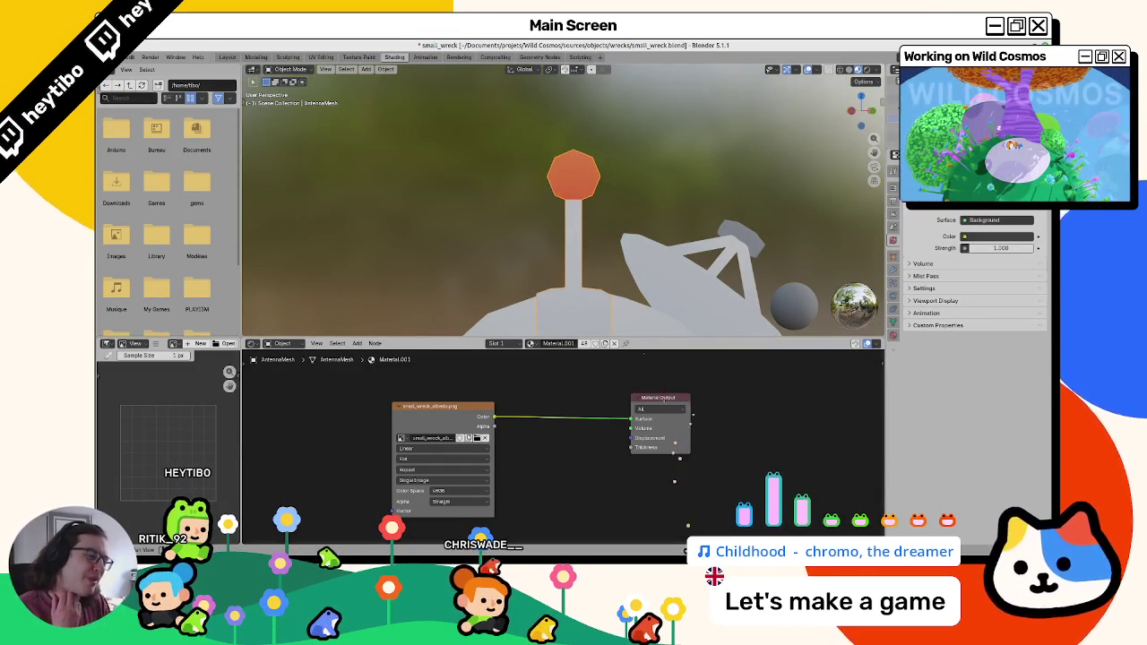
key(alt+Tab)
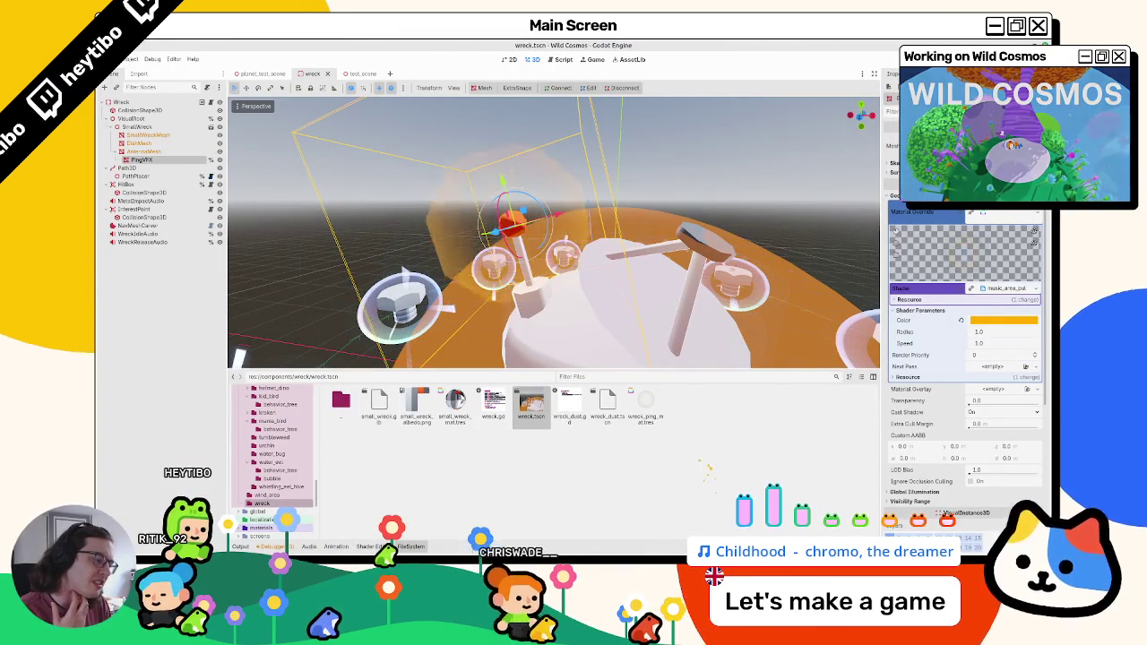
Step: Switch back to Blender and zoom in on the antenna
key(alt+Tab)
scroll(593, 190, up, 3)
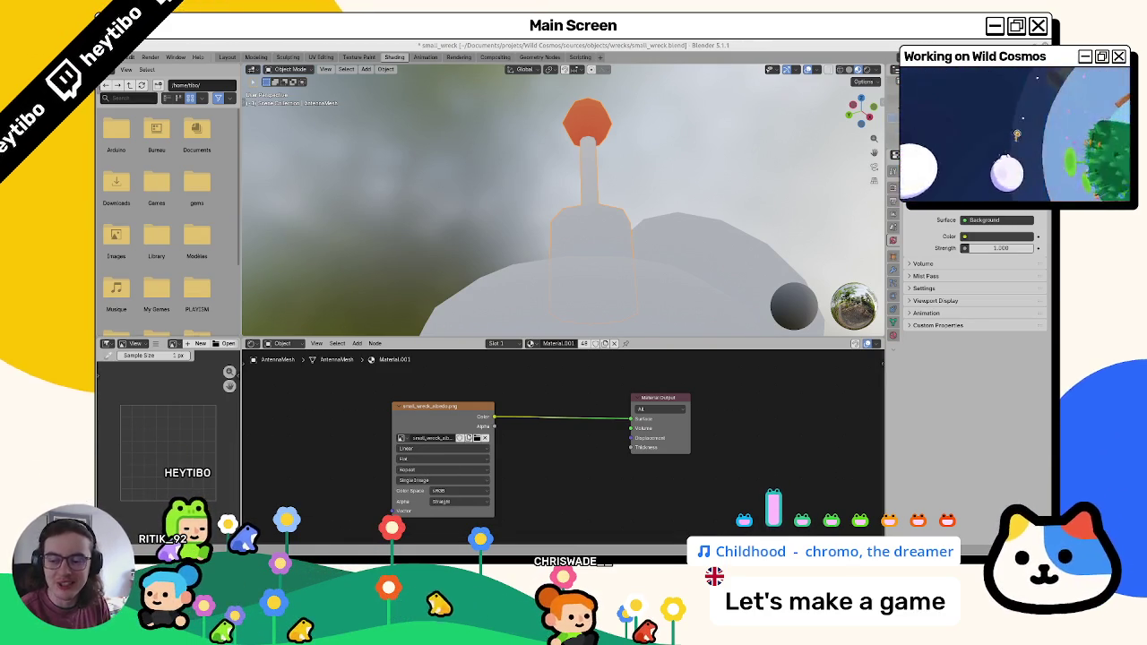
Step: Select the whole orange antenna top in edit mode and frame it in view
drag(591, 215, 551, 220)
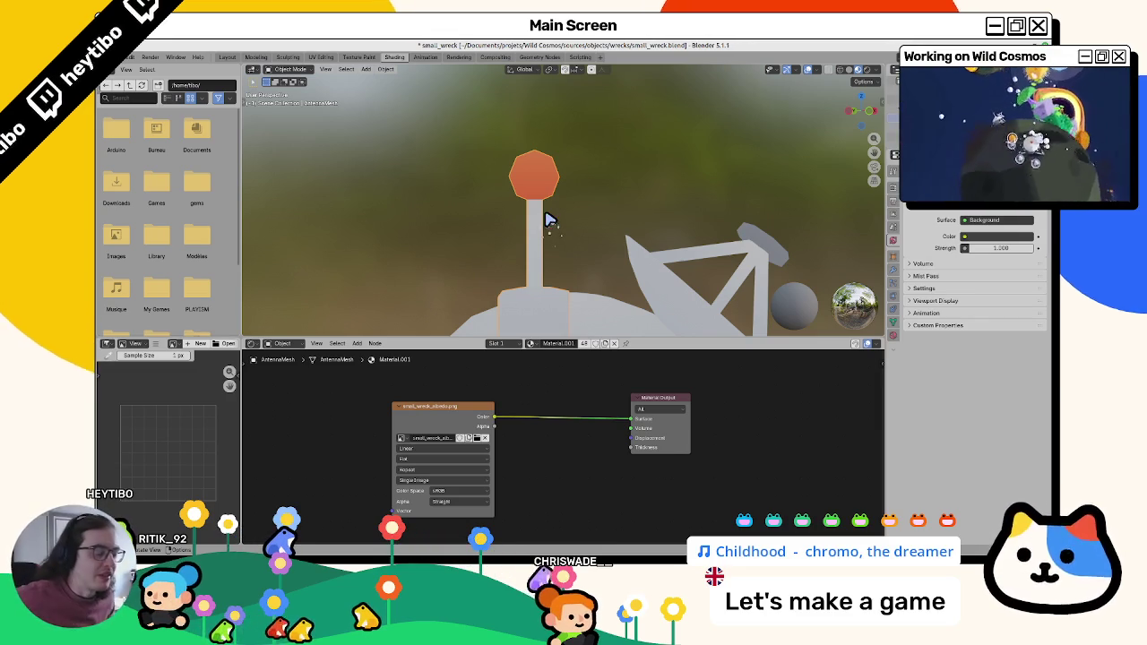
mouse_move(529, 217)
mouse_down()
mouse_move(493, 149)
mouse_move(532, 153)
mouse_up()
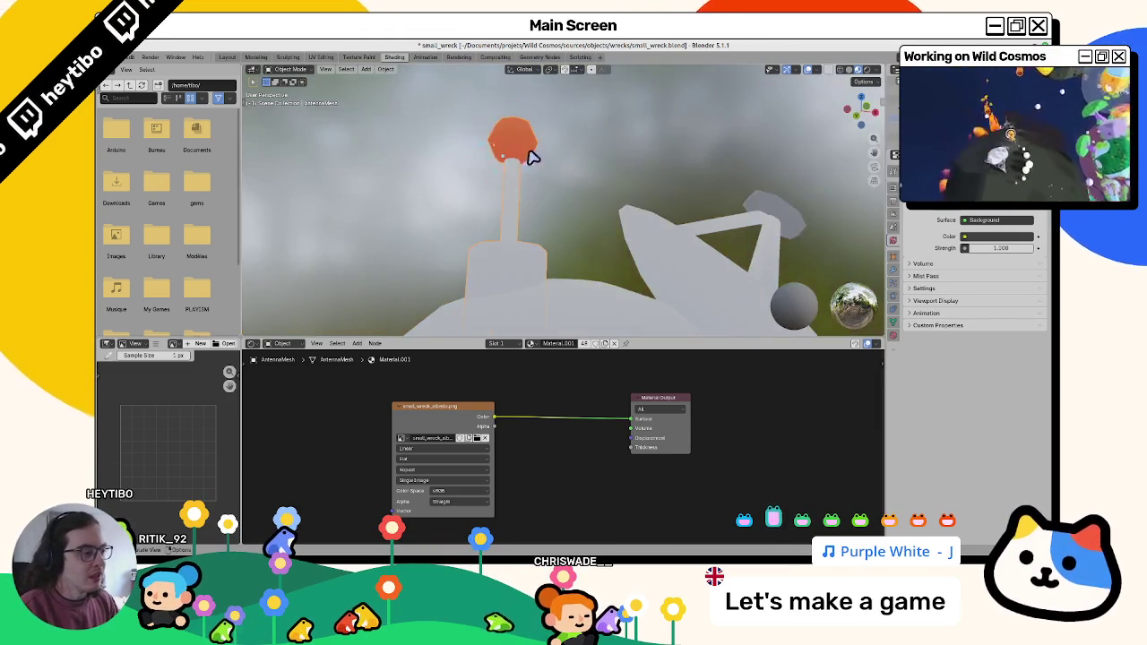
scroll(538, 197, up, 3)
key(Tab)
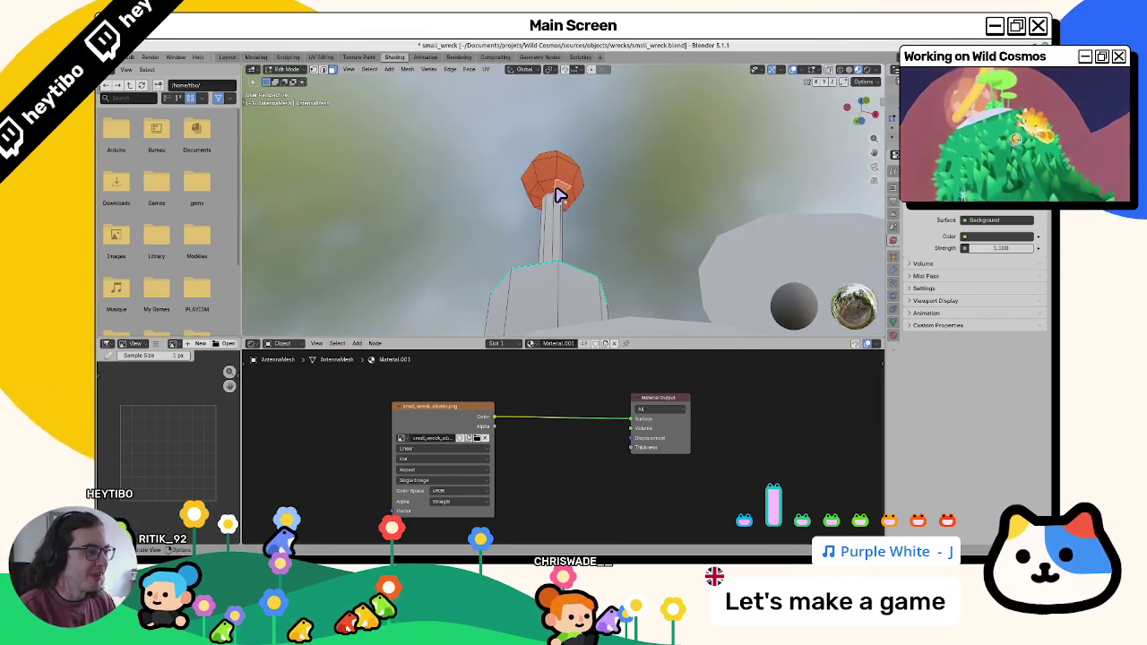
key(ctrl+l)
key(KP_1)
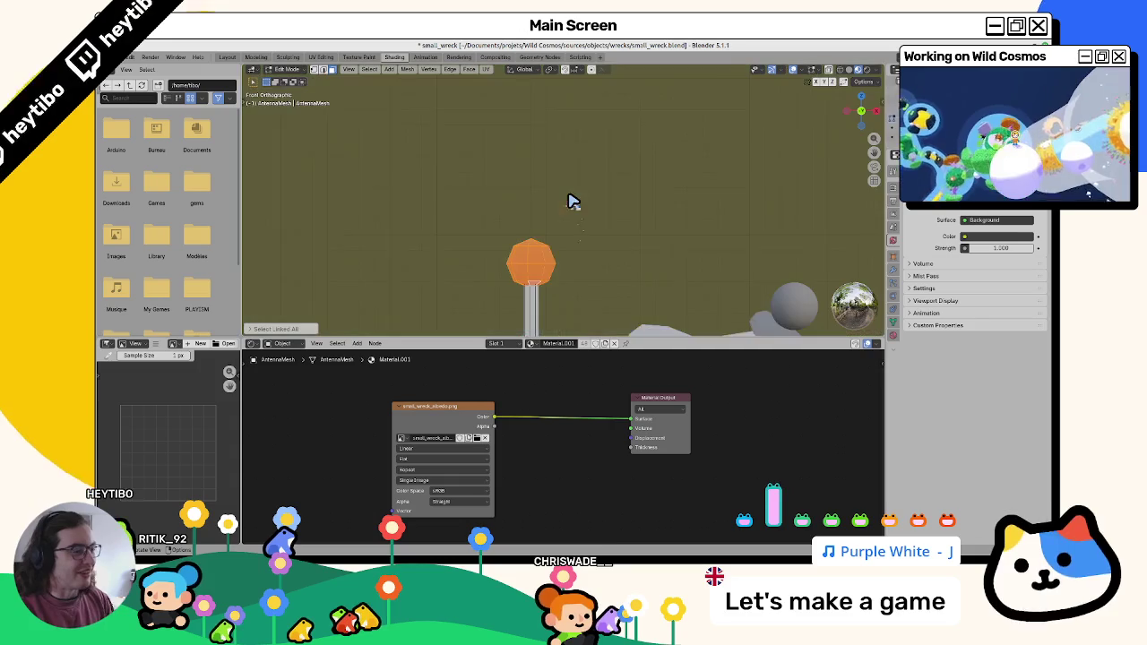
key(KP_Decimal)
scroll(573, 200, down, 5)
mouse_move(564, 200)
mouse_down()
mouse_move(579, 182)
mouse_move(582, 248)
mouse_move(567, 233)
mouse_move(595, 180)
mouse_up()
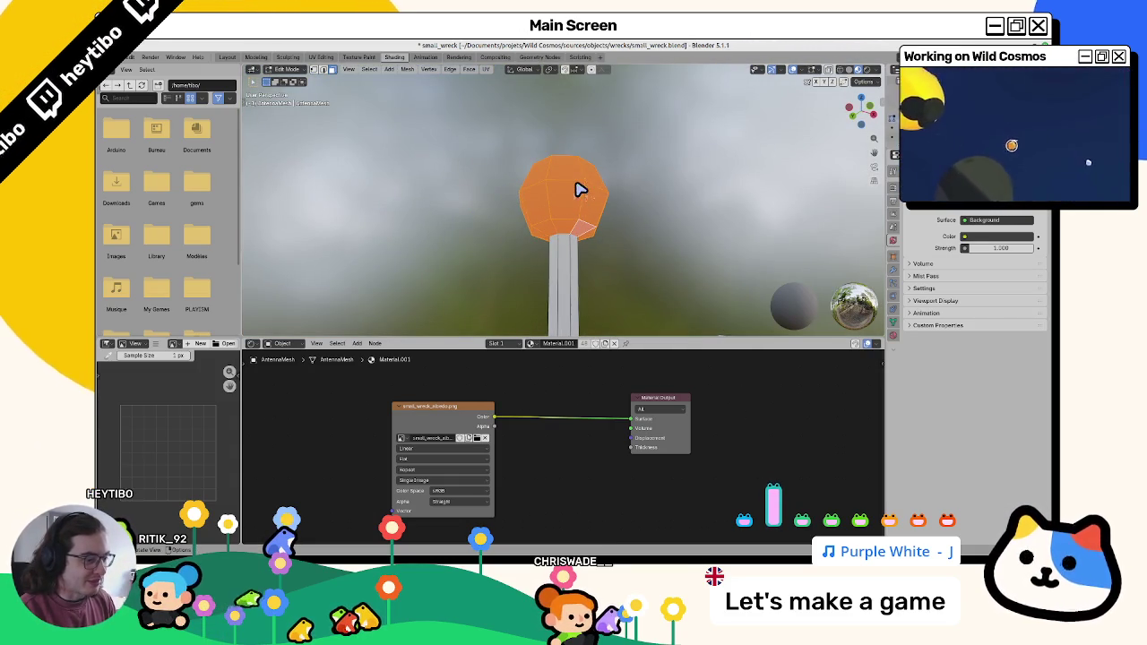
Step: Show the small_wreck_albedo texture in the image panel and widen the left panels
click(430, 408)
scroll(170, 439, down, 2)
scroll(188, 419, up, 4)
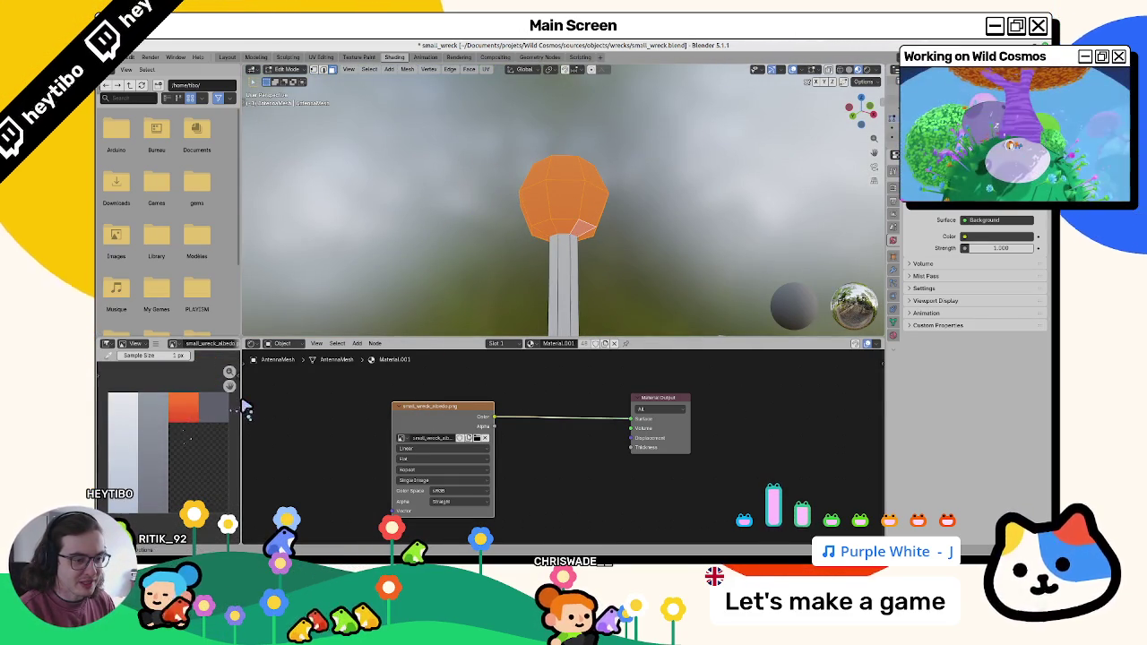
mouse_move(241, 405)
mouse_down()
mouse_move(326, 410)
mouse_move(280, 413)
mouse_up()
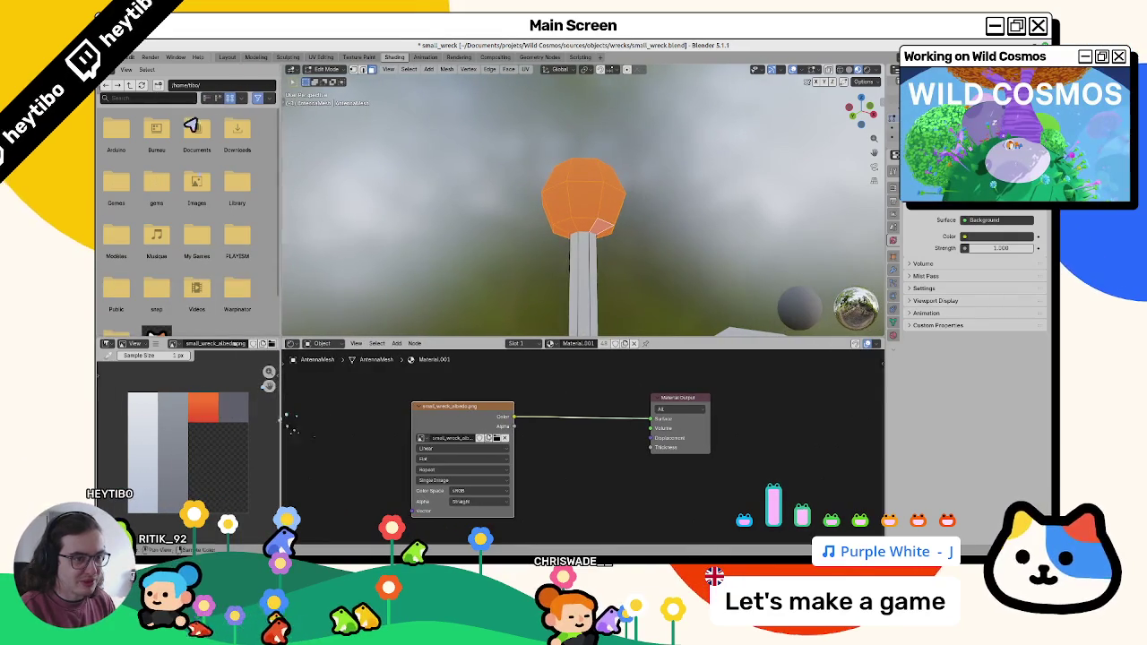
scroll(574, 266, down, 5)
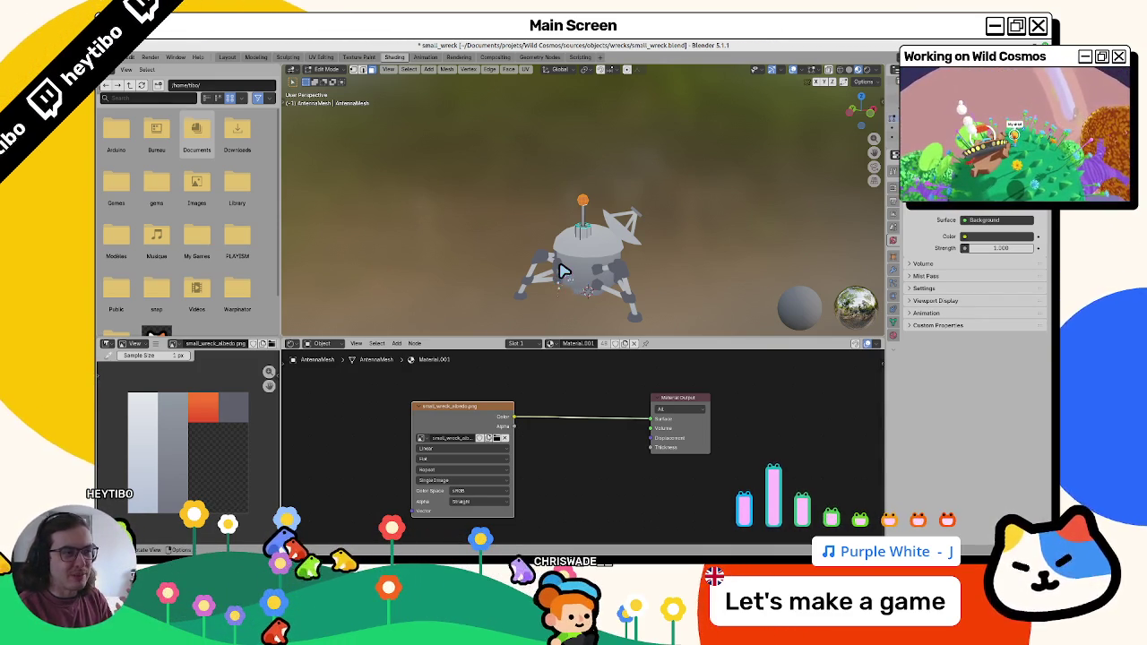
scroll(563, 270, up, 8)
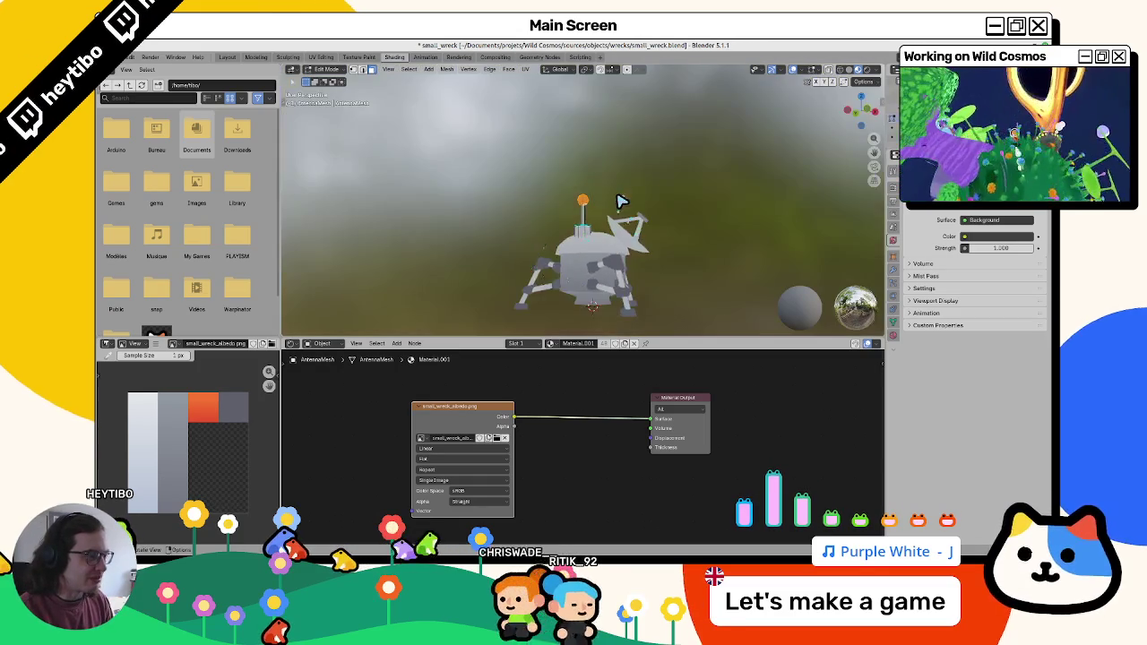
Step: In the antenna's Material Properties, start renaming its material to WreckMat
click(894, 335)
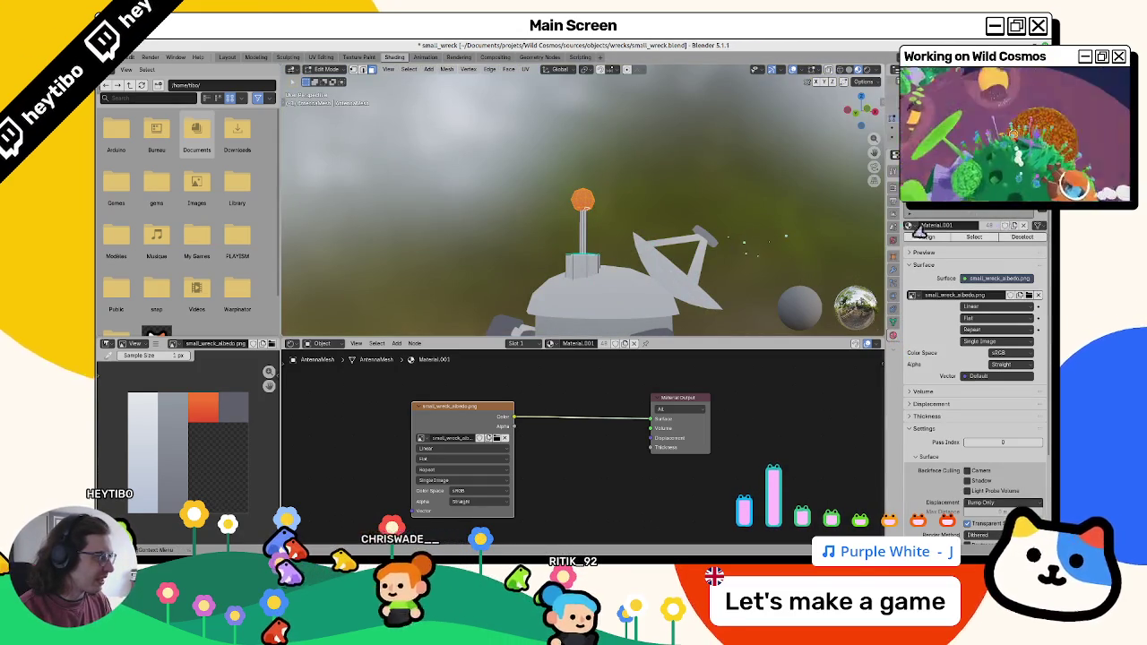
key(Tab)
click(590, 255)
click(584, 244)
double_click(957, 226)
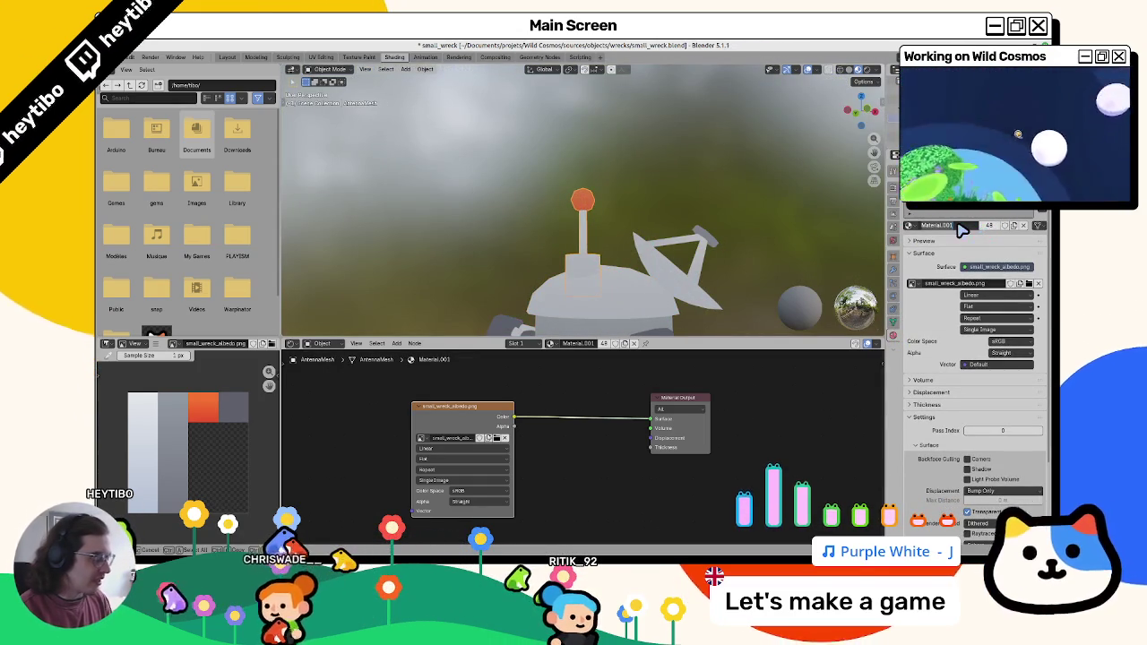
text(Wi)
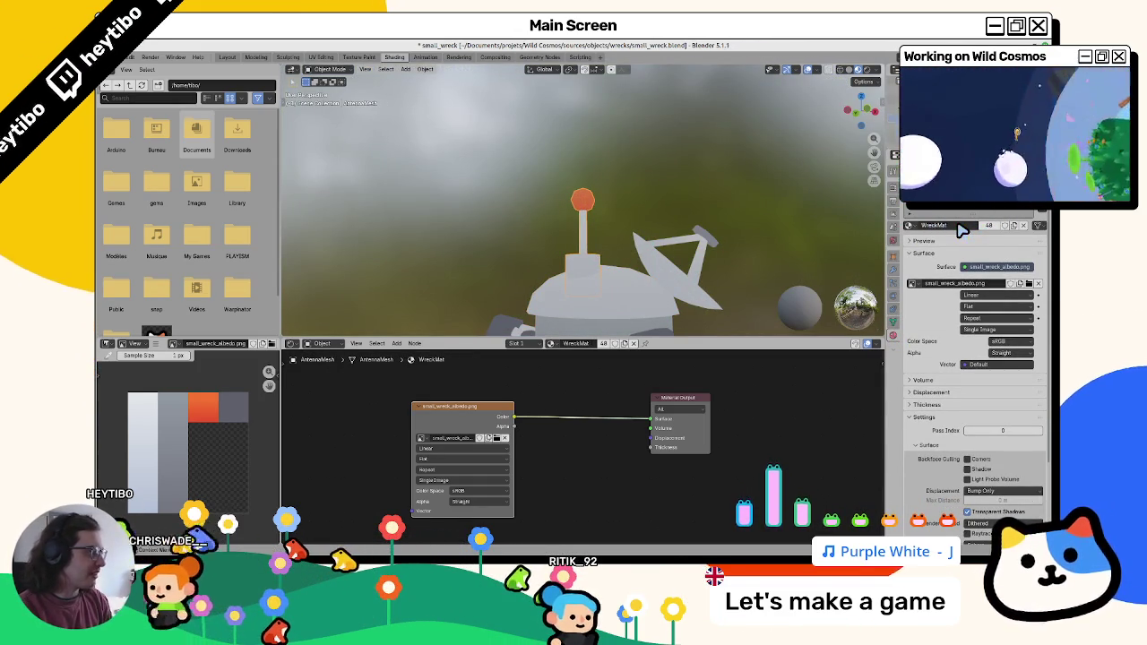
scroll(613, 192, up, 2)
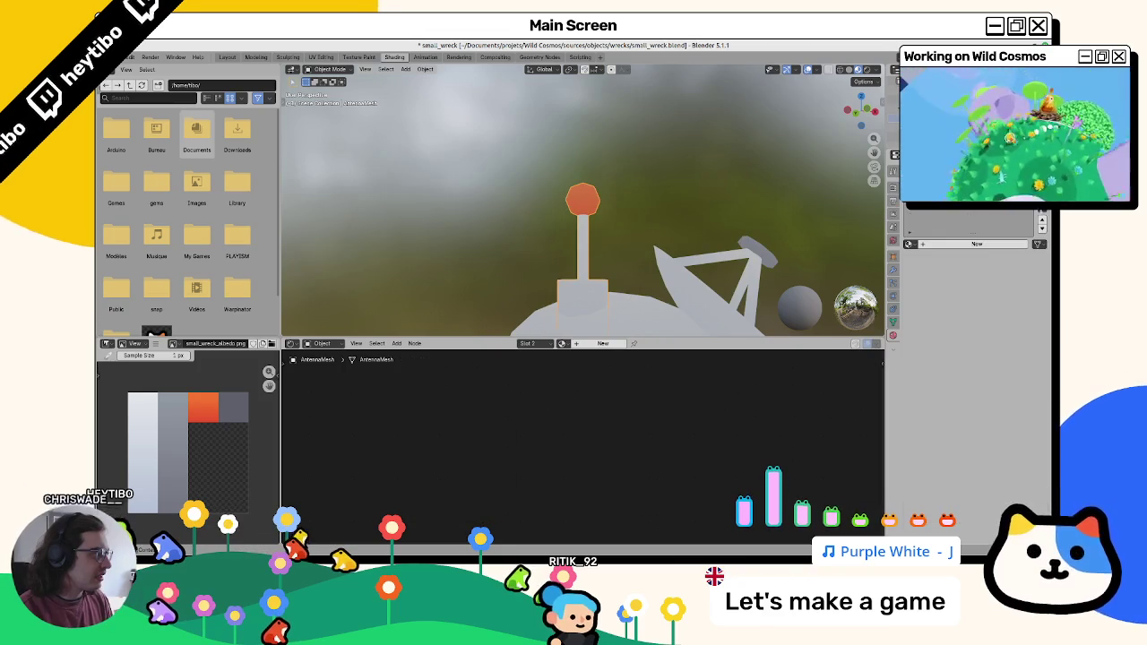
Step: Create a new material in an empty material slot on the antenna mesh
key(Tab)
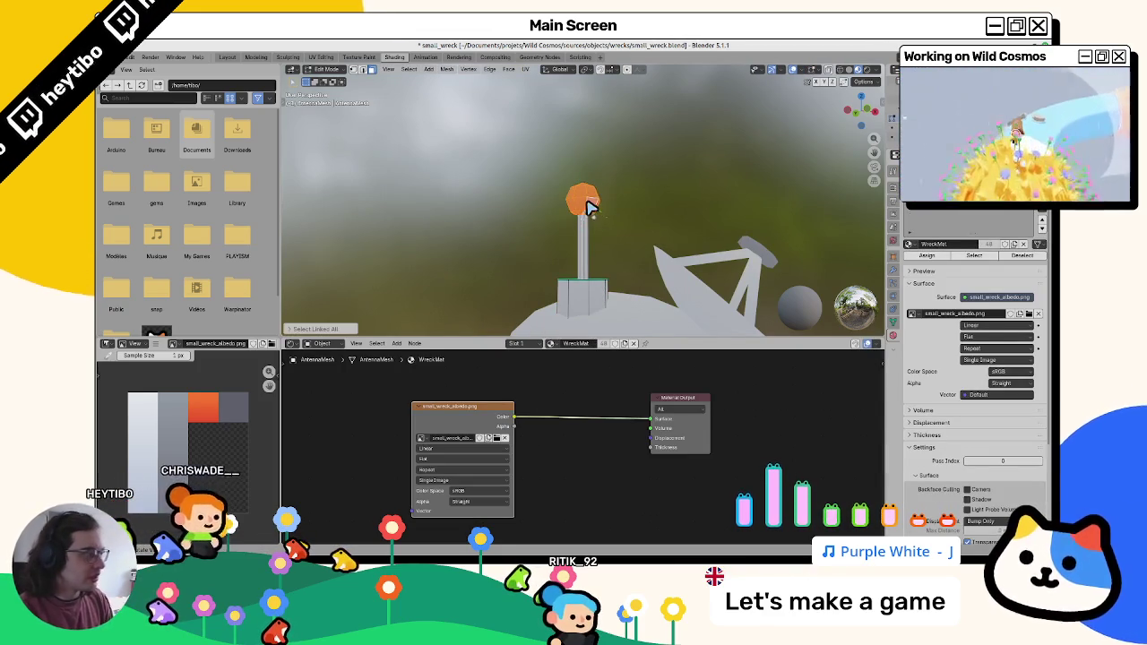
click(932, 224)
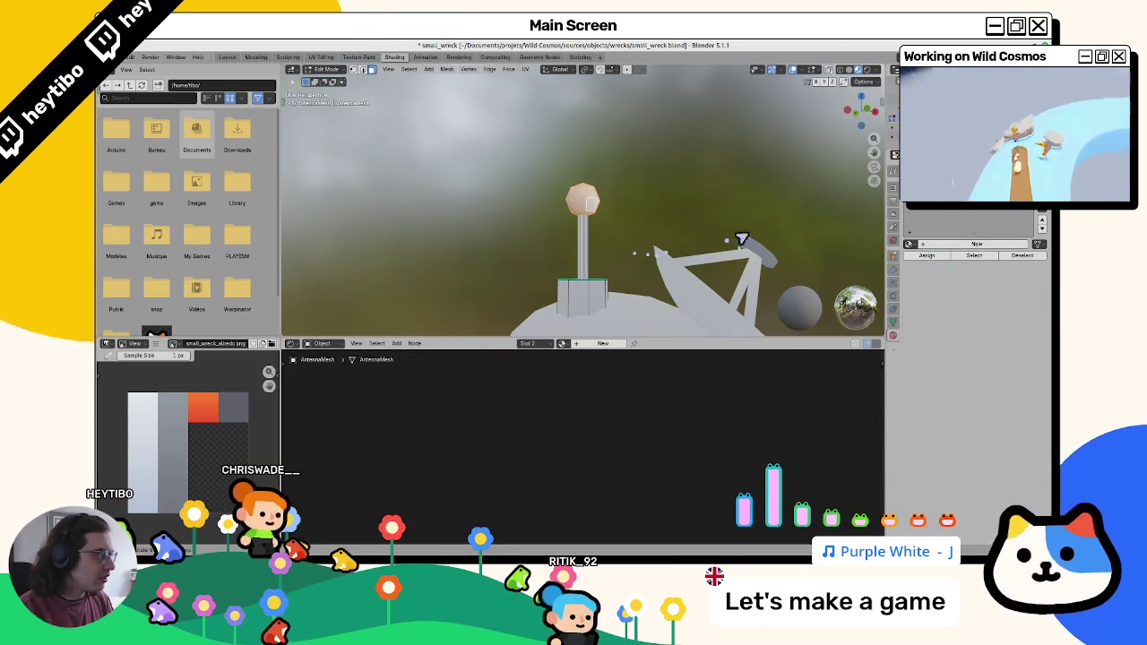
key(Tab)
click(975, 244)
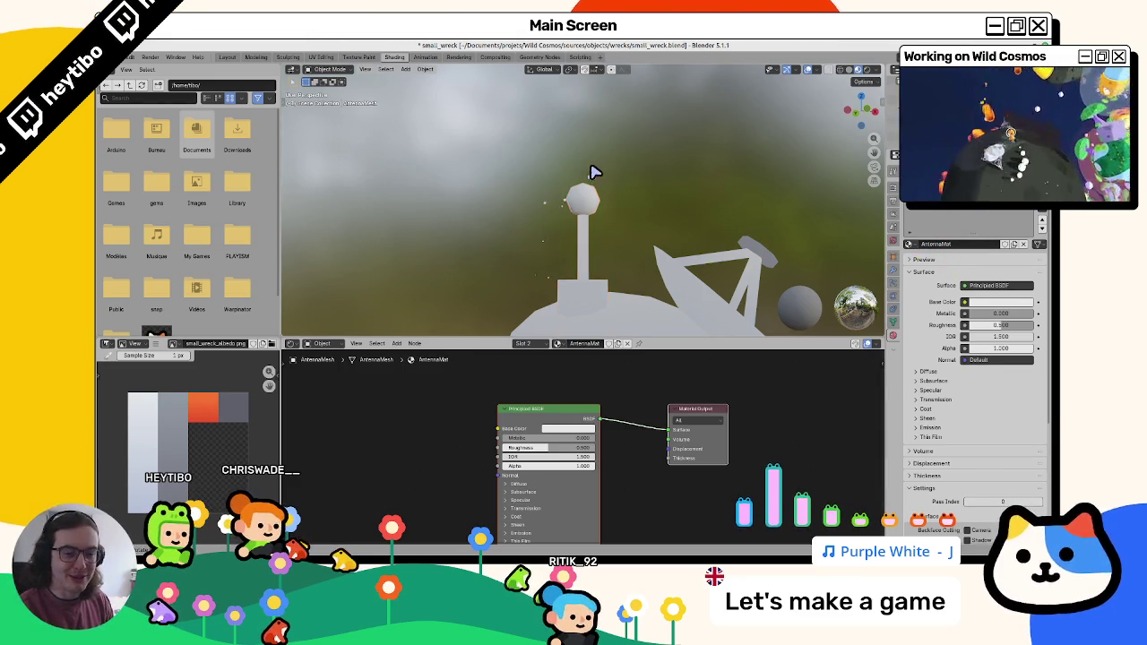
Step: Give AntennaMat an orange-red base colour and confirm a new roughness value
scroll(594, 174, down, 5)
mouse_move(594, 174)
mouse_down()
mouse_move(633, 179)
mouse_move(713, 246)
mouse_move(762, 260)
mouse_up()
click(995, 302)
click(995, 143)
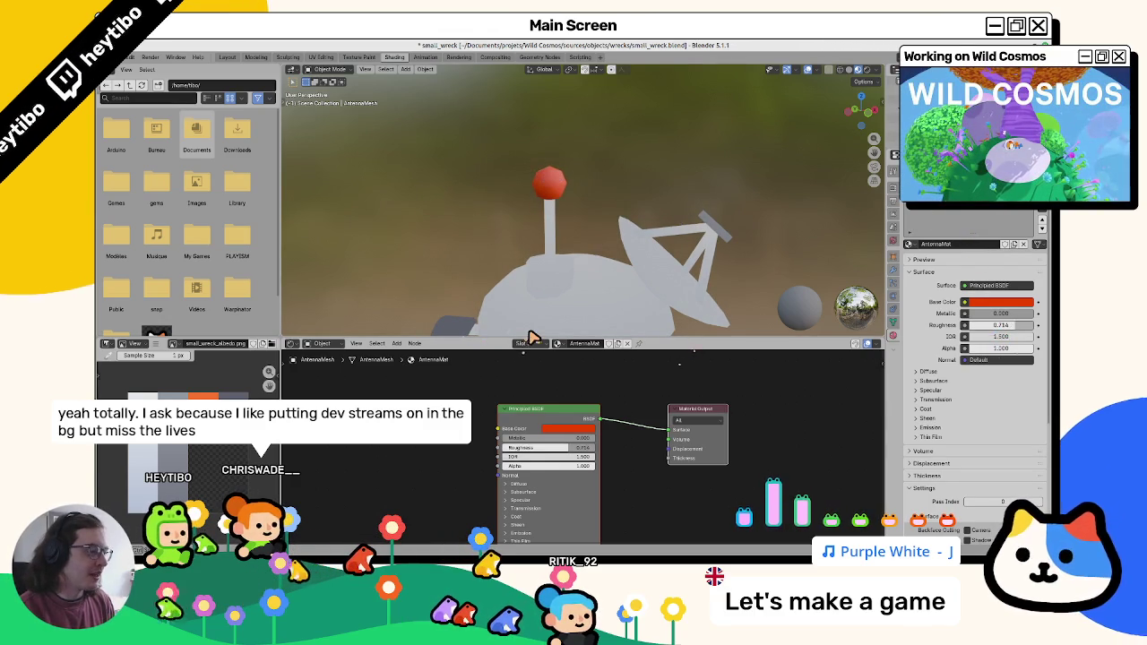
key(Return)
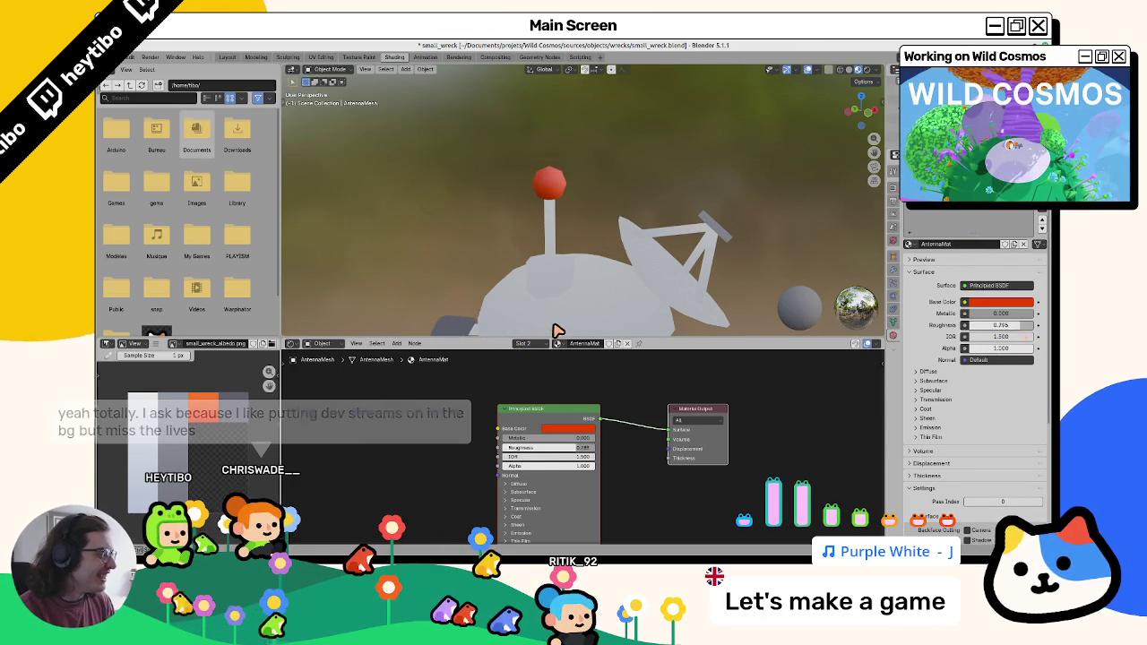
Step: Replace the Principled BSDF with an Emission node linked to the material Surface
key(x)
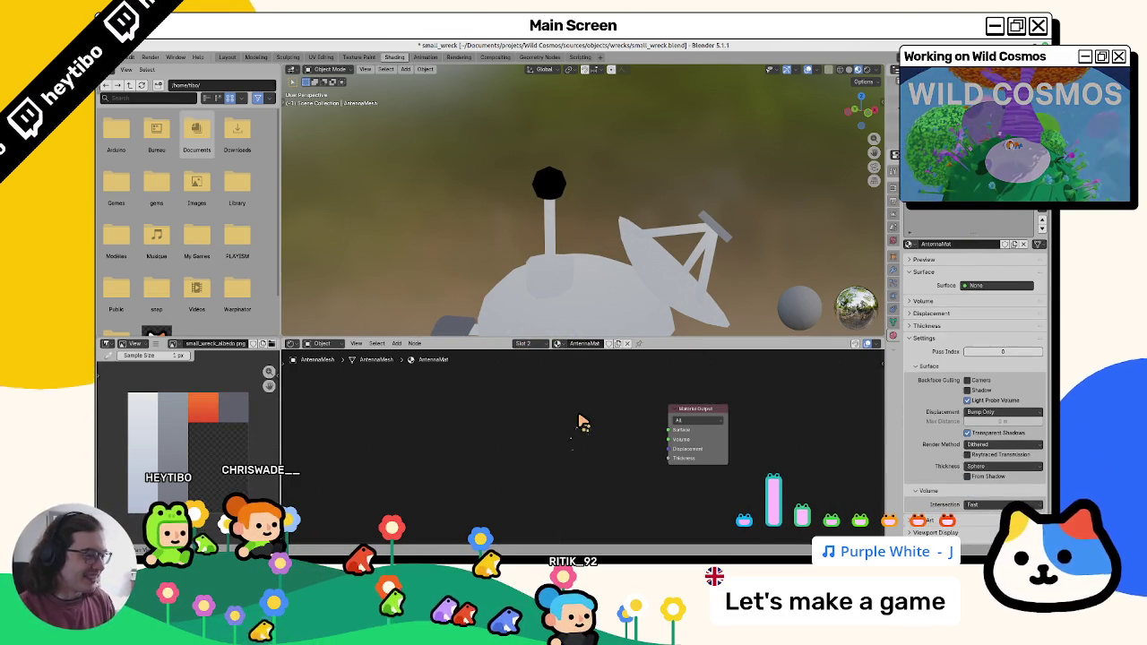
key(F3)
text(emis)
key(Return)
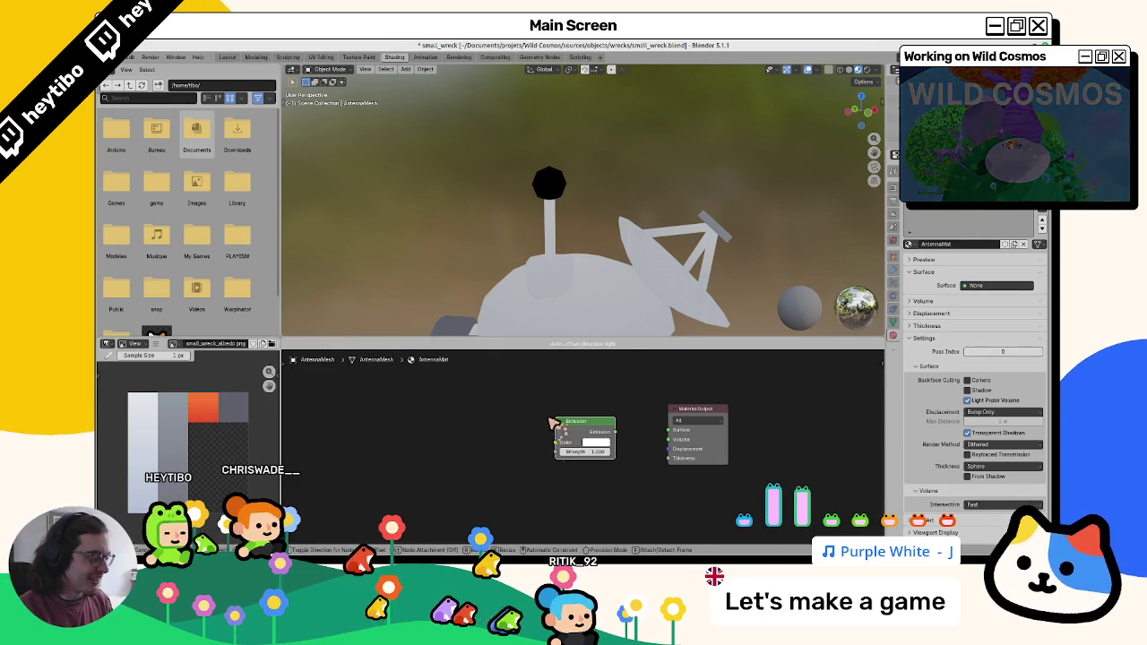
click(591, 422)
drag(676, 434, 671, 431)
Step: Set the Emission colour to orange, checking the antenna tip up close
click(581, 430)
mouse_move(597, 345)
mouse_down()
mouse_move(570, 360)
mouse_move(577, 370)
mouse_up()
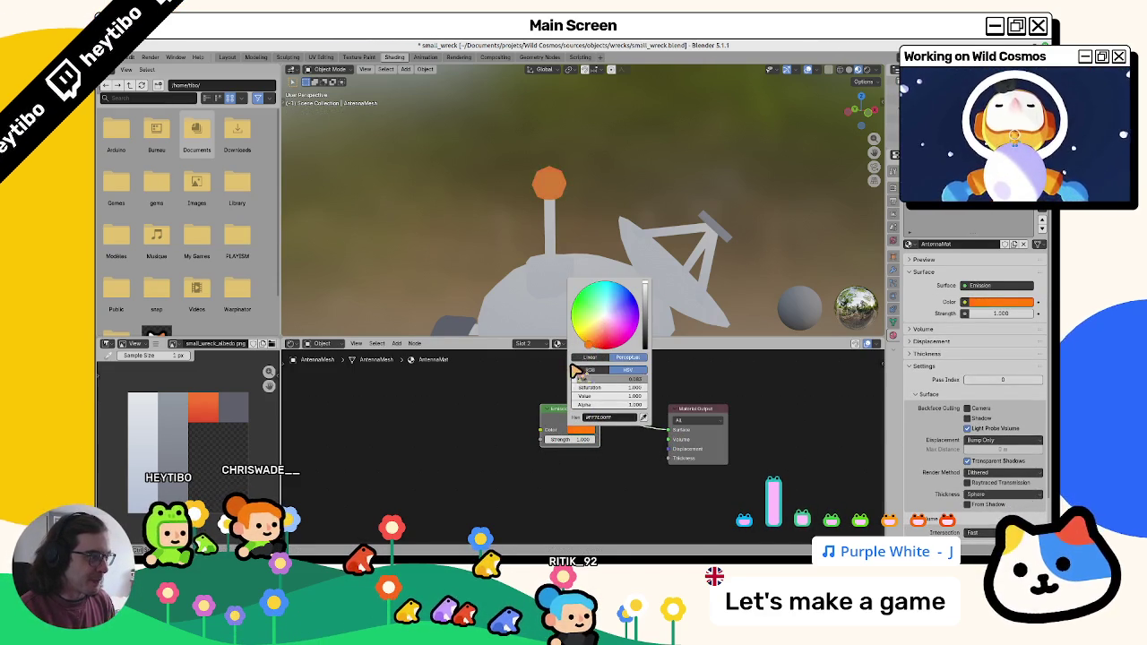
drag(543, 266, 556, 351)
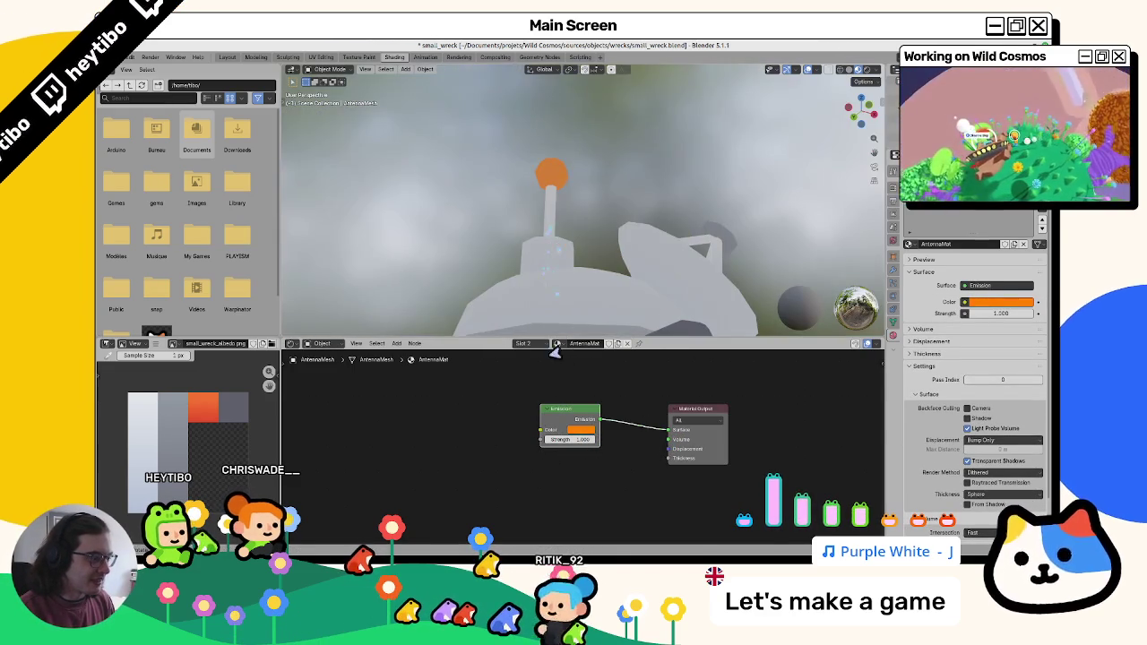
click(582, 431)
drag(609, 251, 713, 222)
Step: Save small_wreck.blend with the glowing antenna tip
key(ctrl+s)
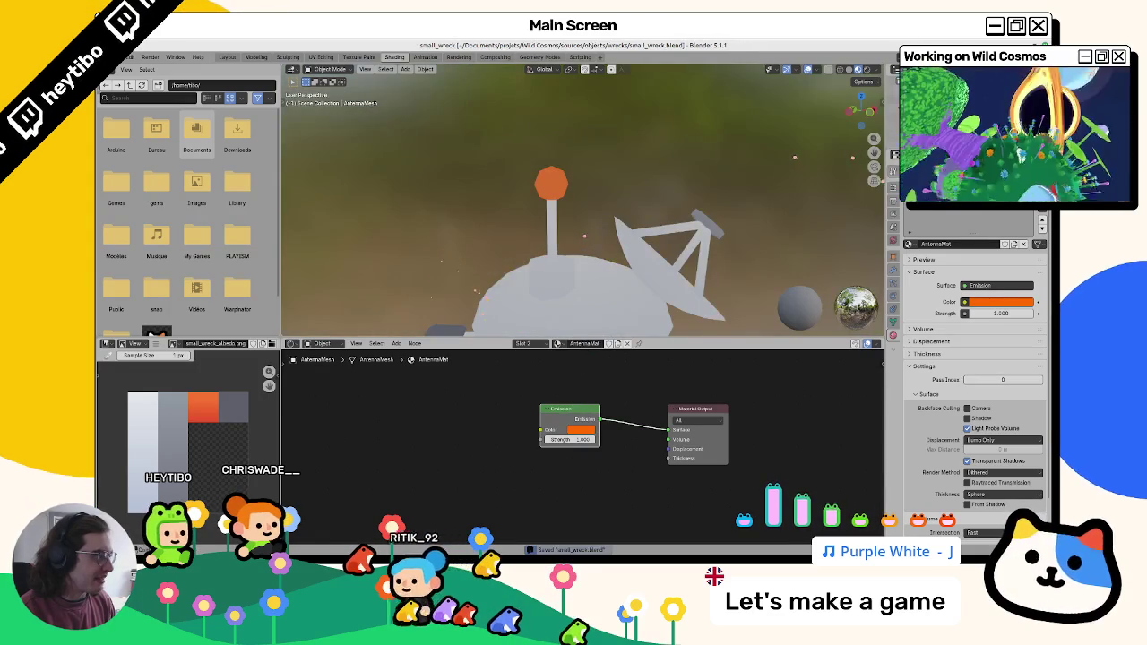
scroll(712, 222, down, 8)
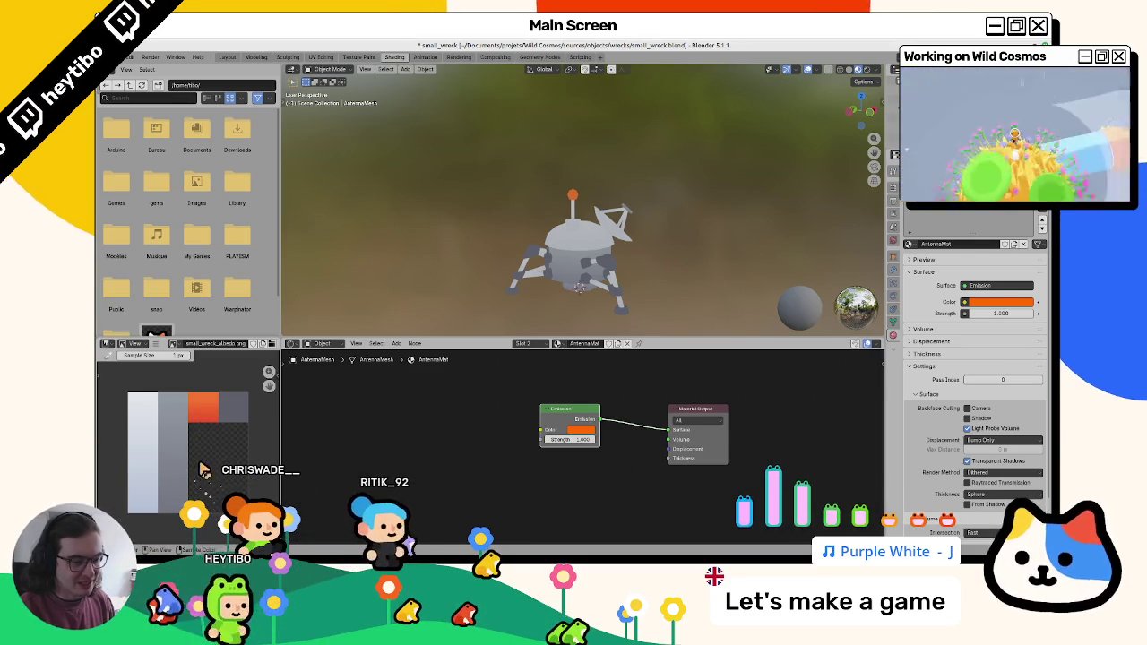
key(ctrl+s)
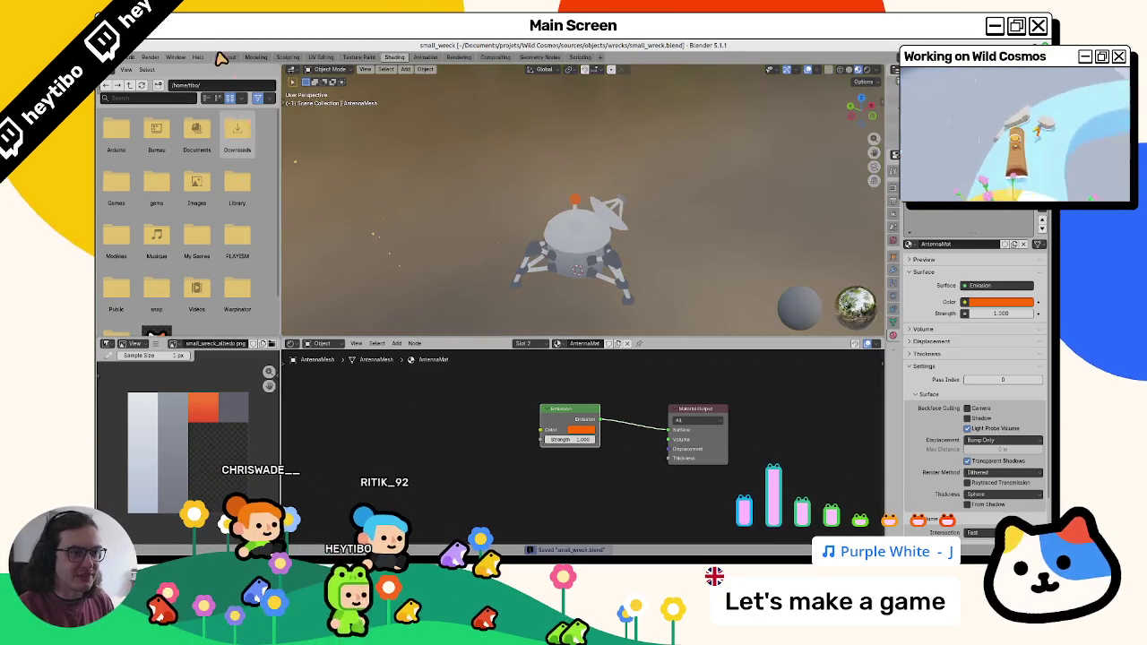
Step: Return to the Layout workspace and switch over to the Godot editor
click(224, 57)
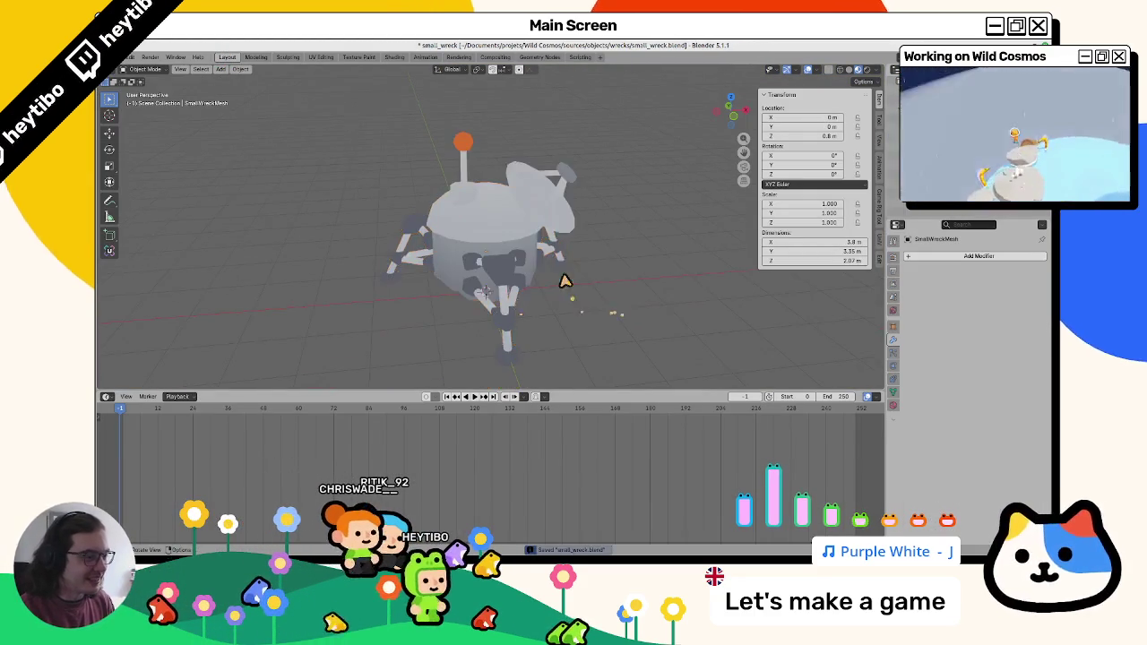
key(alt+Tab)
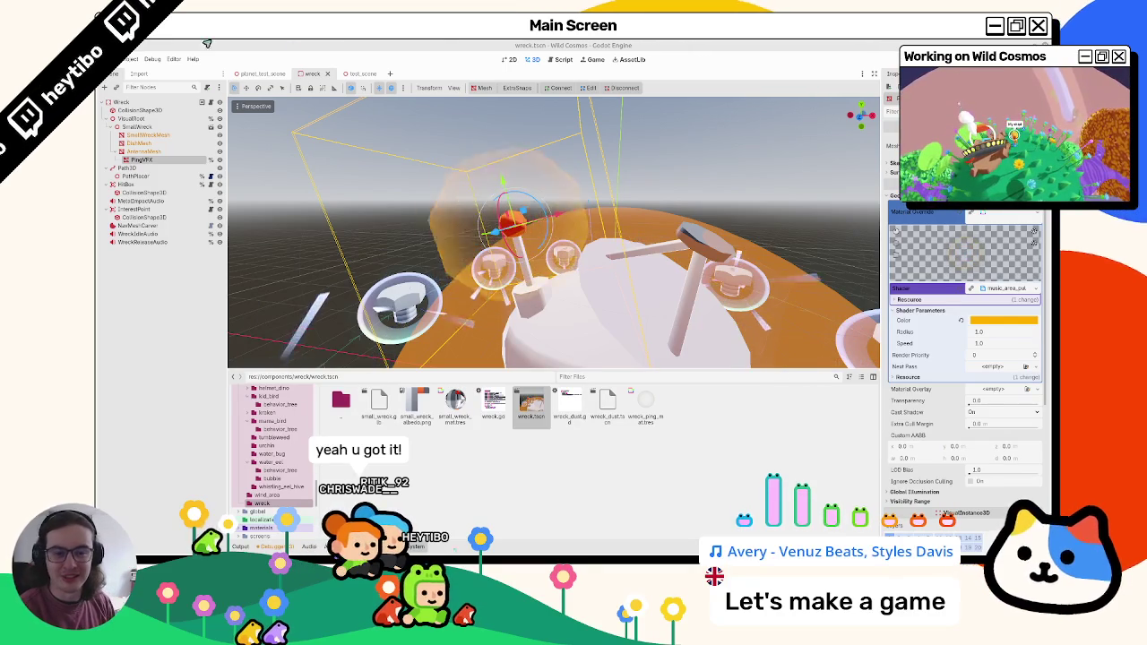
drag(412, 235, 439, 231)
scroll(439, 231, down, 4)
scroll(445, 220, up, 2)
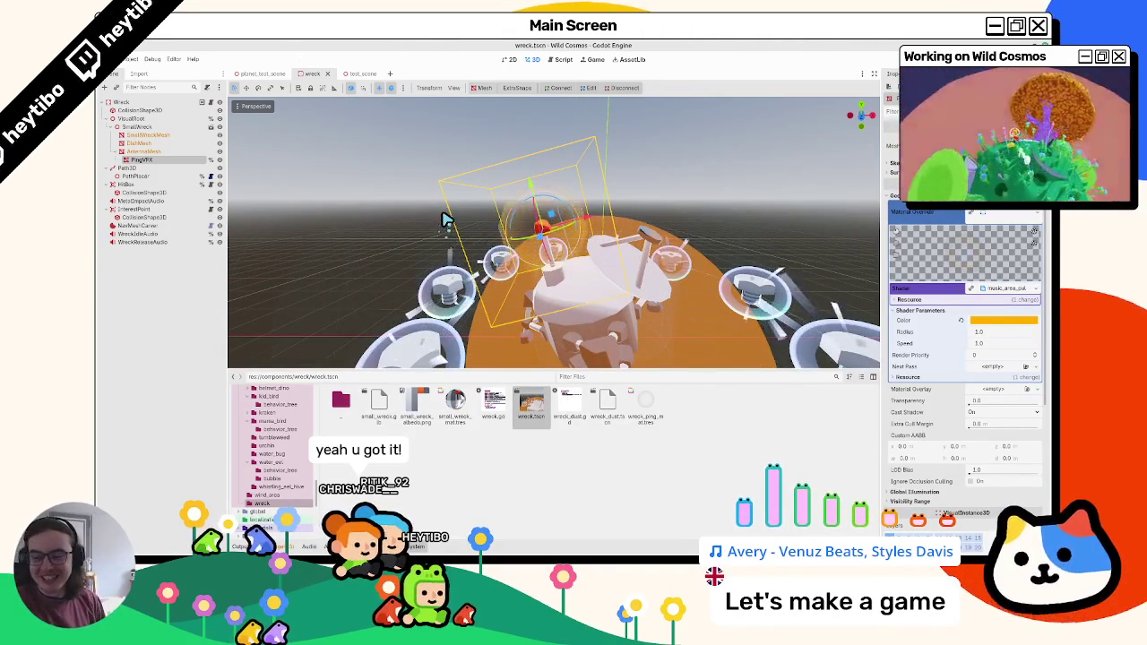
key(alt+Tab)
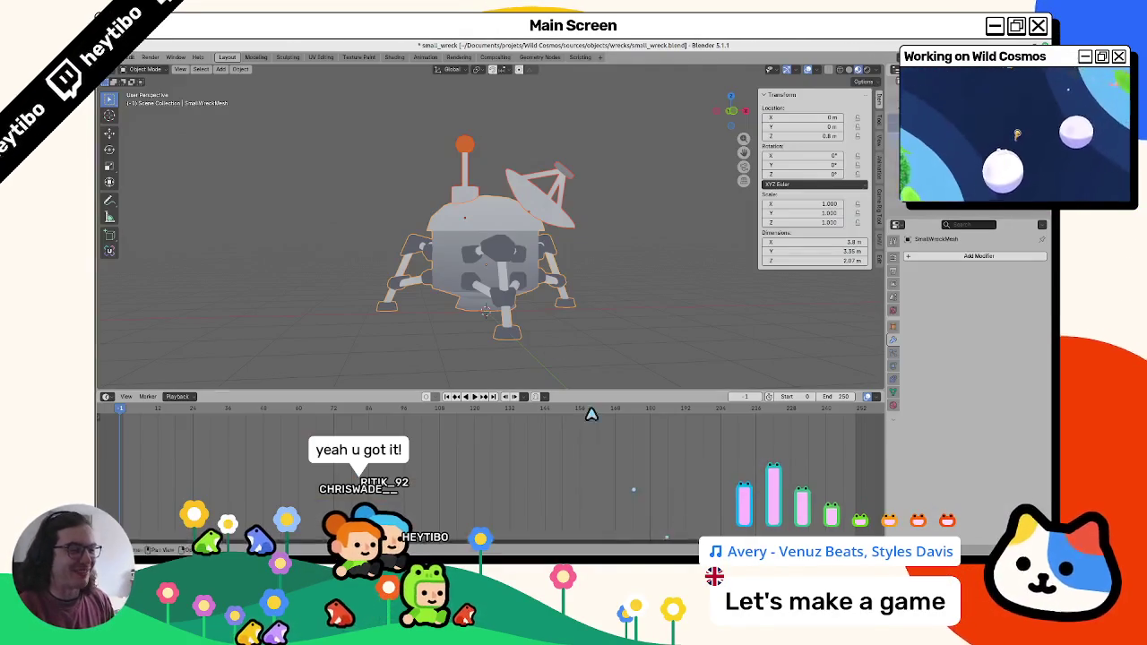
key(alt+Tab)
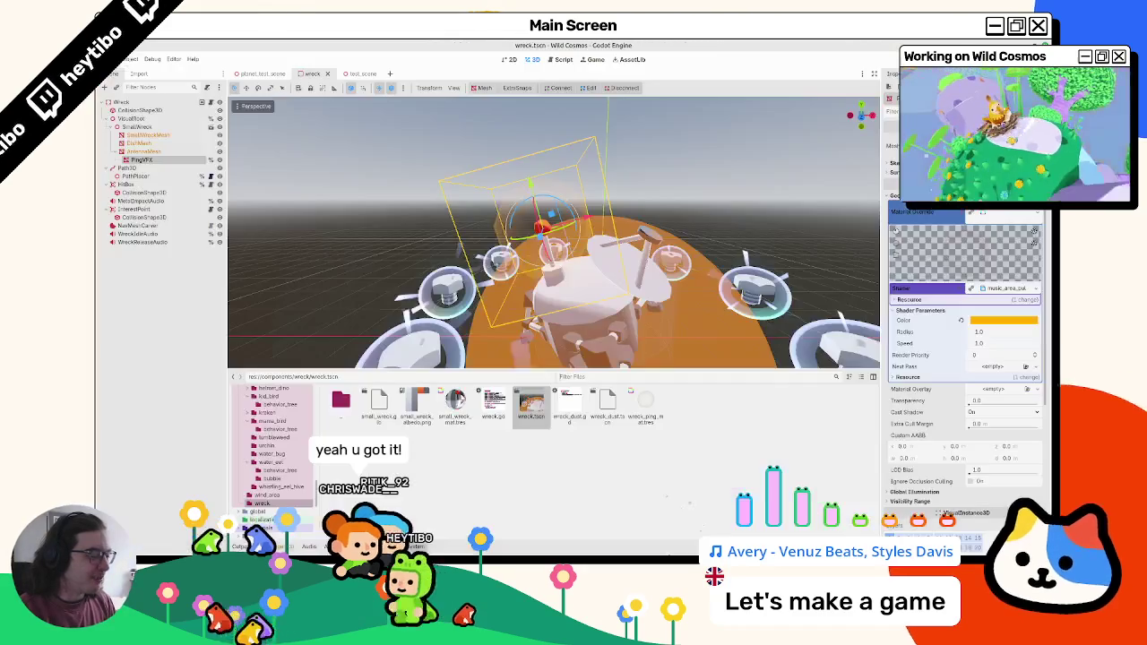
click(454, 414)
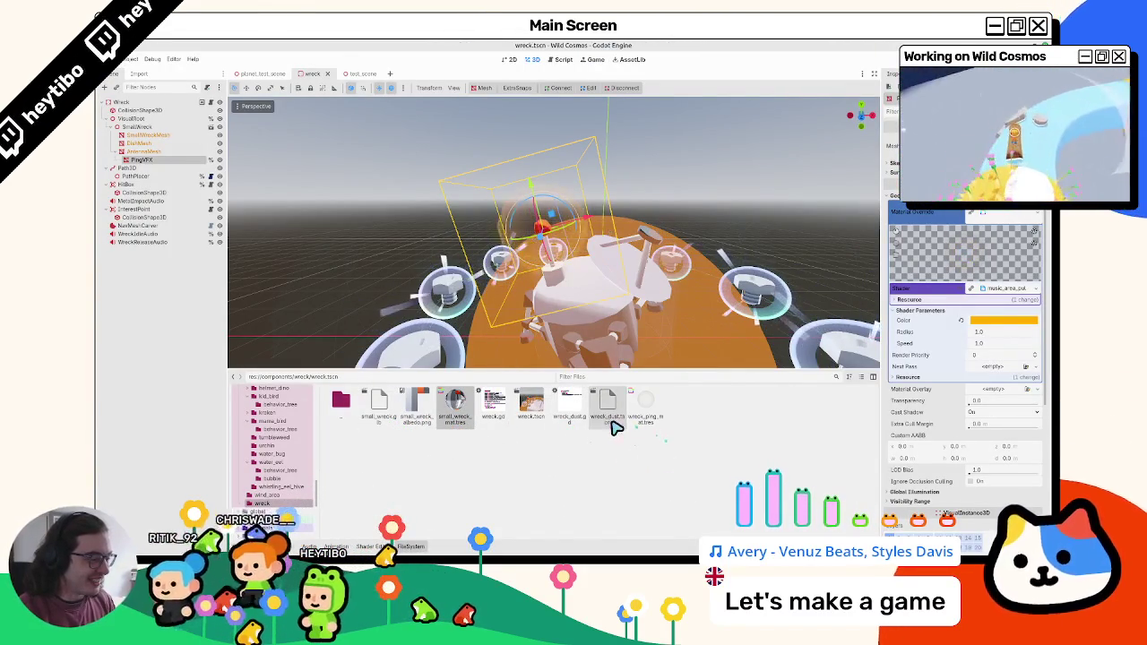
click(519, 423)
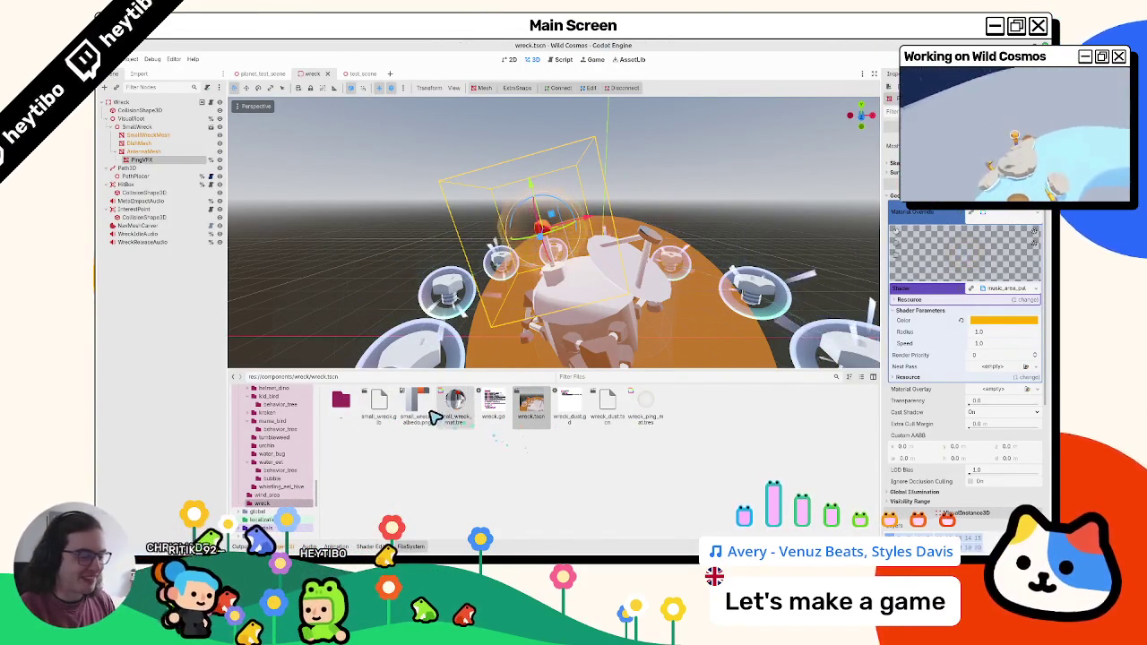
click(383, 412)
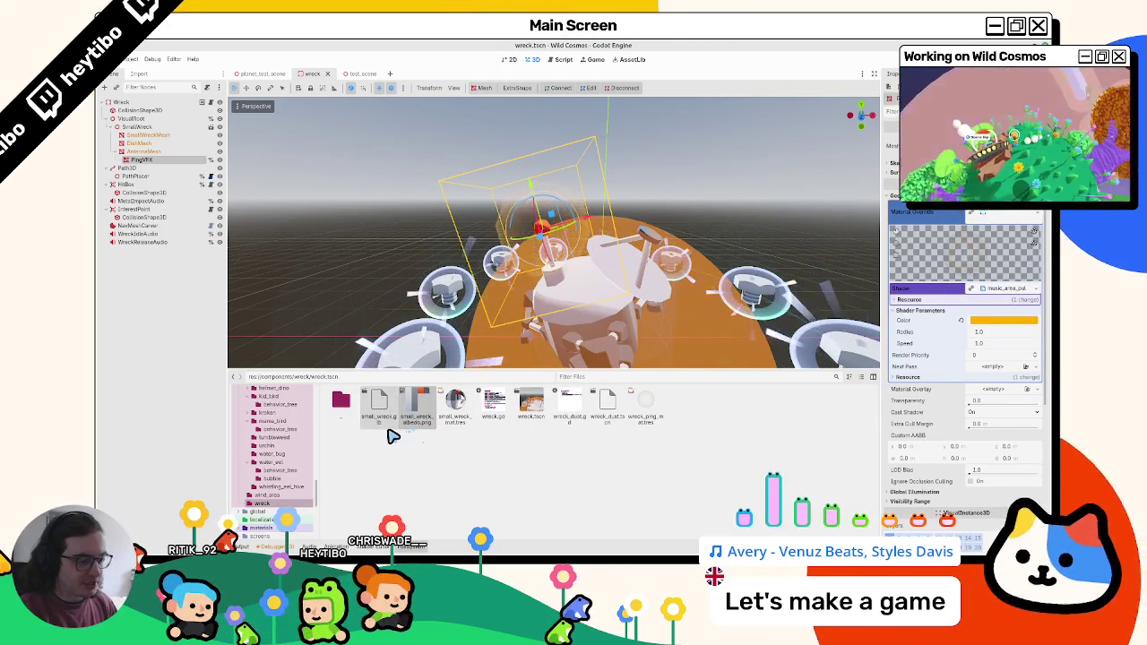
Step: Back in Blender, orbit and zoom around the lander to check it from several angles
key(alt+Tab)
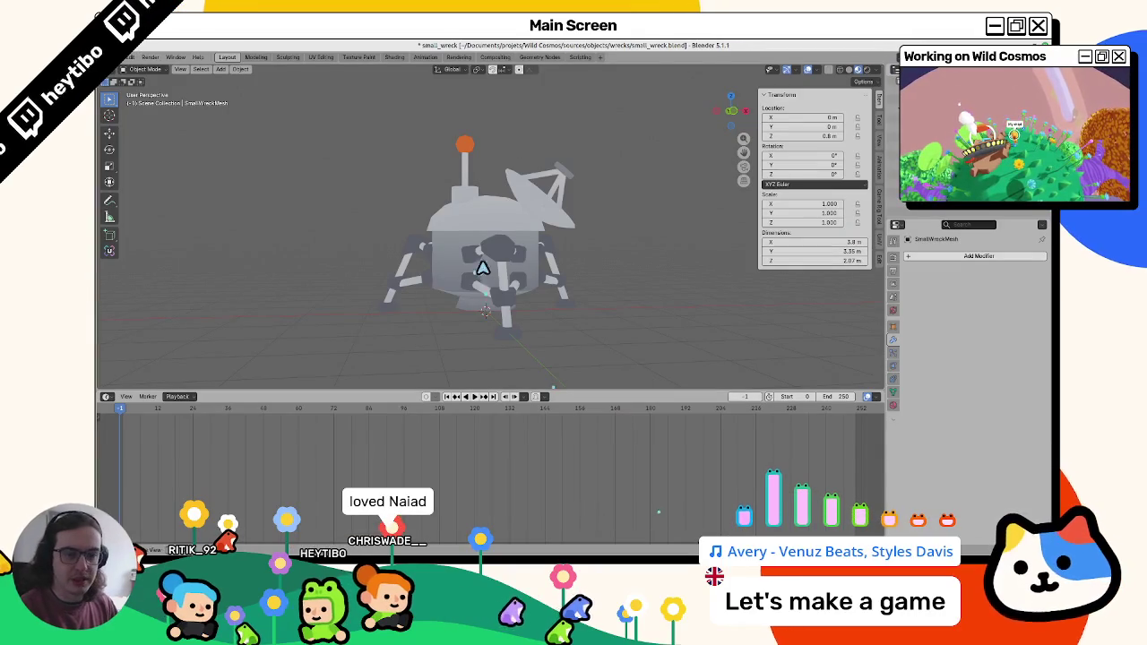
drag(462, 271, 560, 281)
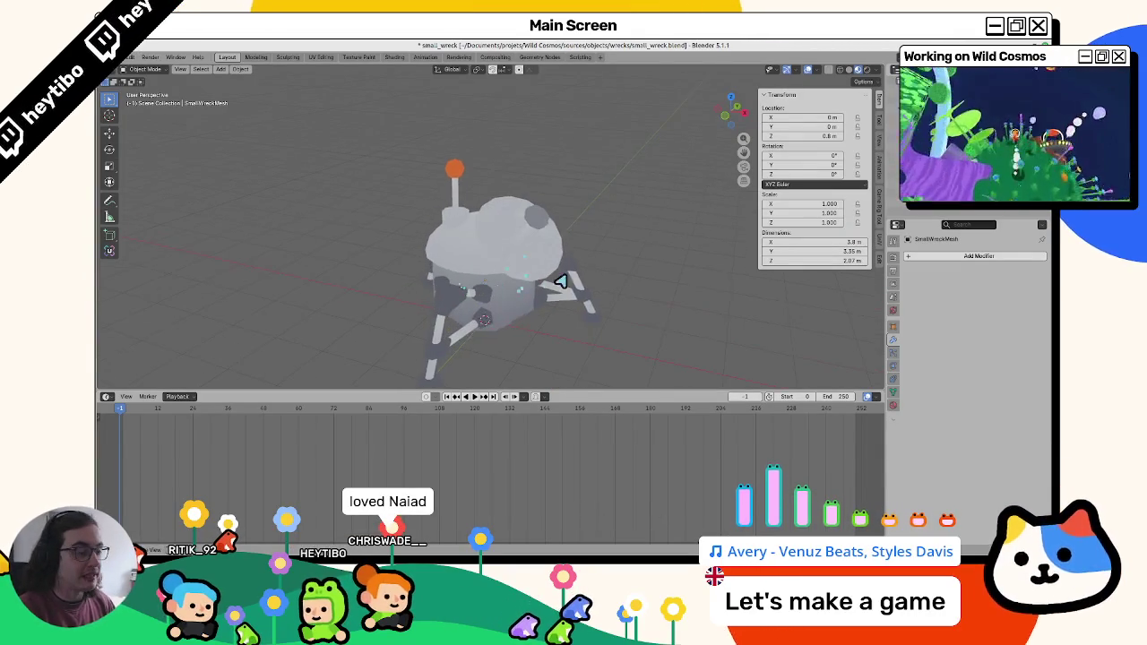
scroll(583, 273, down, 4)
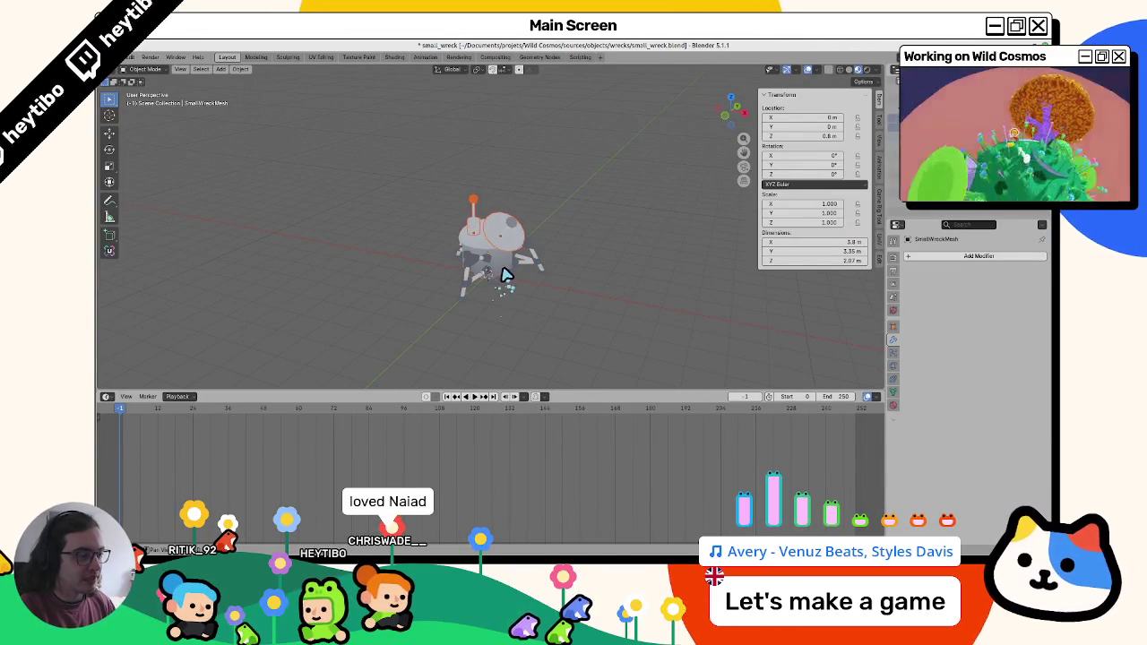
scroll(525, 315, up, 4)
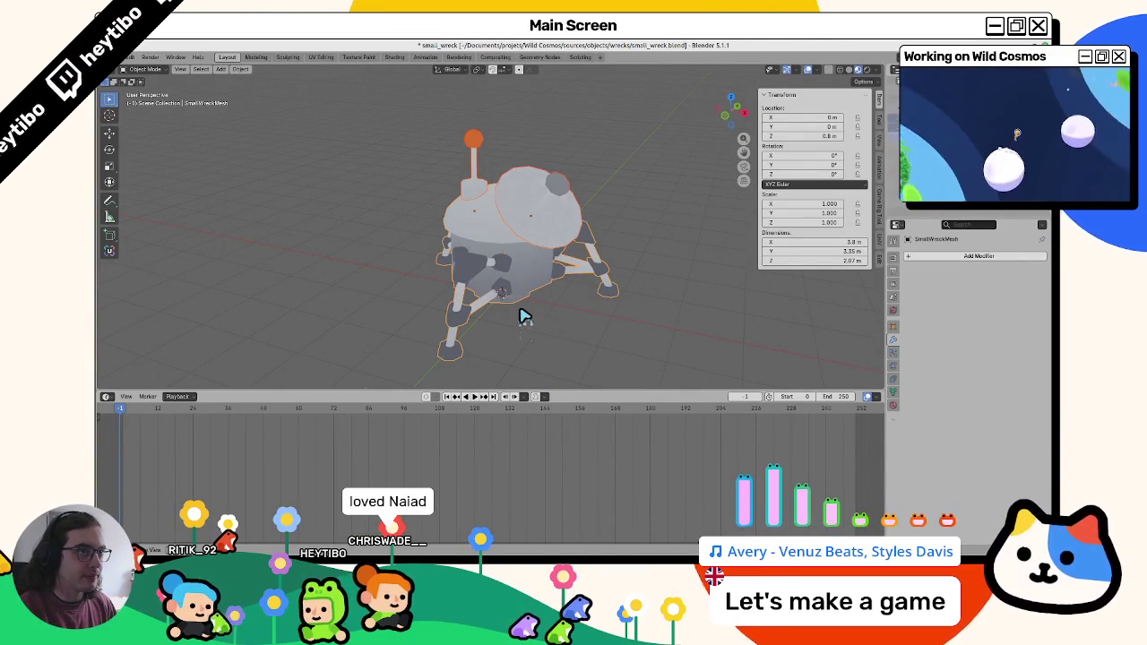
mouse_move(547, 309)
mouse_down()
mouse_move(508, 315)
mouse_move(599, 272)
mouse_up()
scroll(538, 302, down, 5)
scroll(538, 308, up, 4)
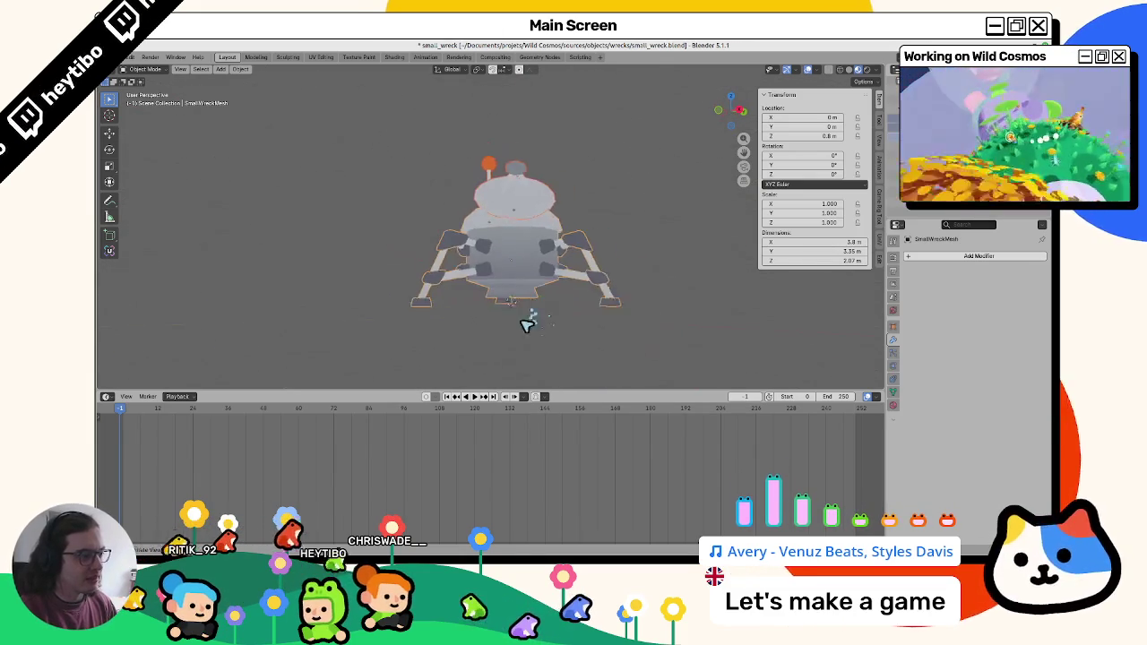
drag(530, 320, 525, 345)
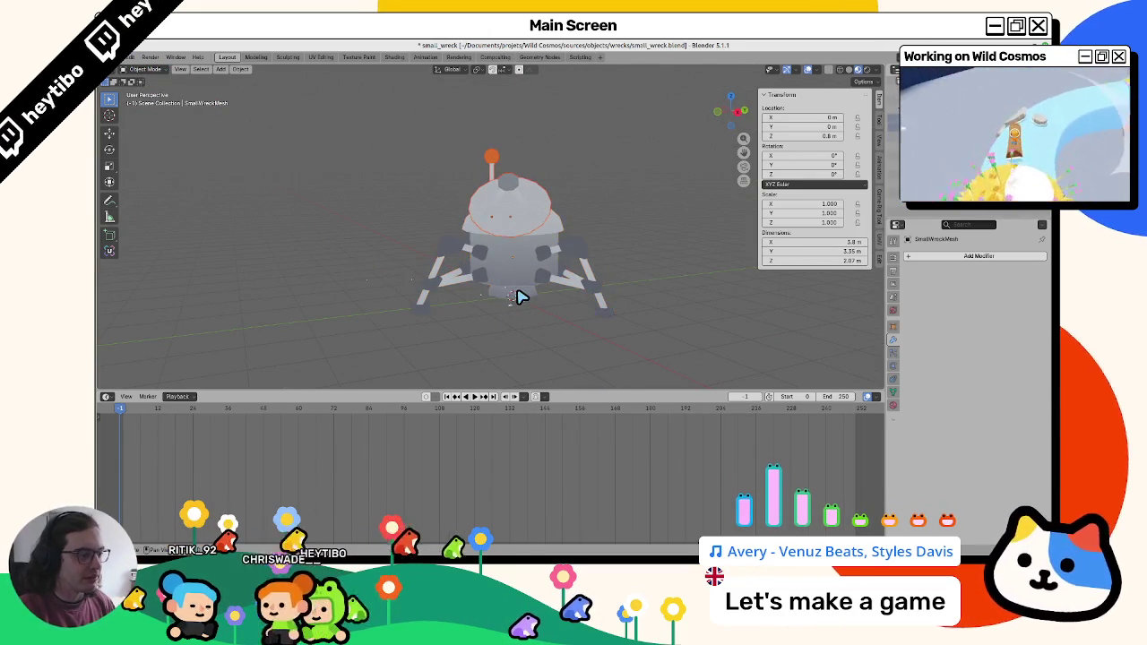
Step: Export the lander as glTF 2.0 binary, overwriting small_wreck.glb in the wrecks folder
click(131, 58)
mouse_move(205, 210)
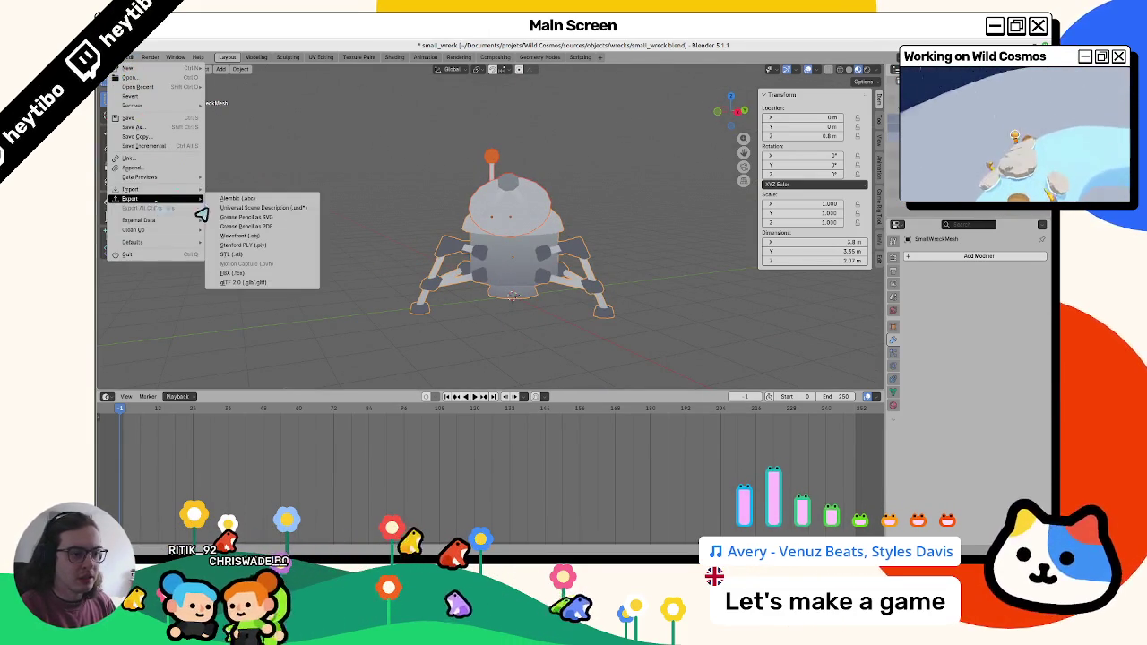
click(290, 289)
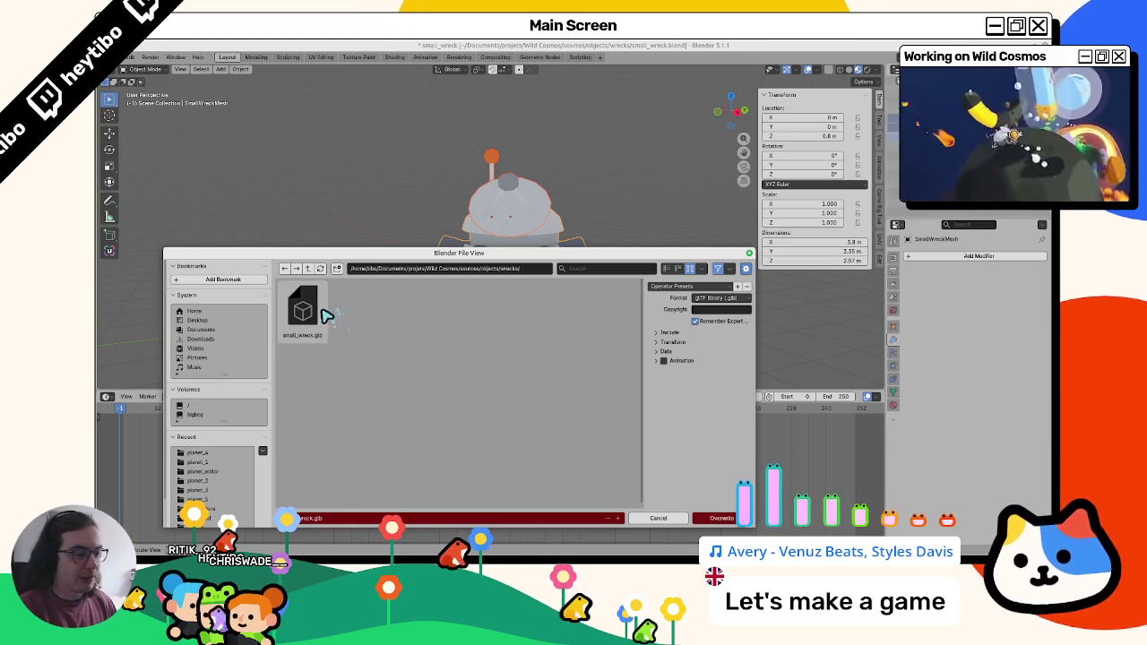
mouse_move(400, 251)
mouse_down()
mouse_move(454, 256)
mouse_move(425, 169)
mouse_up()
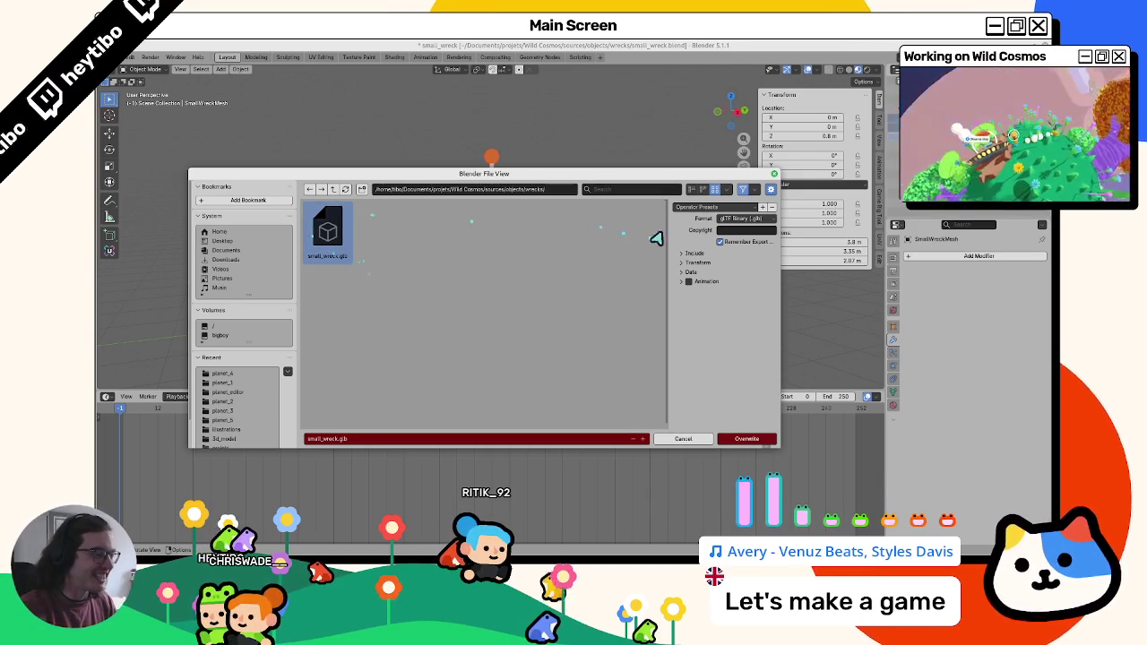
click(703, 256)
click(703, 258)
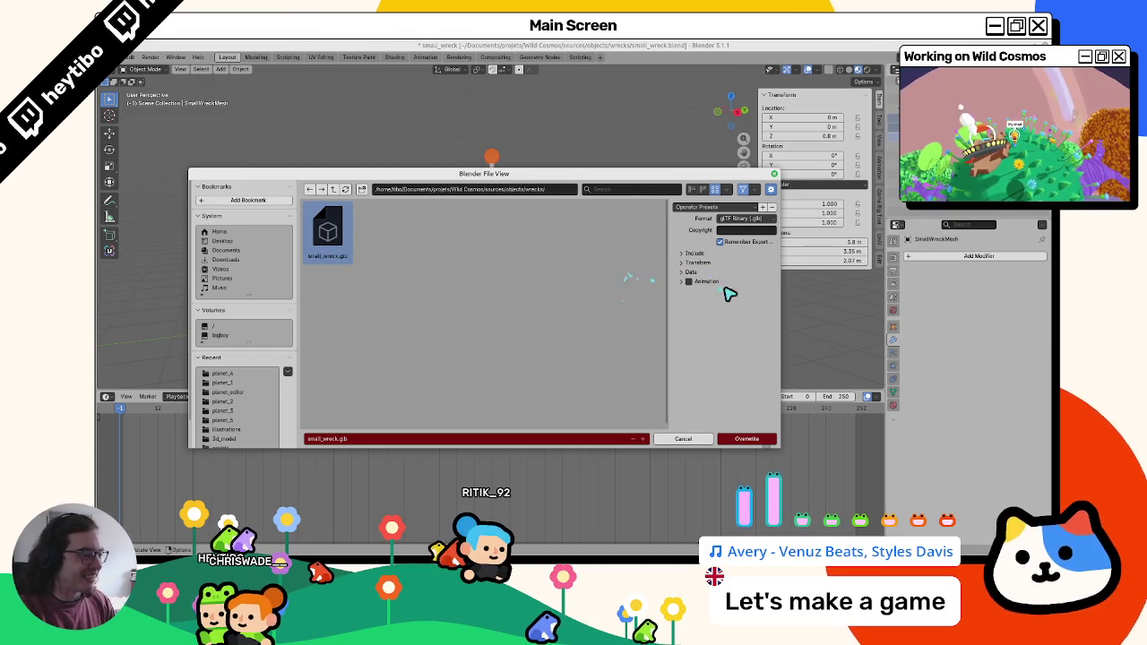
click(706, 273)
click(706, 272)
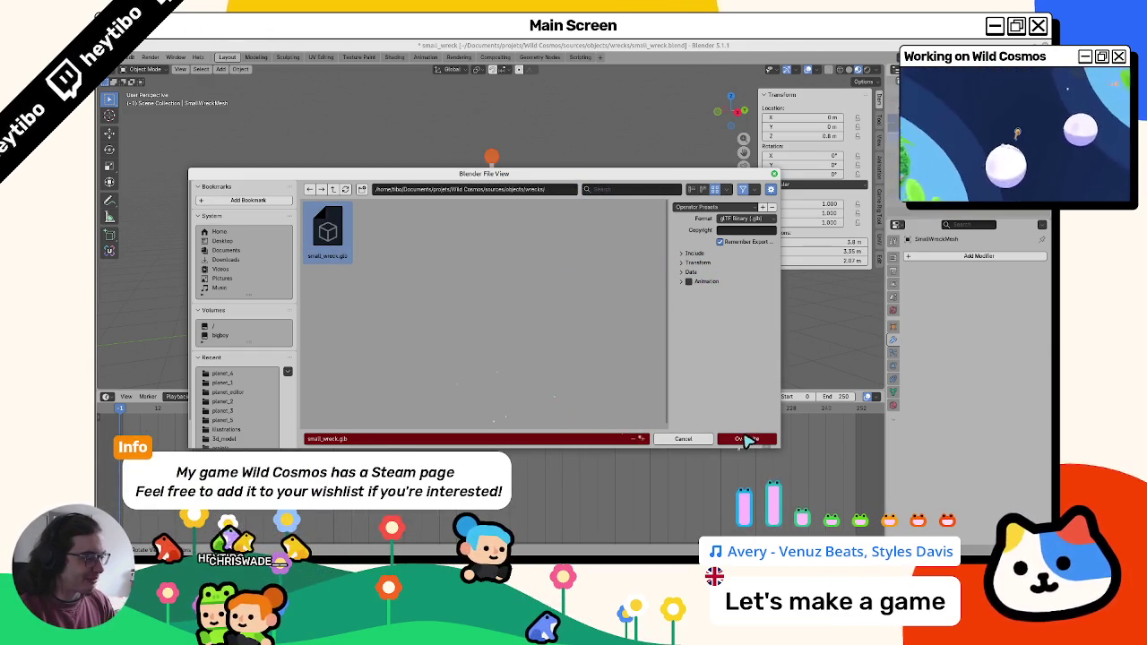
click(746, 439)
key(alt+Tab)
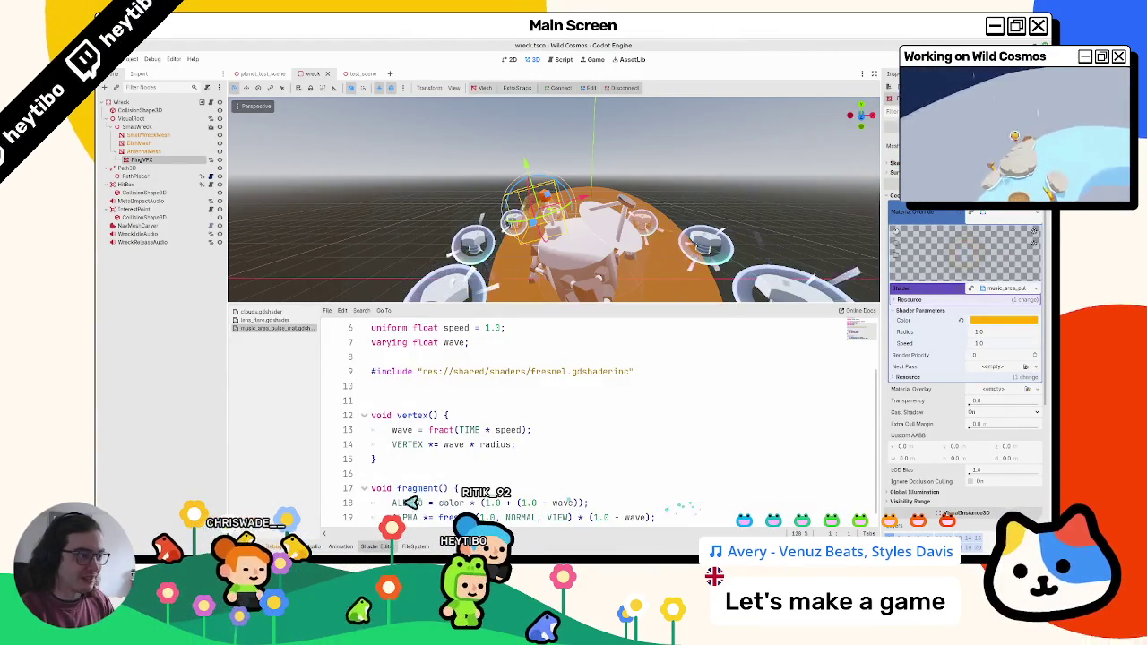
Step: Hide the shader panel and bring the wreck scene to the front of the viewport
key(ctrl+j)
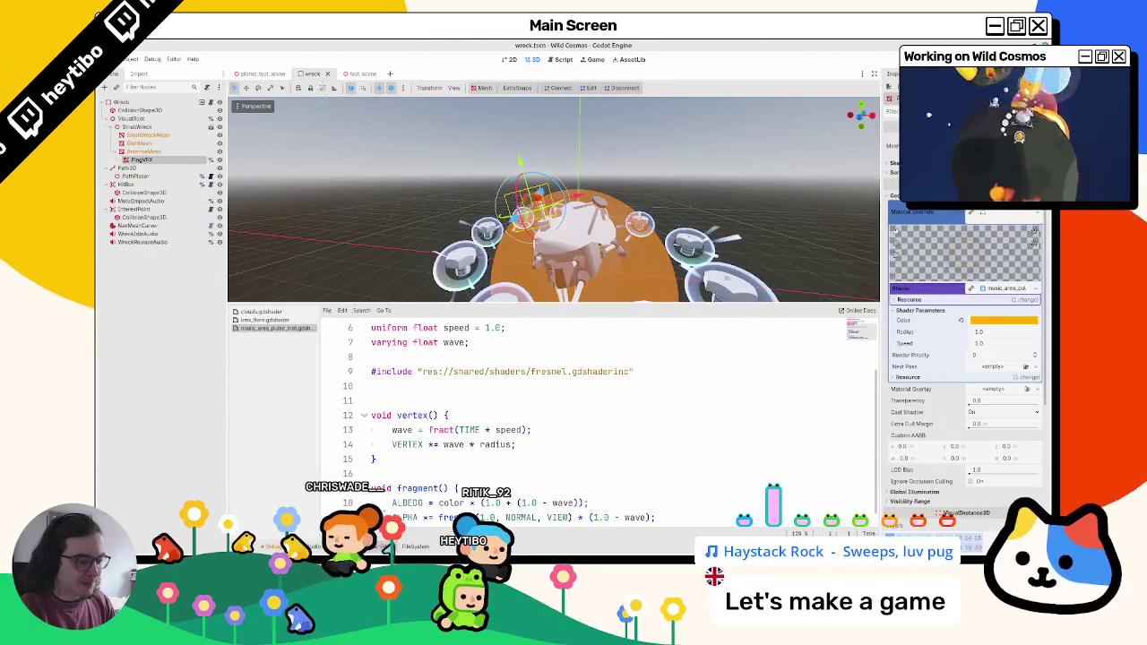
click(315, 83)
scroll(387, 259, down, 3)
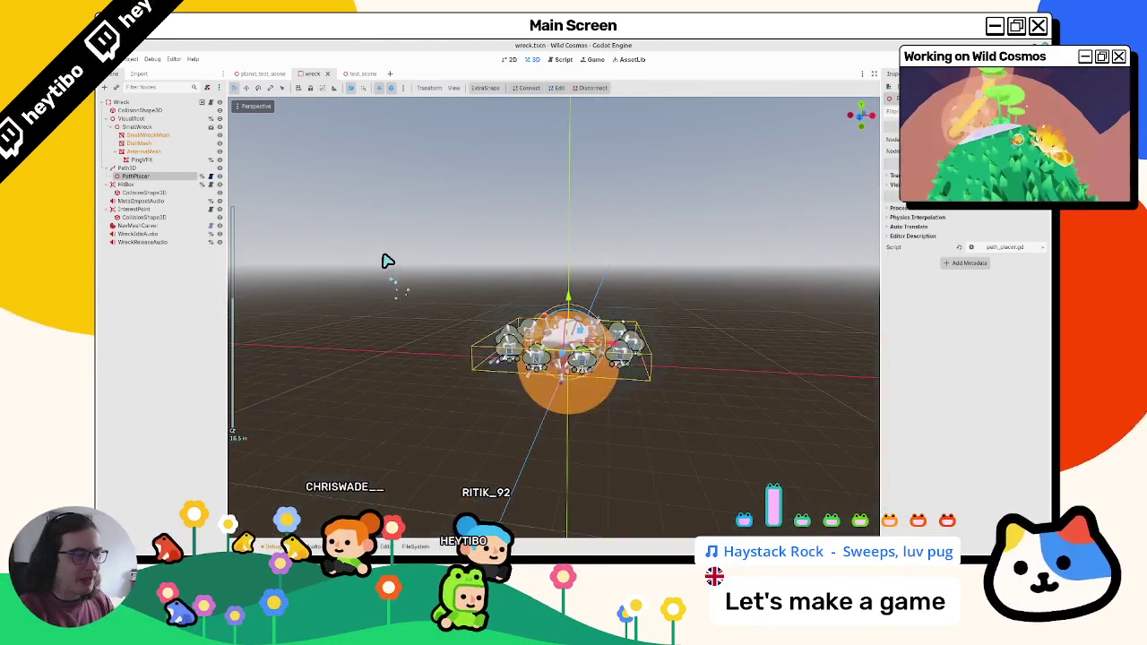
scroll(412, 287, up, 3)
drag(412, 286, 434, 320)
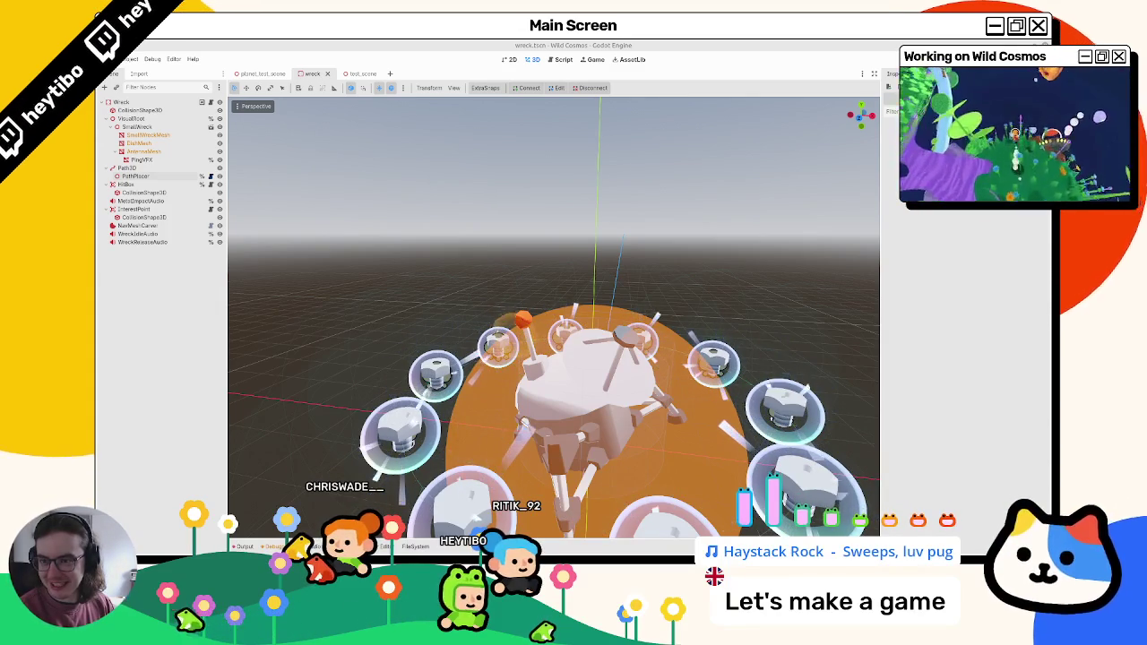
mouse_move(675, 388)
mouse_down()
mouse_move(545, 371)
mouse_move(518, 354)
mouse_up()
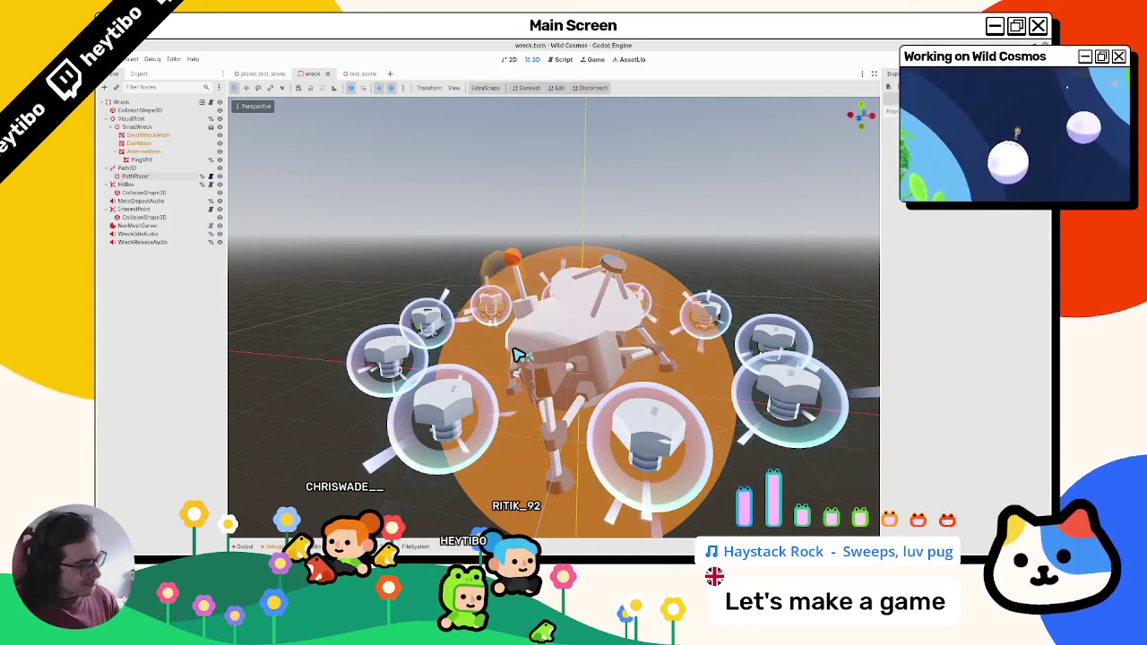
Step: Reset PingVFX's position to the origin and raise it to 0, 1.2, 0 above the wreck
click(188, 169)
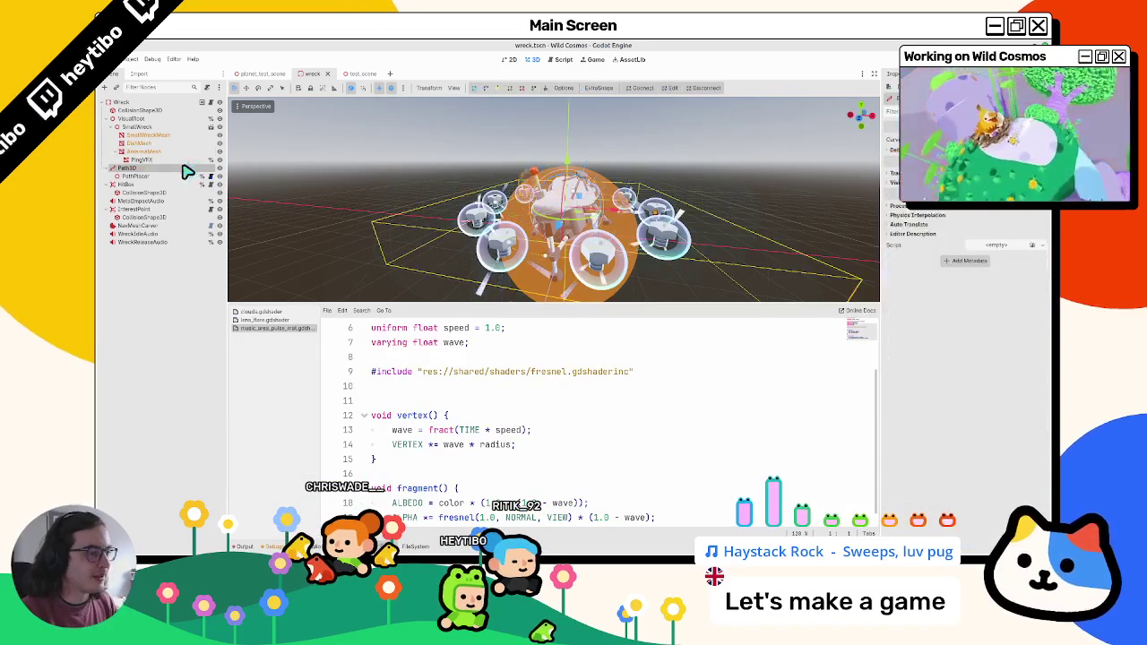
click(183, 159)
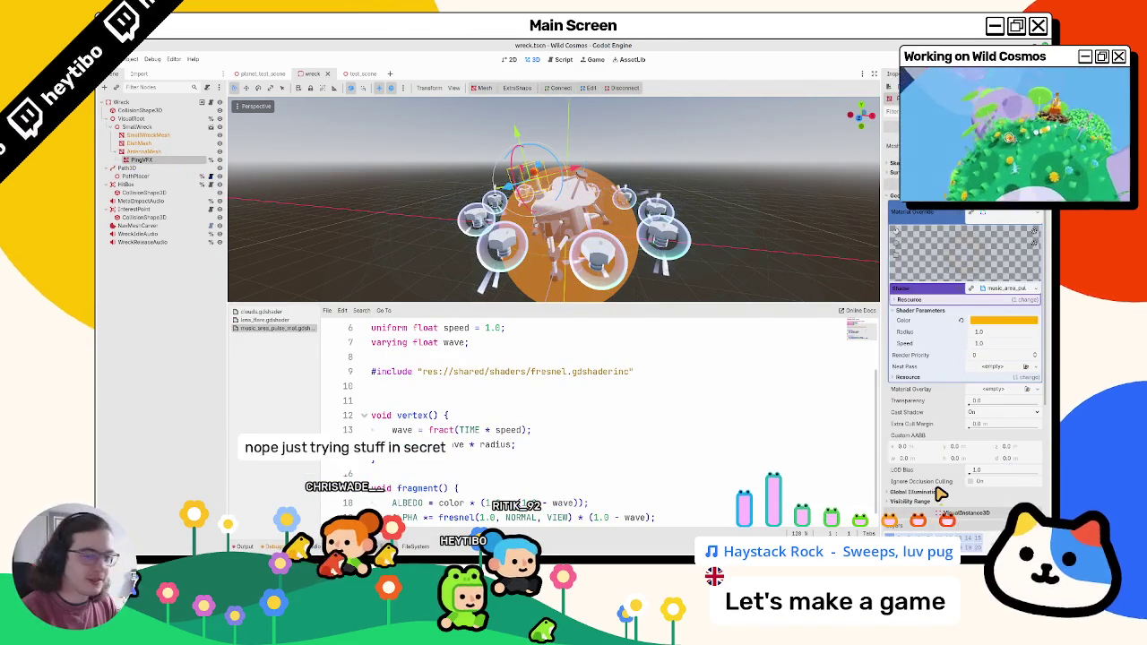
scroll(935, 491, down, 5)
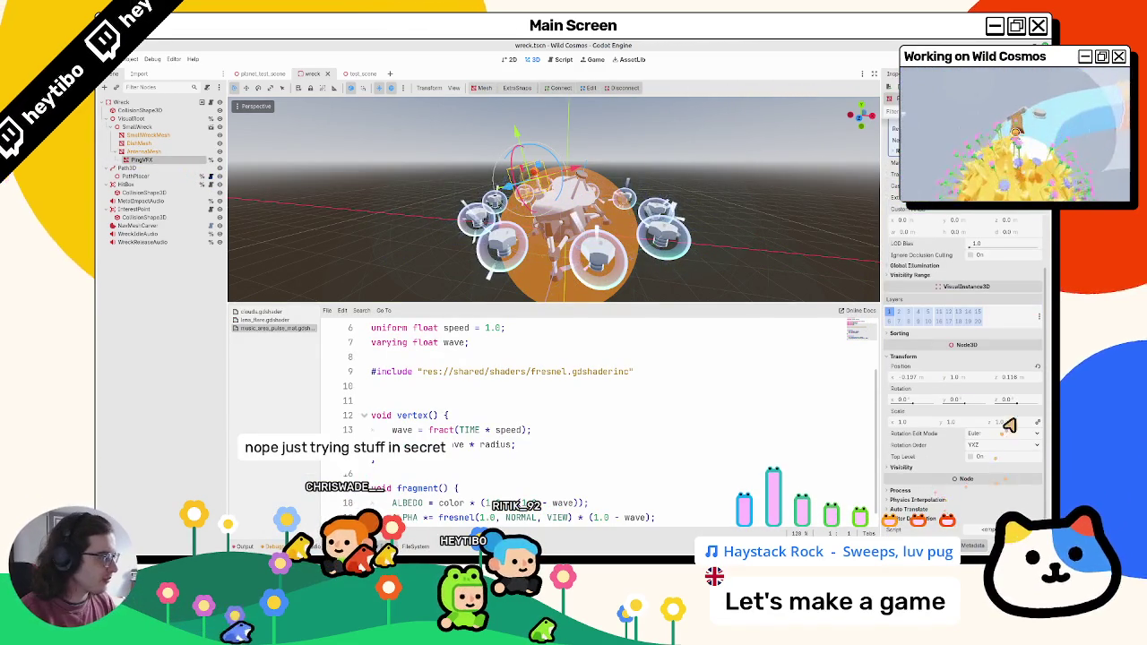
click(1037, 366)
scroll(473, 158, up, 3)
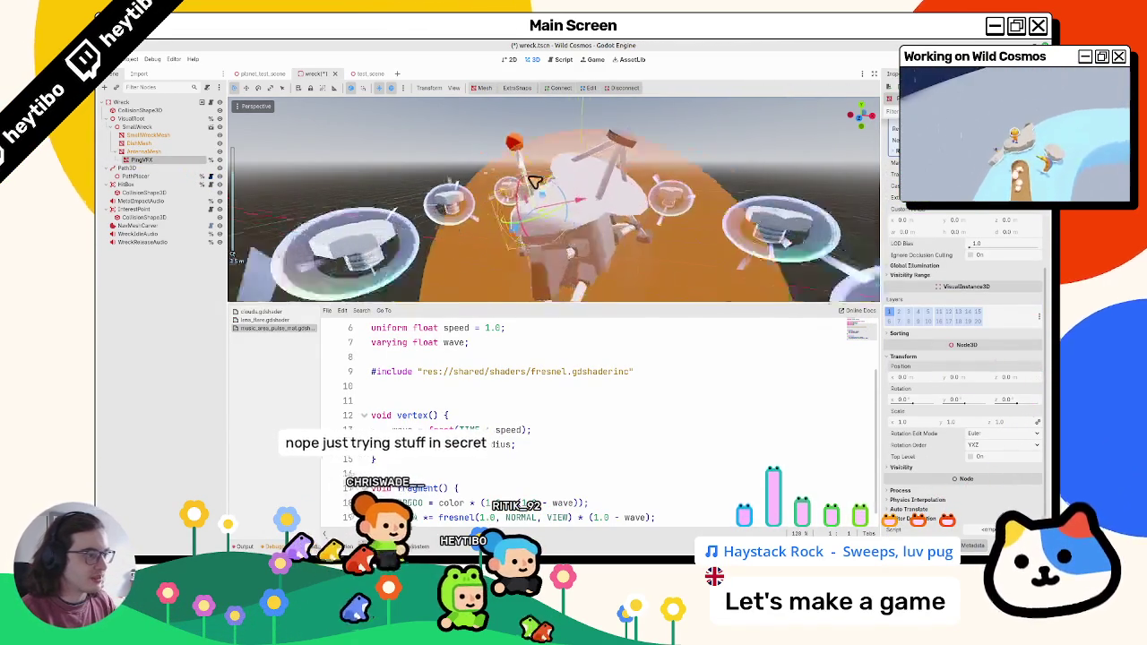
mouse_move(538, 206)
mouse_down()
mouse_move(515, 152)
mouse_move(525, 150)
mouse_up()
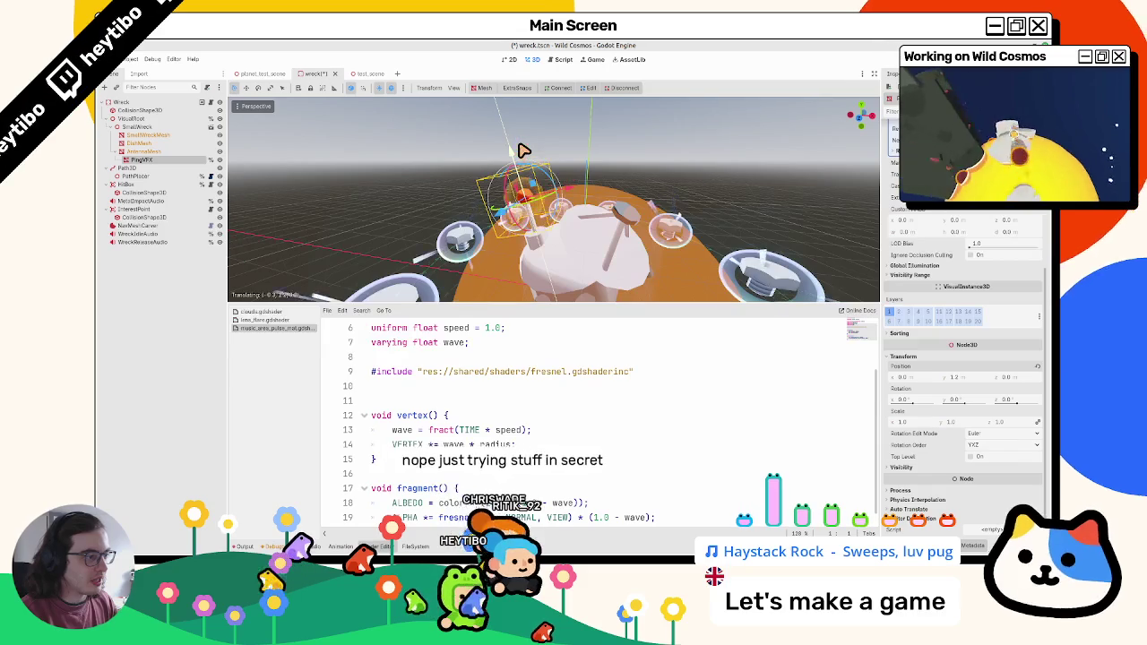
scroll(538, 162, up, 4)
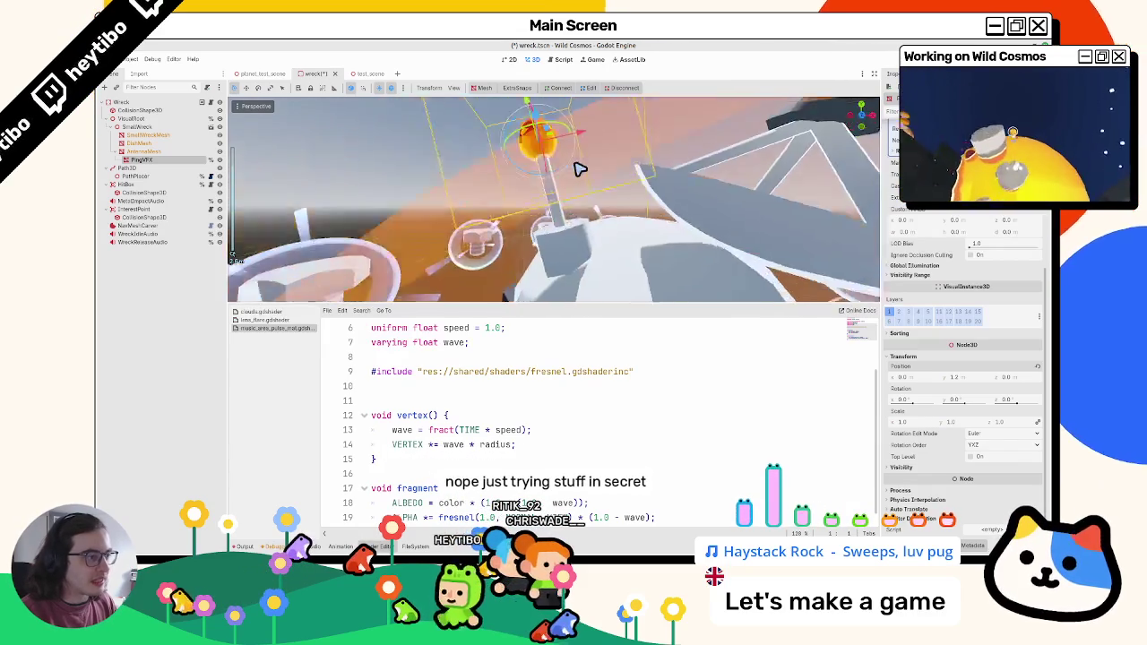
scroll(580, 170, down, 2)
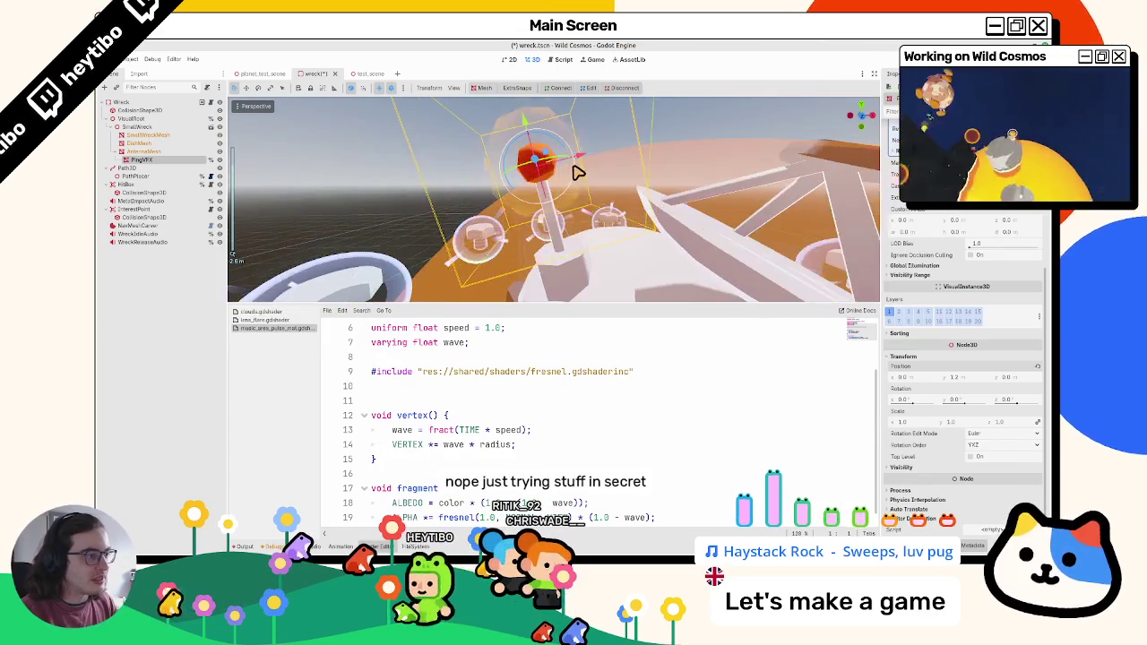
scroll(574, 180, down, 3)
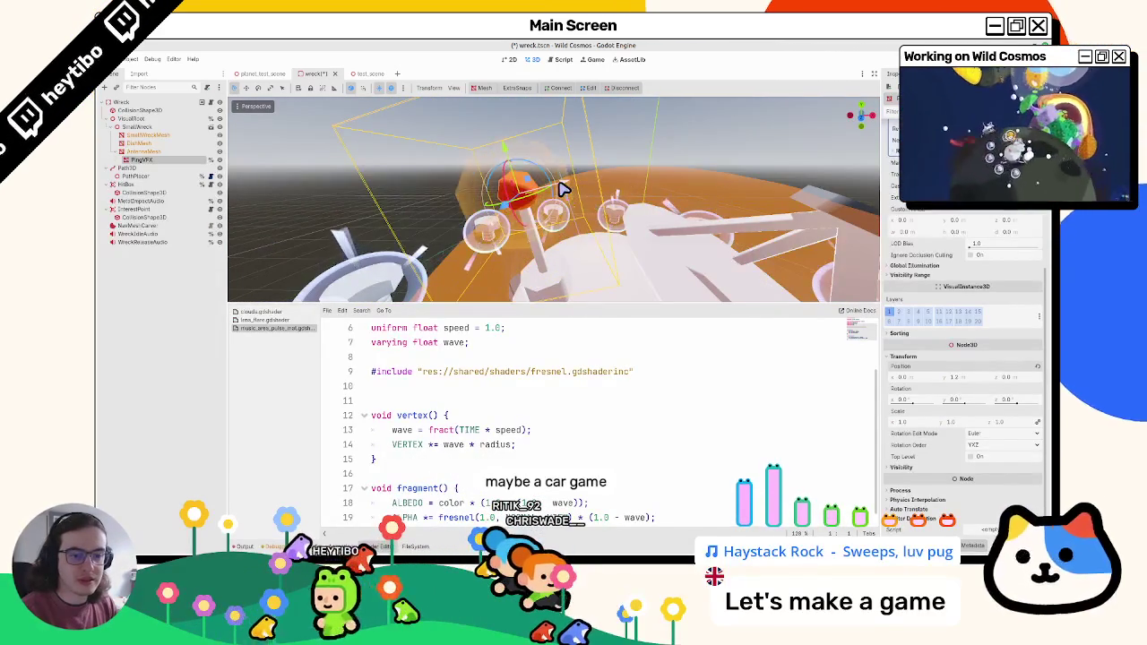
Step: Save the wreck.tscn scene
key(ctrl+s)
scroll(556, 188, down, 3)
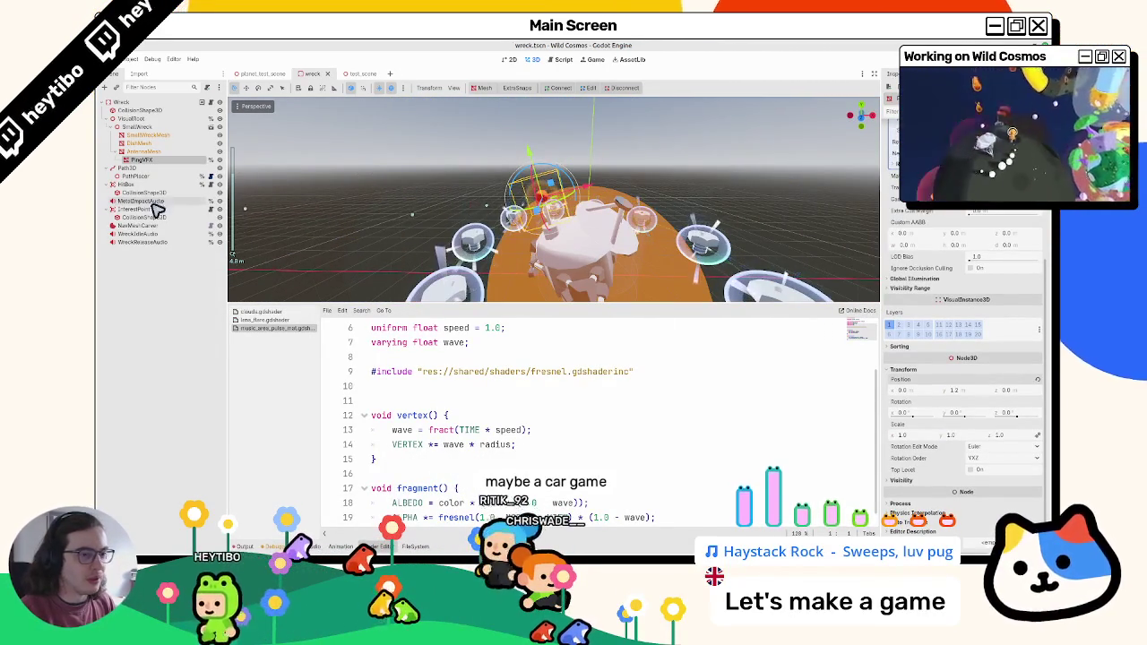
click(161, 152)
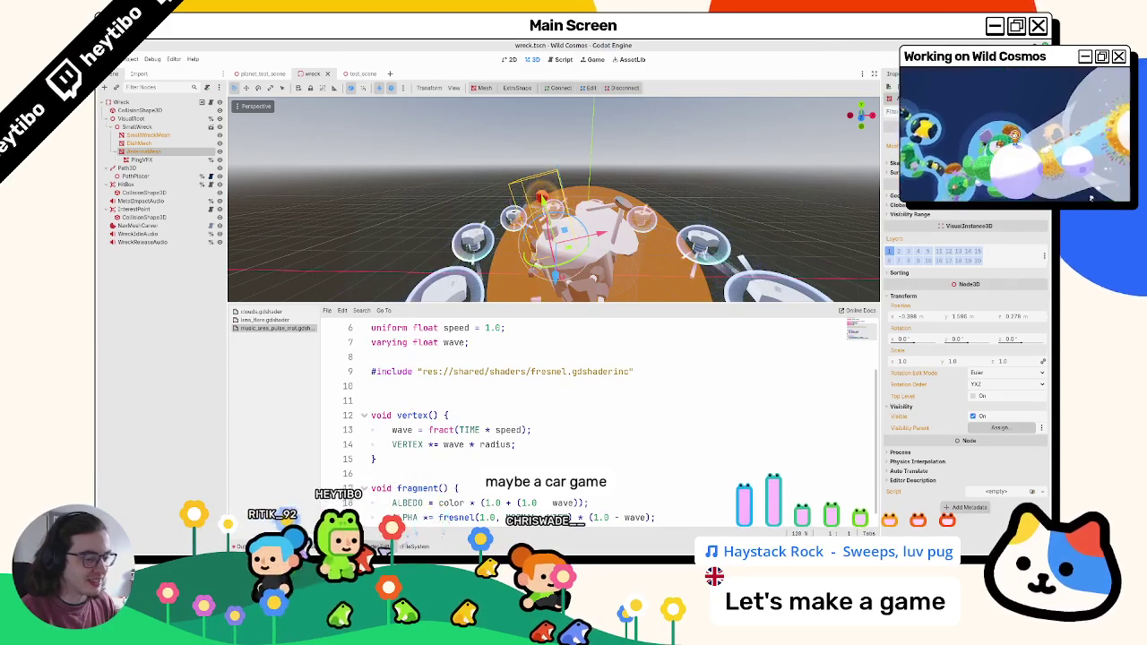
Step: Select AntennaMesh and clear its orange Material Override
click(381, 546)
scroll(482, 269, down, 5)
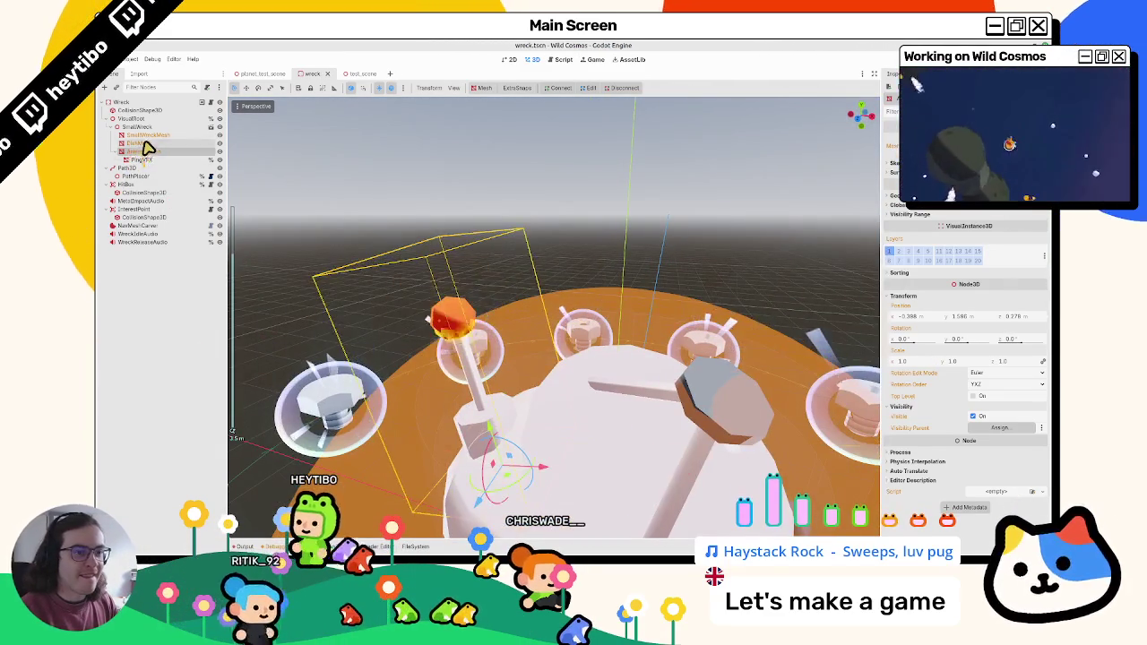
click(148, 150)
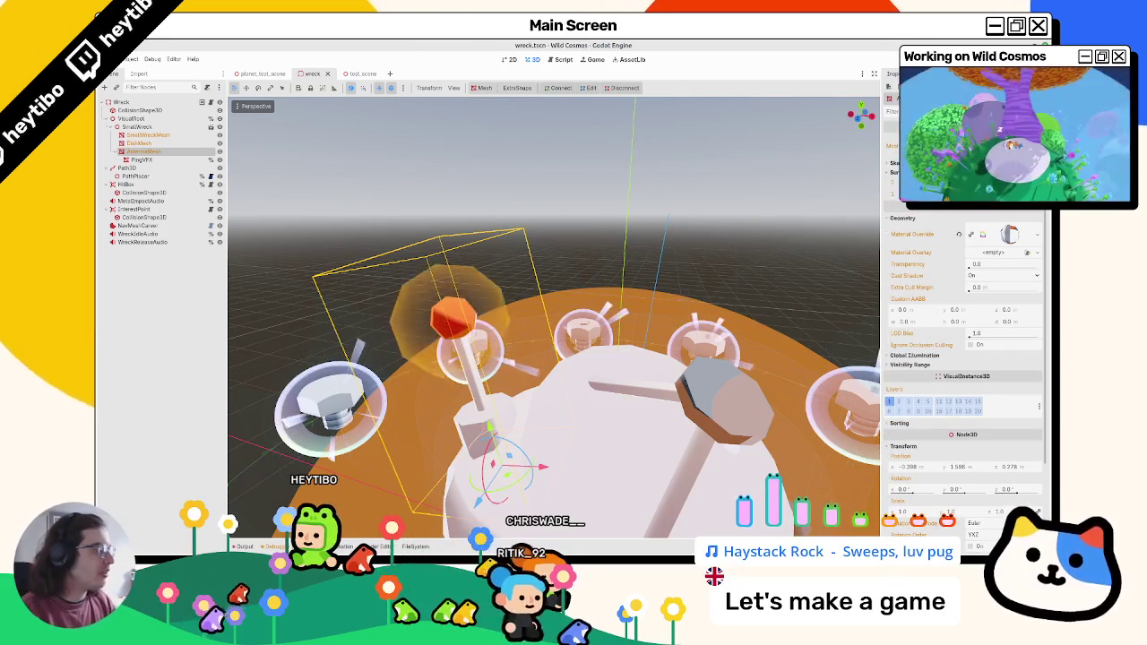
click(959, 234)
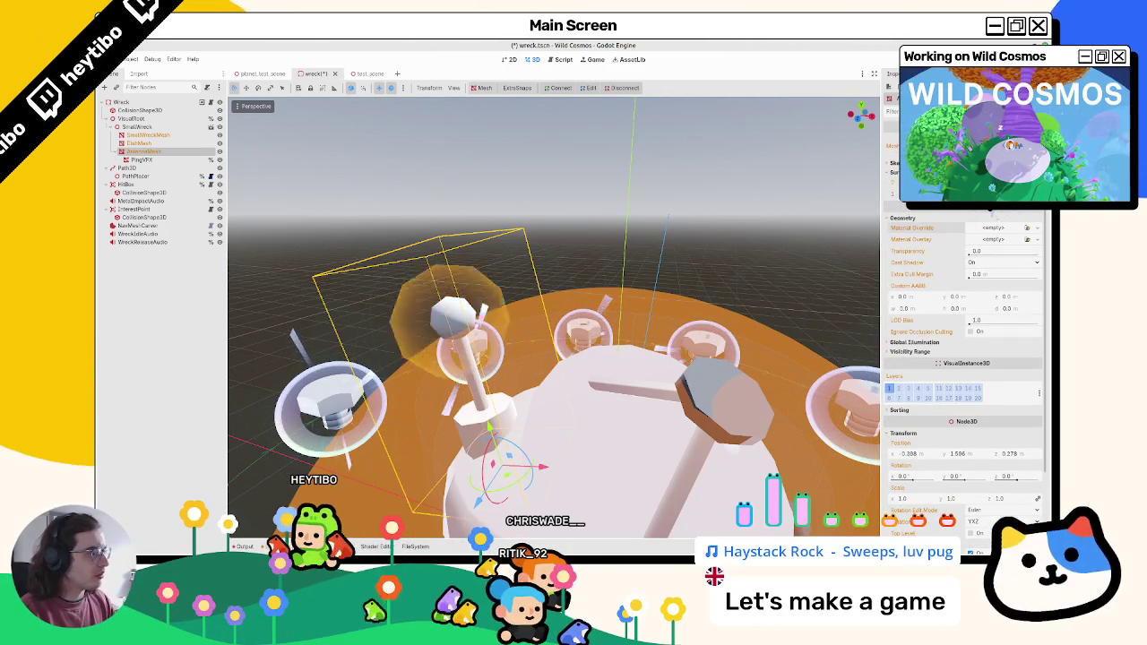
key(ctrl+z)
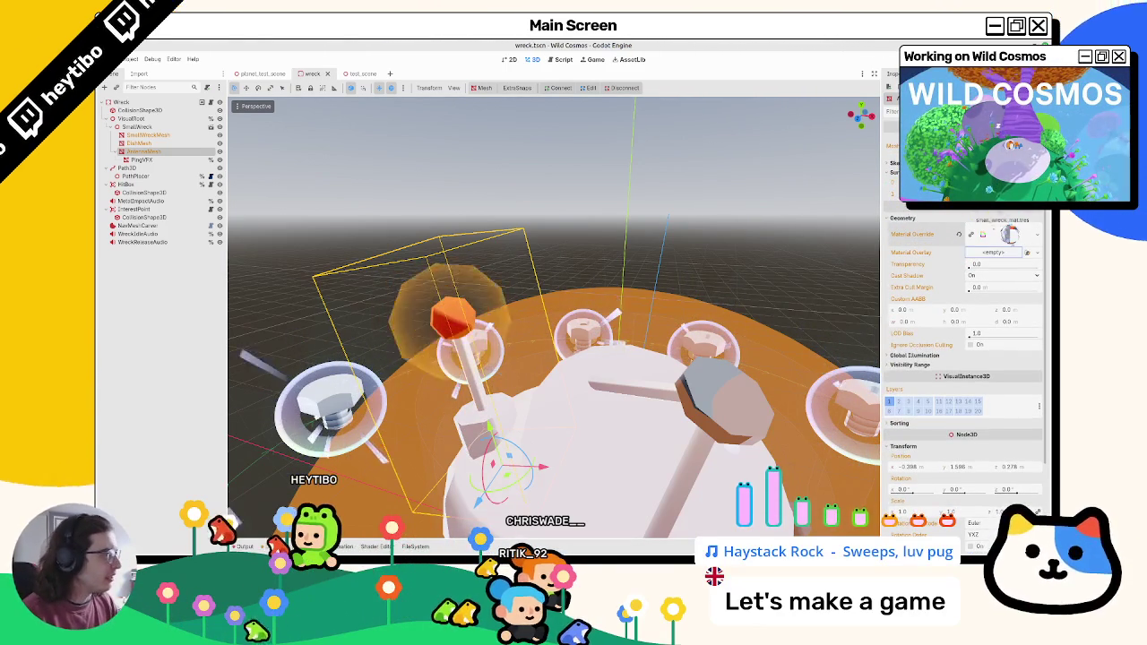
click(959, 249)
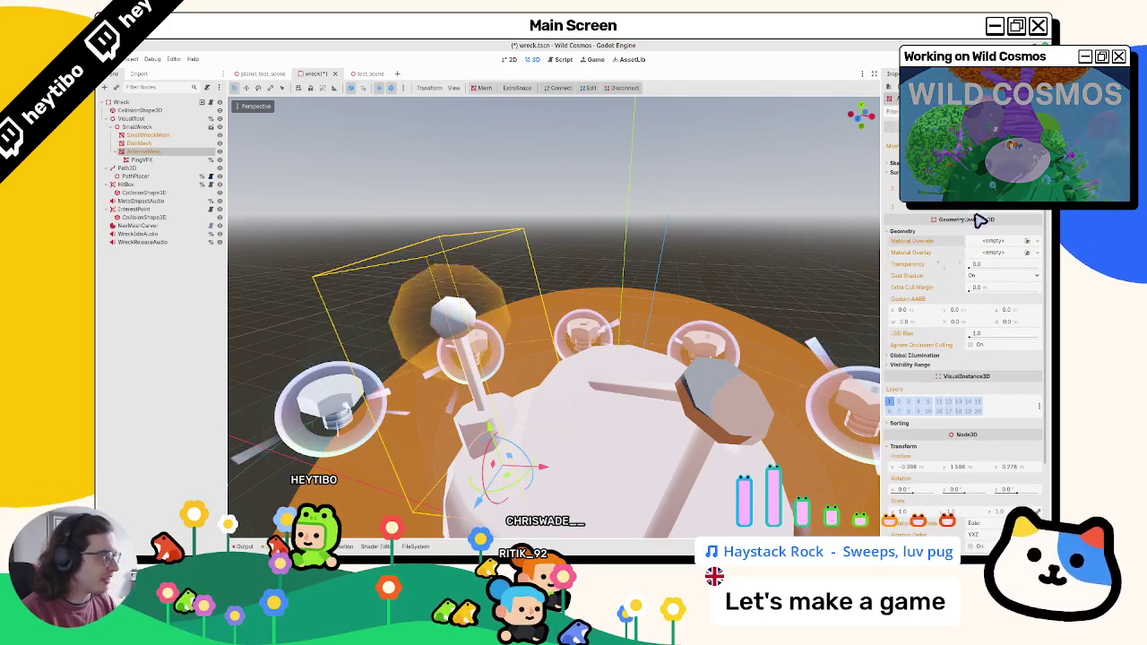
Step: Assign a new StandardMaterial3D as the antenna's Material Override and look over its Albedo settings
click(995, 240)
click(1008, 231)
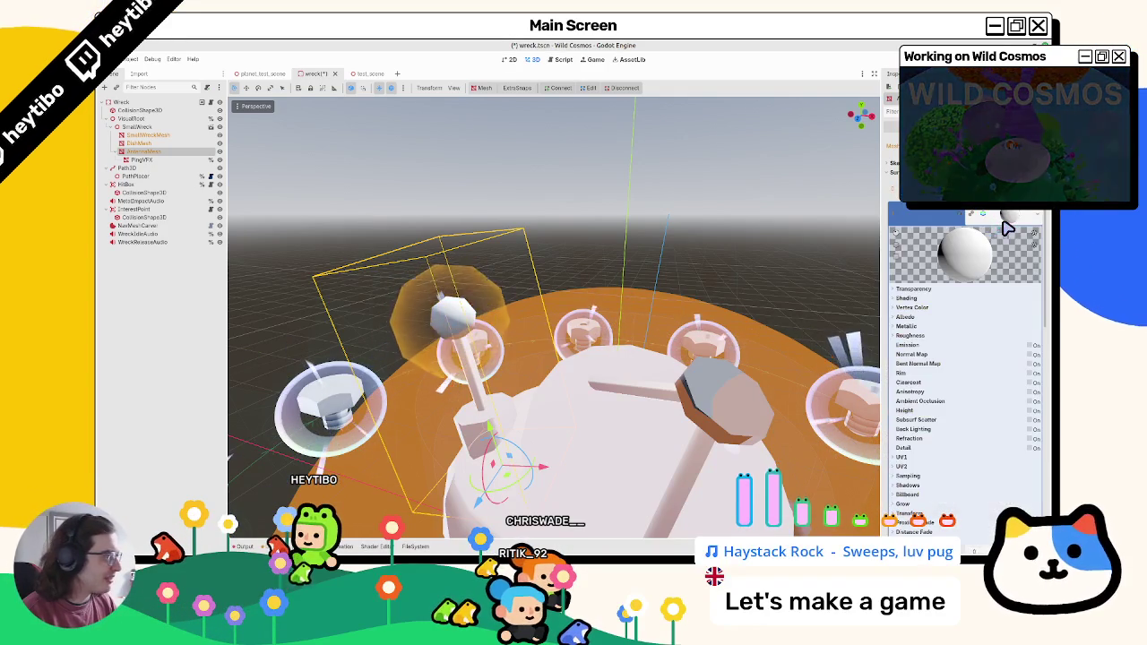
drag(713, 307, 717, 293)
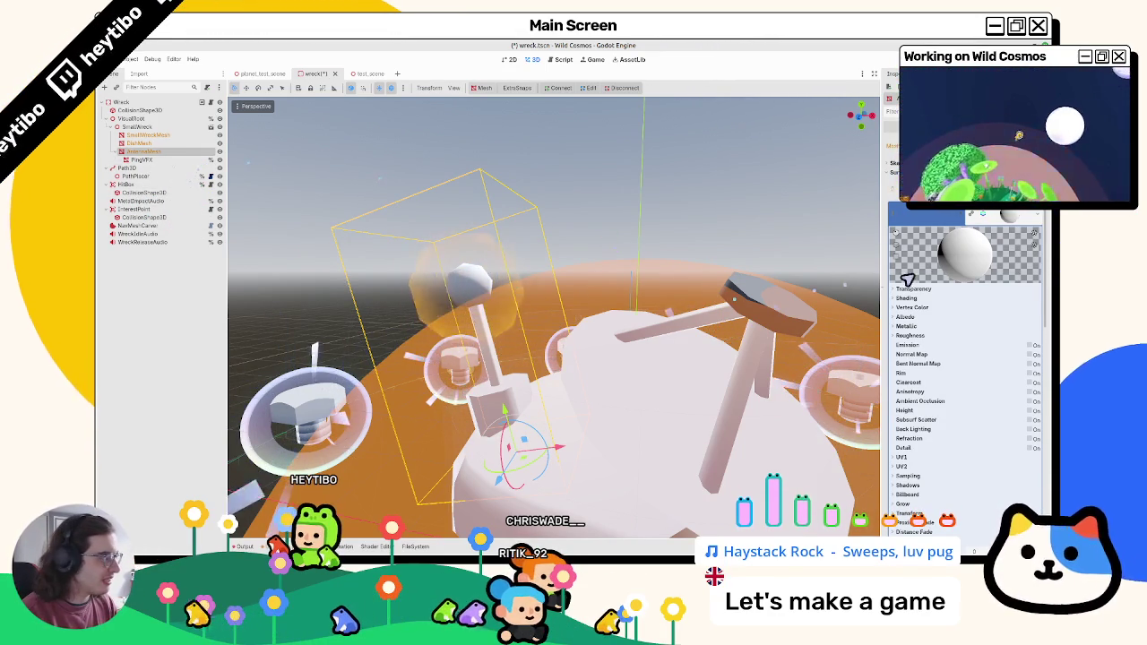
scroll(502, 245, down, 5)
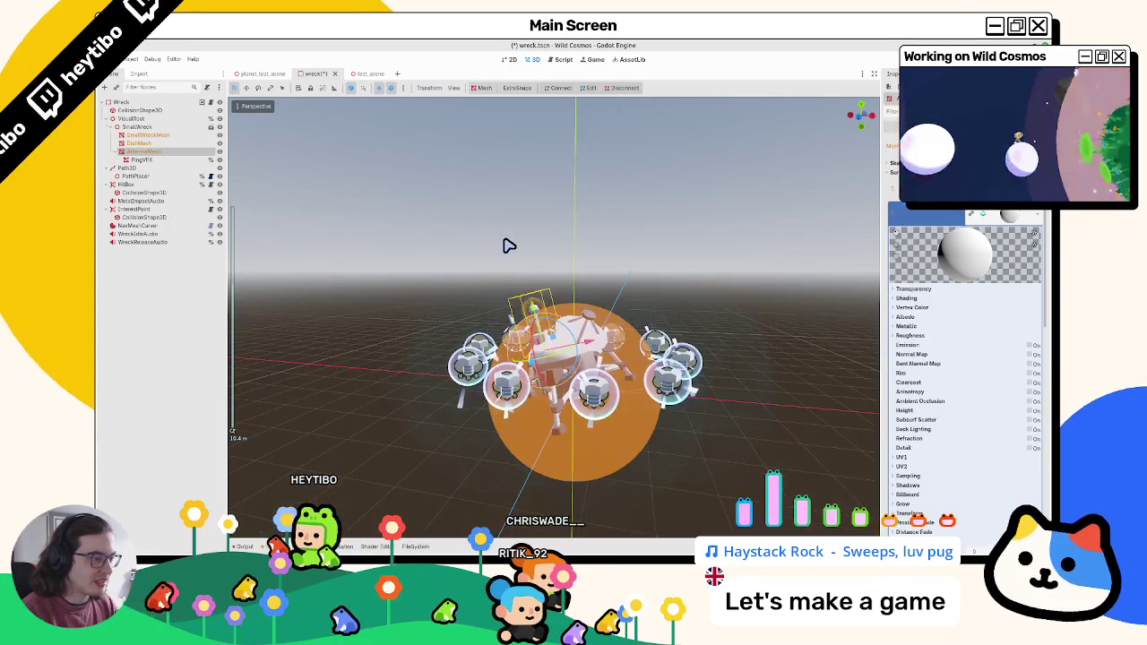
scroll(509, 245, up, 5)
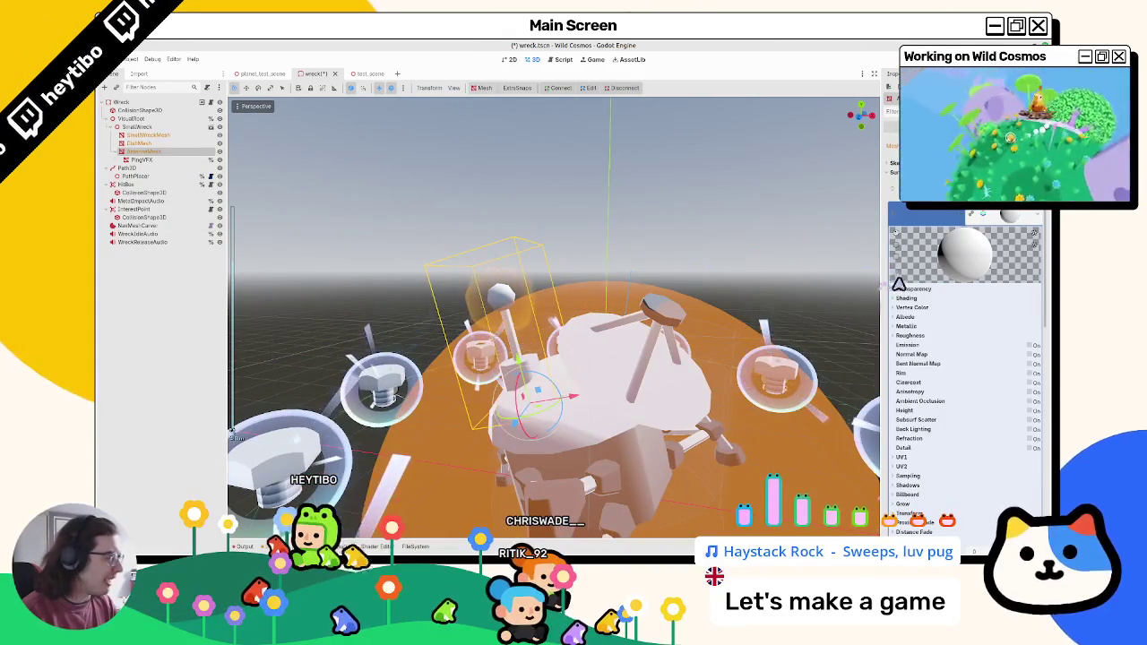
click(950, 317)
click(912, 309)
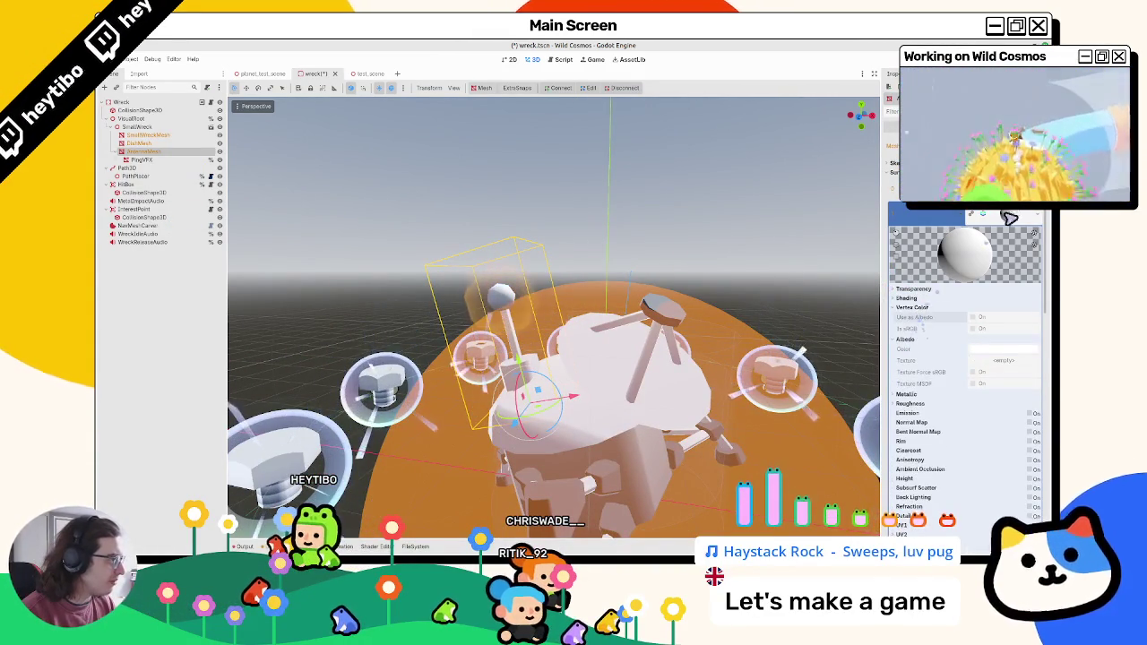
click(1010, 218)
click(415, 545)
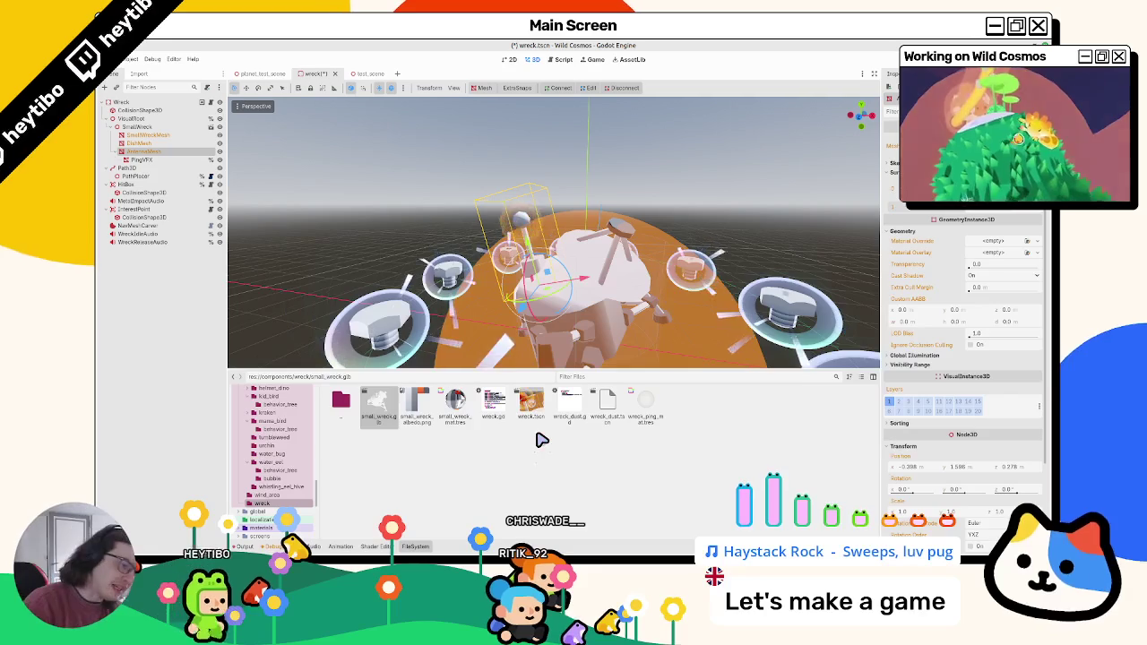
Step: Open small_wreck_mat.tres from components/wreck in the Inspector
click(454, 410)
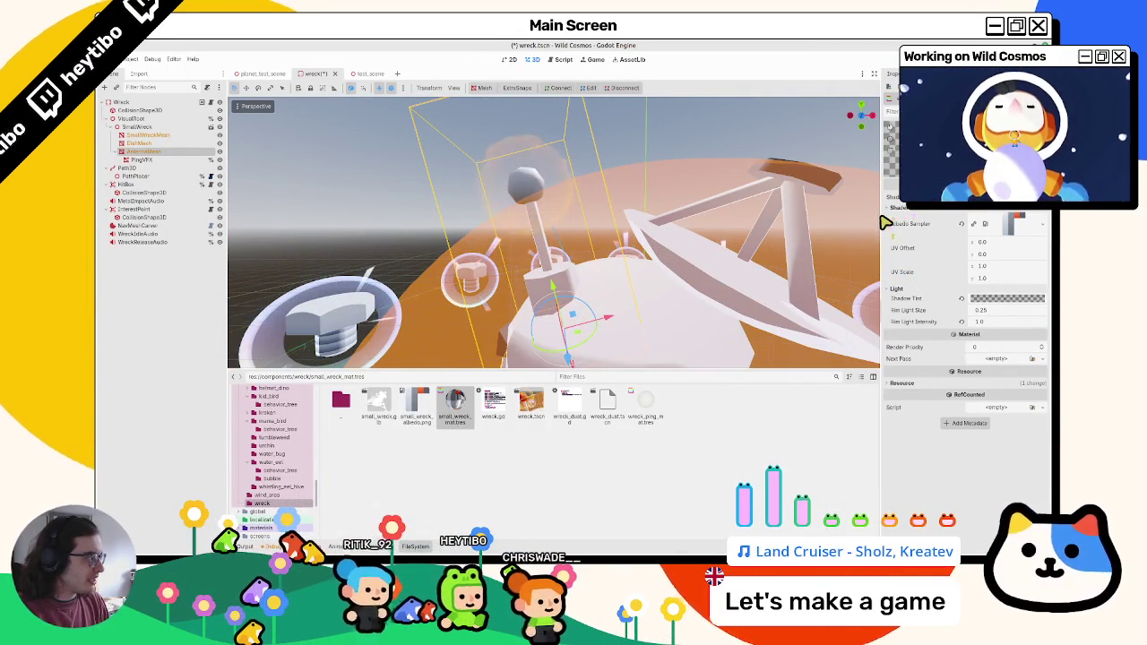
Step: Widen the Inspector, view the material's shader code and save the scene
drag(883, 269, 786, 269)
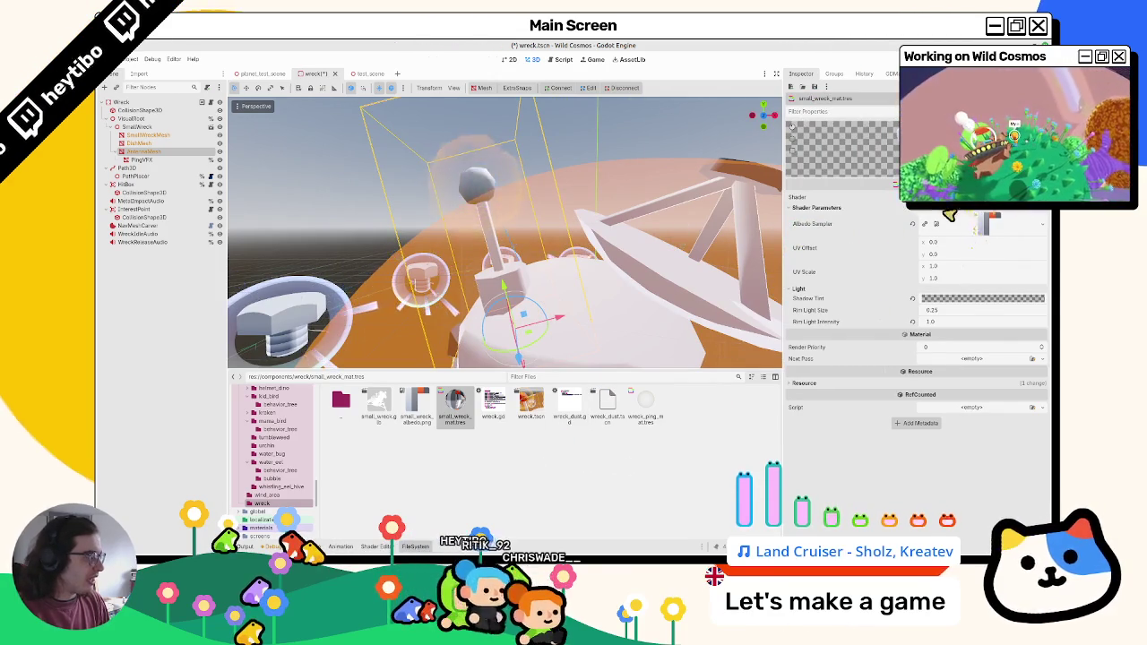
click(963, 199)
scroll(555, 470, down, 2)
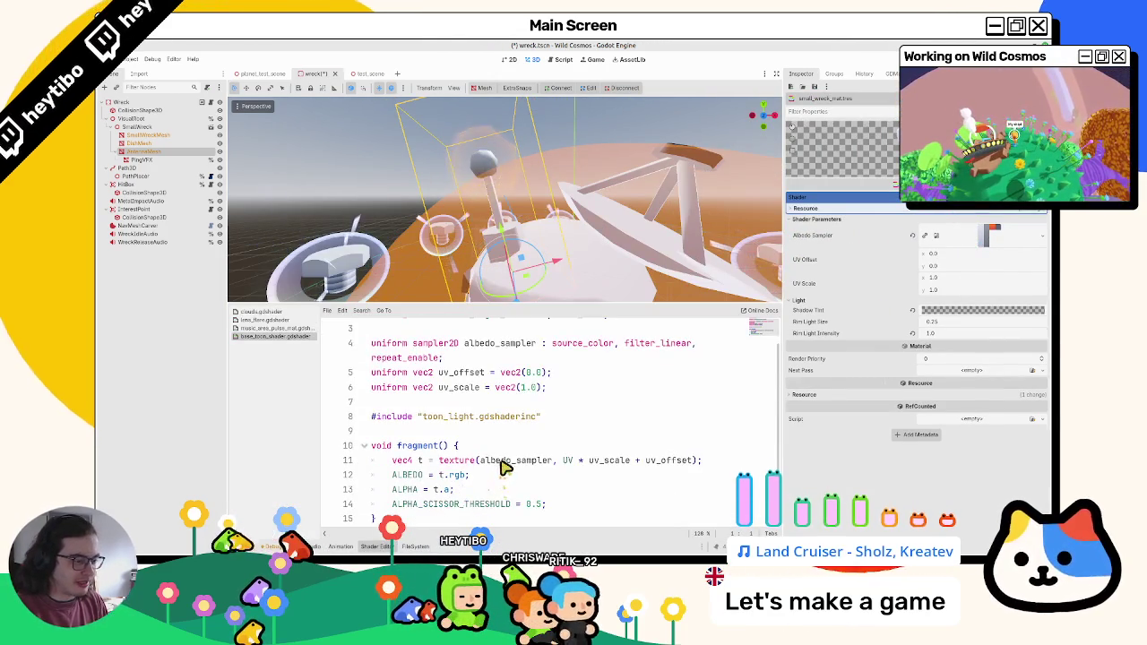
key(ctrl+s)
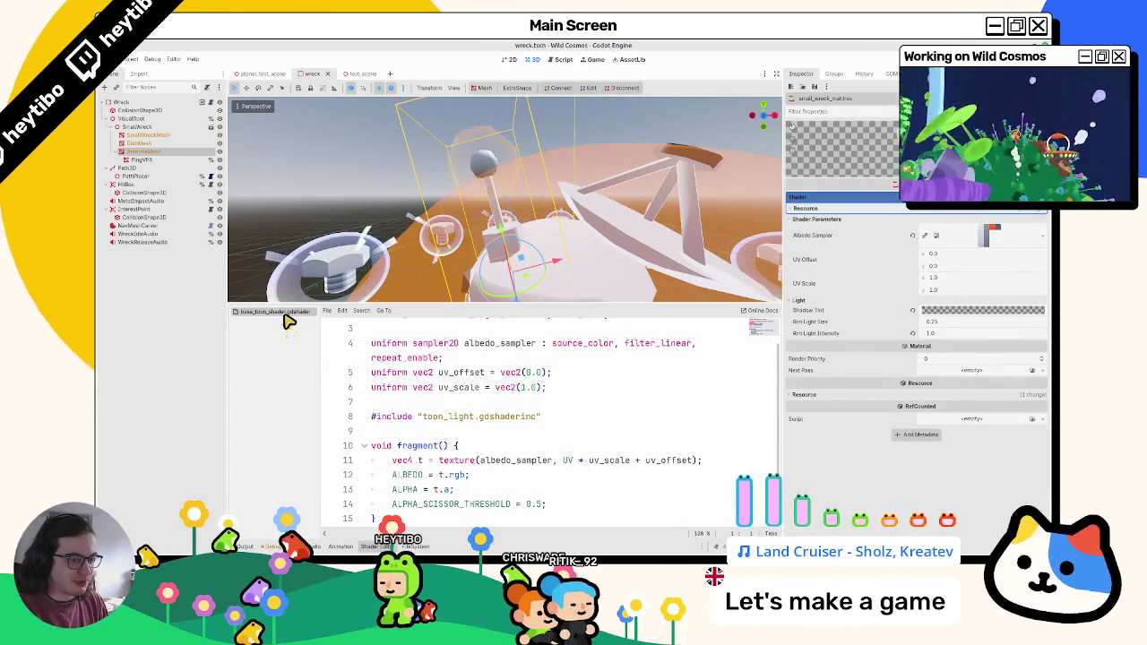
Step: Filter the FileSystem by 'base_toon_' to show only the base_toon shader files
click(415, 546)
right_click(532, 478)
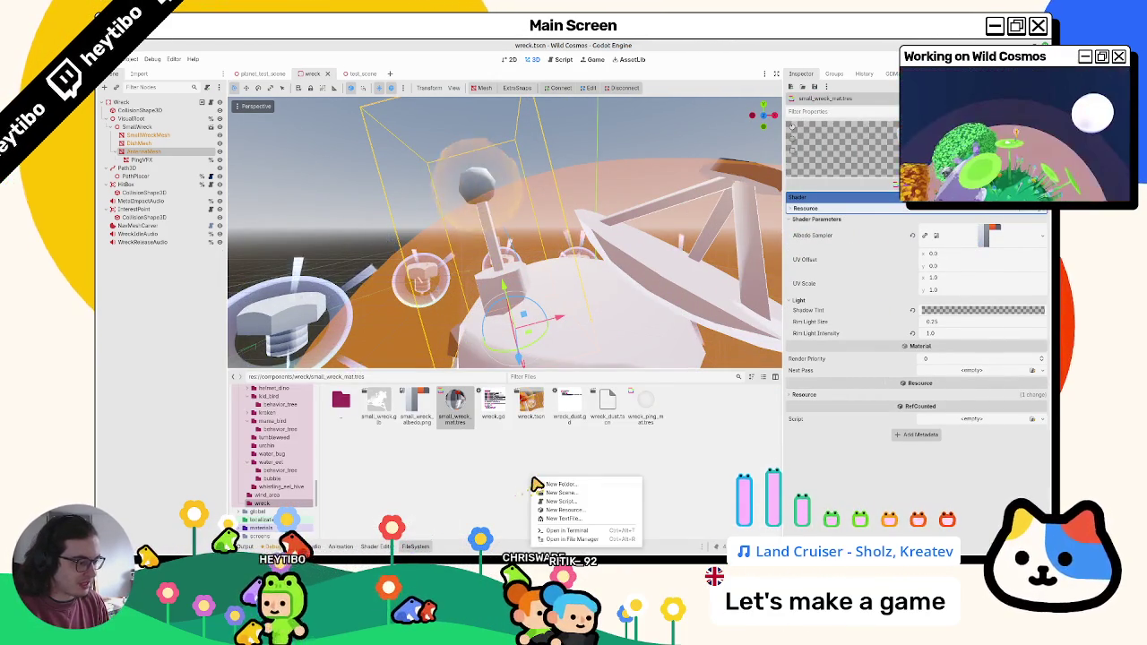
click(592, 520)
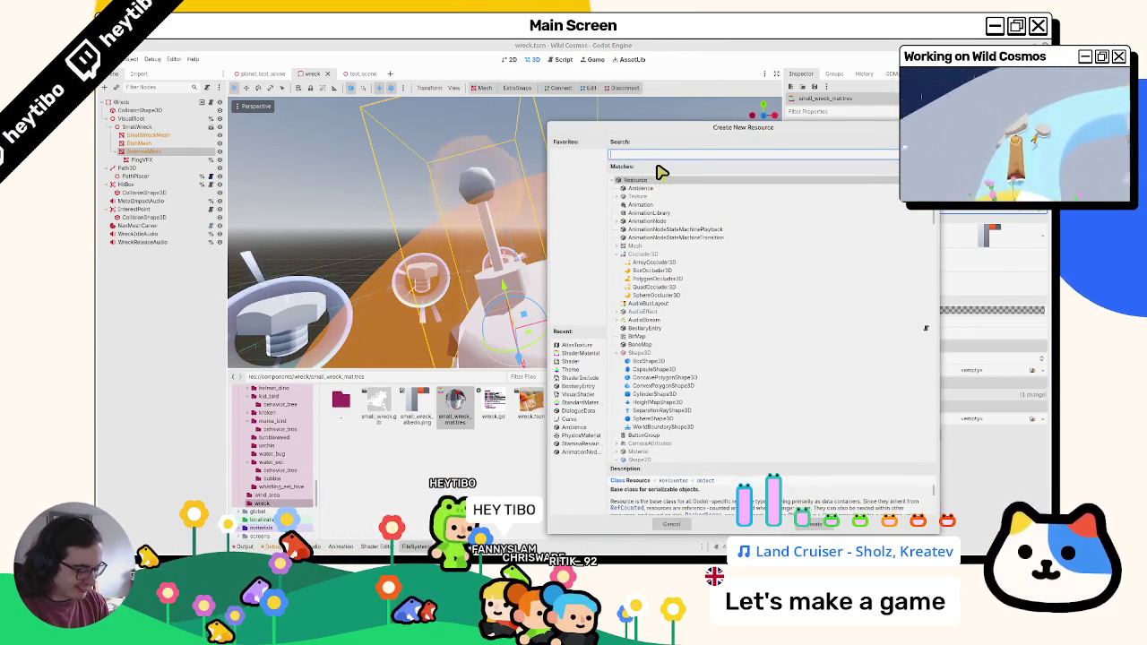
key(Escape)
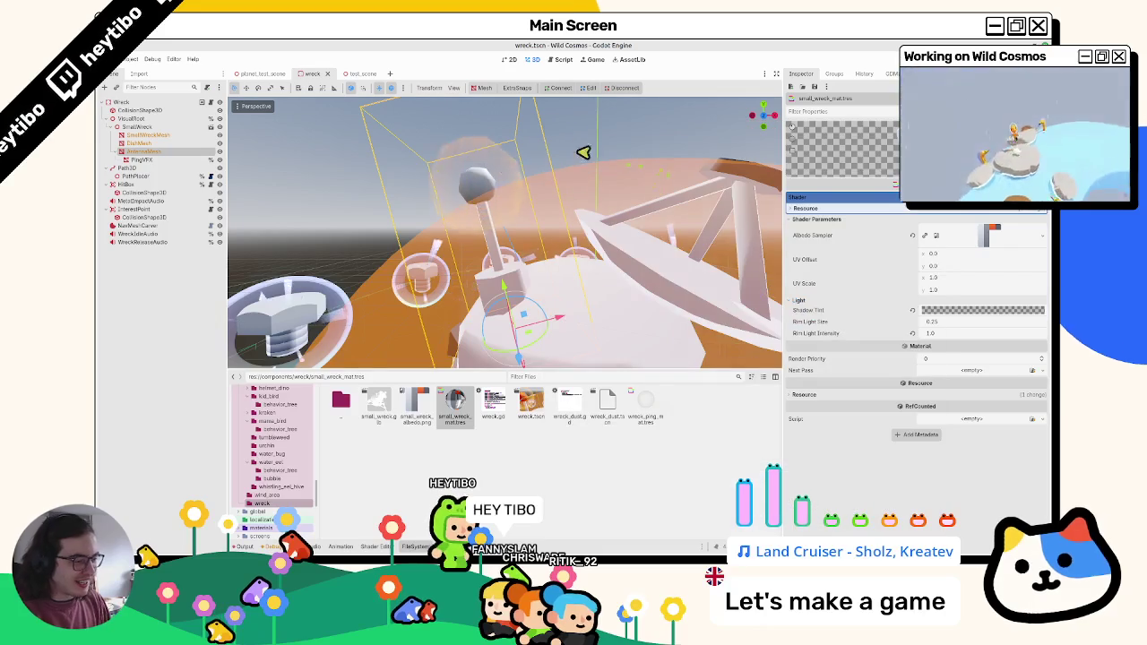
text(base_toon_)
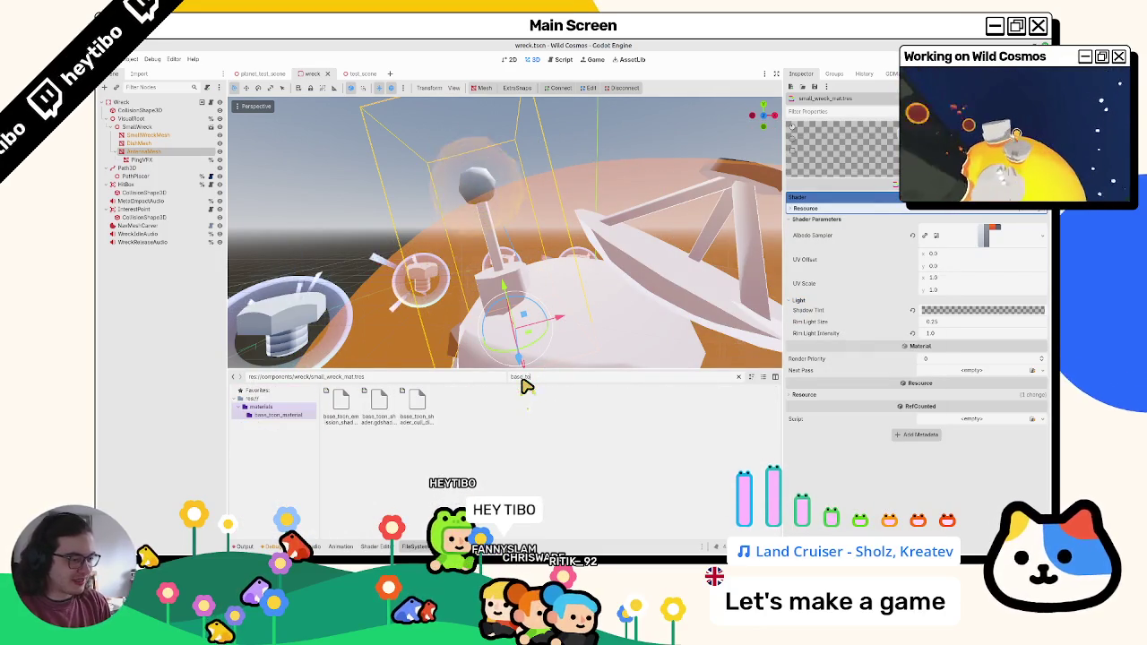
Step: Open base_toon_shader_cull_disabled and base_toon_emission_shader in the shader editor and enlarge the code area
double_click(415, 411)
scroll(408, 442, down, 2)
scroll(408, 442, up, 3)
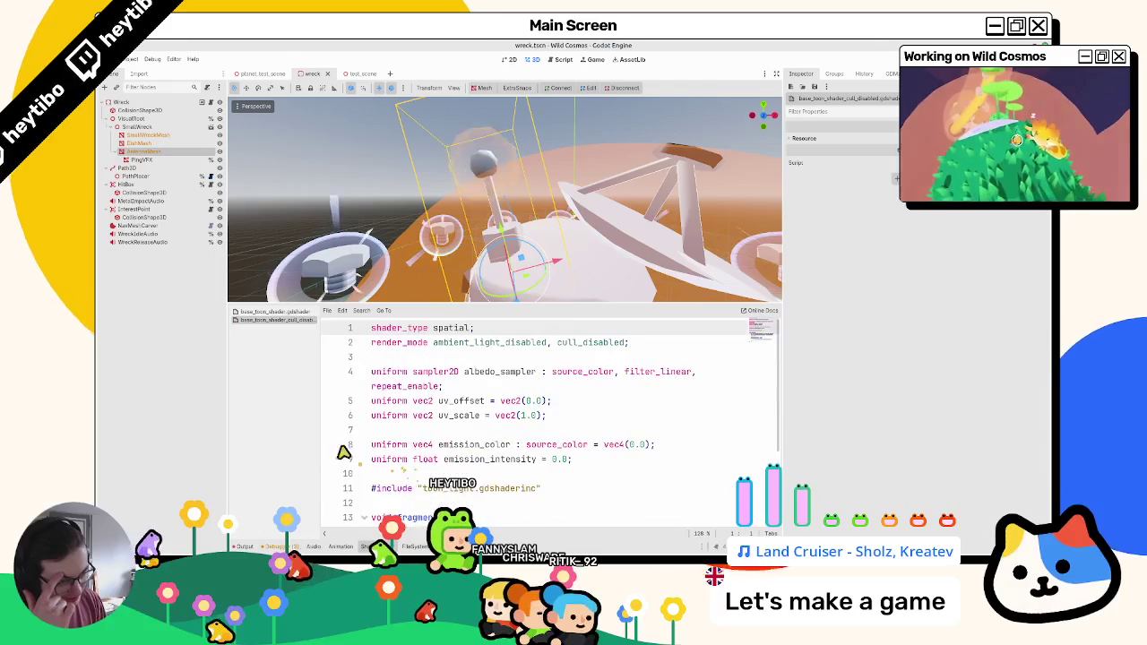
key(alt+f)
key(alt+s)
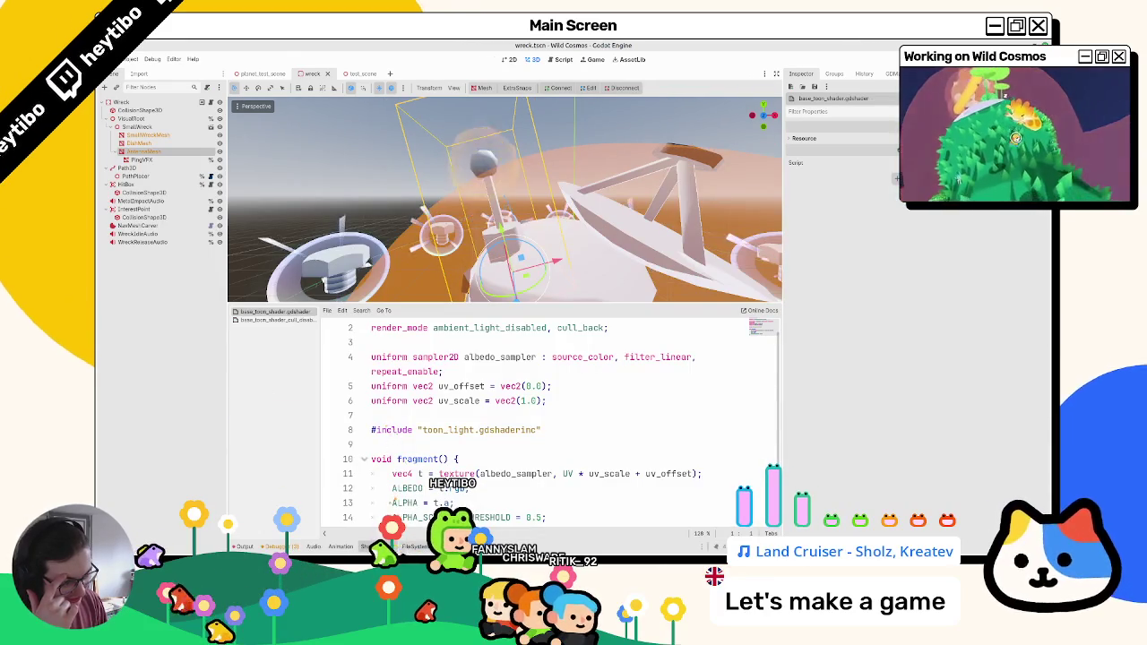
key(alt+f)
double_click(341, 408)
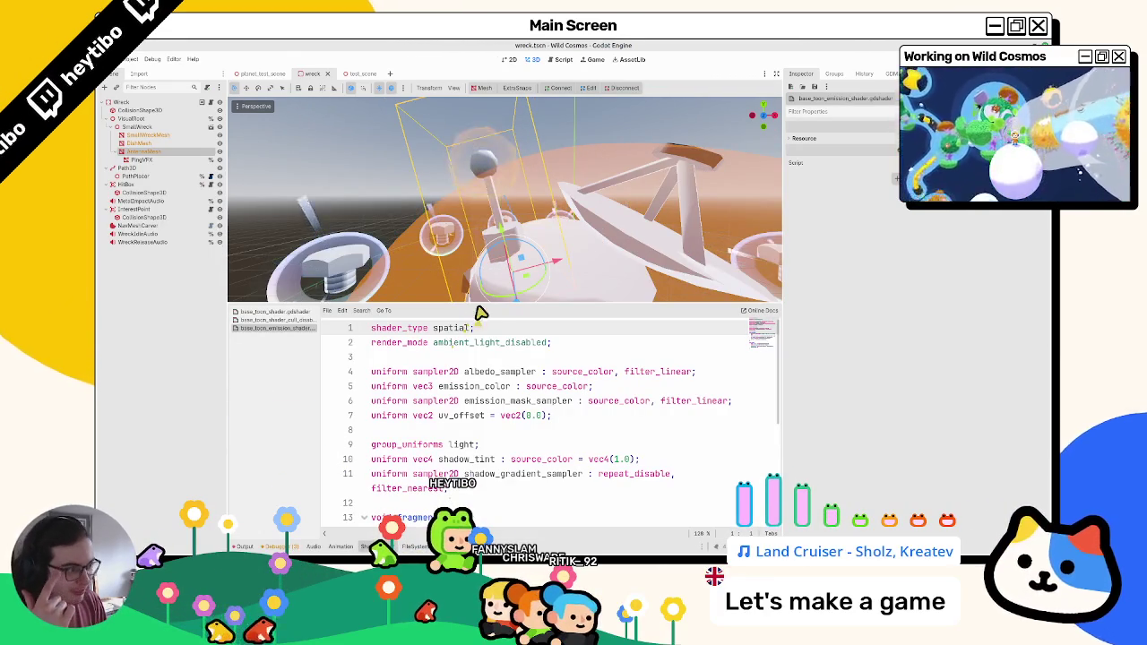
drag(482, 305, 482, 222)
scroll(394, 421, down, 3)
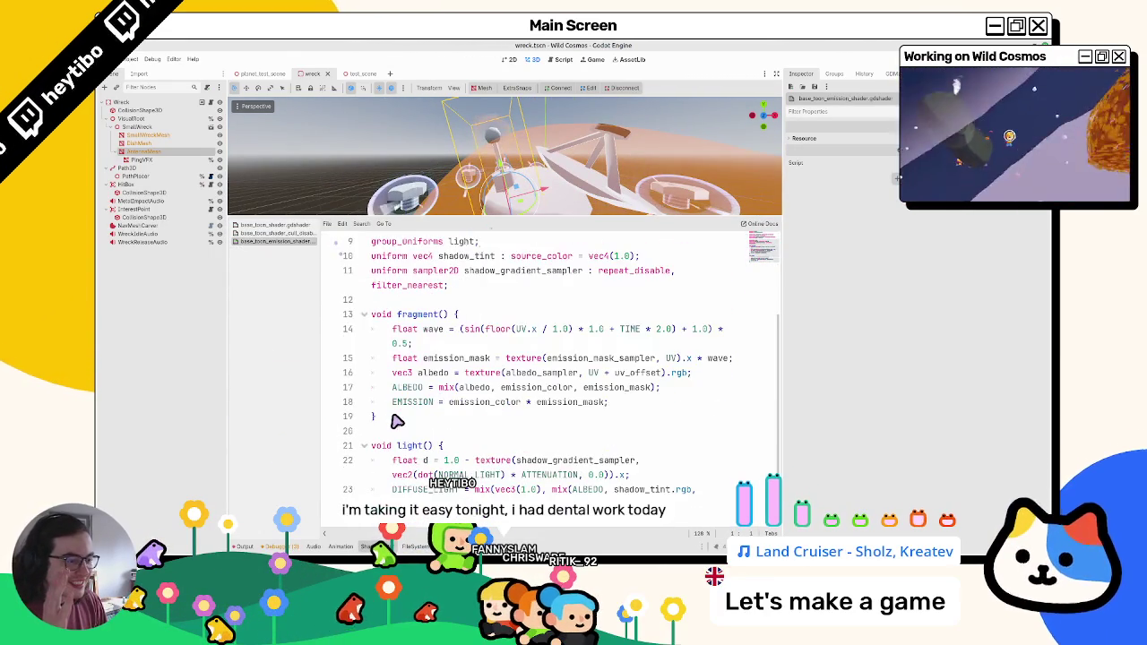
scroll(394, 420, up, 3)
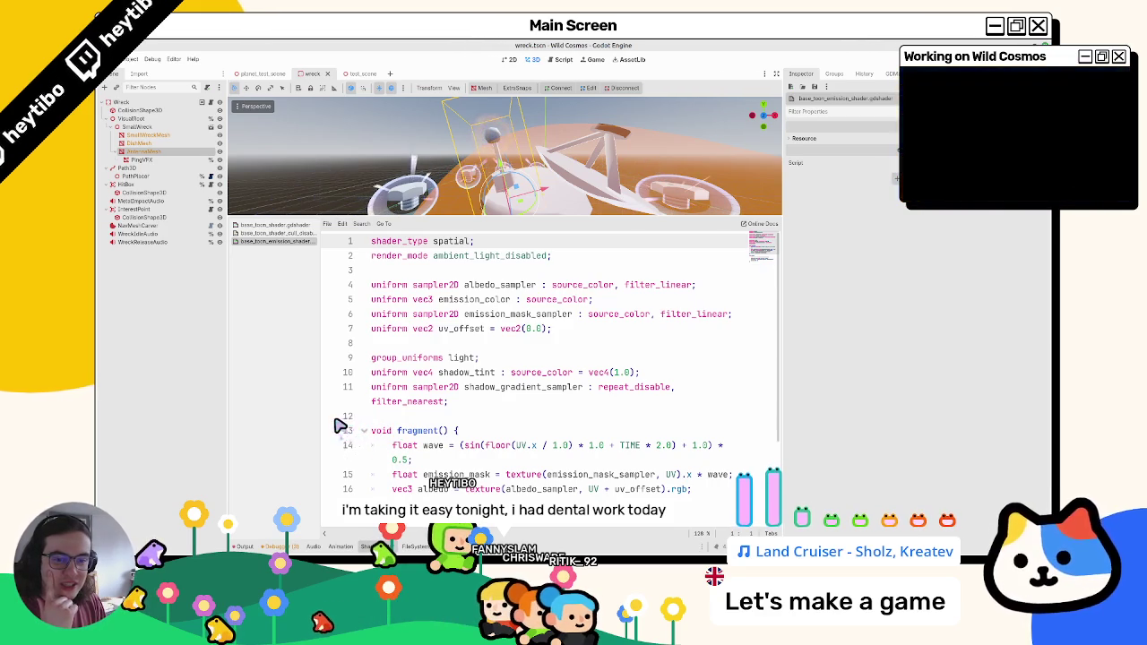
Step: Compare base_toon_shader's code with the cull-disabled shader's emission uniforms
click(254, 225)
click(257, 232)
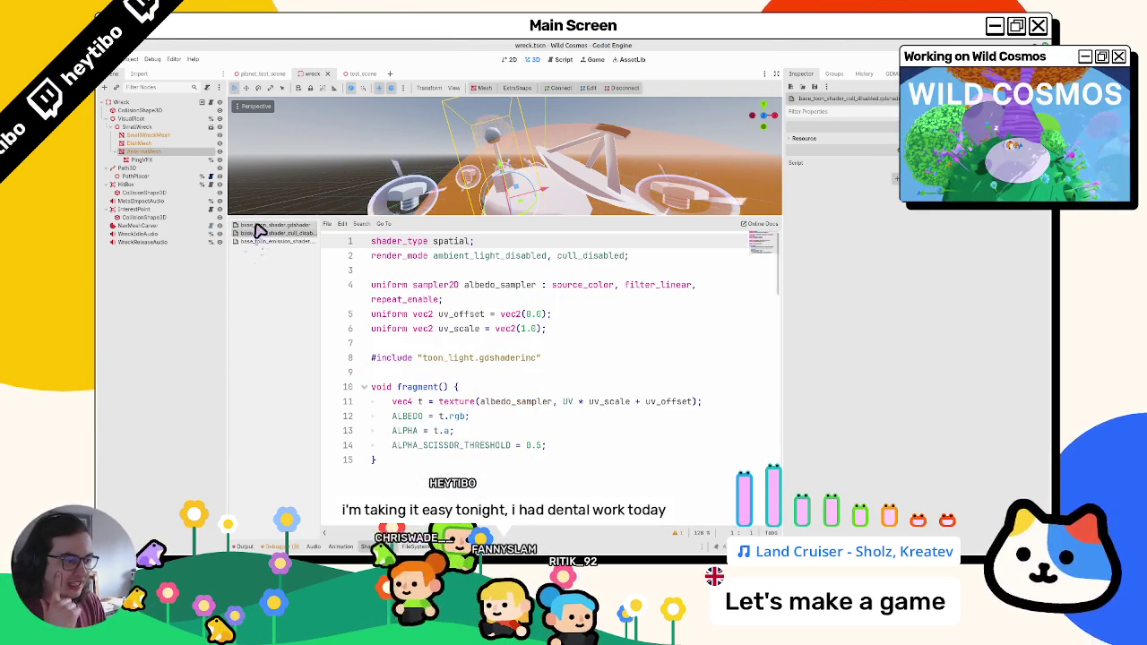
click(252, 235)
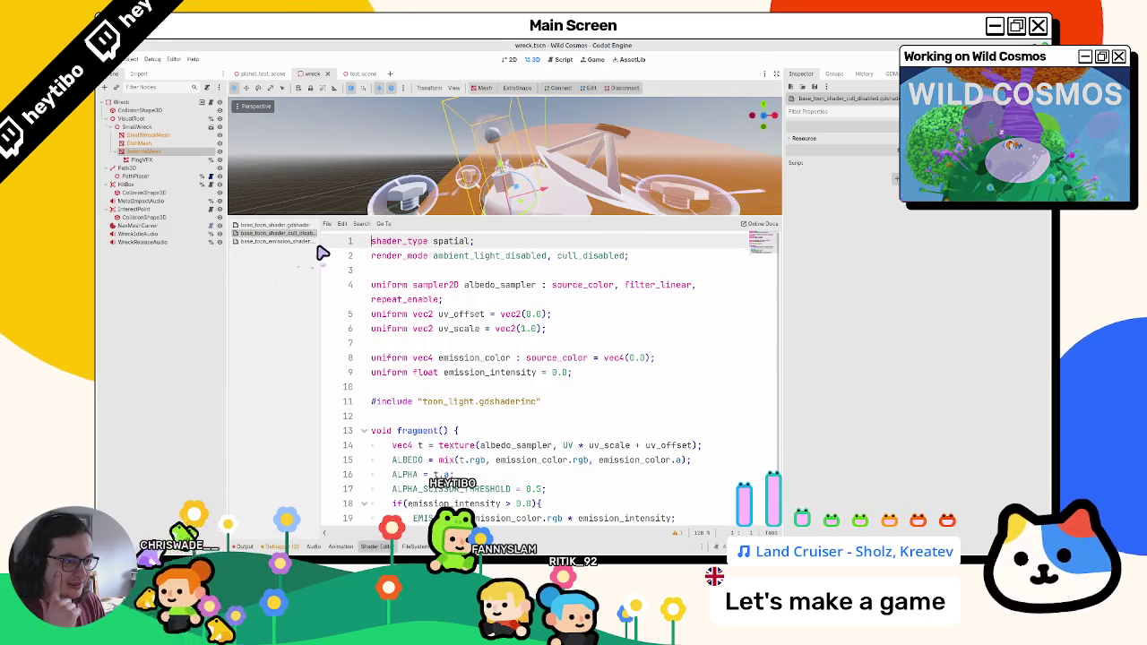
drag(318, 248, 336, 251)
drag(529, 358, 473, 358)
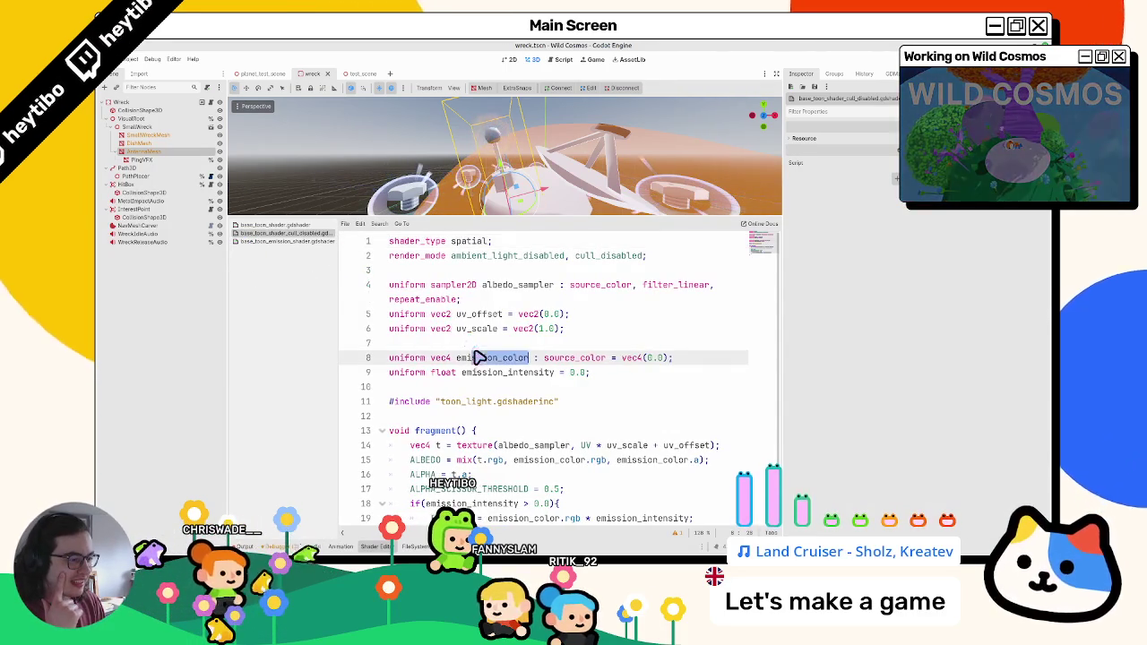
scroll(478, 357, down, 1)
double_click(487, 328)
scroll(484, 358, up, 1)
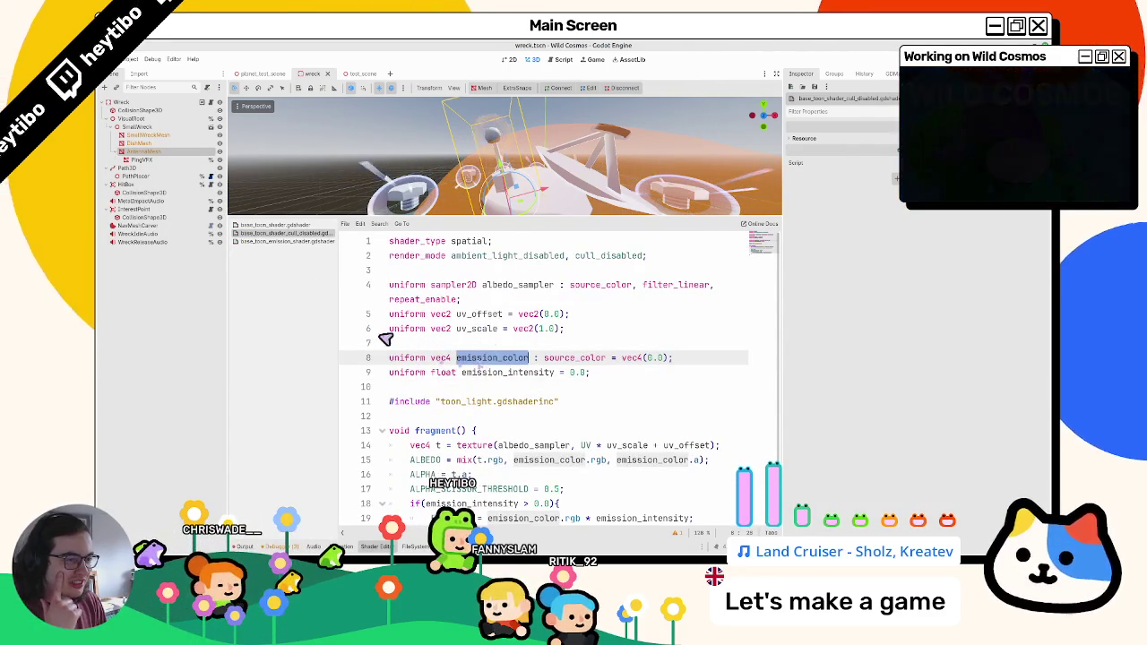
click(322, 226)
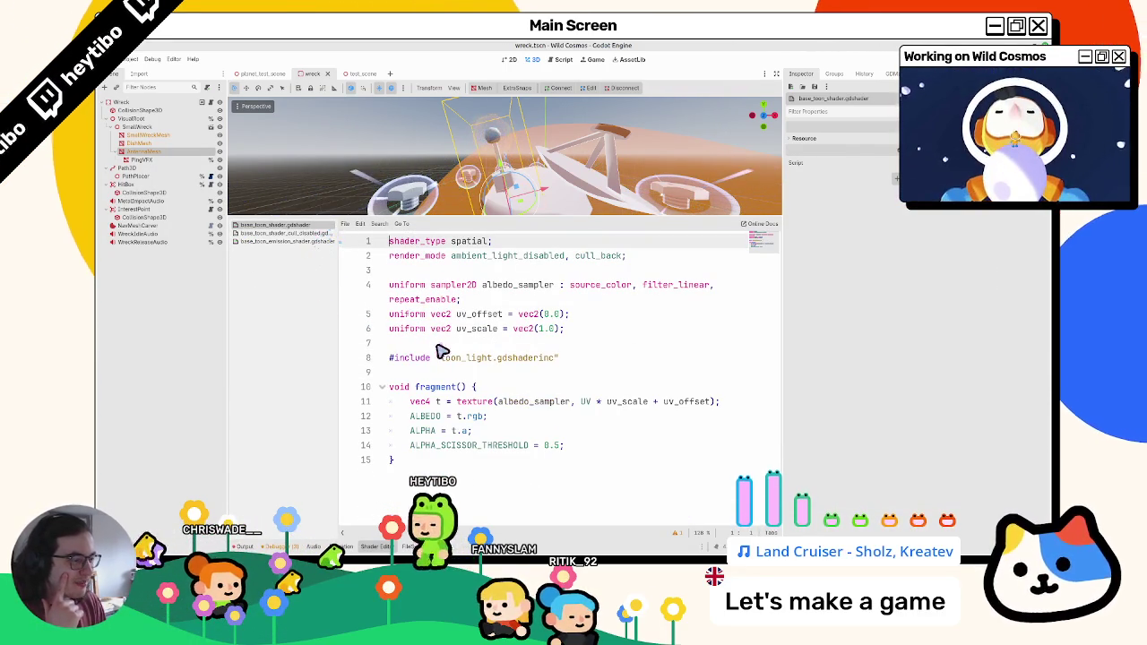
click(302, 234)
scroll(487, 448, down, 1)
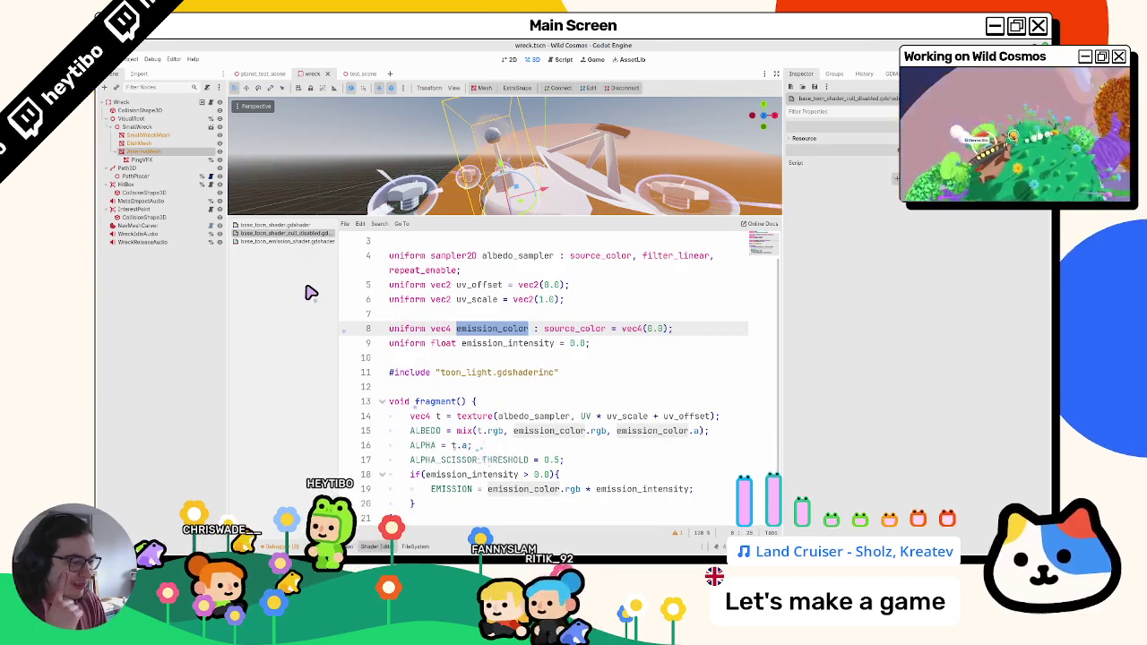
click(274, 225)
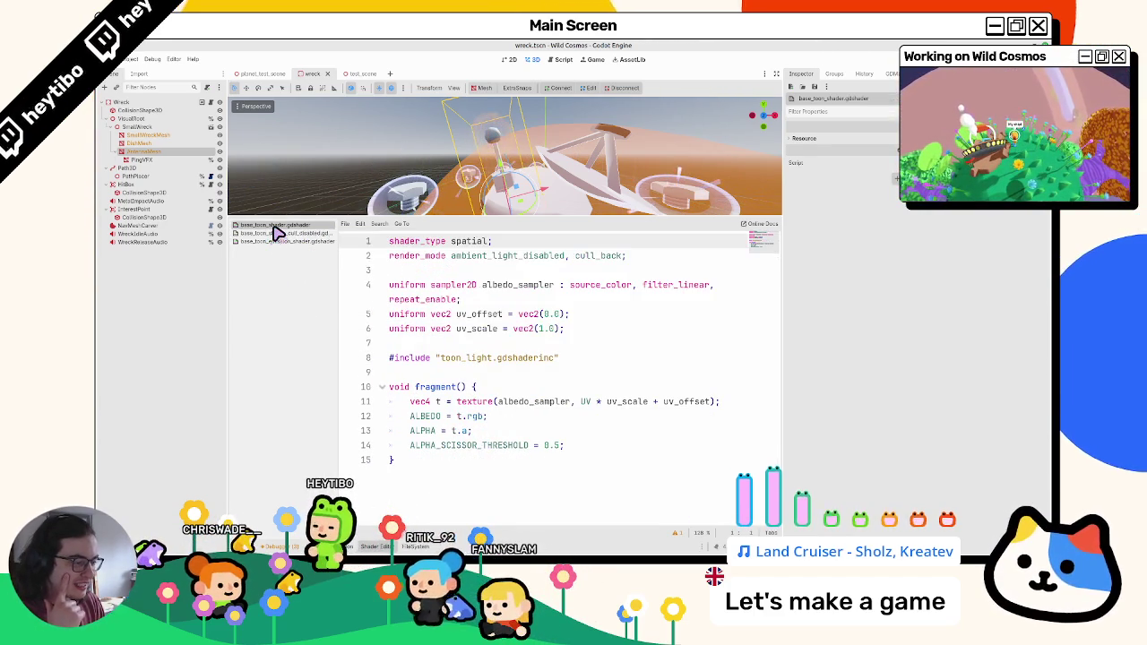
click(265, 233)
click(296, 226)
click(291, 234)
Step: Select the emission_color and emission_intensity uniform lines 8–9 in the cull-disabled shader
double_click(461, 475)
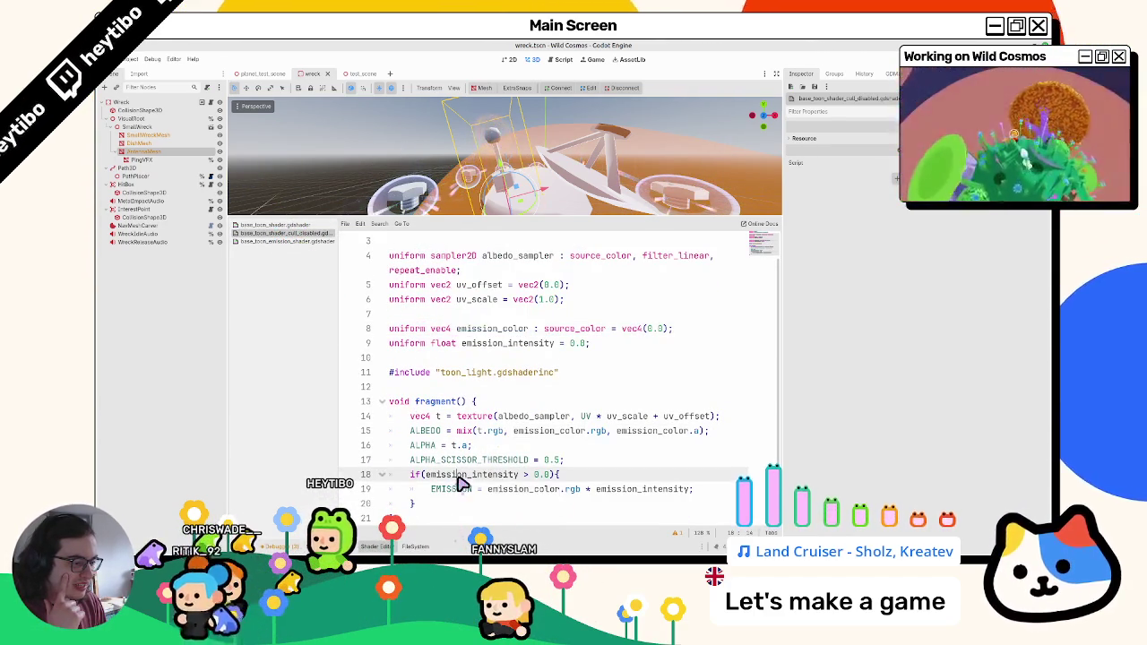
double_click(481, 344)
double_click(479, 330)
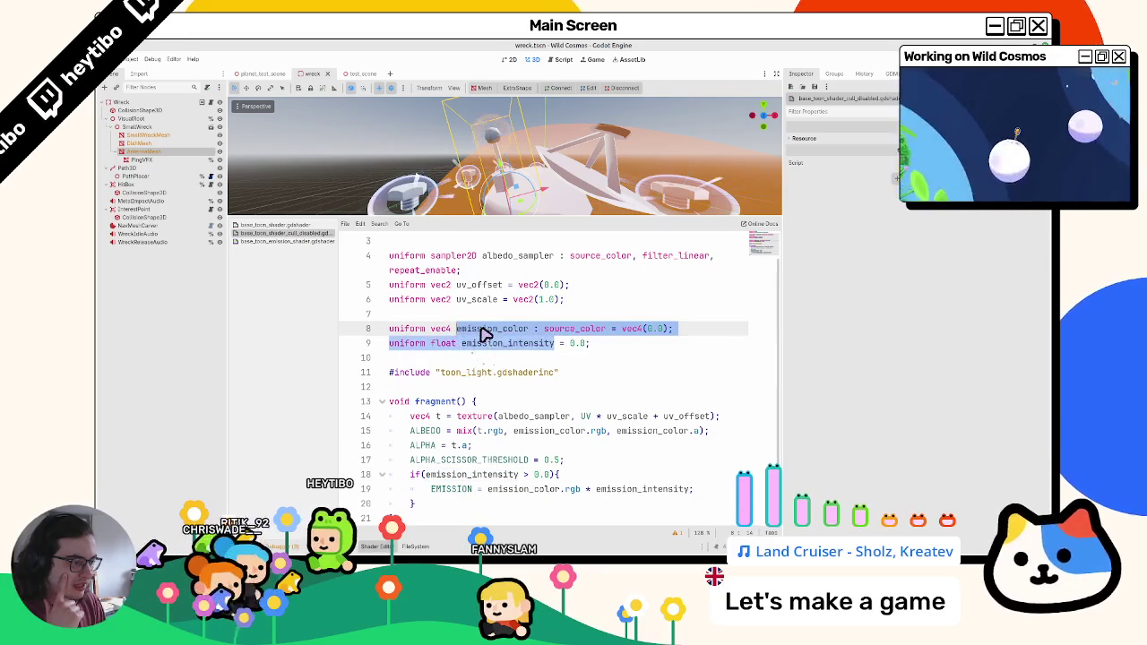
click(277, 227)
click(267, 233)
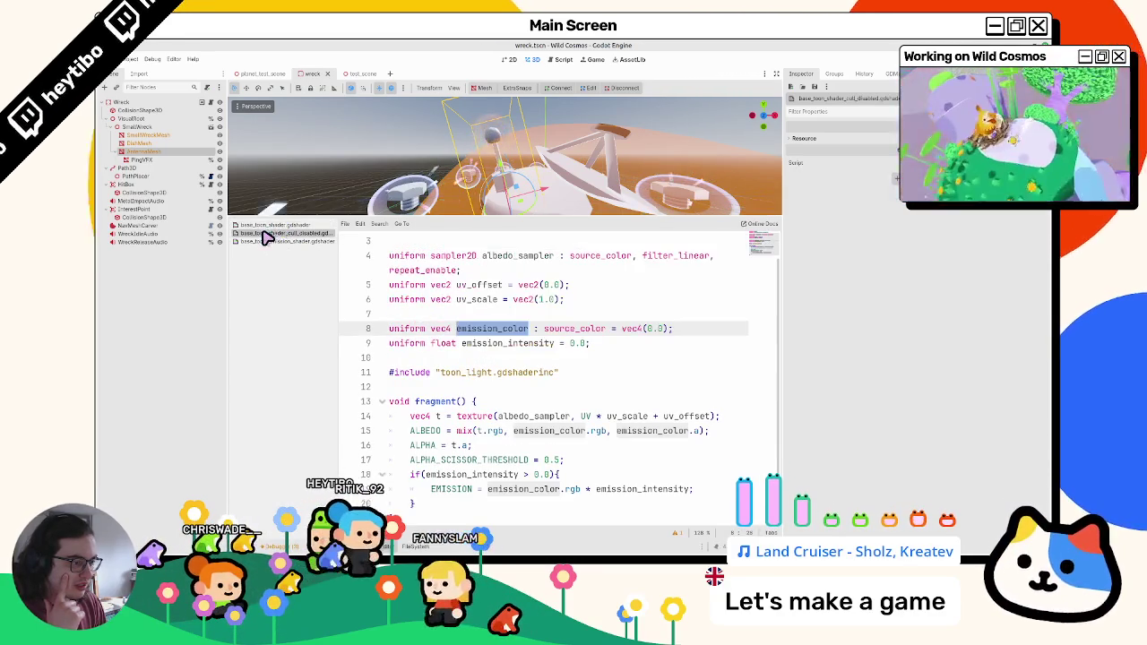
click(271, 227)
click(269, 233)
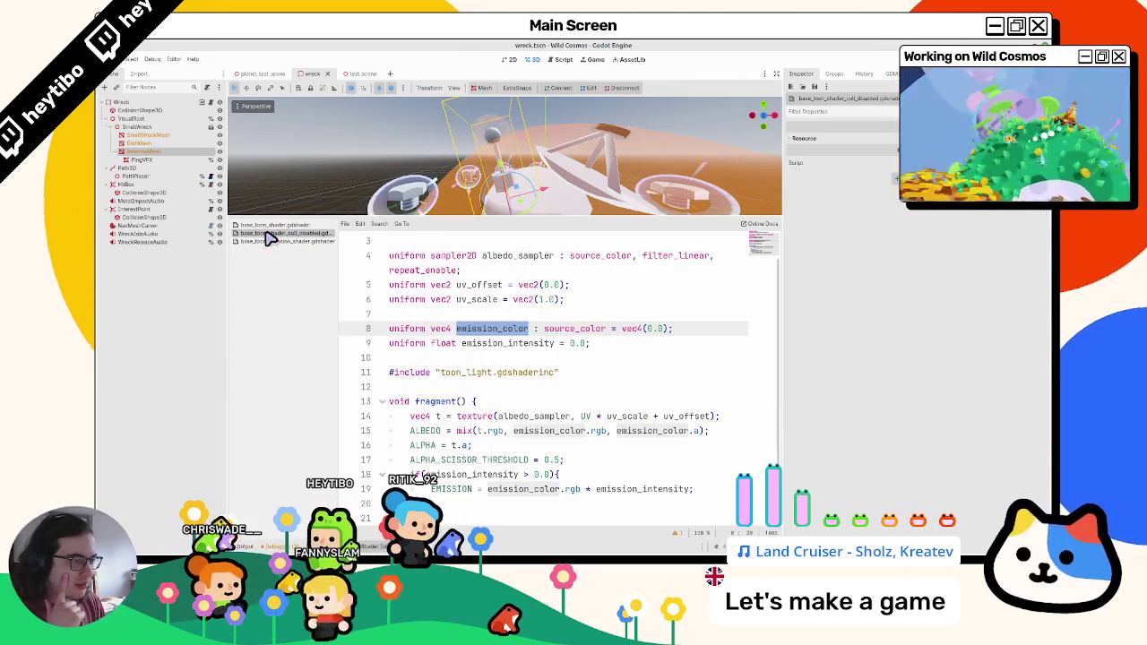
scroll(511, 295, up, 2)
drag(590, 372, 389, 357)
key(ctrl+c)
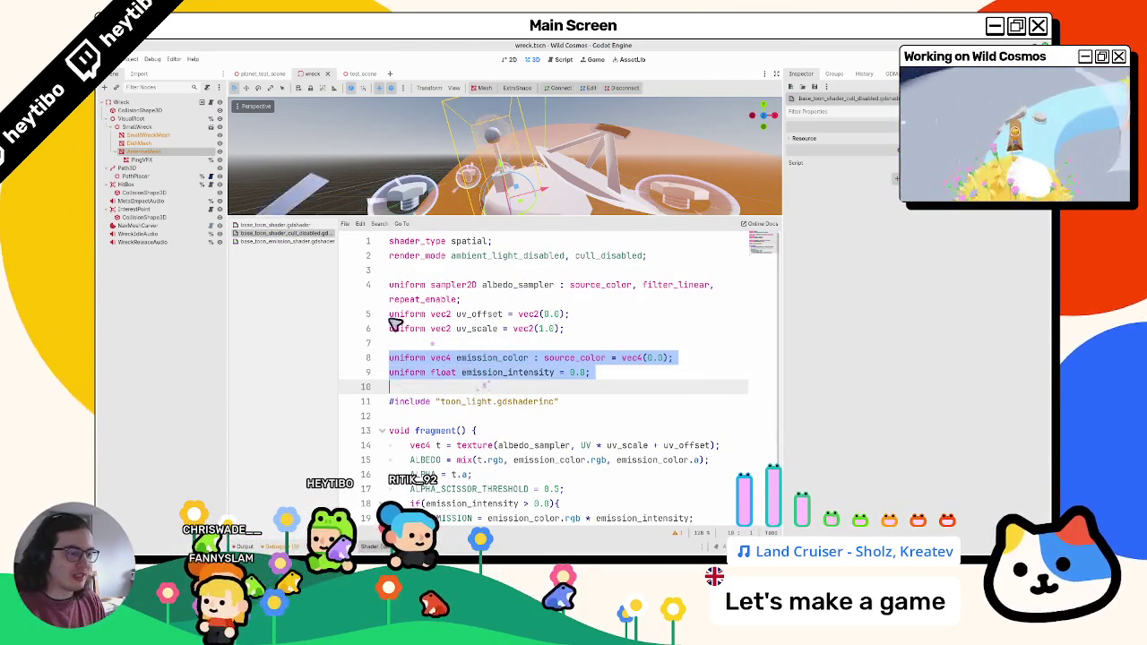
Step: Paste the two emission uniforms onto line 7 of base_toon_shader
click(304, 226)
click(481, 350)
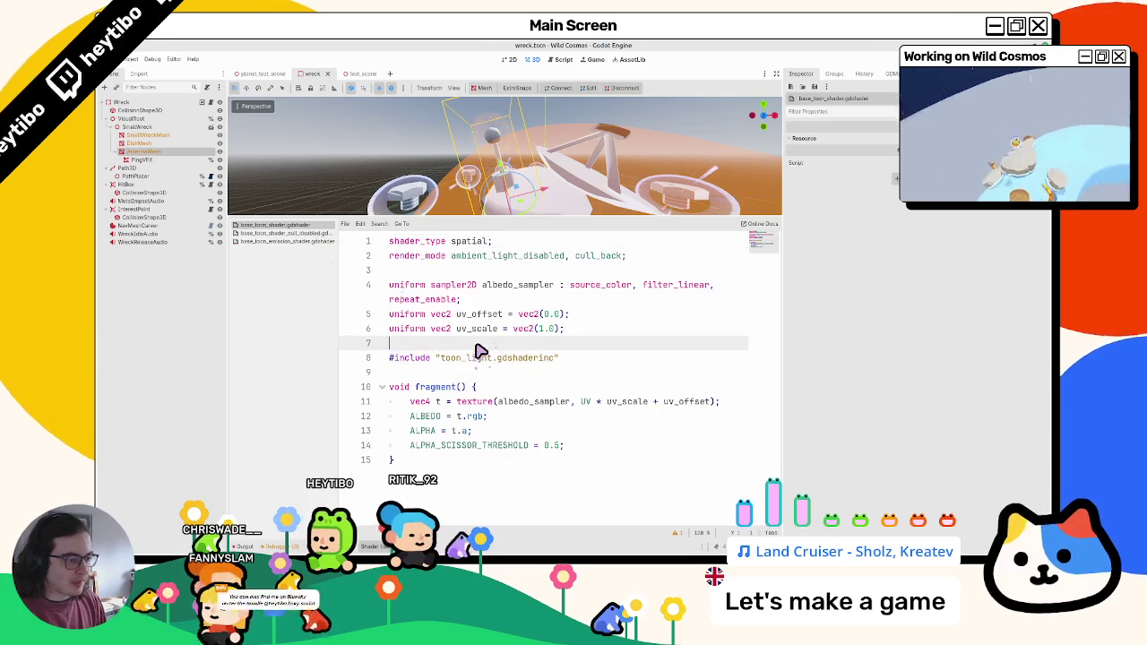
key(ctrl+v)
key(Return)
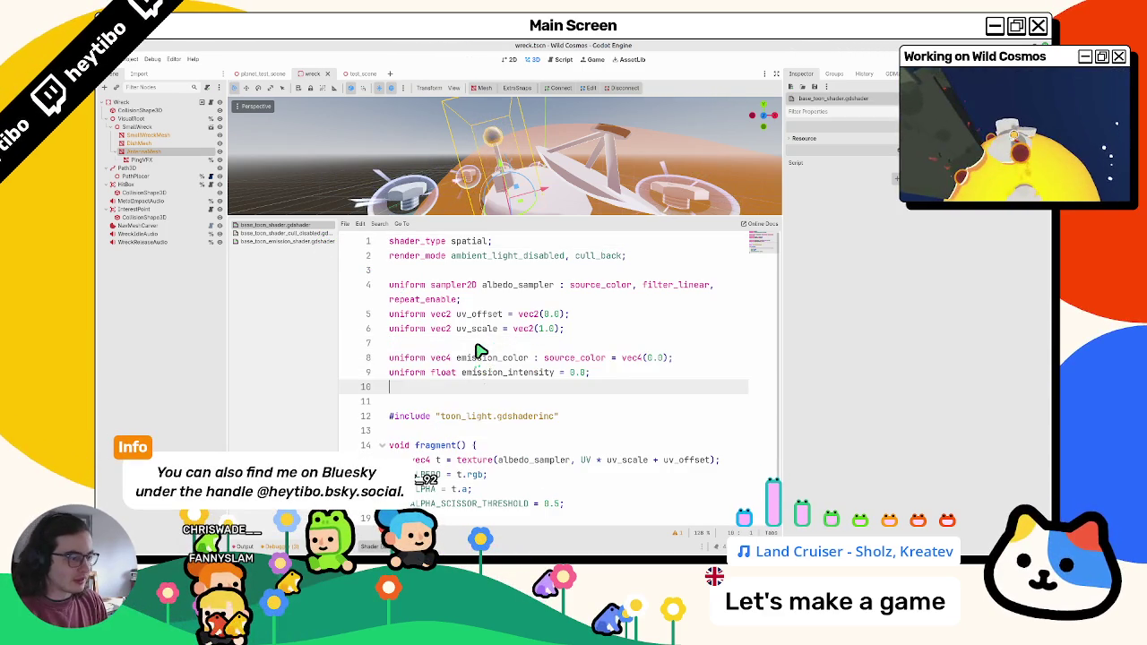
key(BackSpace)
Step: Copy the emission if-block and paste it after base_toon_shader's ALPHA_SCISSOR_THRESHOLD line
click(291, 234)
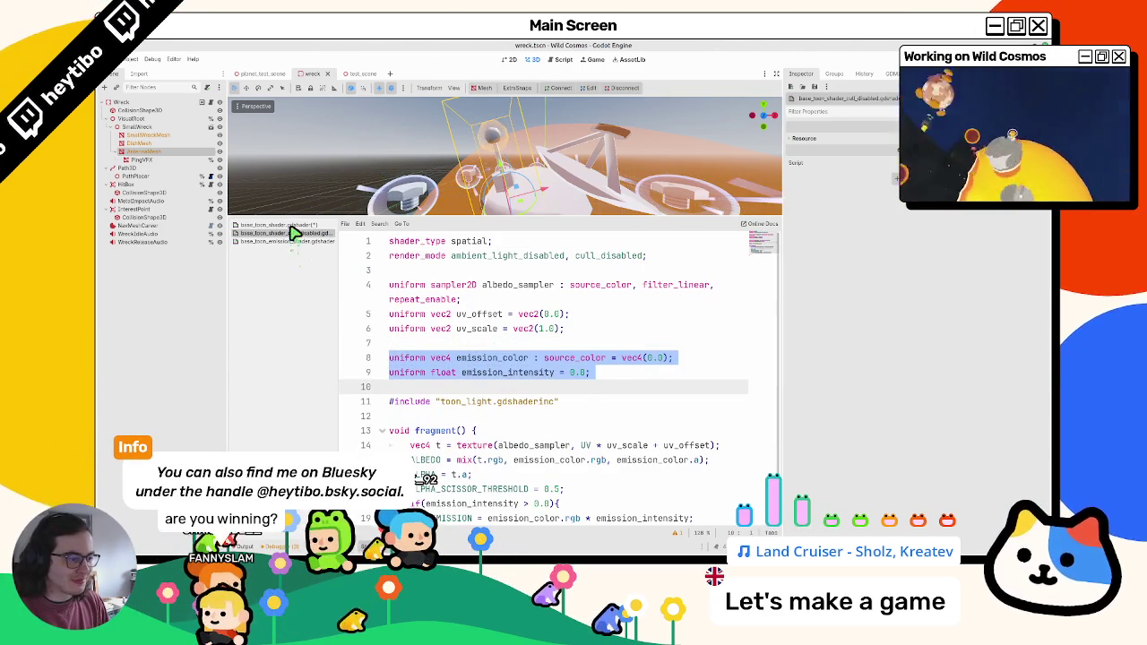
click(294, 227)
click(291, 234)
scroll(451, 316, down, 1)
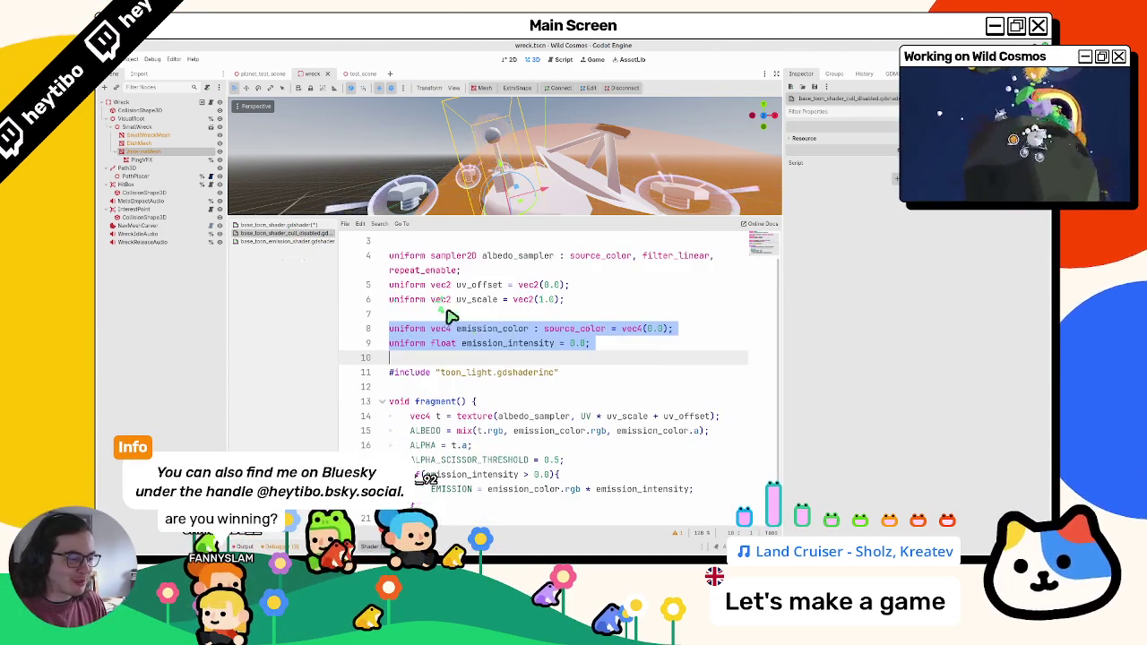
click(415, 474)
key(shift+Down)
key(shift+End)
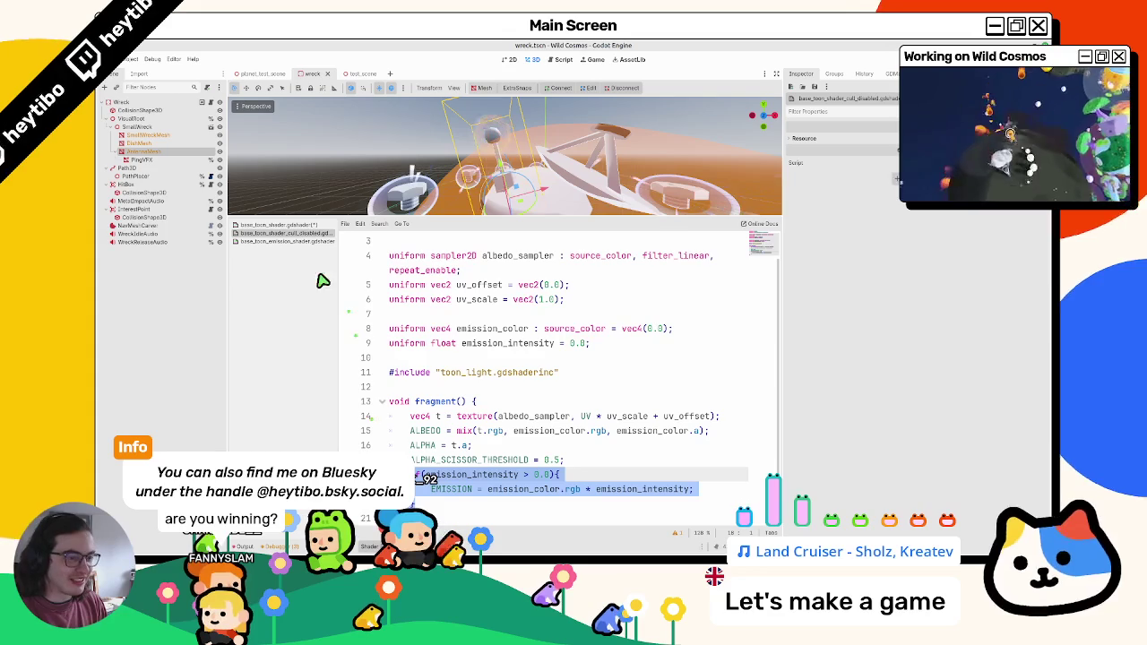
click(285, 225)
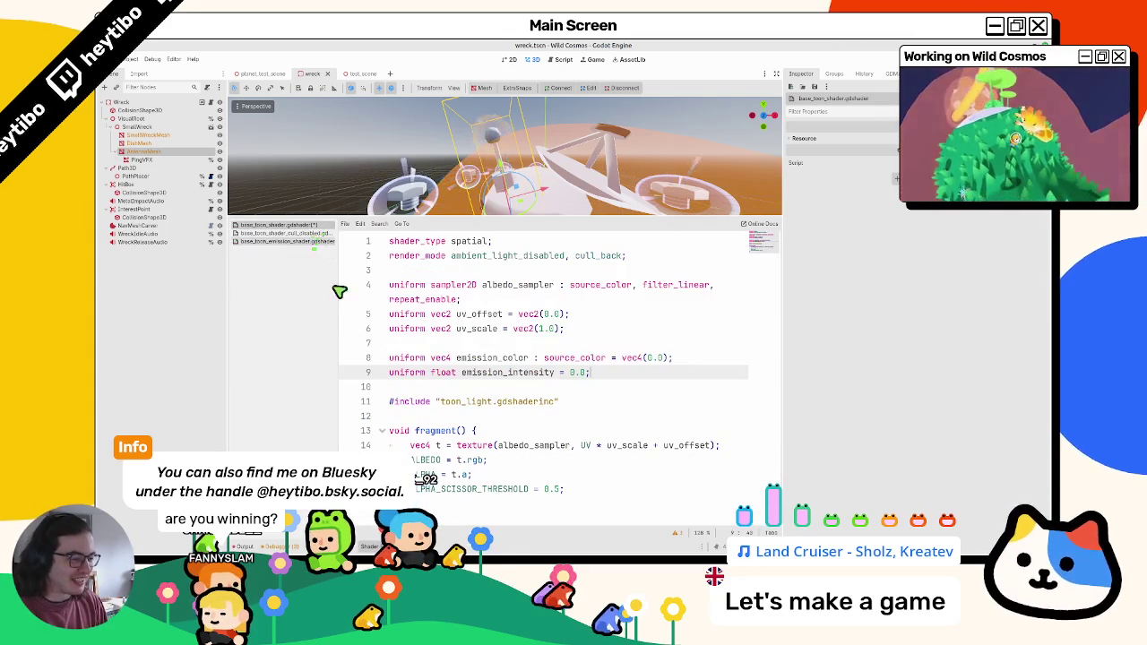
click(590, 500)
key(ctrl+v)
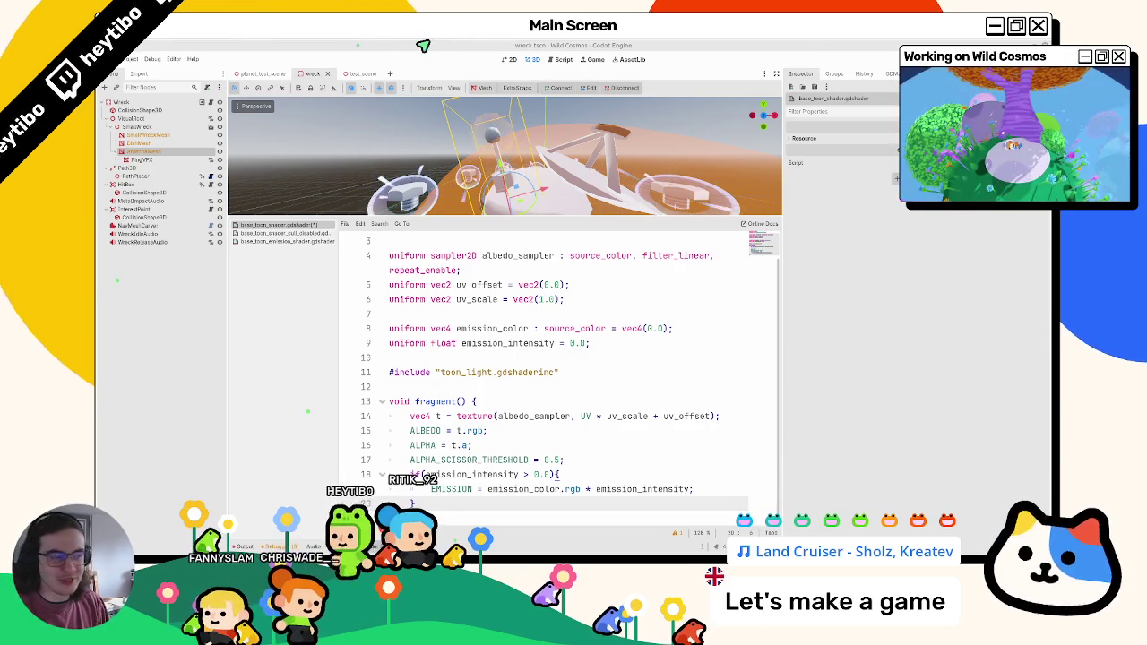
key(ctrl+z)
key(ctrl+y)
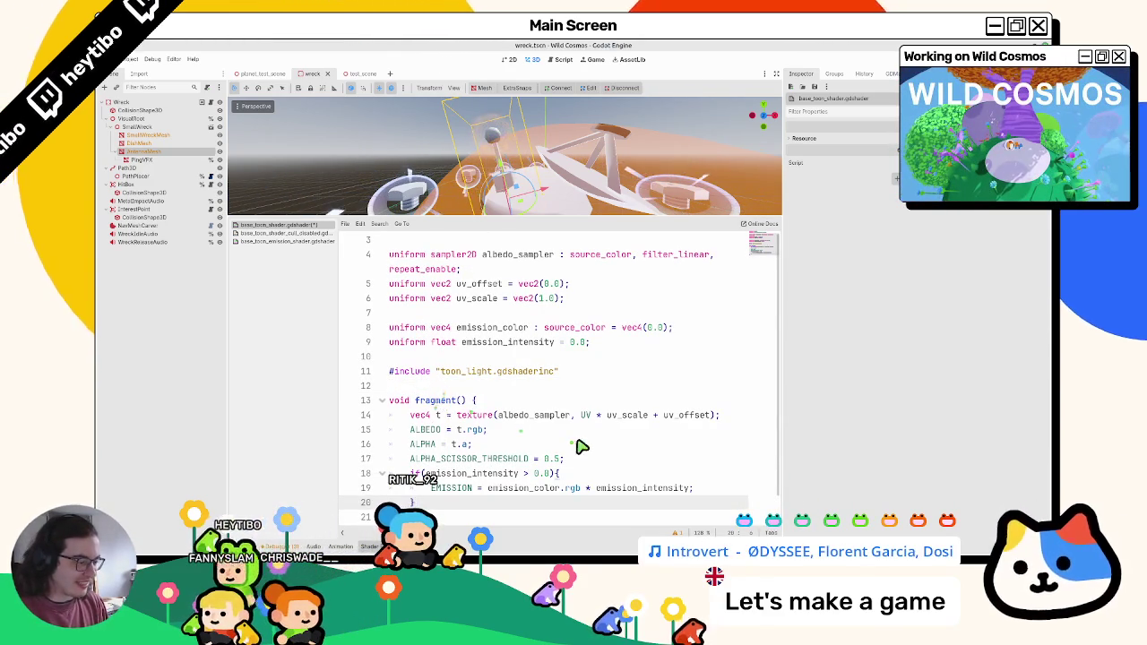
click(580, 459)
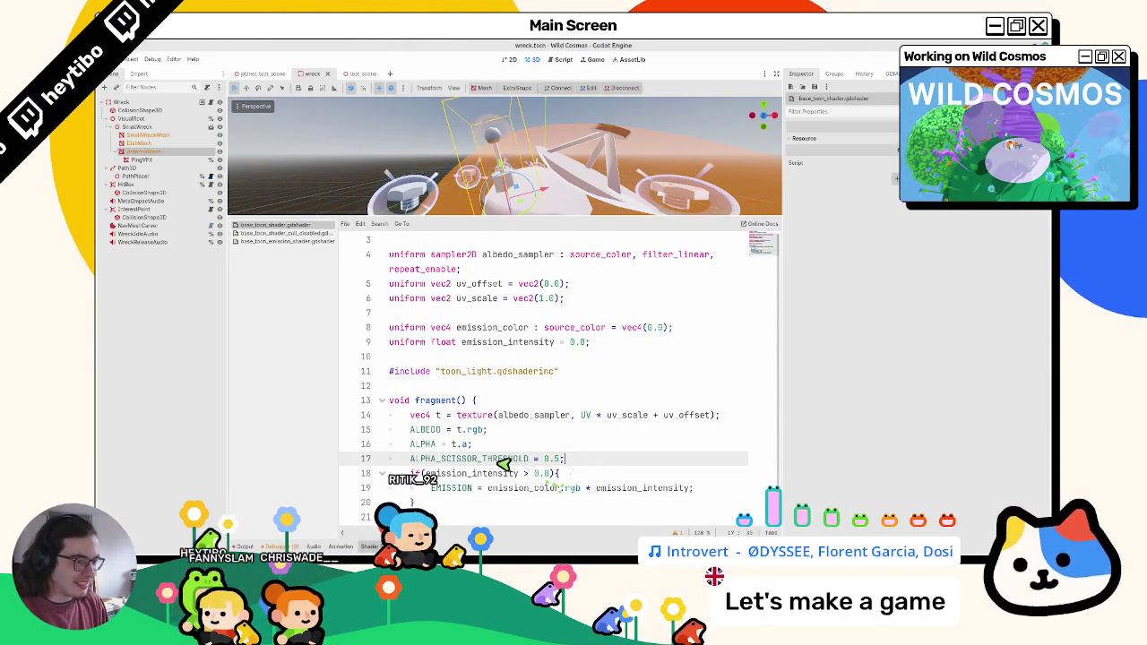
Step: Check the pasted code against the cull-disabled shader and widen the code editor
click(303, 234)
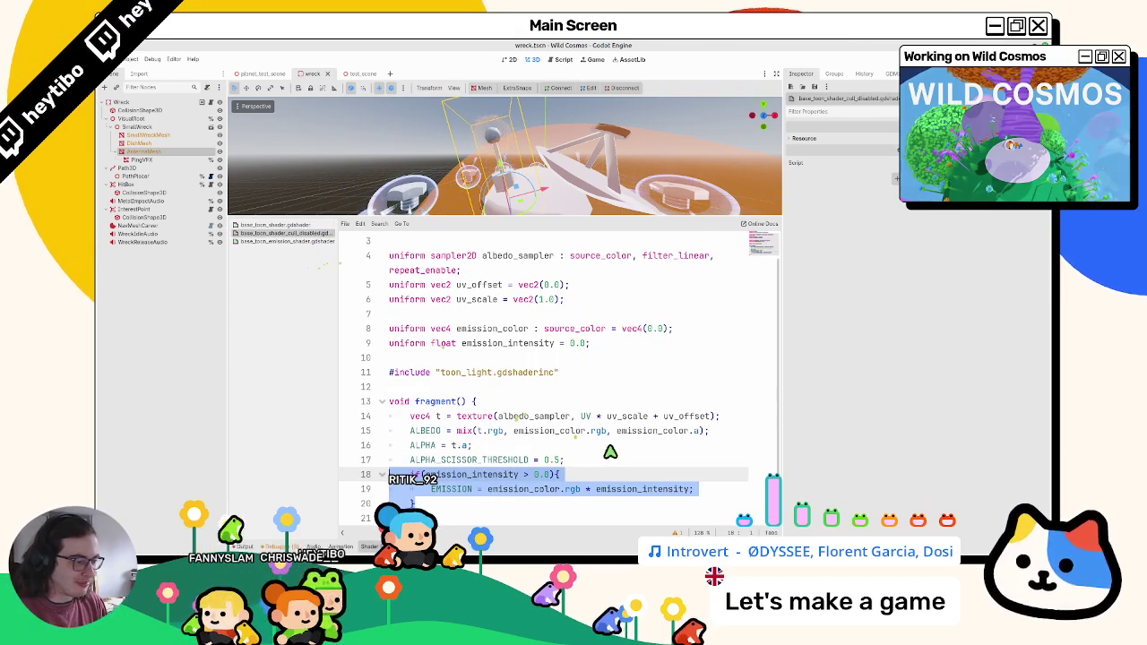
click(588, 465)
click(589, 475)
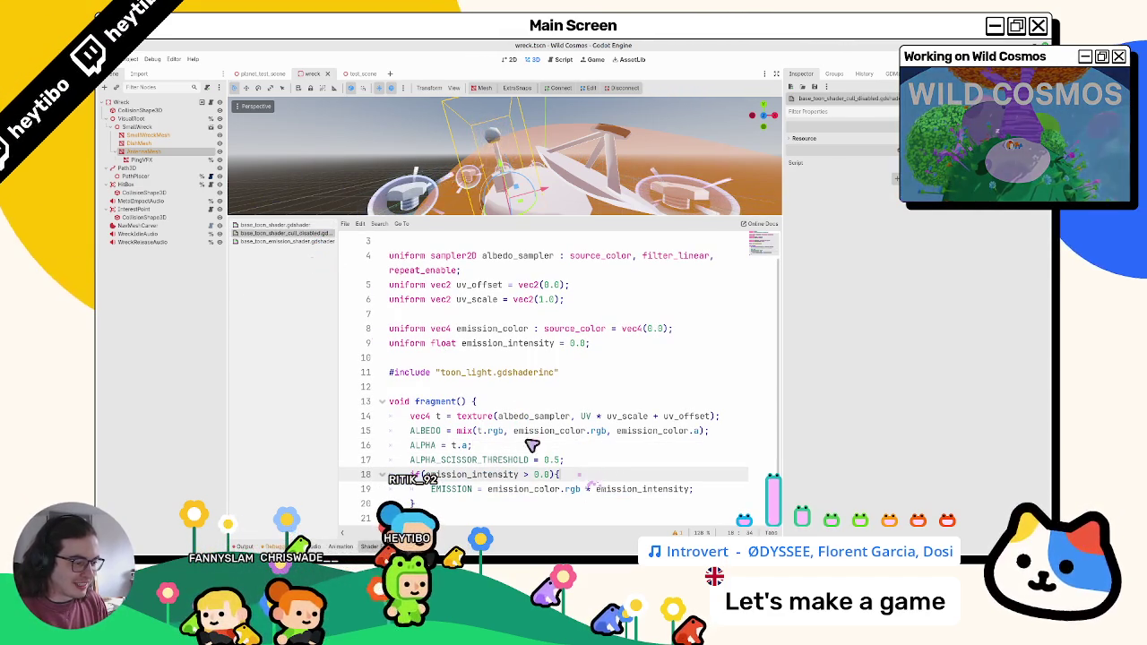
click(318, 233)
click(318, 226)
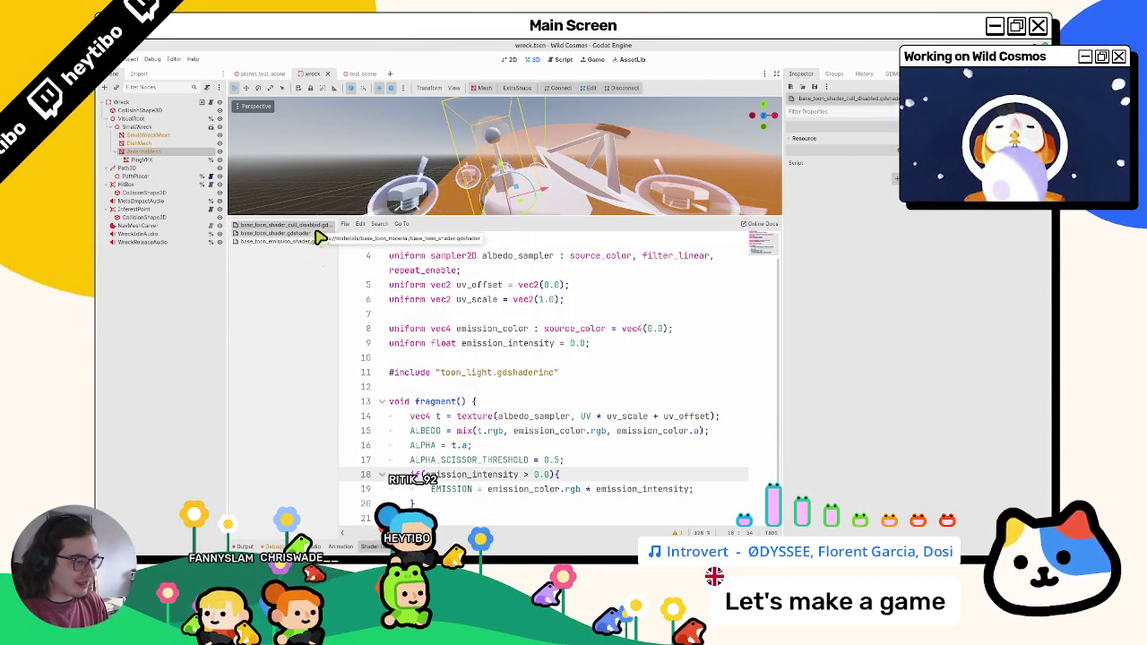
click(320, 233)
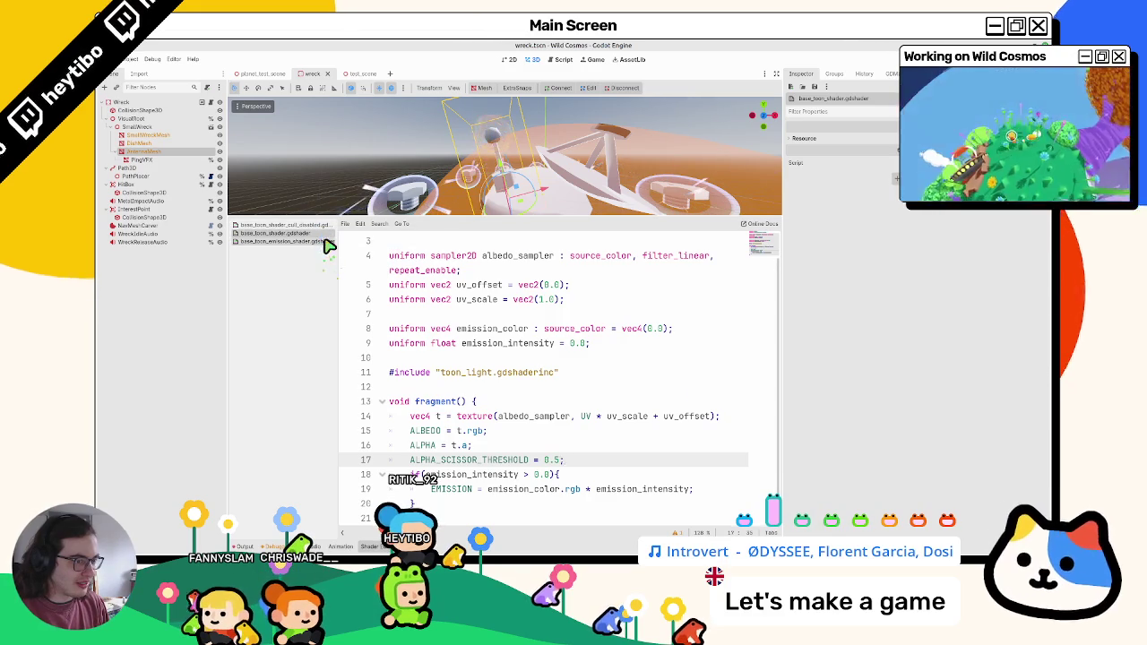
click(328, 226)
click(328, 234)
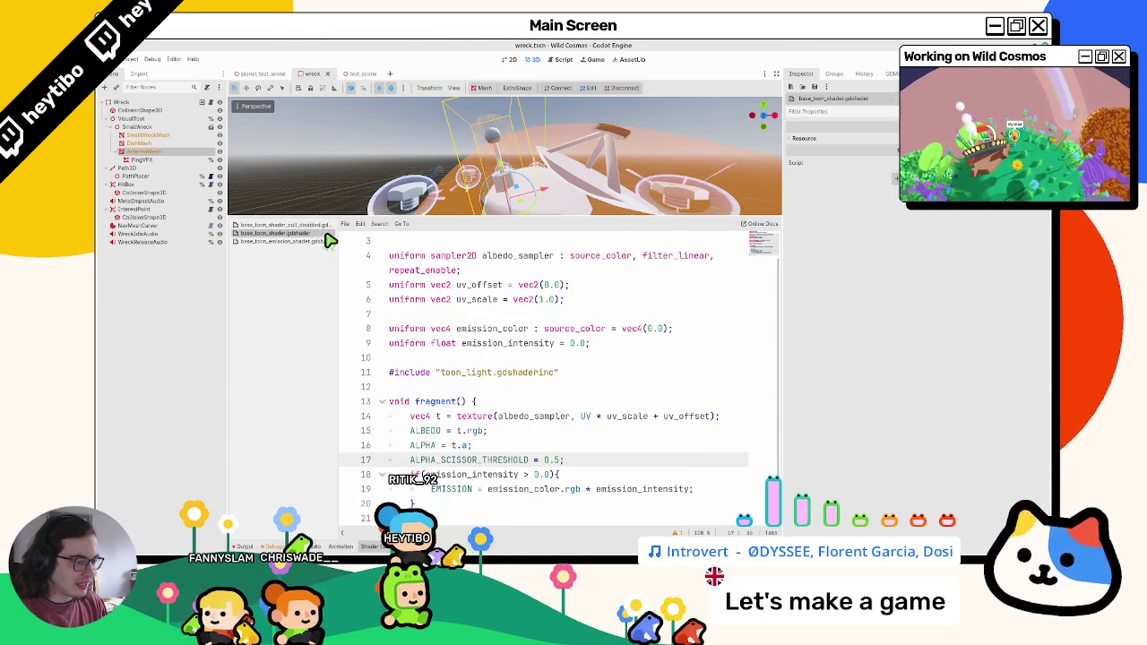
click(328, 226)
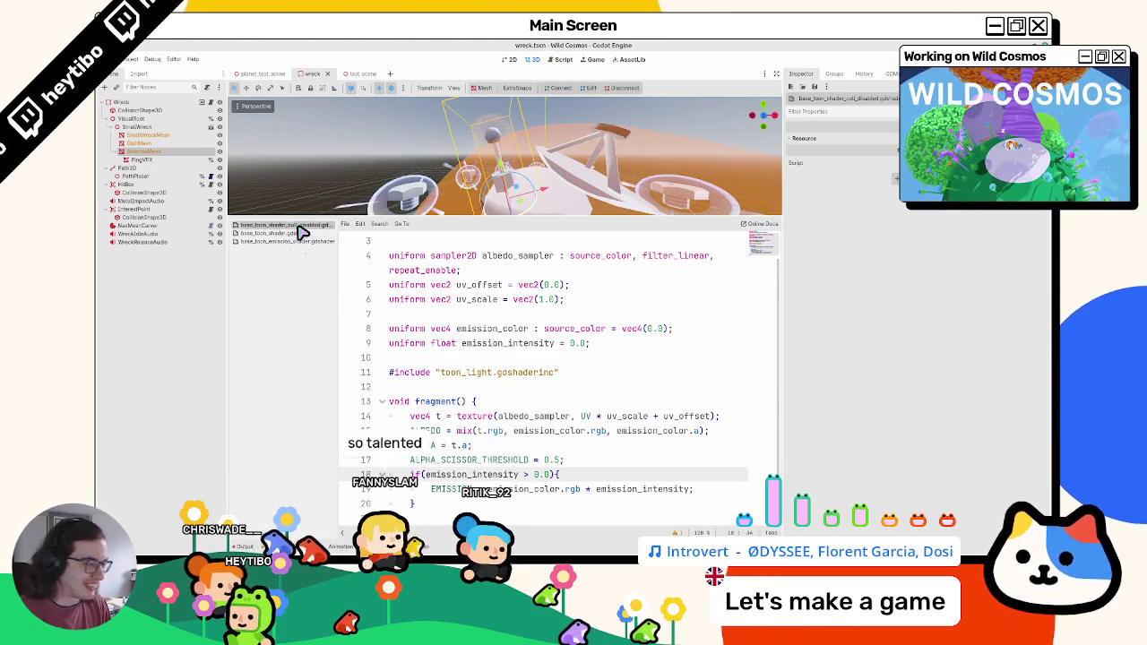
drag(783, 401, 867, 386)
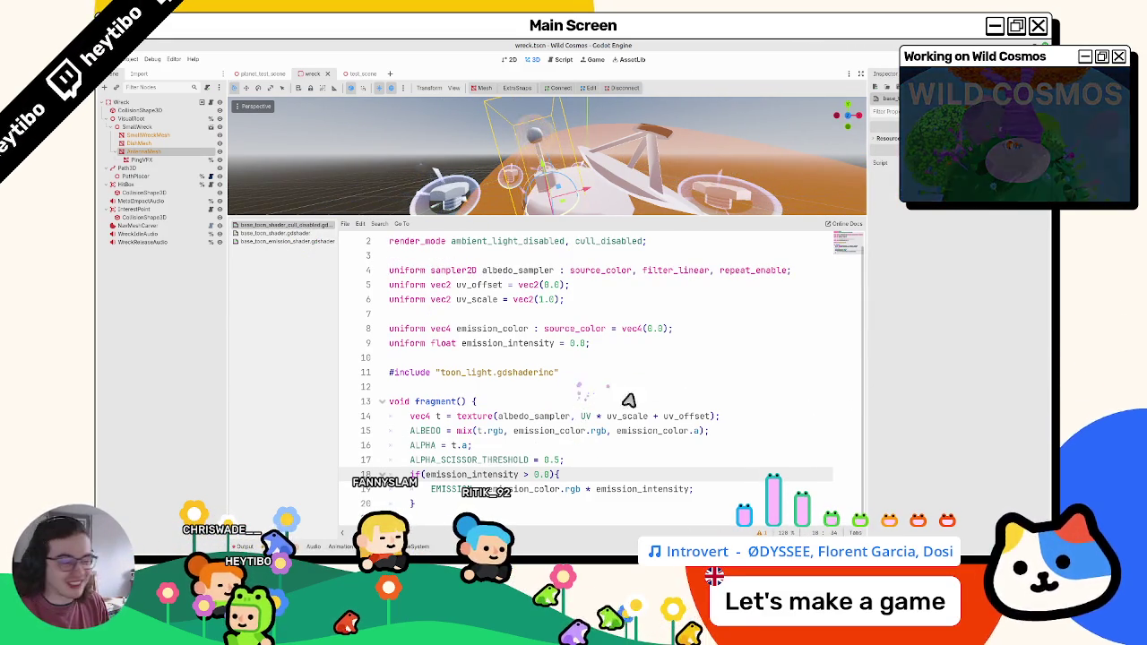
Step: Select the ALBEDO mix line and flip between the two shaders to compare them
drag(411, 431, 773, 441)
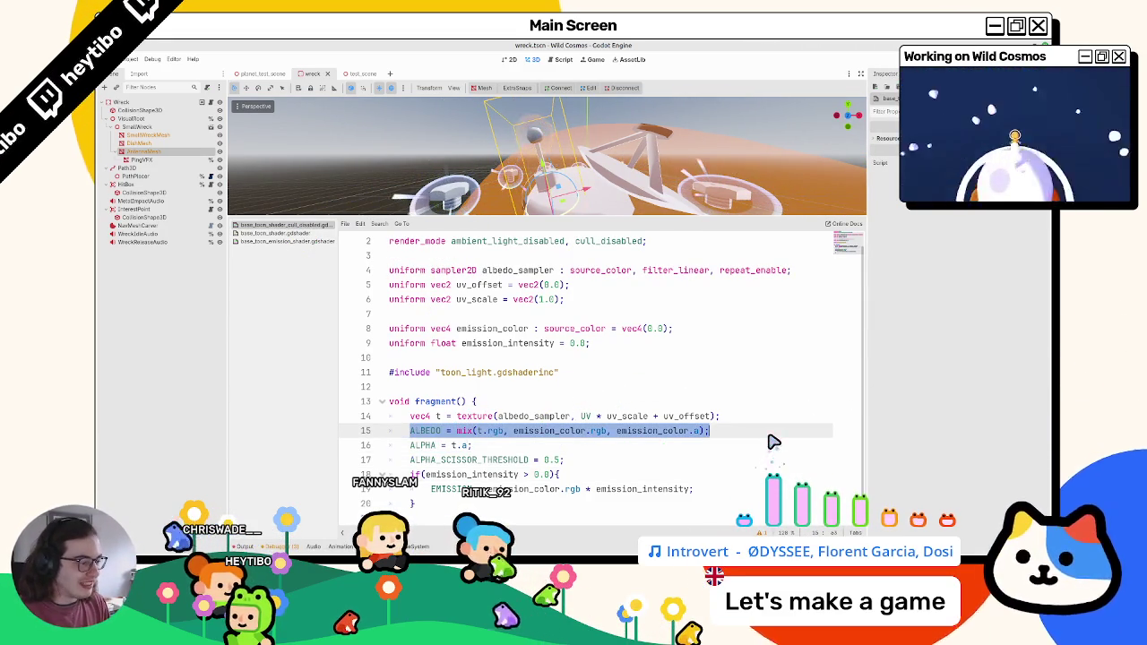
click(289, 236)
click(293, 226)
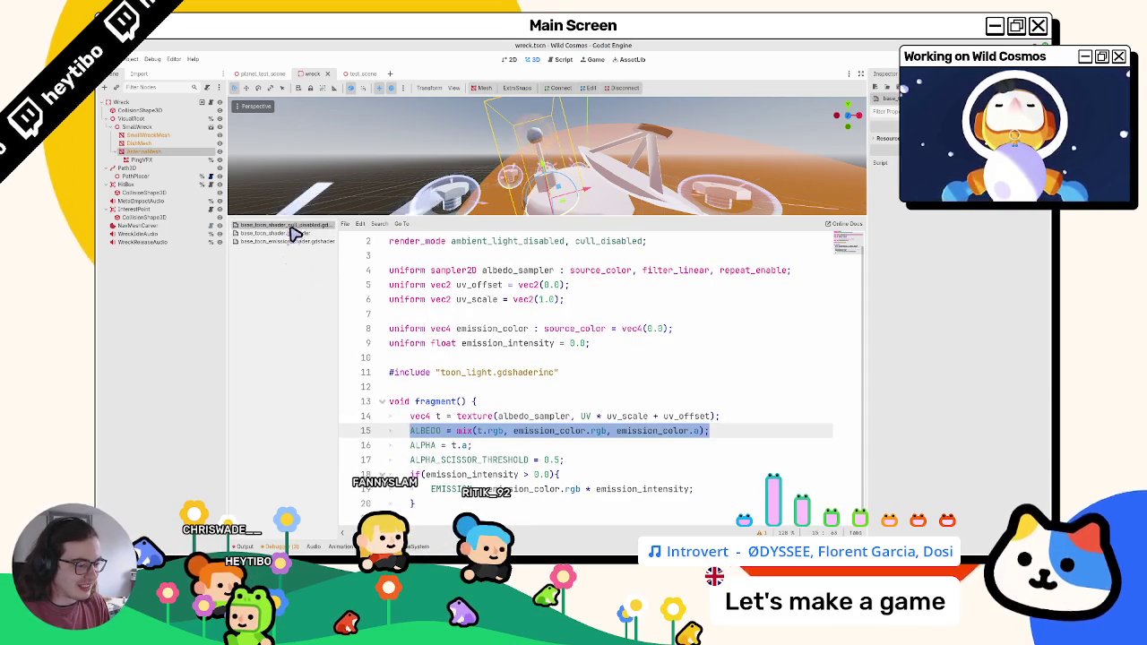
click(291, 236)
click(295, 226)
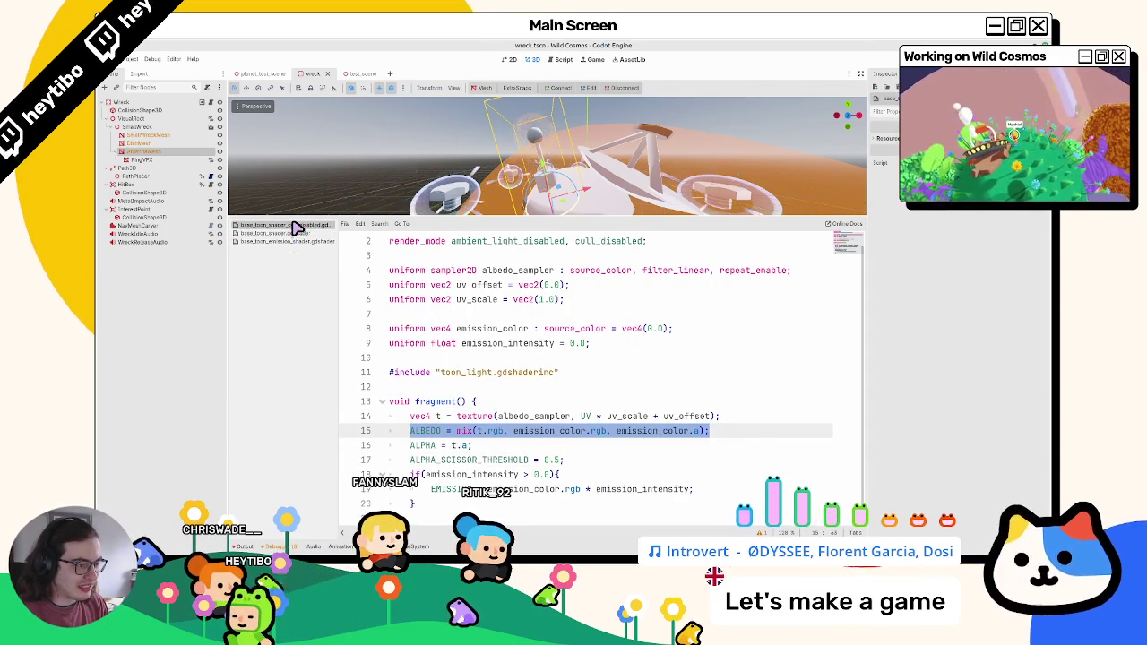
click(292, 235)
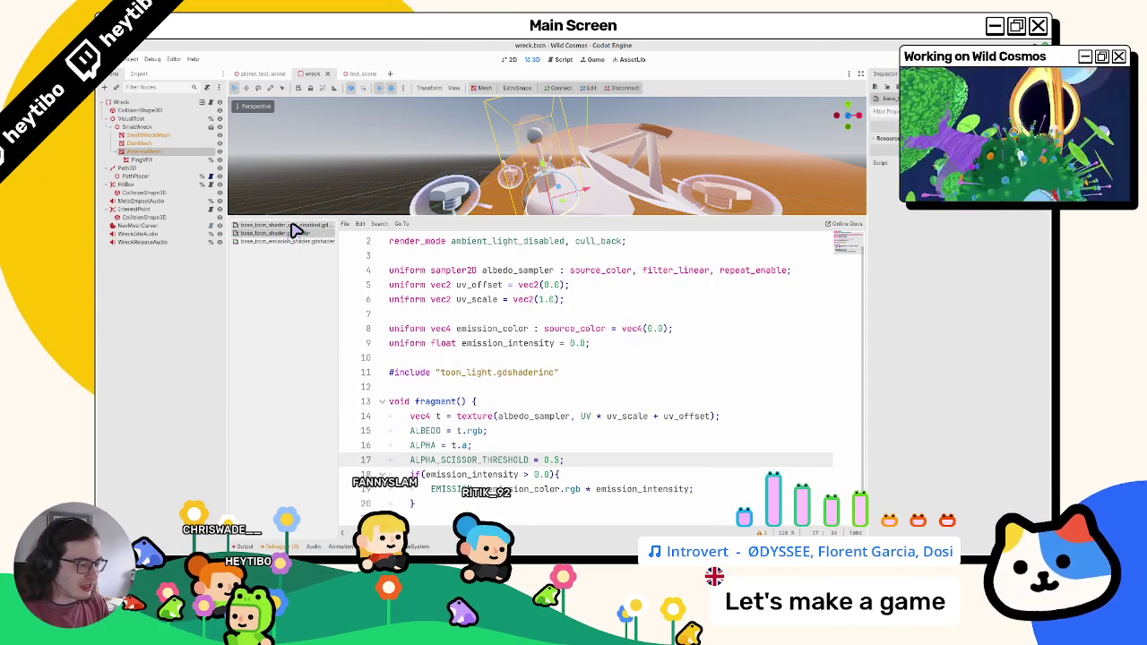
click(296, 227)
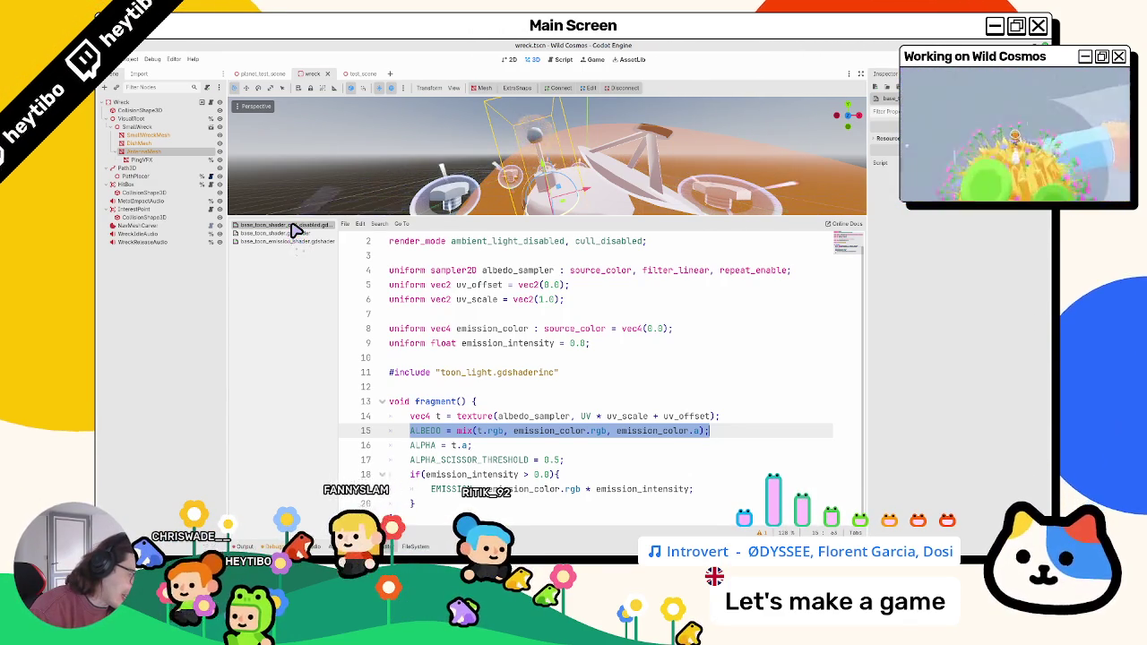
Step: Select the AntennaMesh node to show its material parameters in the Inspector
click(143, 152)
click(145, 144)
click(148, 152)
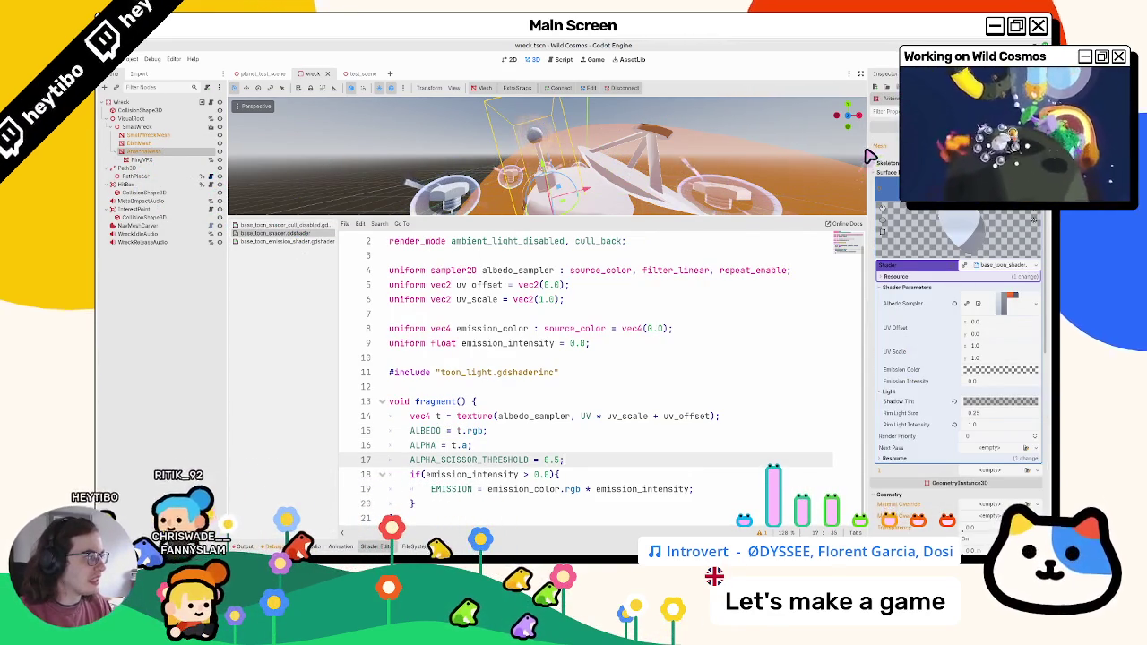
Step: Widen the Inspector, hide the shader panel, and set the antenna's emission colour to bright yellow
drag(867, 158, 740, 159)
click(377, 547)
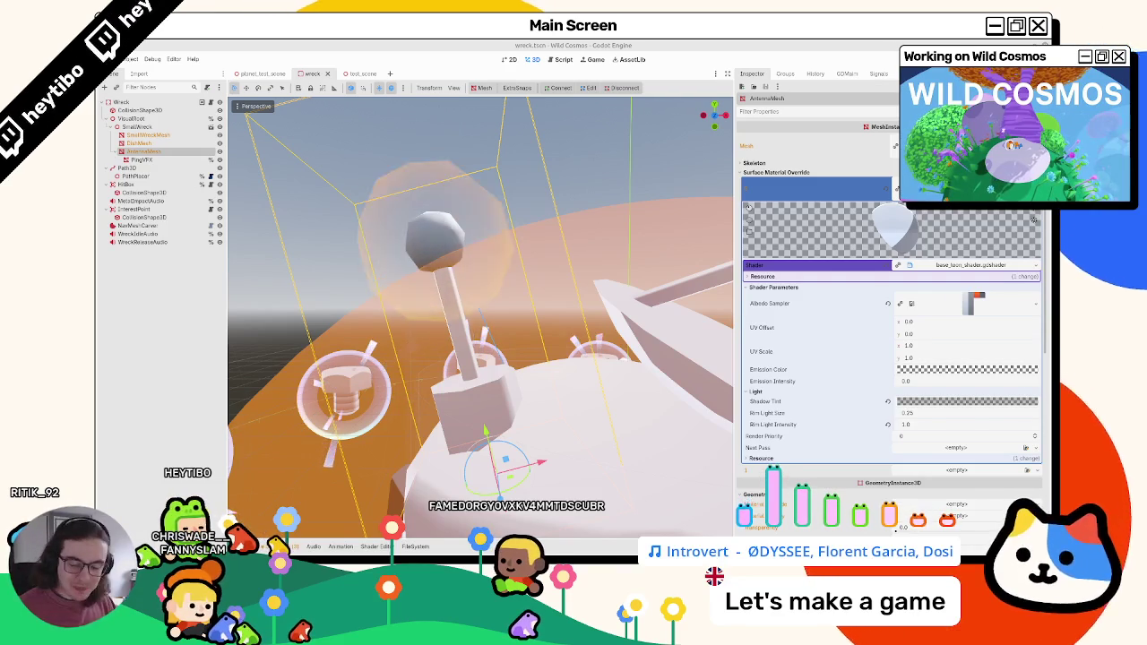
scroll(508, 270, down, 6)
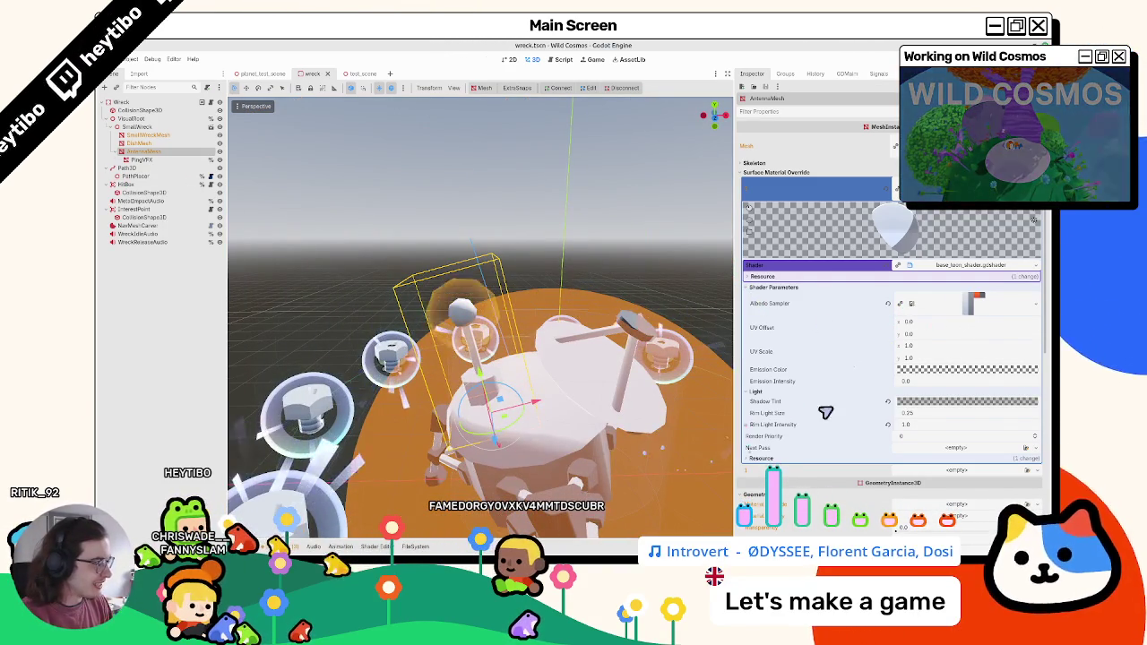
click(924, 370)
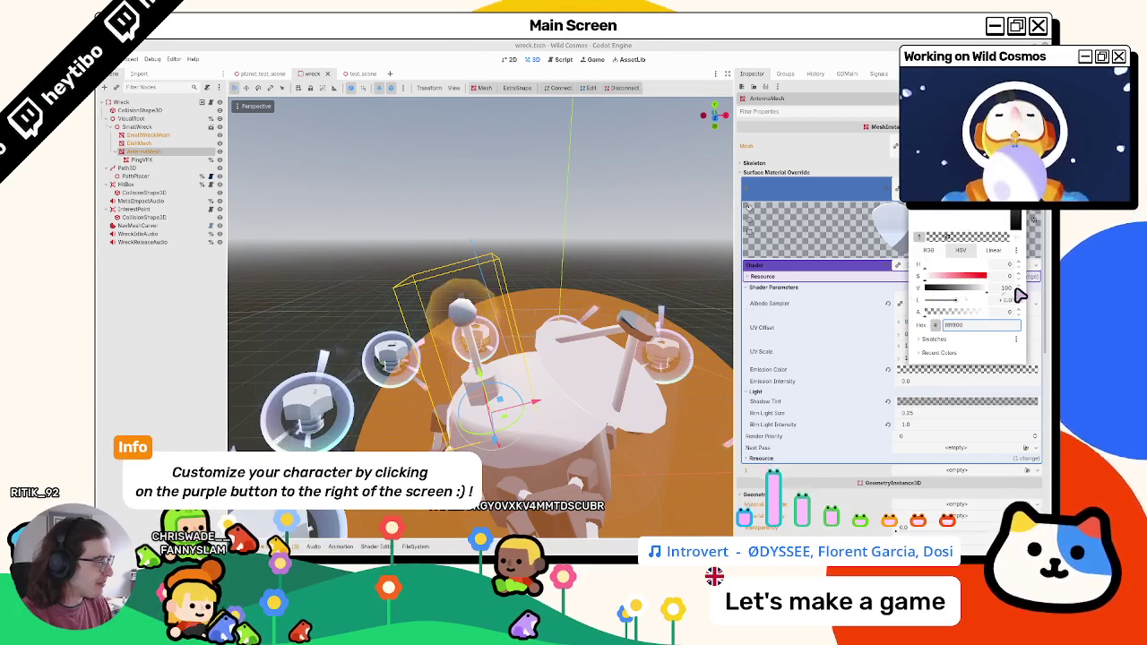
click(578, 309)
click(924, 370)
mouse_move(941, 296)
mouse_down()
mouse_move(968, 303)
mouse_move(939, 308)
mouse_move(948, 313)
mouse_move(968, 287)
mouse_move(1019, 285)
mouse_up()
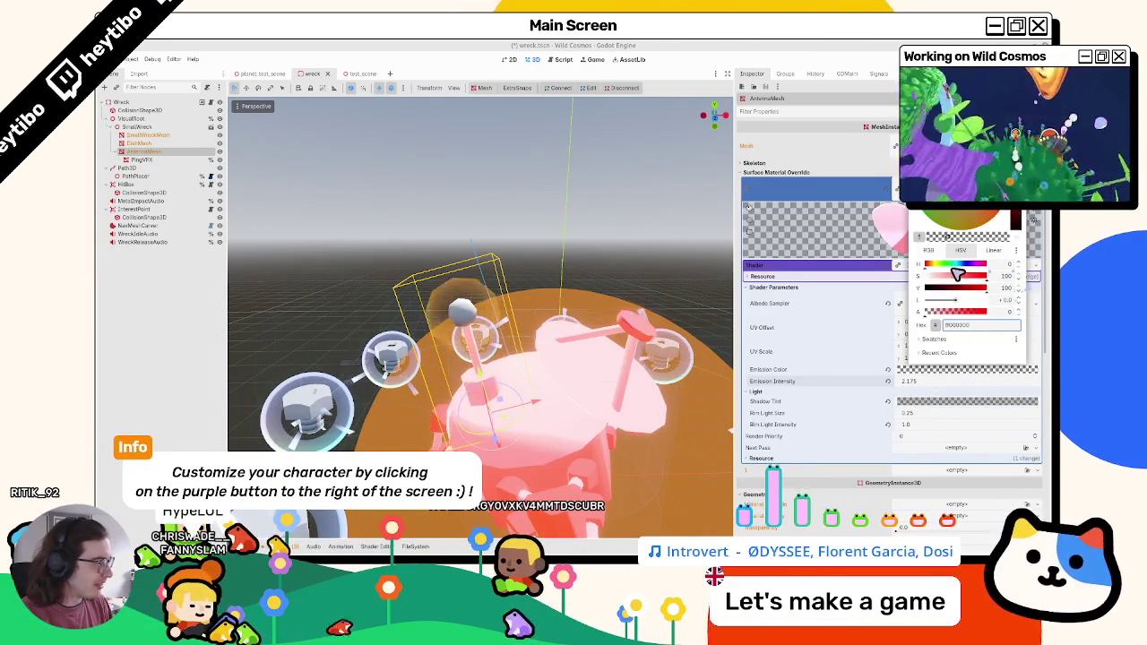
drag(932, 269, 941, 267)
click(912, 394)
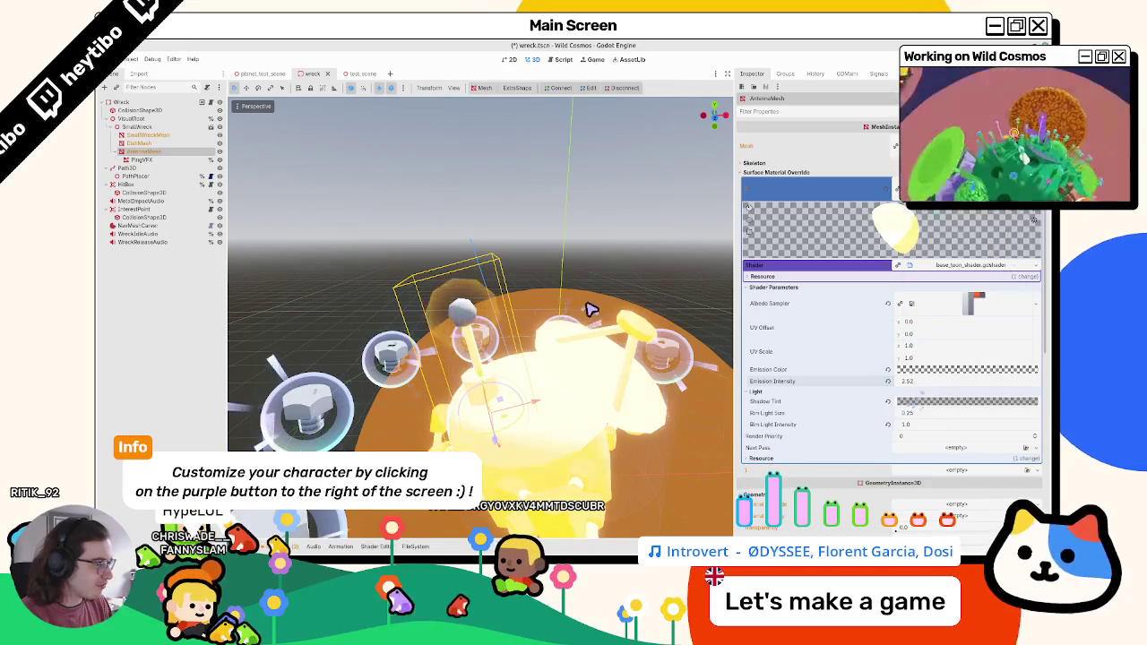
Step: Reset Emission Intensity to 0.0 and save wreck.tscn
click(888, 381)
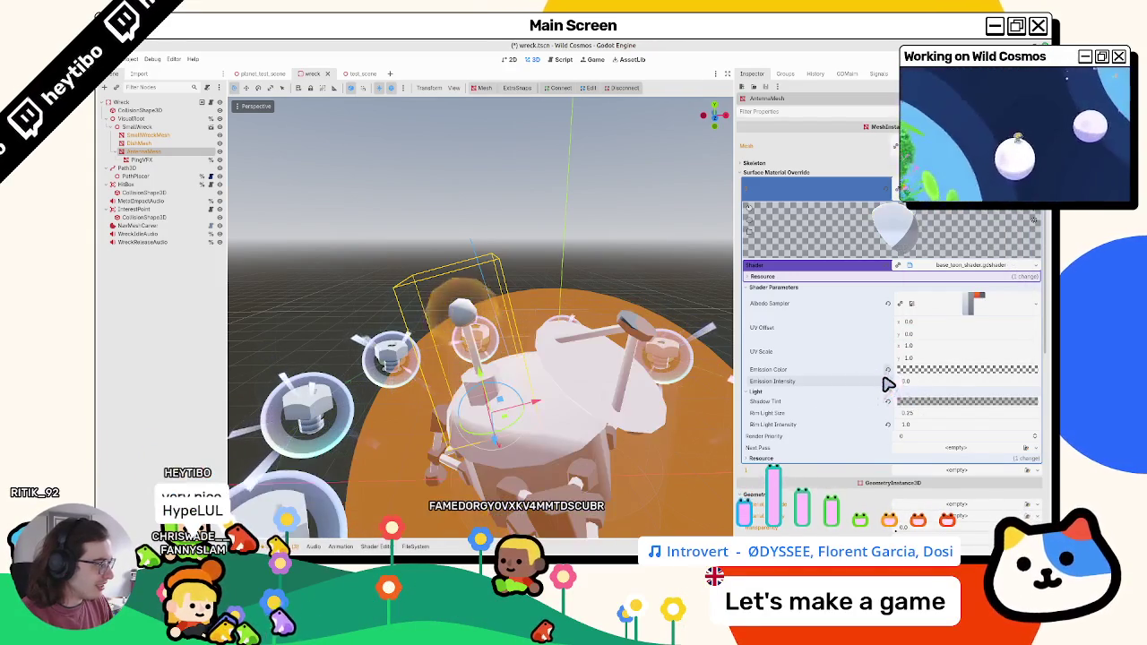
scroll(314, 368, down, 5)
key(ctrl+s)
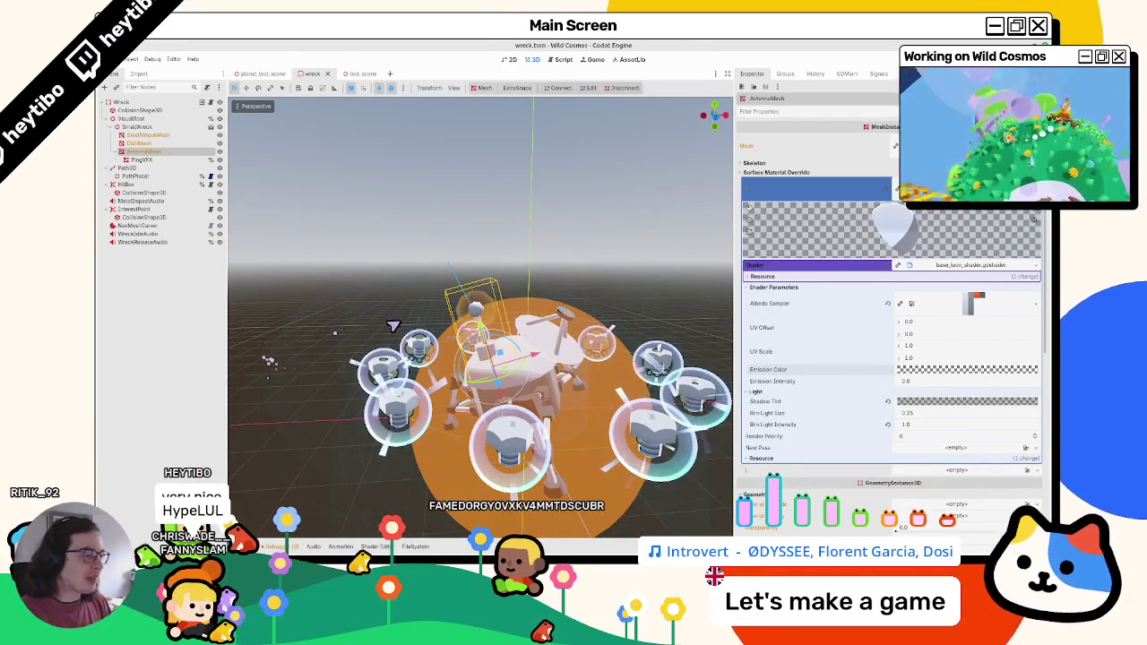
scroll(484, 376, up, 3)
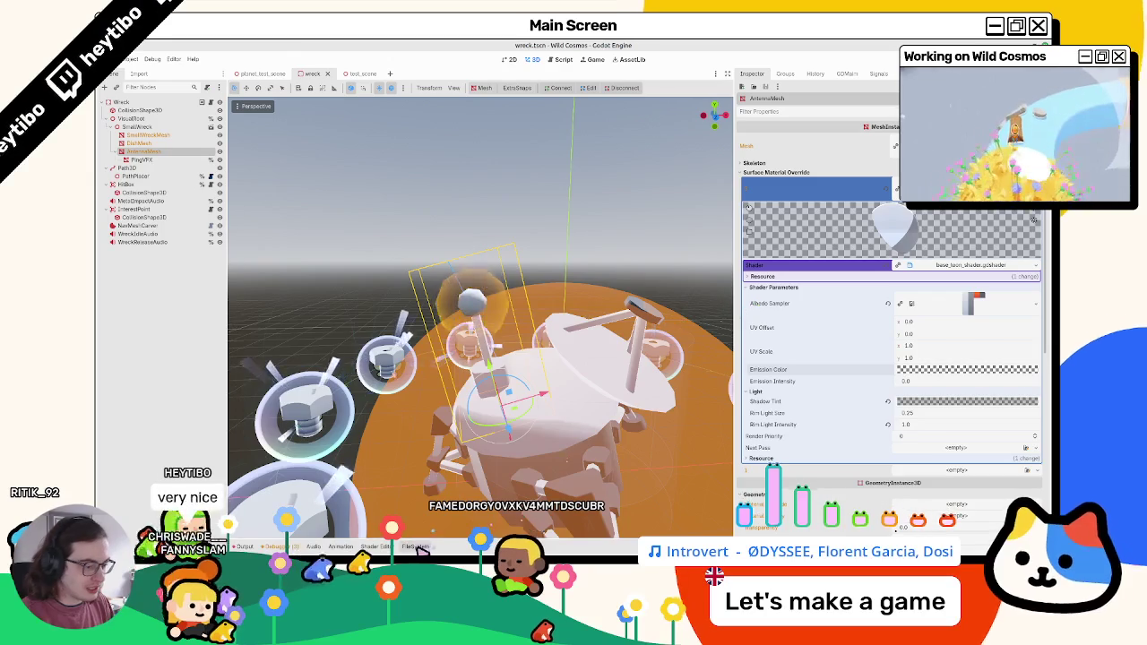
click(415, 546)
Step: Open the toon shaders and check where emission_intensity is used in base_toon_shader
double_click(341, 405)
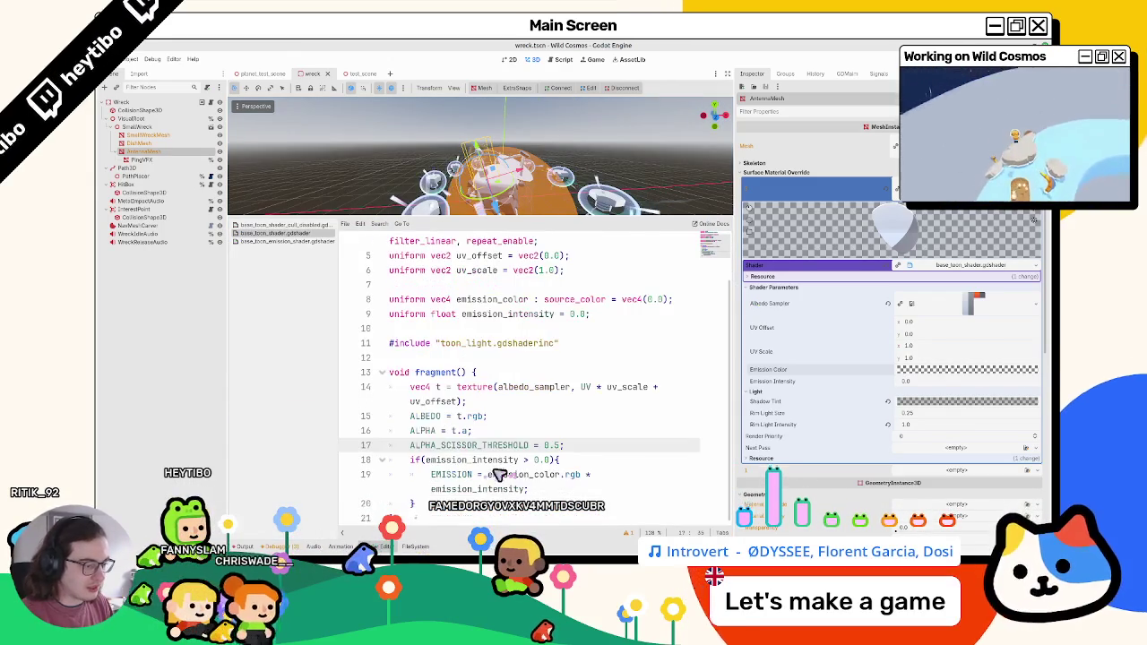
click(258, 225)
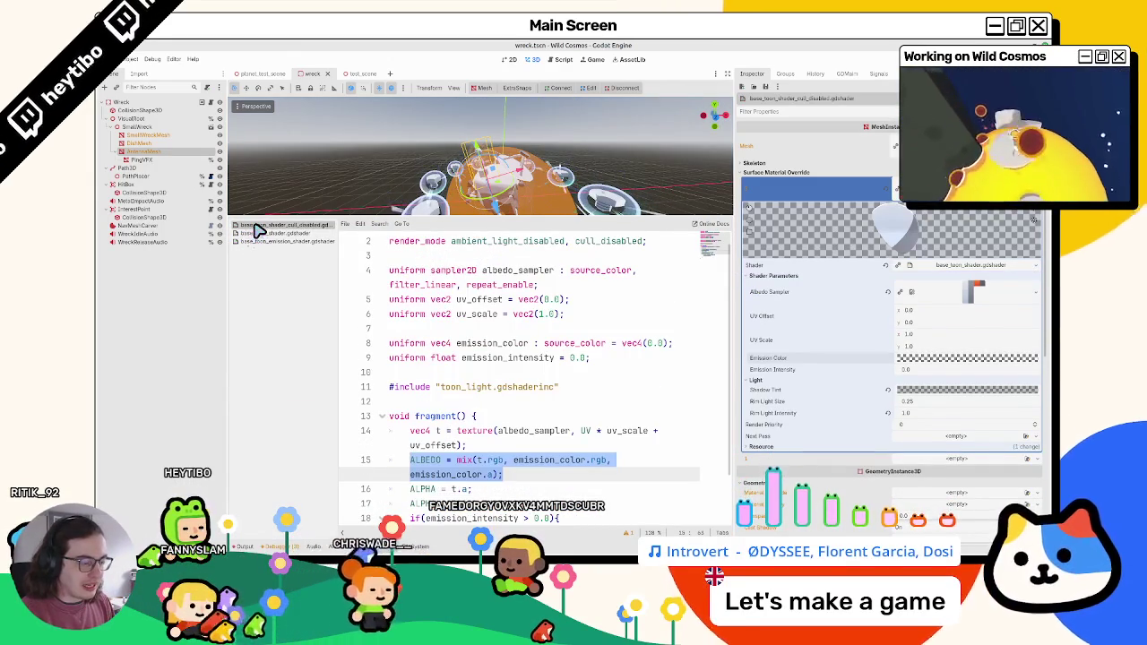
click(363, 546)
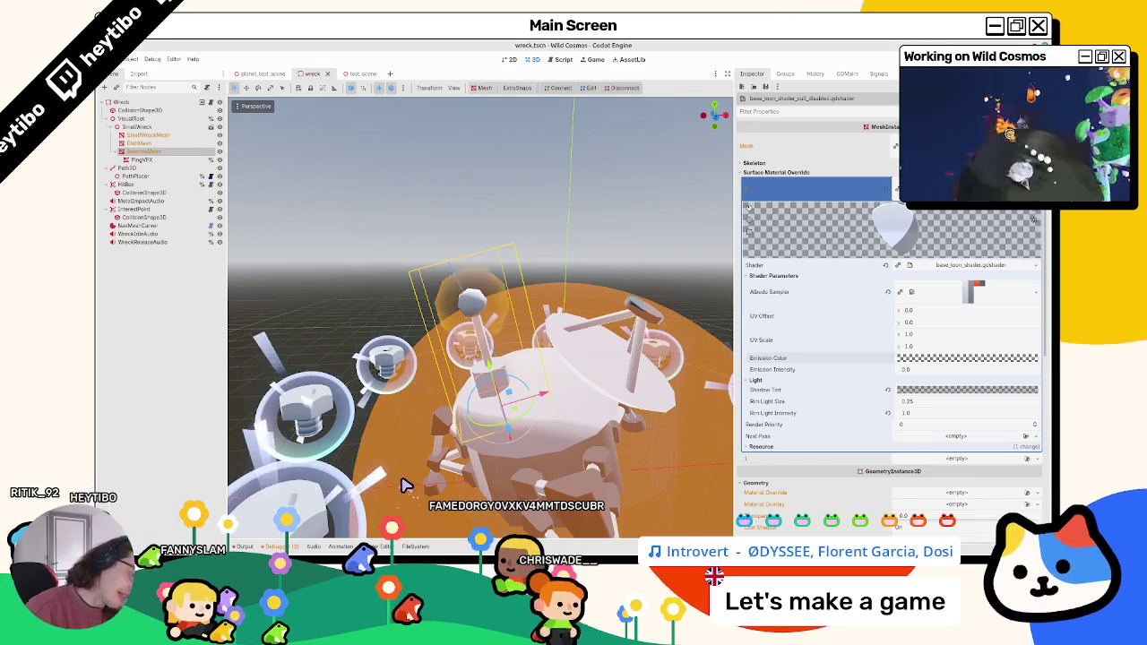
click(414, 546)
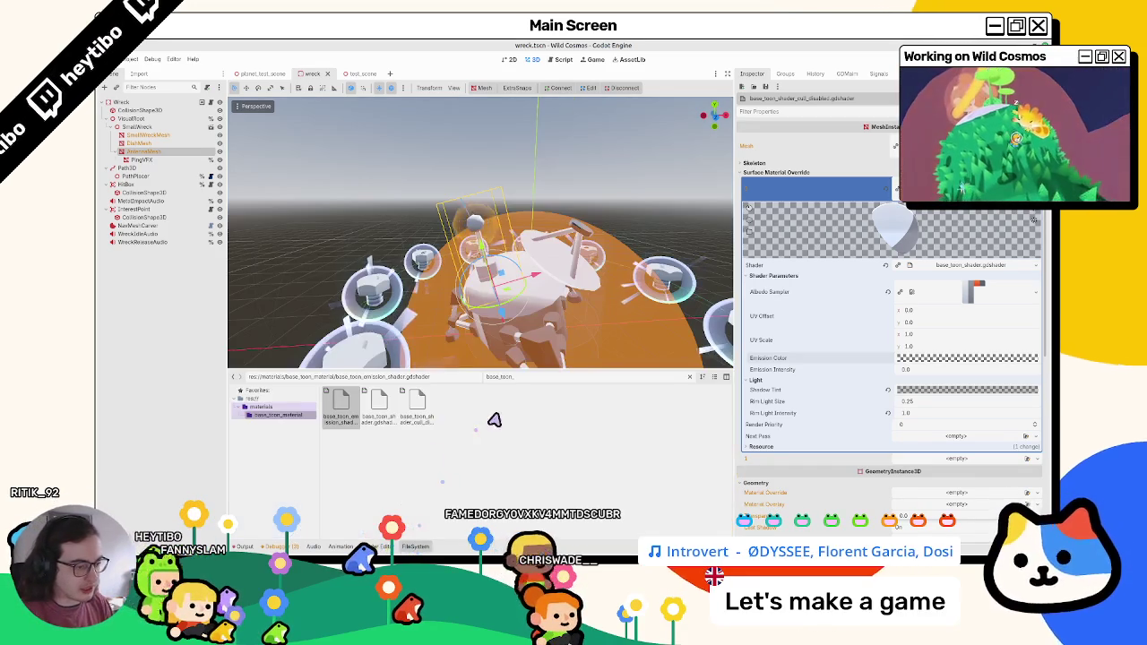
double_click(340, 403)
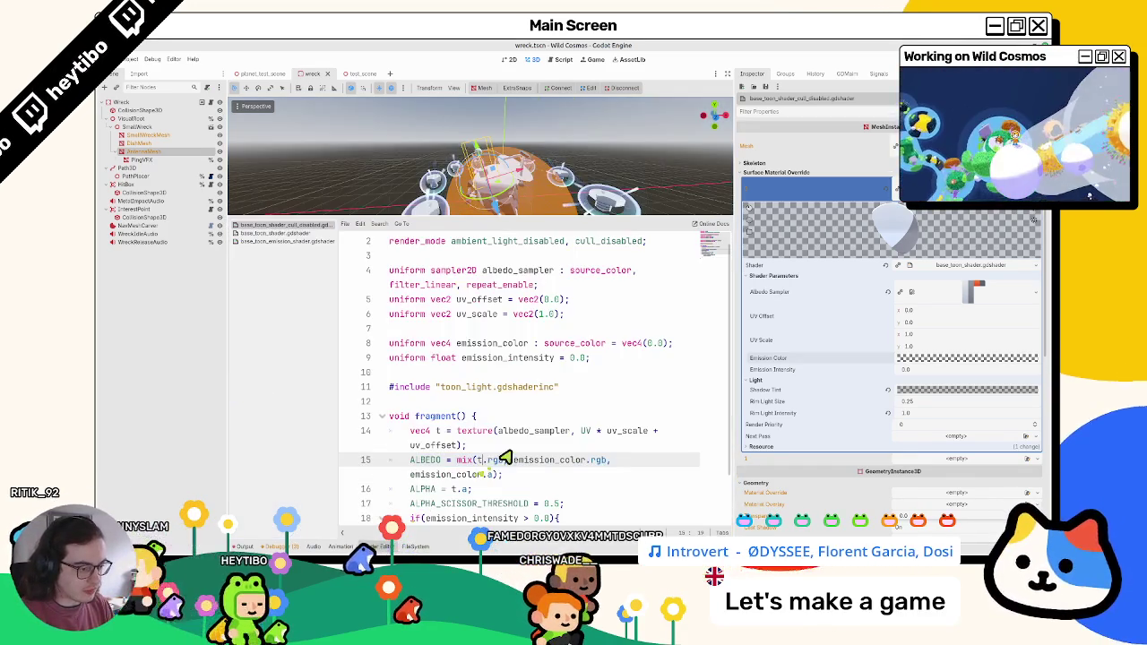
click(299, 234)
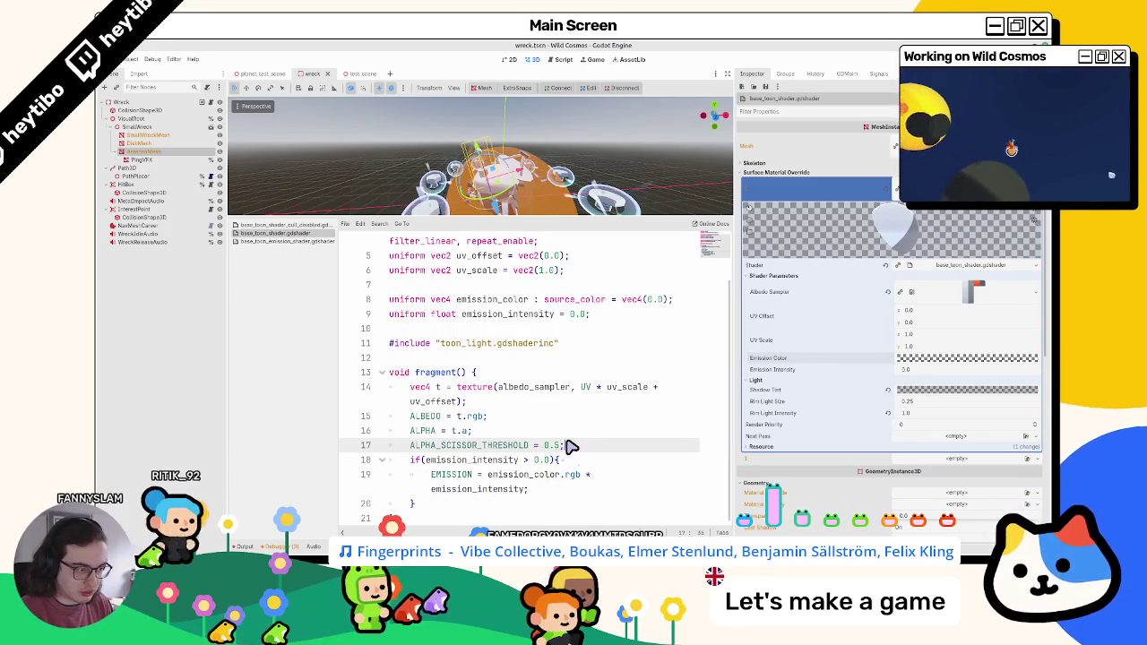
double_click(491, 462)
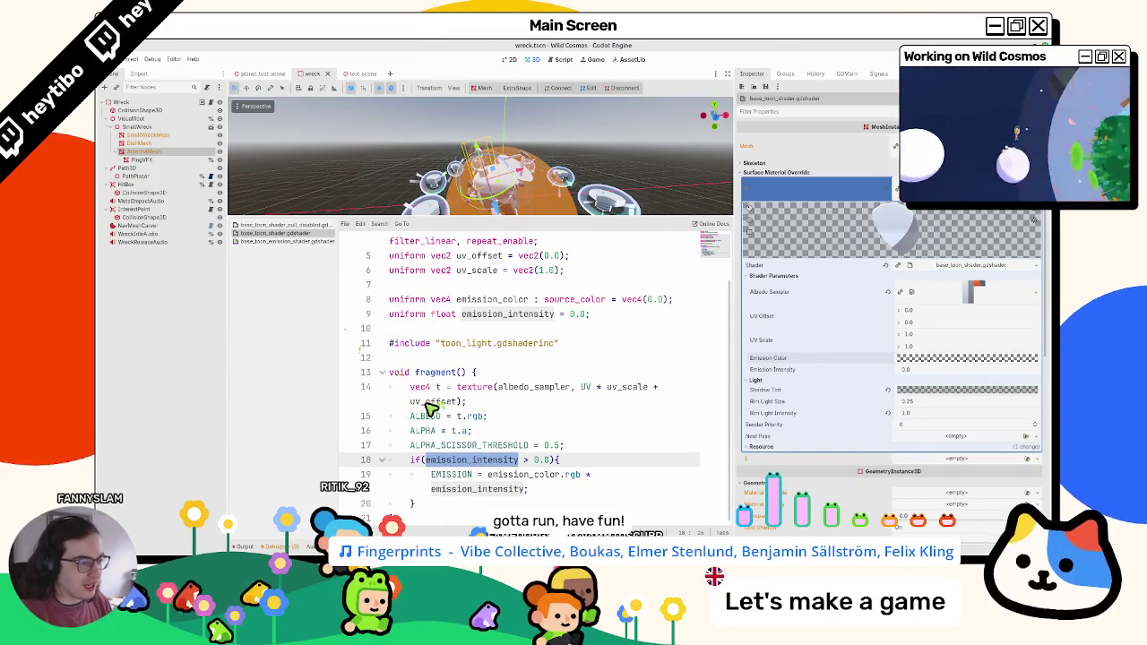
drag(737, 330, 821, 329)
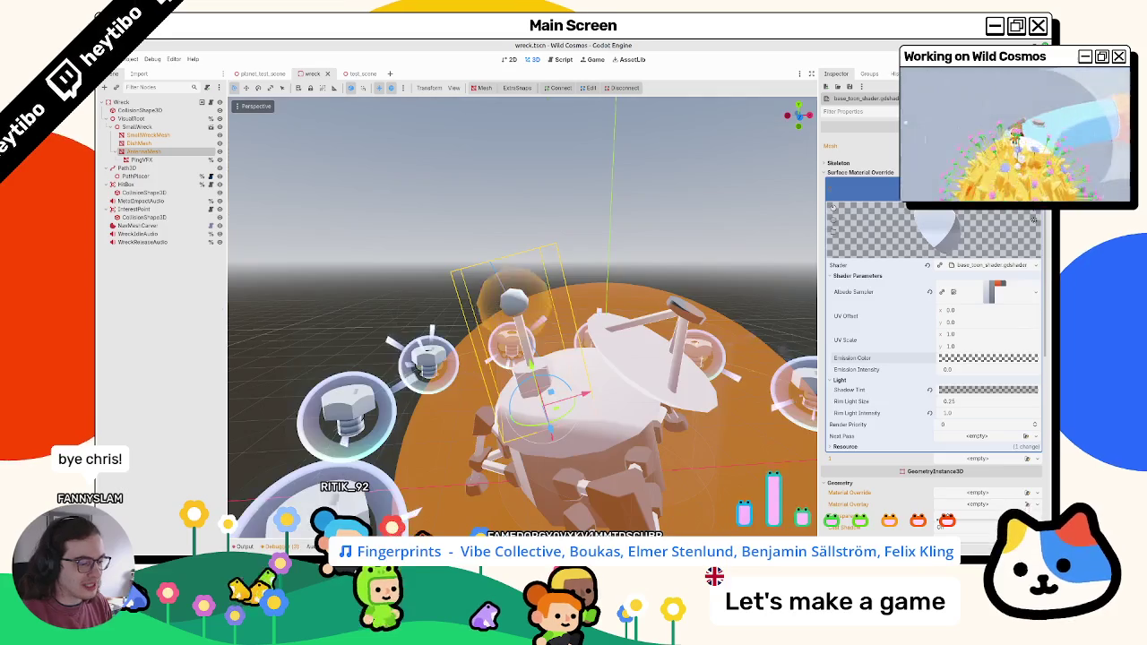
Step: Select DishMesh and PingVFX in the Scene tree, then switch to Blender
click(144, 144)
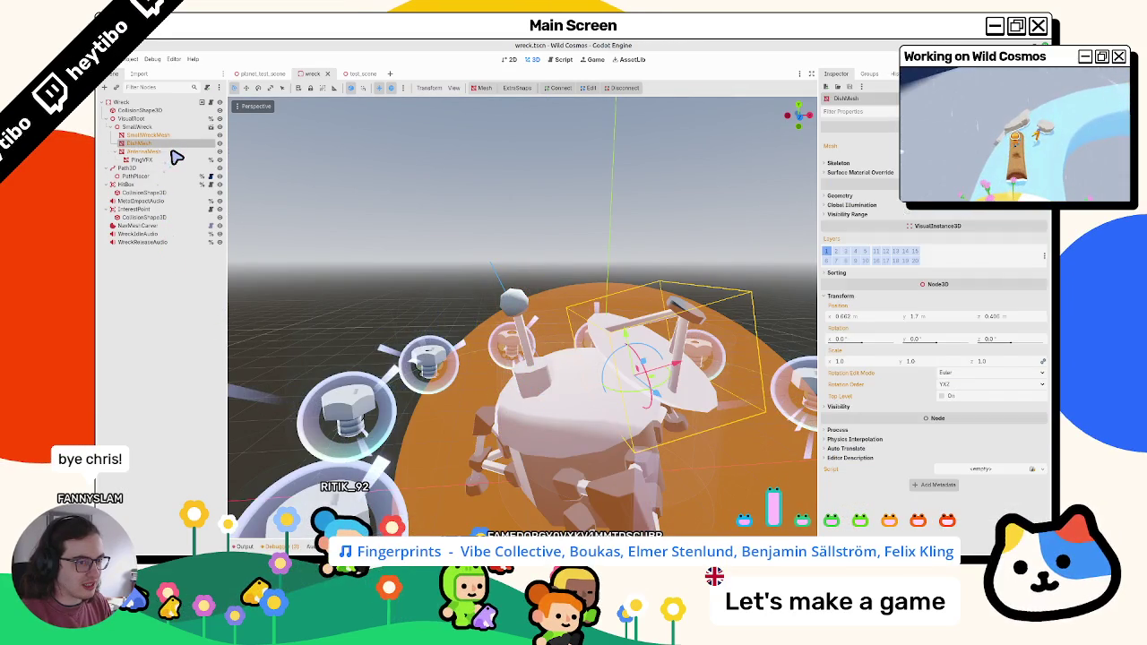
click(169, 160)
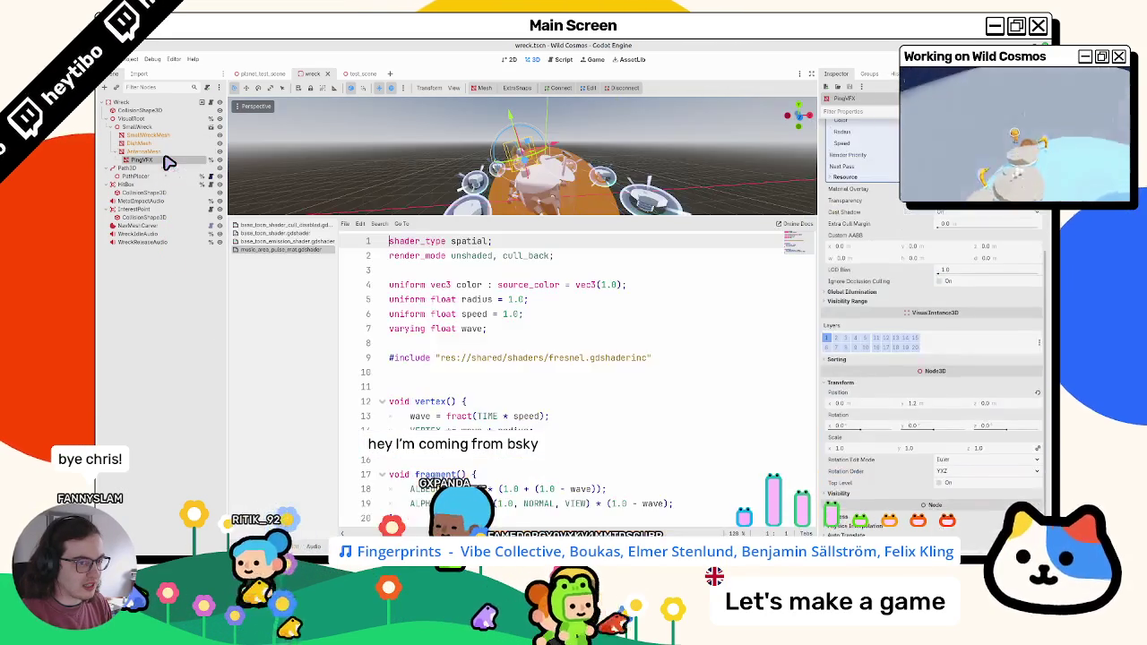
key(alt+Tab)
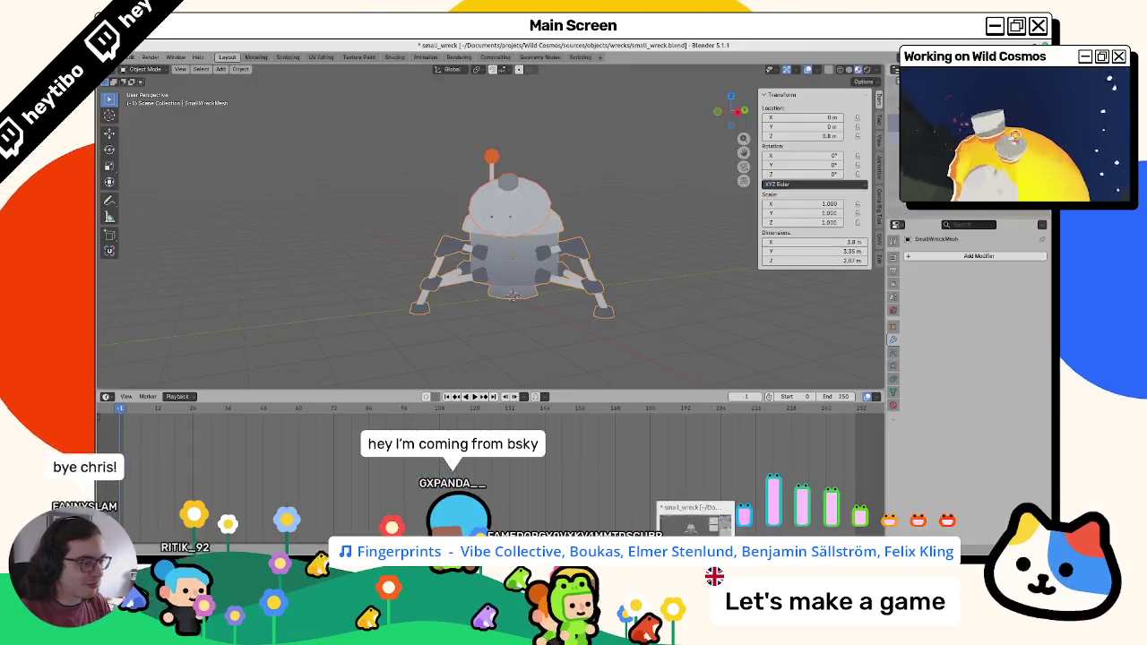
Step: Return from Blender's small_wreck.blend to the Godot editor
key(alt+Tab)
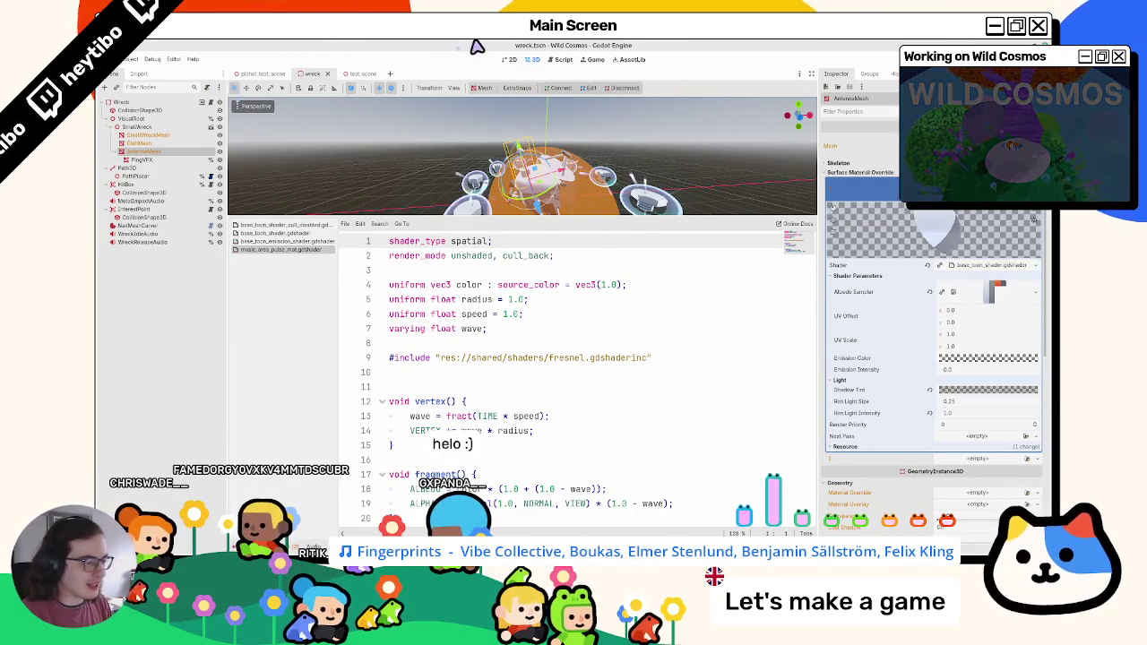
Step: Select AntennaMesh and test the glow by raising its Emission Intensity slider
click(325, 242)
click(148, 152)
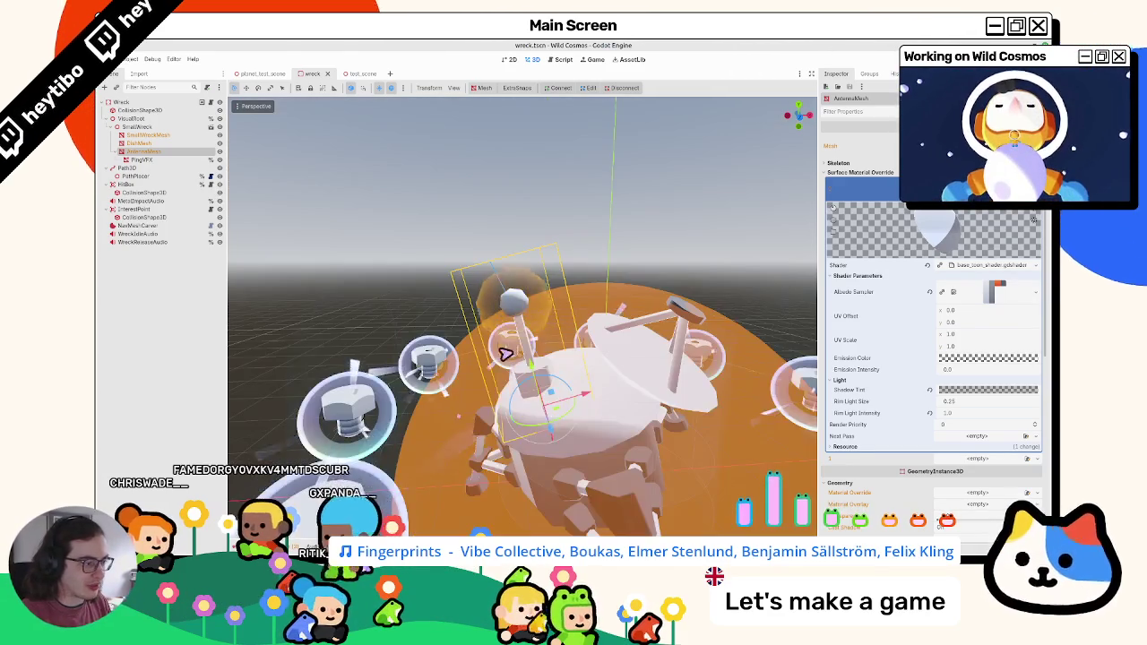
click(148, 153)
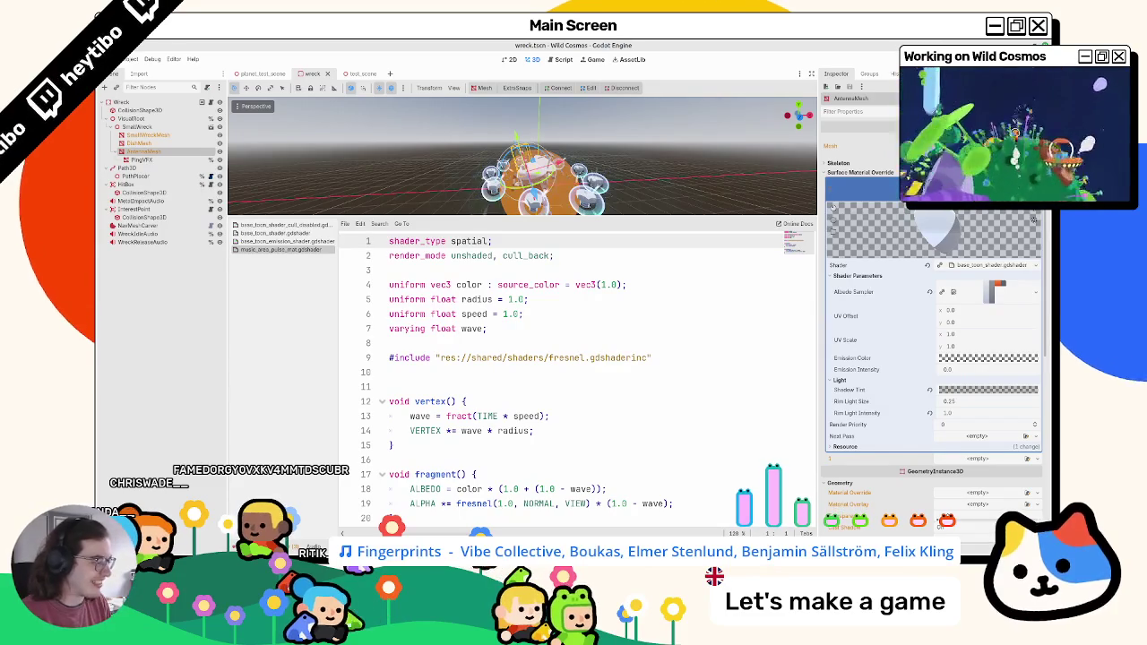
click(316, 225)
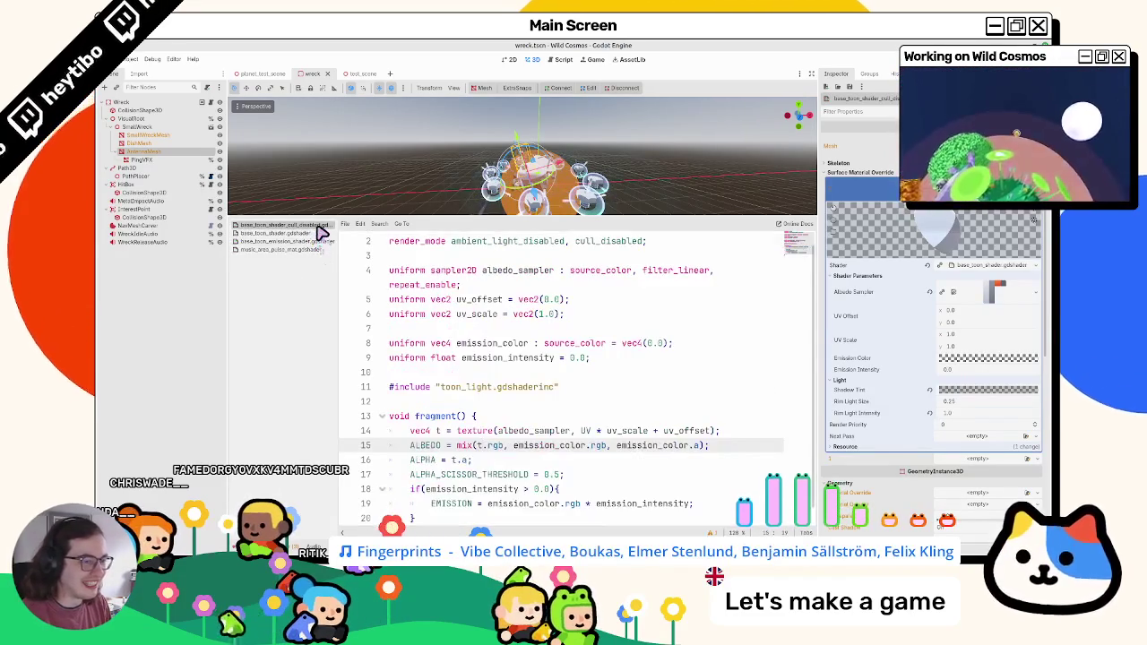
click(321, 233)
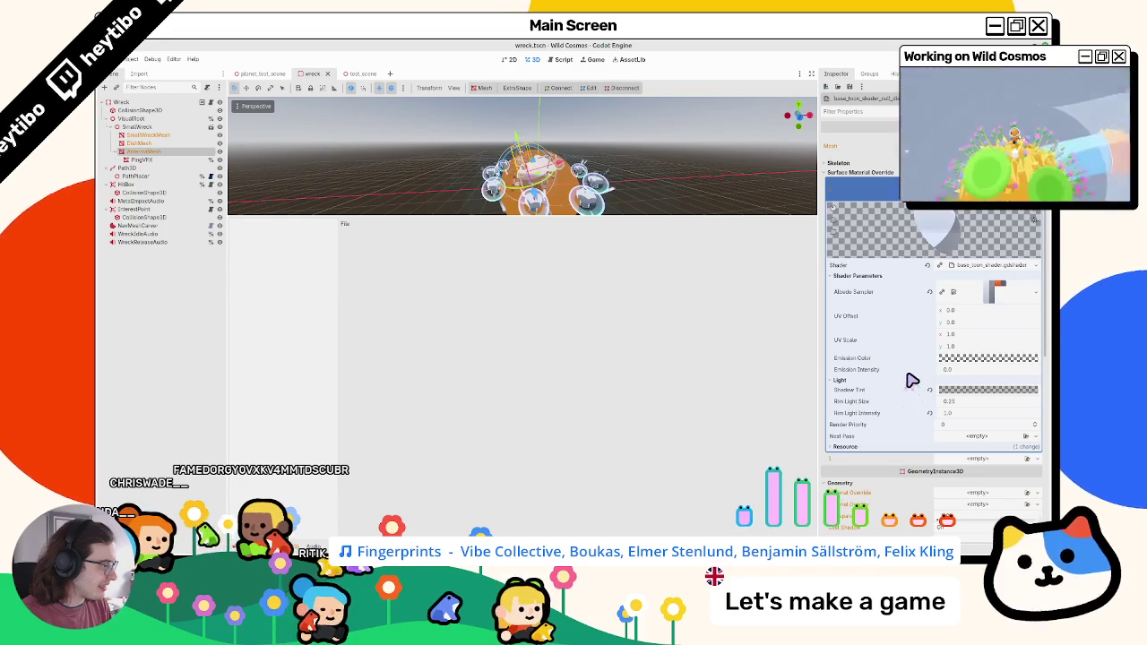
drag(942, 369, 973, 369)
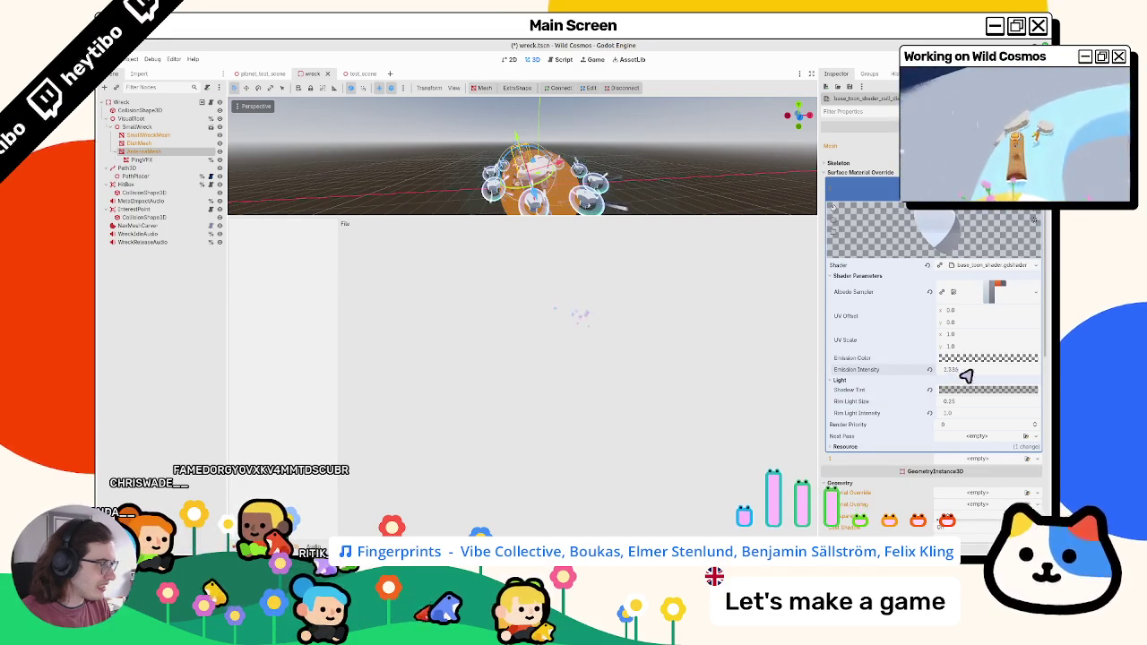
Step: Enlarge the 3D view and open the material's base_toon_shader code for editing
scroll(538, 179, up, 3)
drag(542, 224, 515, 402)
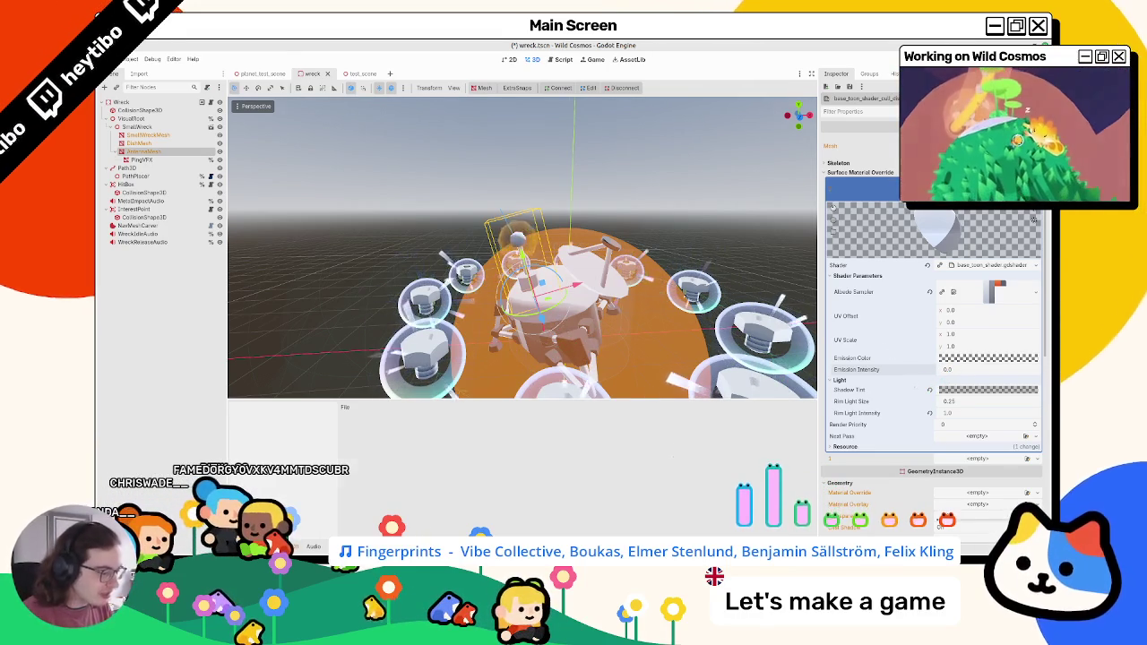
double_click(386, 408)
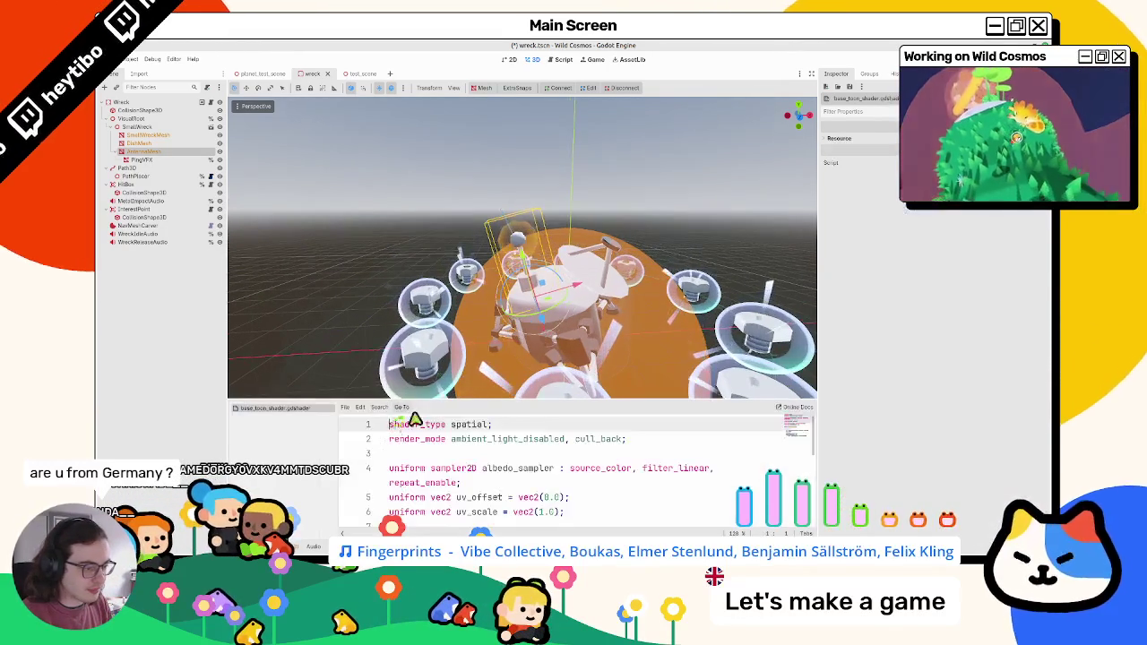
Step: Insert 'group_uniforms emission;' above the emission uniforms, save the shader, and reselect AntennaMesh
scroll(410, 417, down, 4)
drag(508, 408, 506, 328)
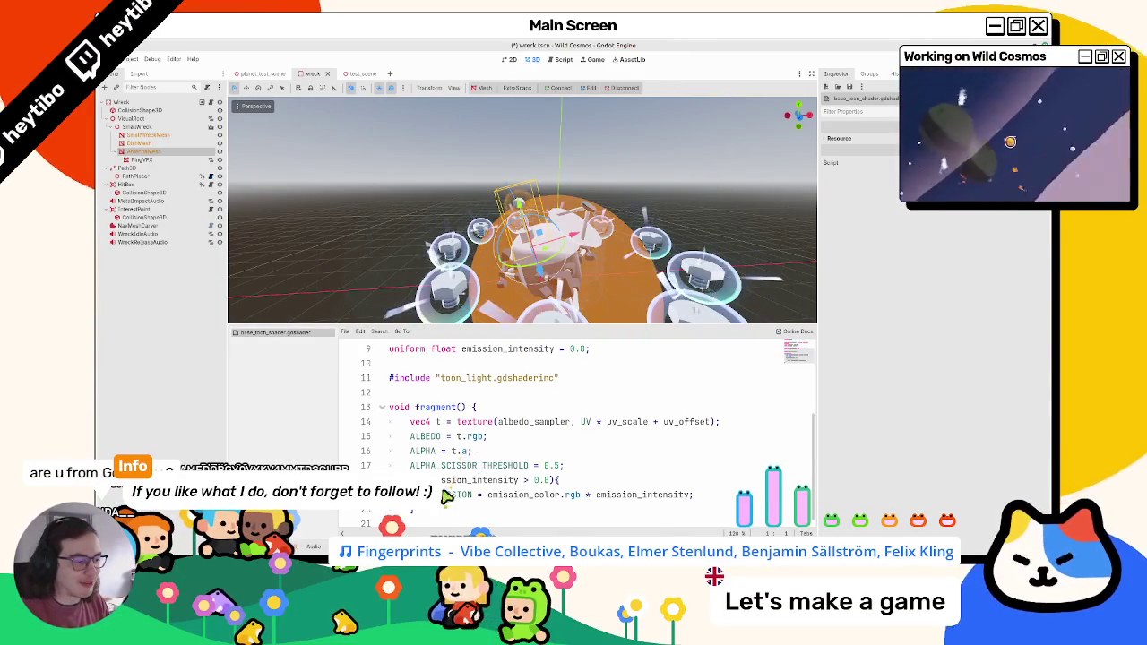
scroll(475, 466, up, 3)
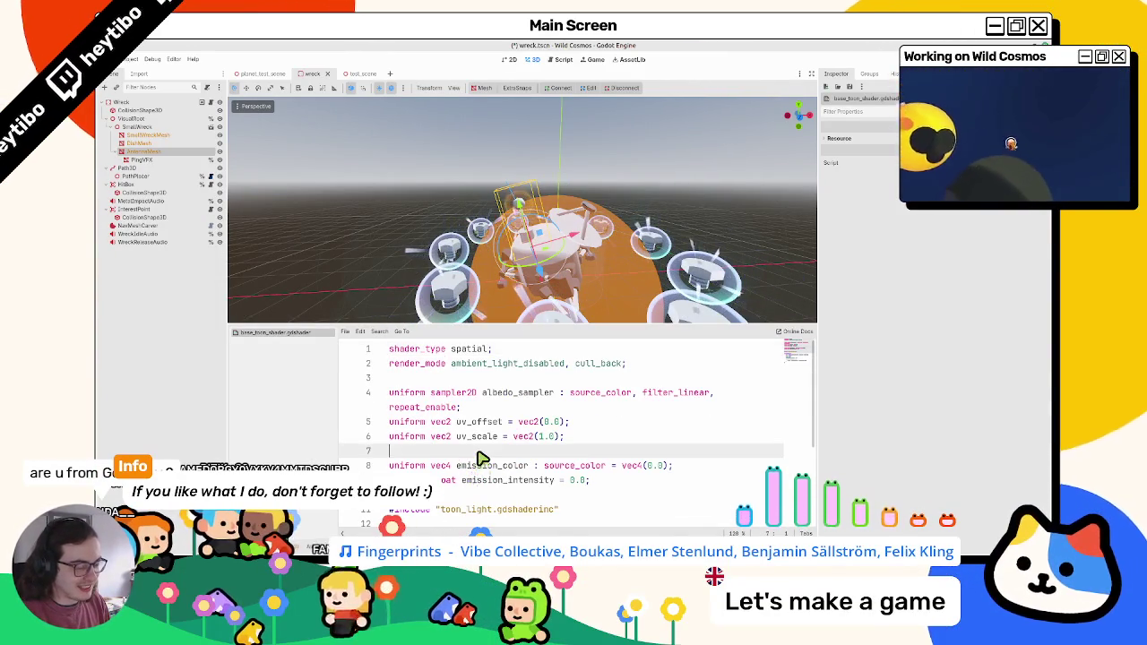
scroll(480, 459, down, 3)
scroll(479, 459, up, 3)
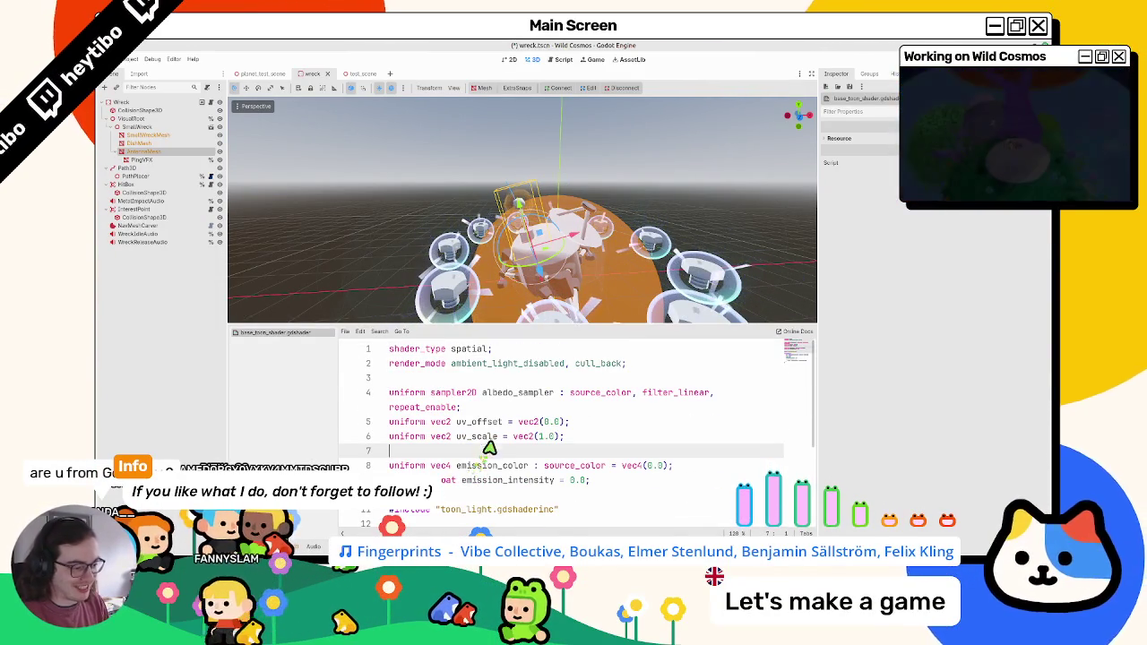
key(Return)
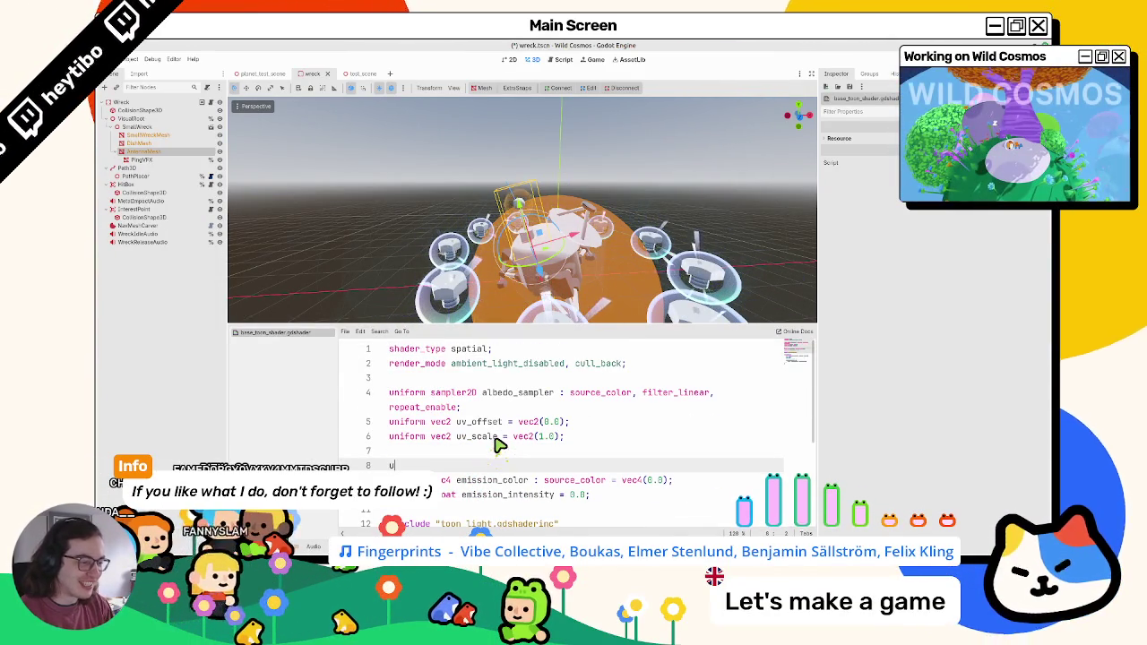
key(BackSpace)
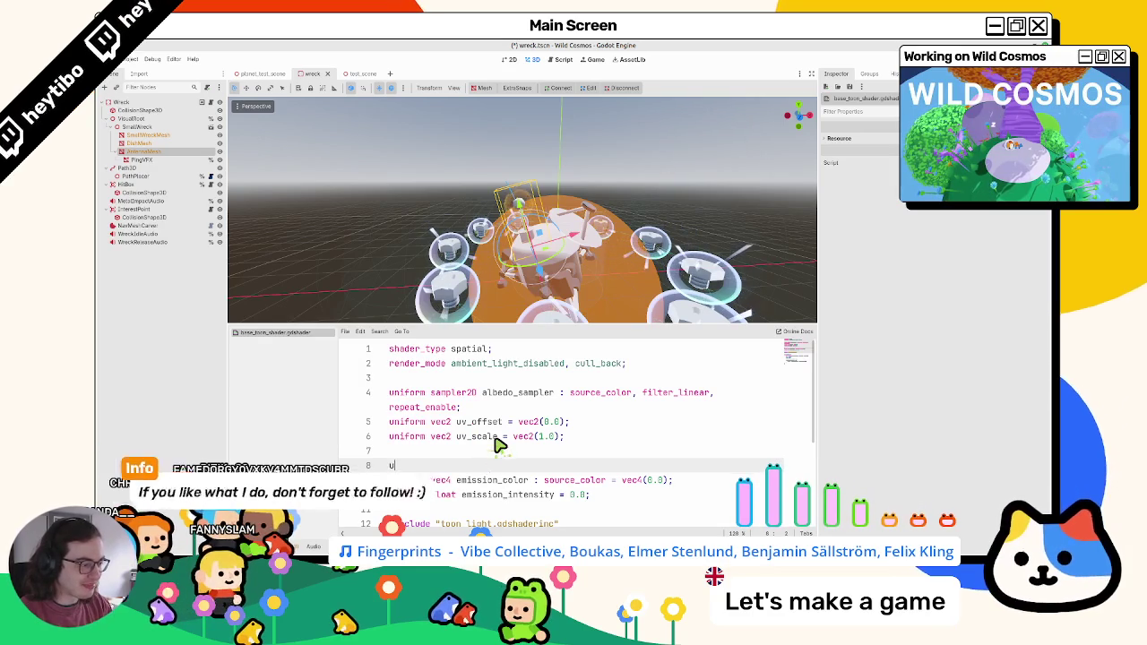
text(un)
key(Down)
key(Return)
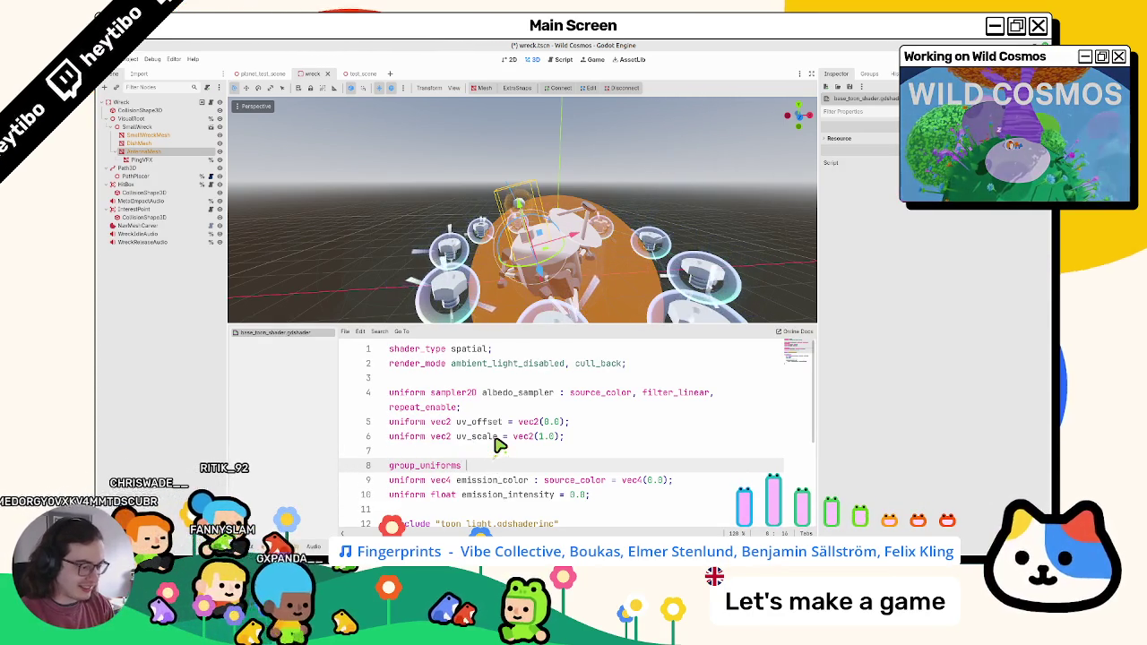
text(emission;)
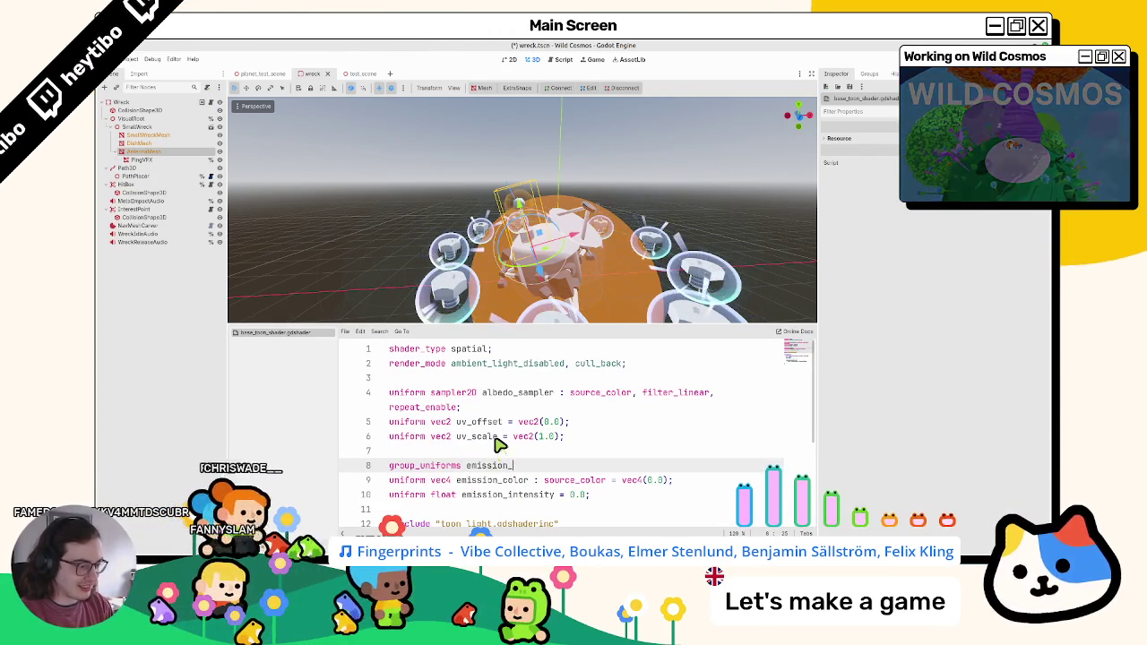
key(ctrl+s)
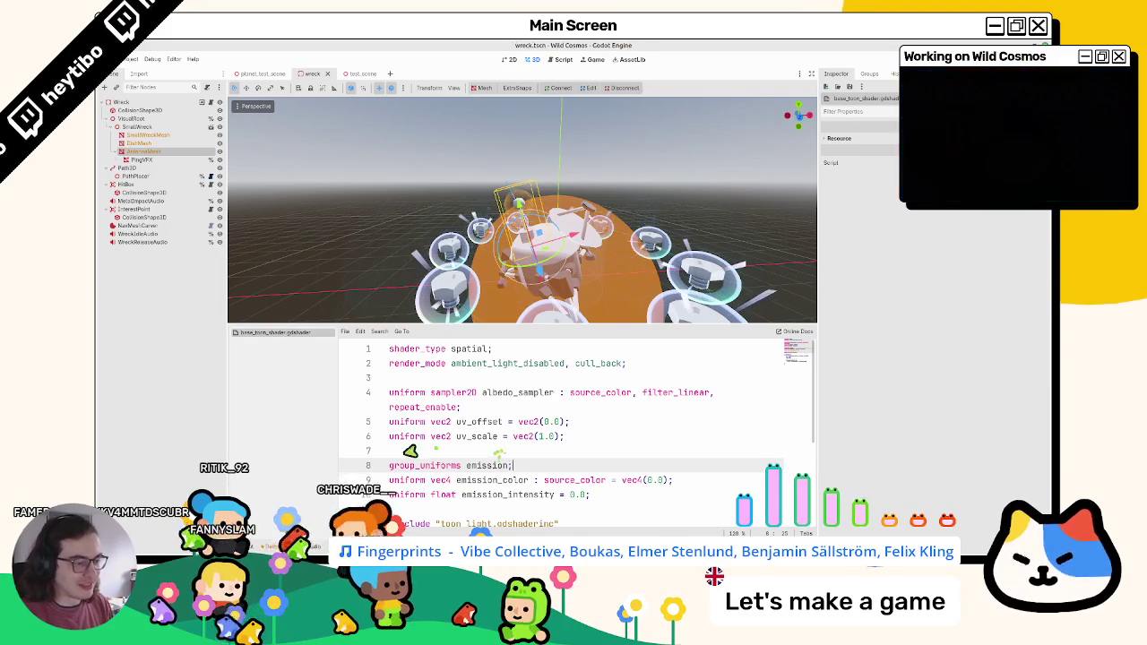
click(153, 153)
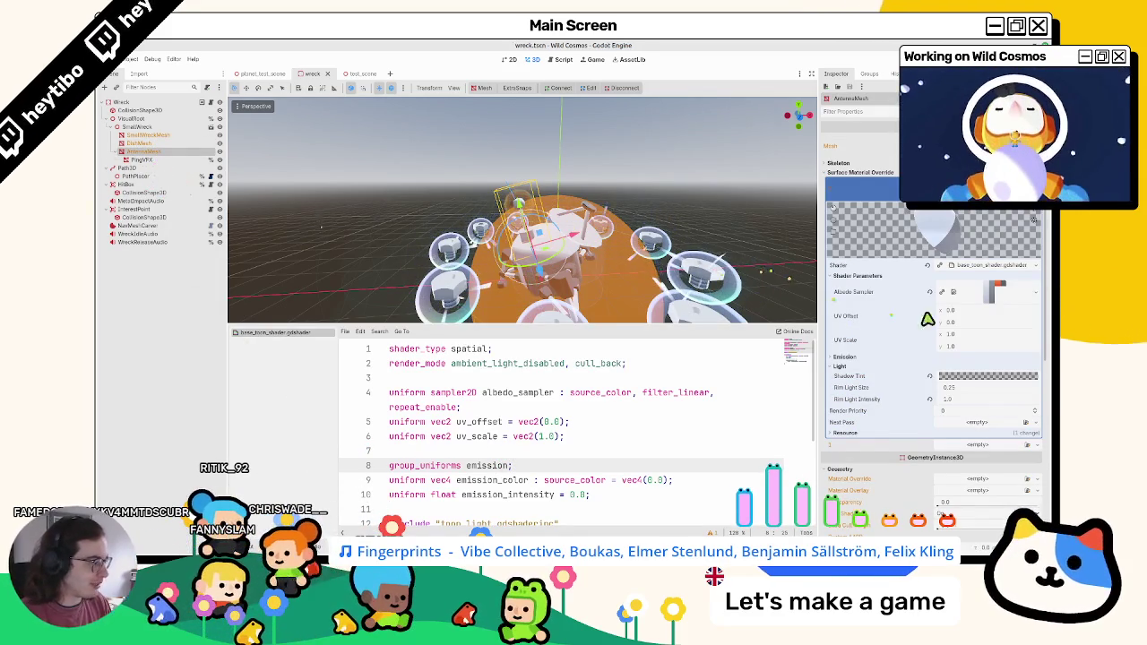
Step: Expand the Emission parameter group and inspect the Emission Color picker
click(871, 358)
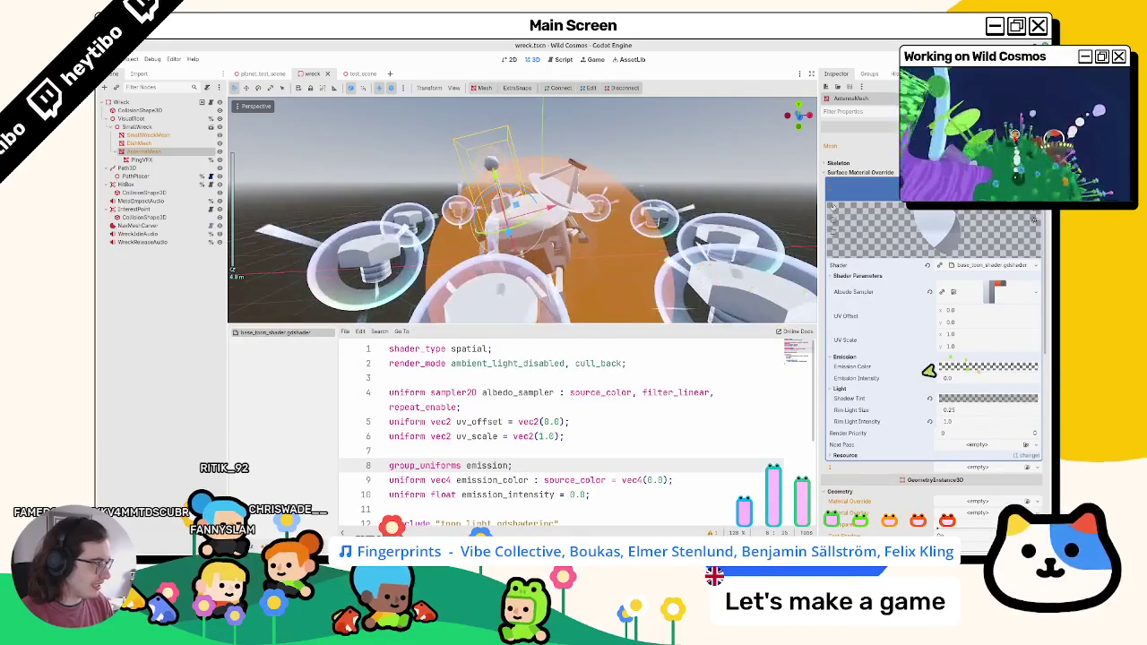
click(986, 367)
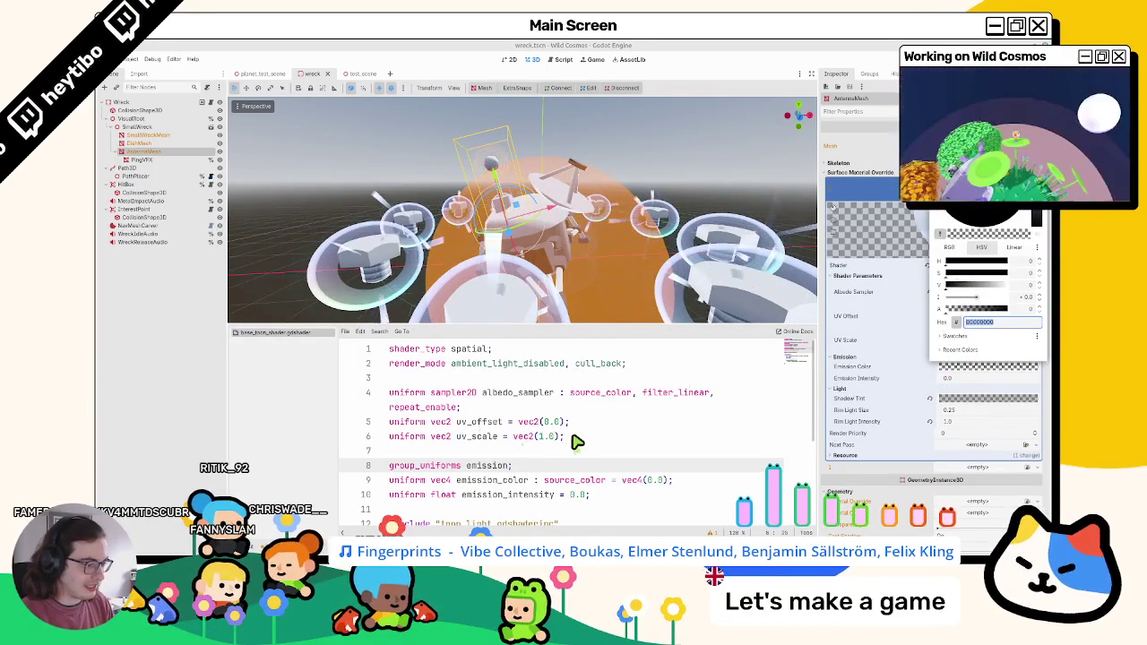
click(577, 481)
Step: Change the emission_color default from vec4(0.0) to vec4(1.0) and save the shader
double_click(578, 495)
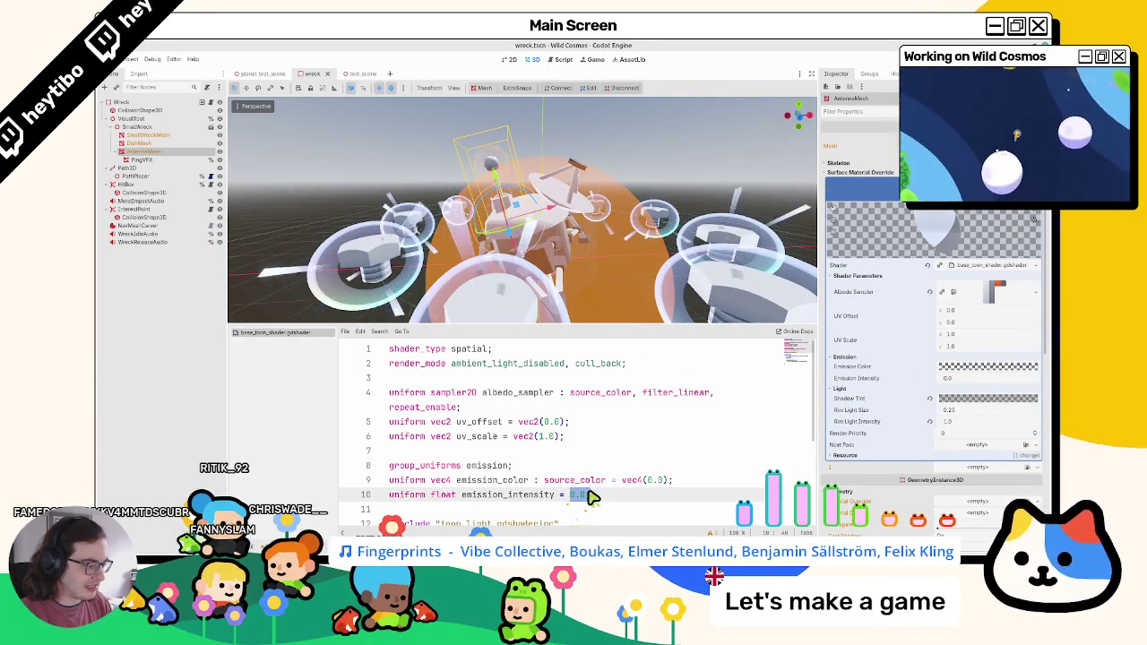
text(vec4()
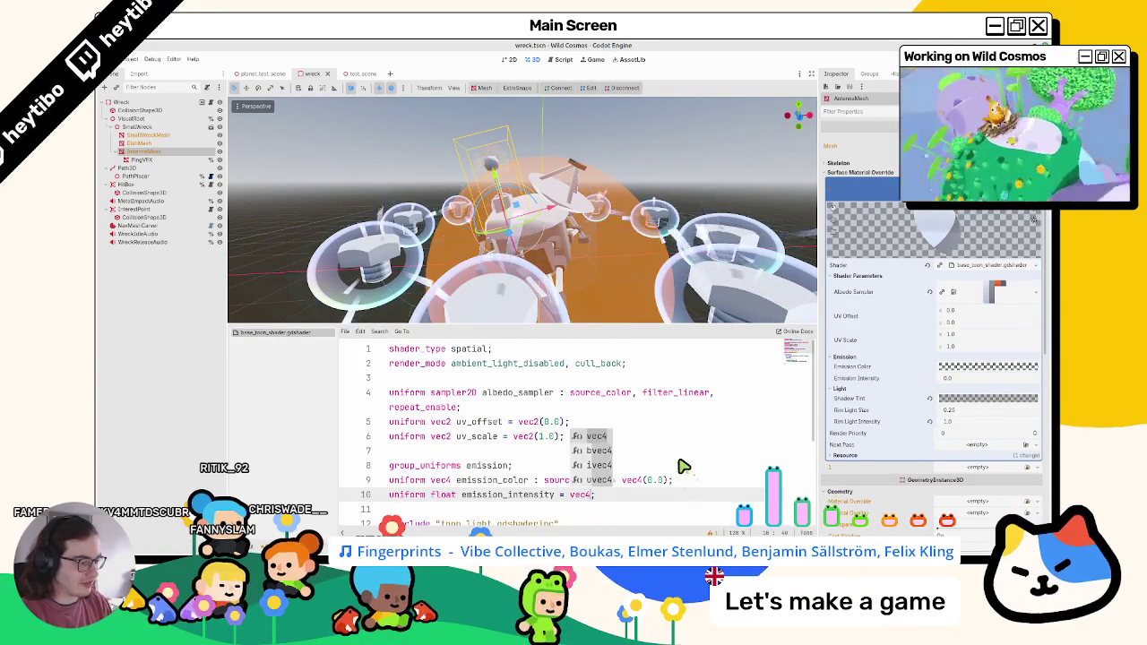
key(ctrl+z)
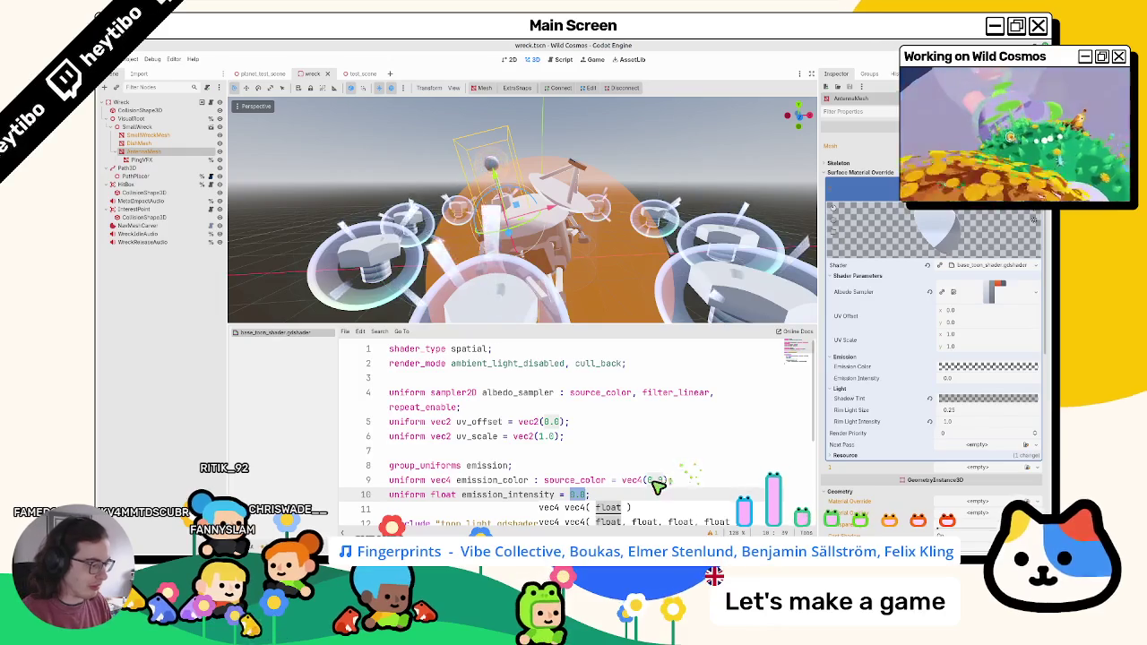
double_click(653, 480)
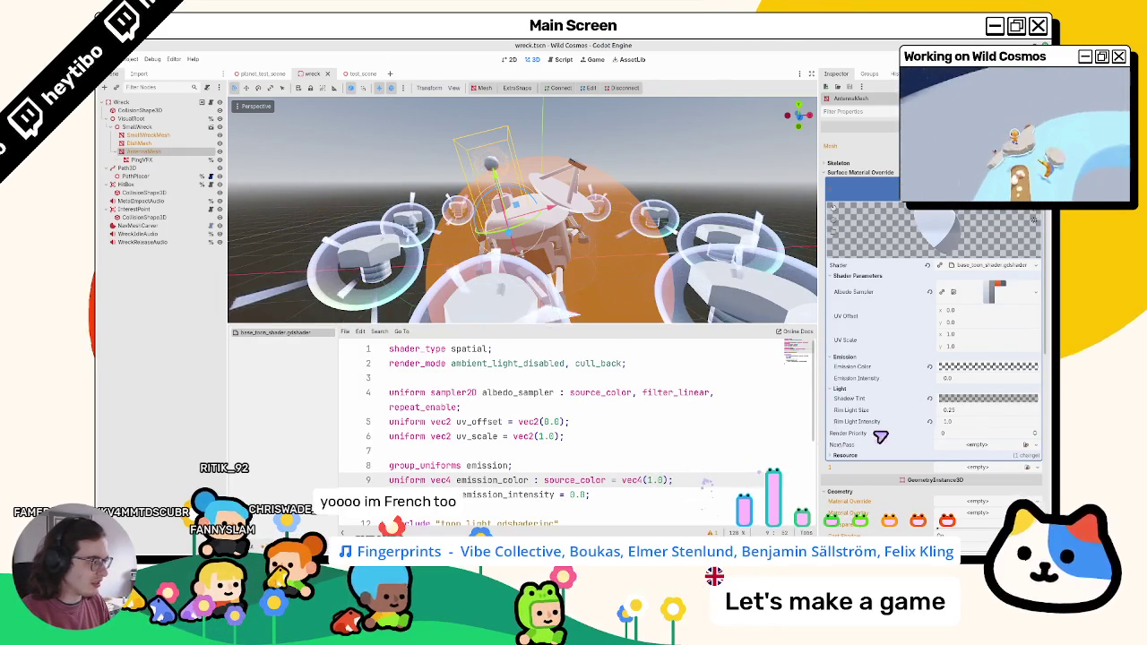
text(1.0)
key(ctrl+s)
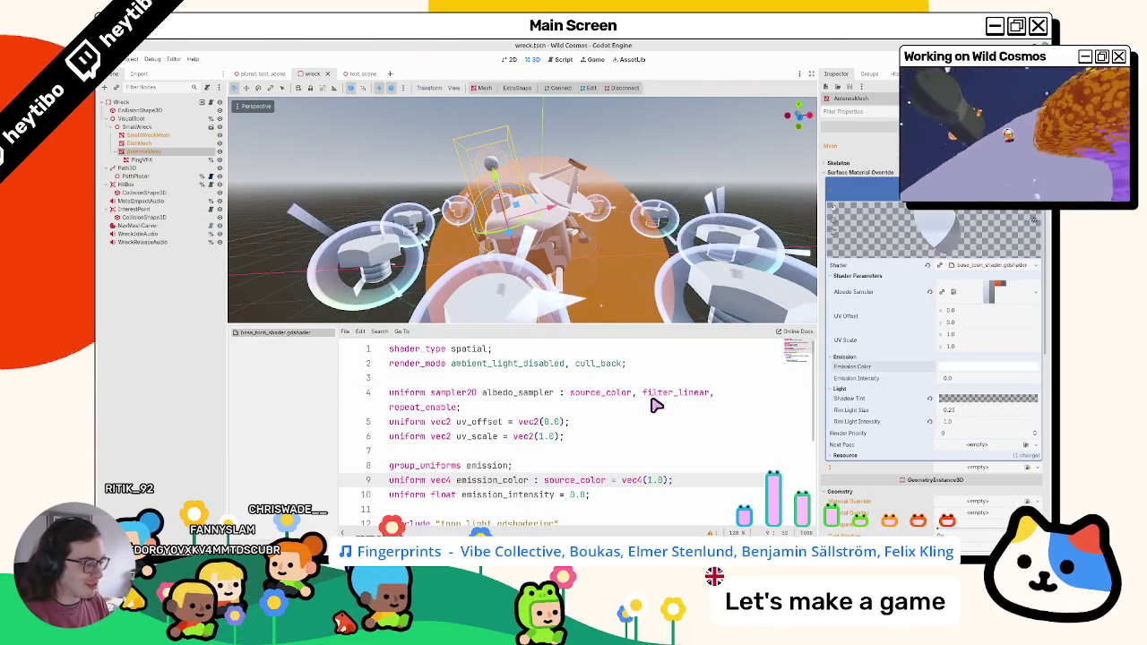
scroll(655, 407, down, 3)
scroll(610, 420, up, 2)
drag(648, 467, 665, 467)
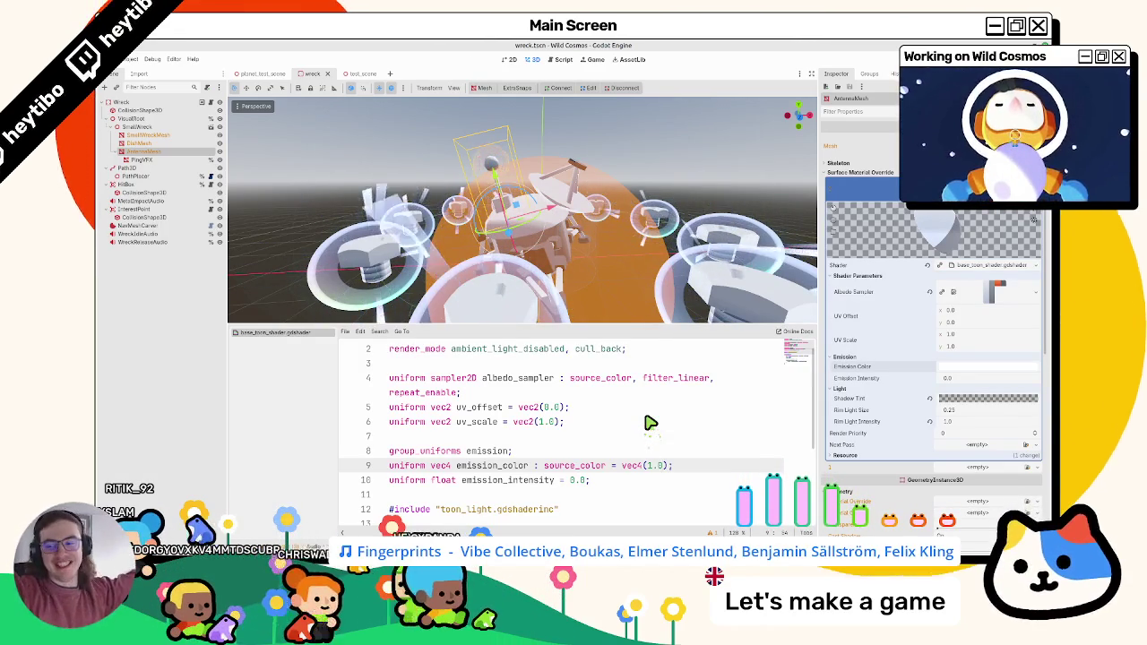
Step: Delete the if condition around the EMISSION line so it assigns unconditionally, and save the shader
click(968, 380)
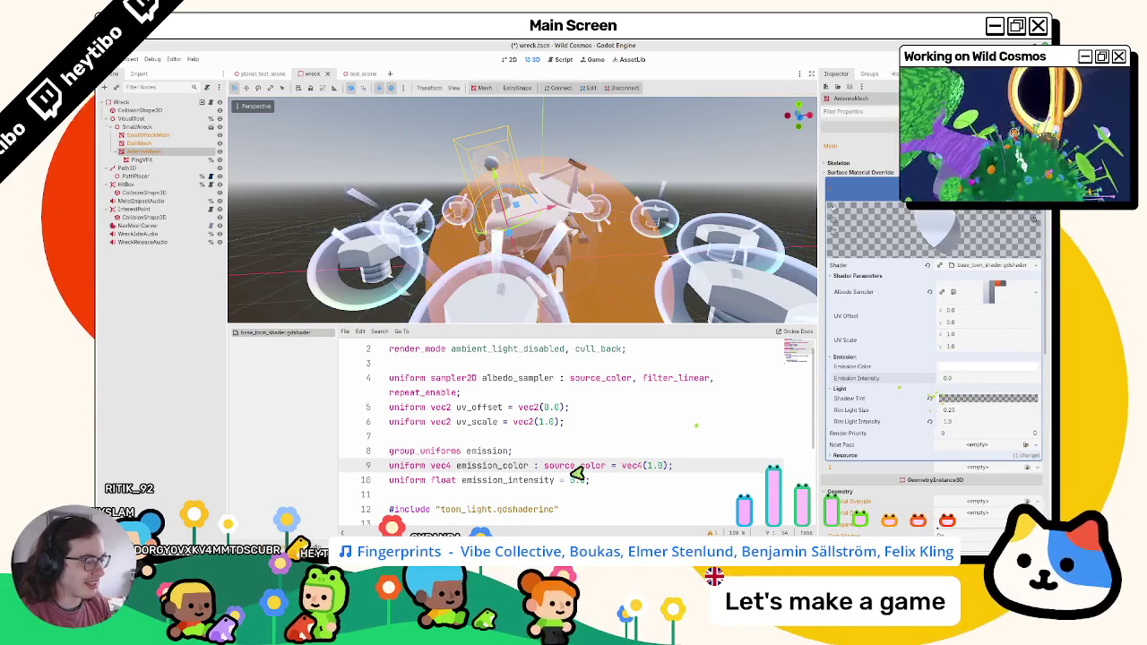
scroll(578, 473, down, 3)
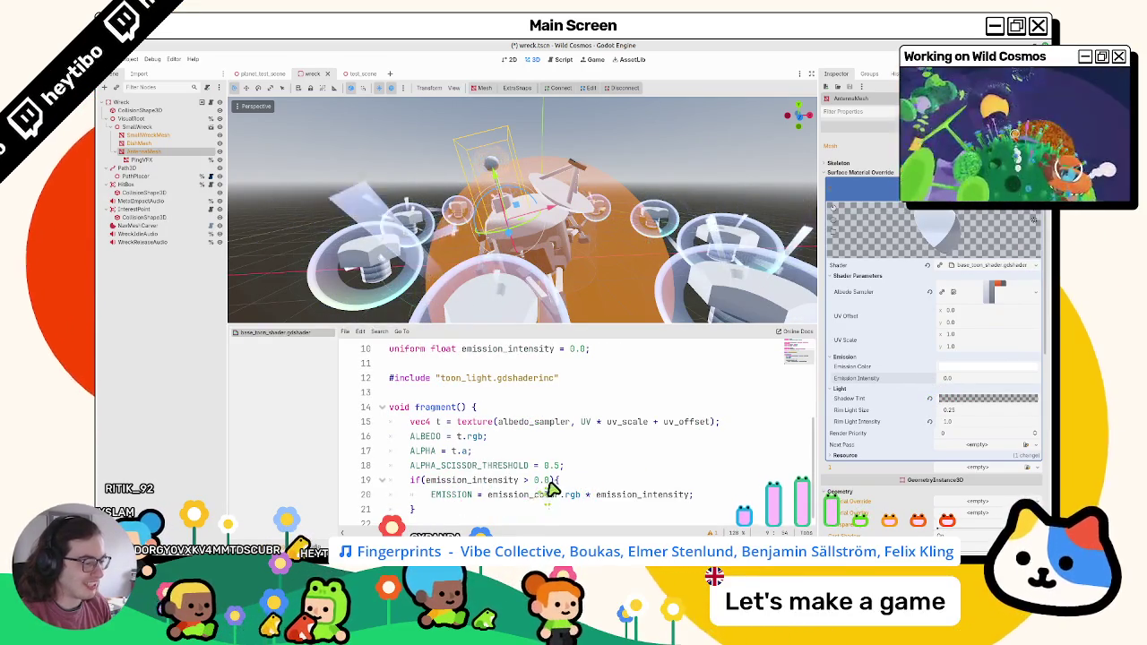
double_click(547, 482)
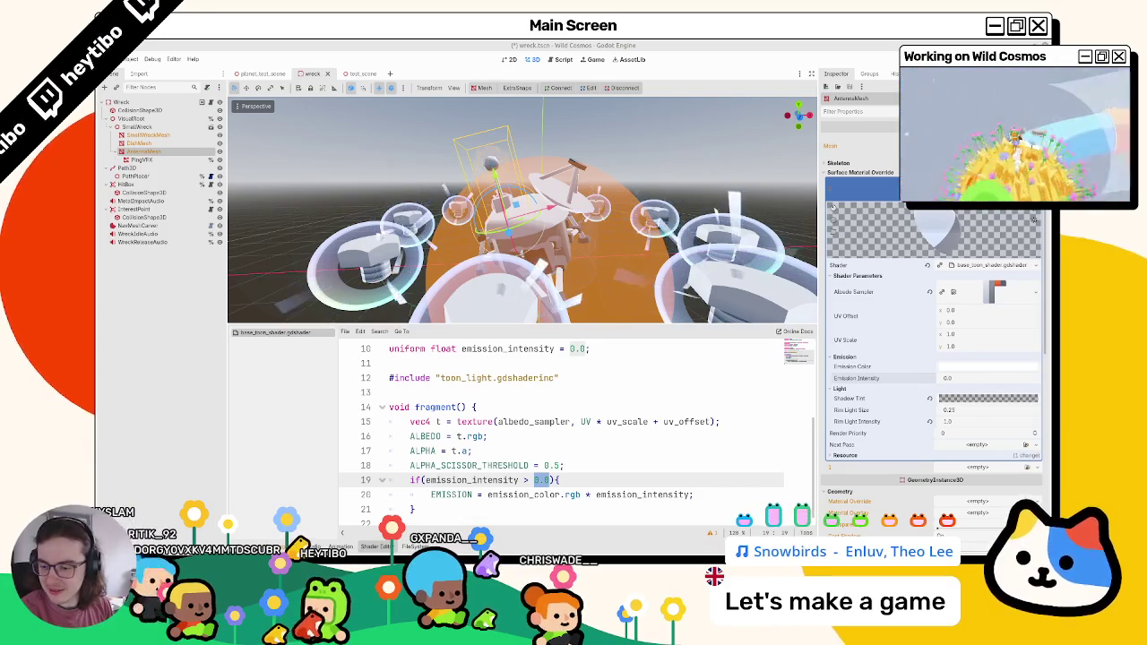
mouse_move(415, 509)
mouse_down()
mouse_move(413, 468)
mouse_move(410, 484)
mouse_up()
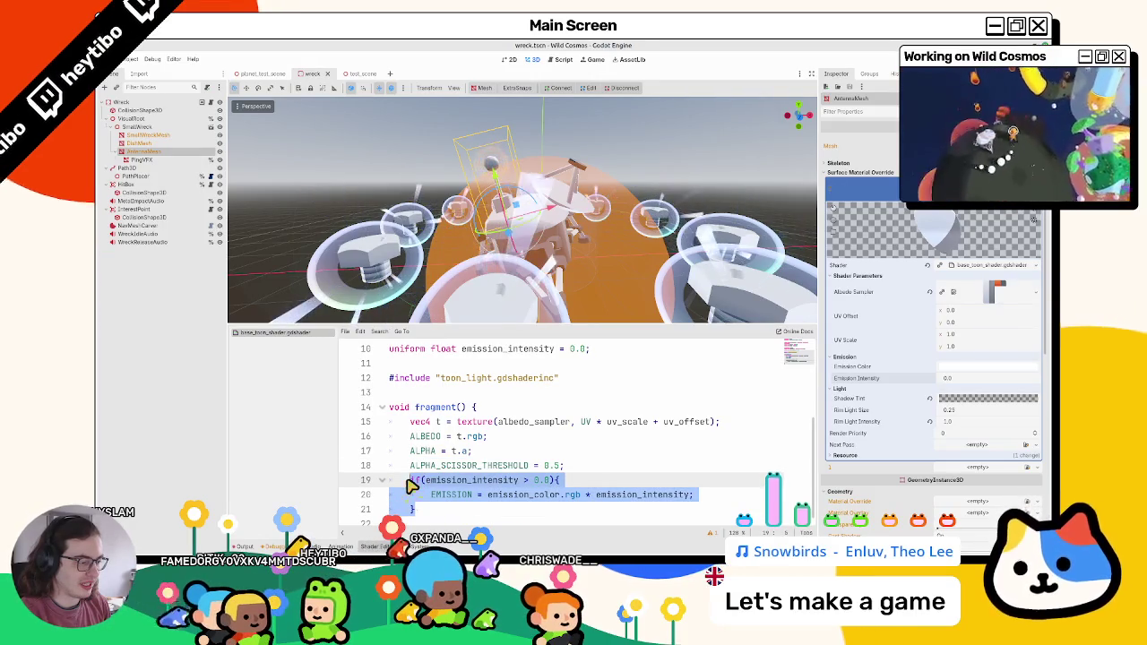
click(414, 496)
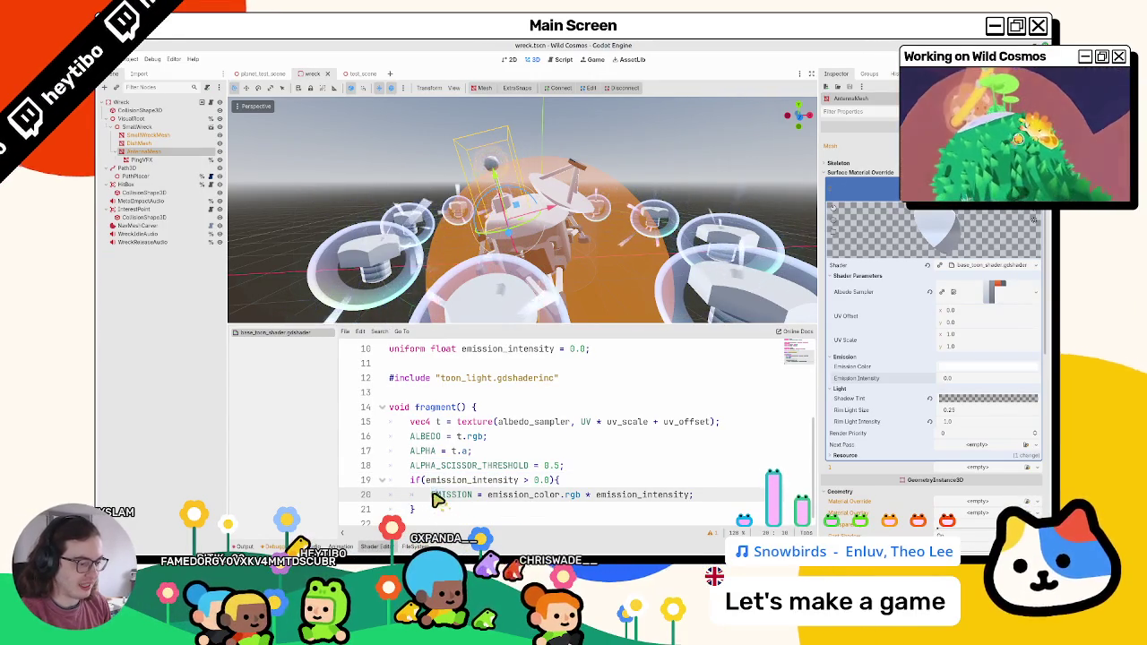
key(Delete)
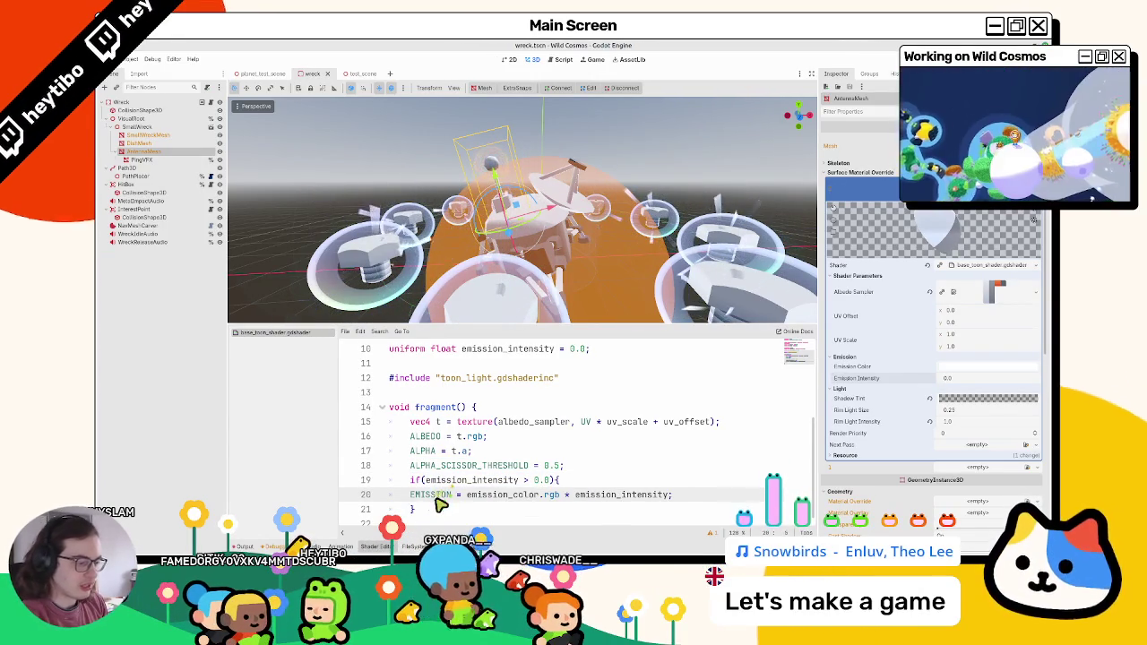
double_click(453, 482)
key(ctrl+shift+k)
key(ctrl+s)
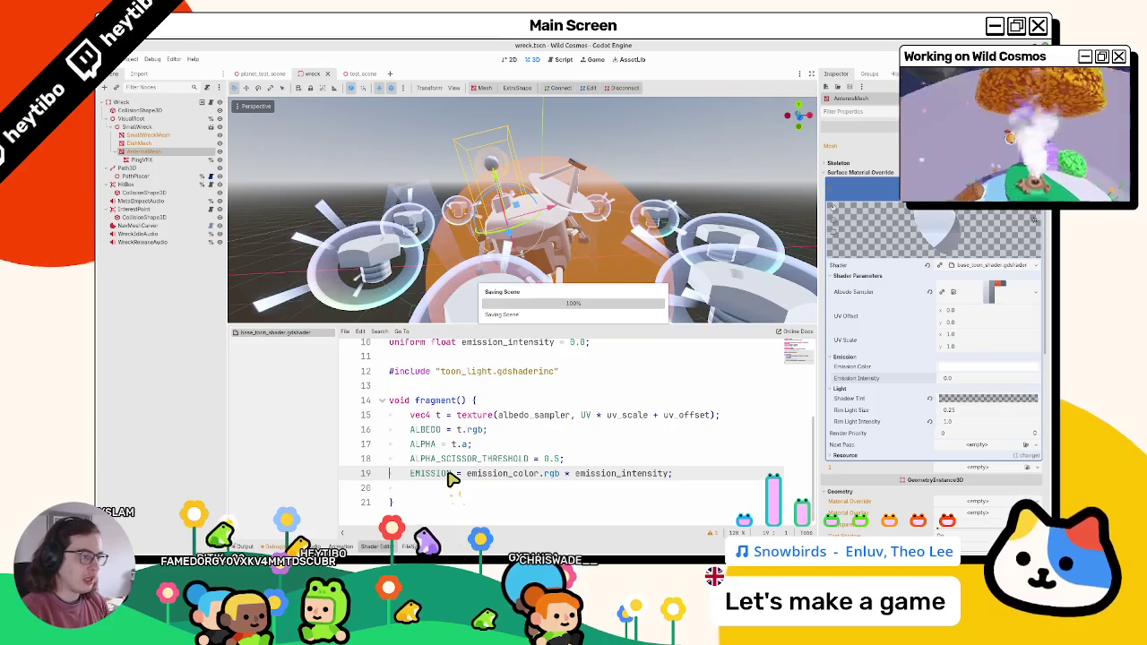
Step: Undo the if-line edits, raise Emission Intensity, and insert a blank line above EMISSION
mouse_move(671, 474)
mouse_down()
mouse_move(619, 487)
mouse_move(627, 476)
mouse_move(418, 480)
mouse_up()
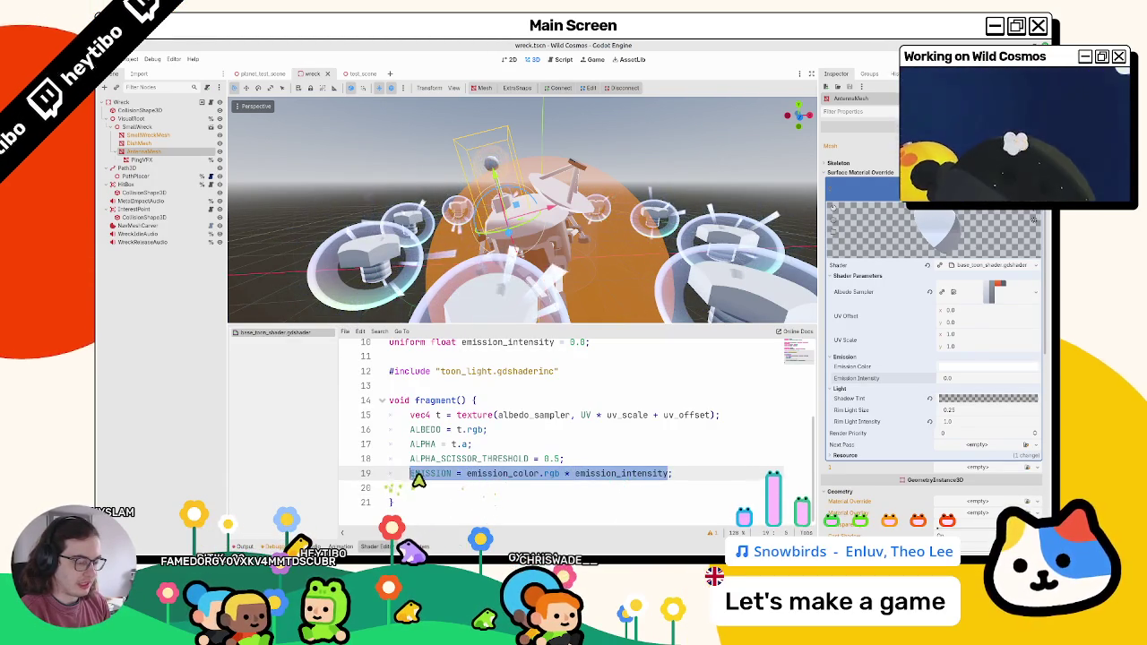
key(ctrl+z)
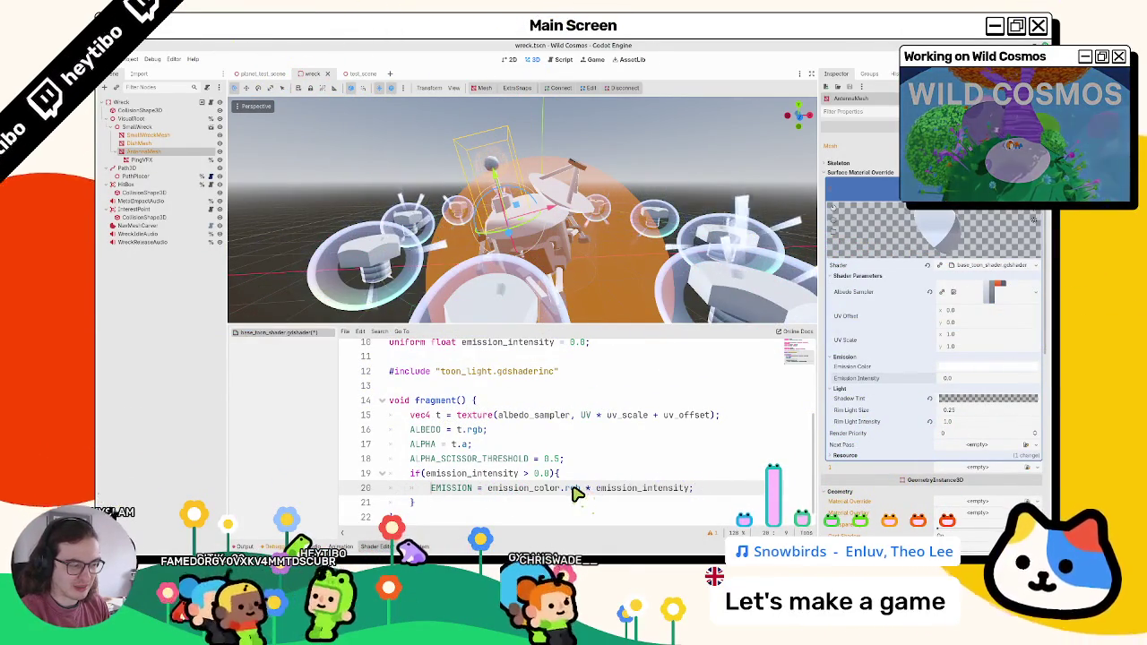
key(ctrl+z)
key(ctrl+z)
key(ctrl+z)
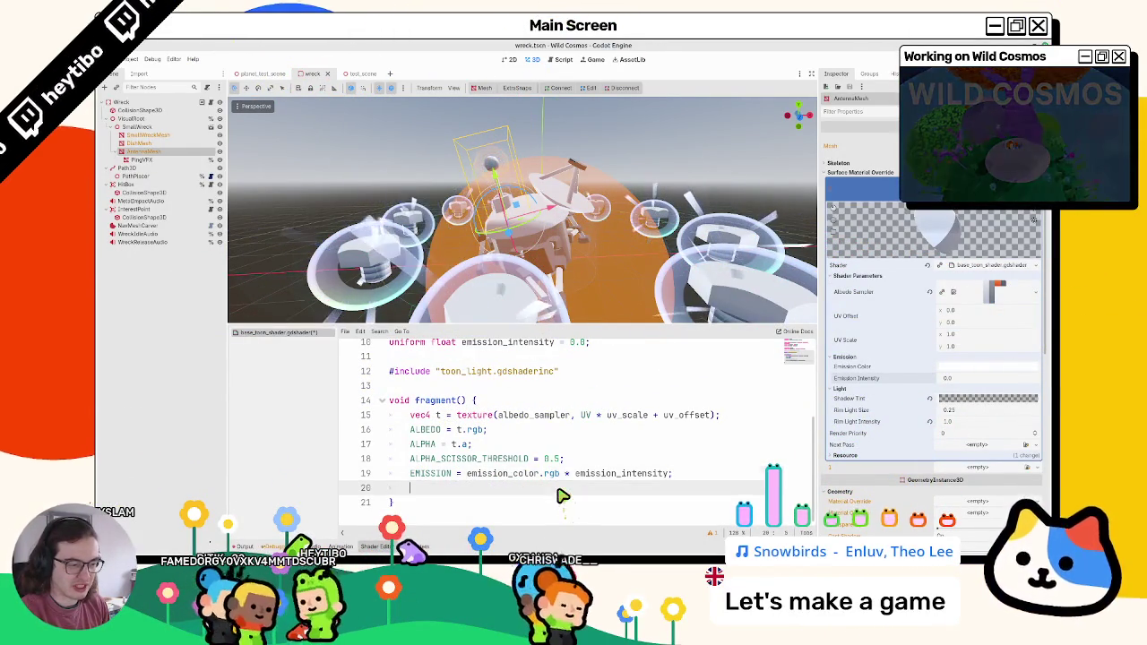
key(ctrl+z)
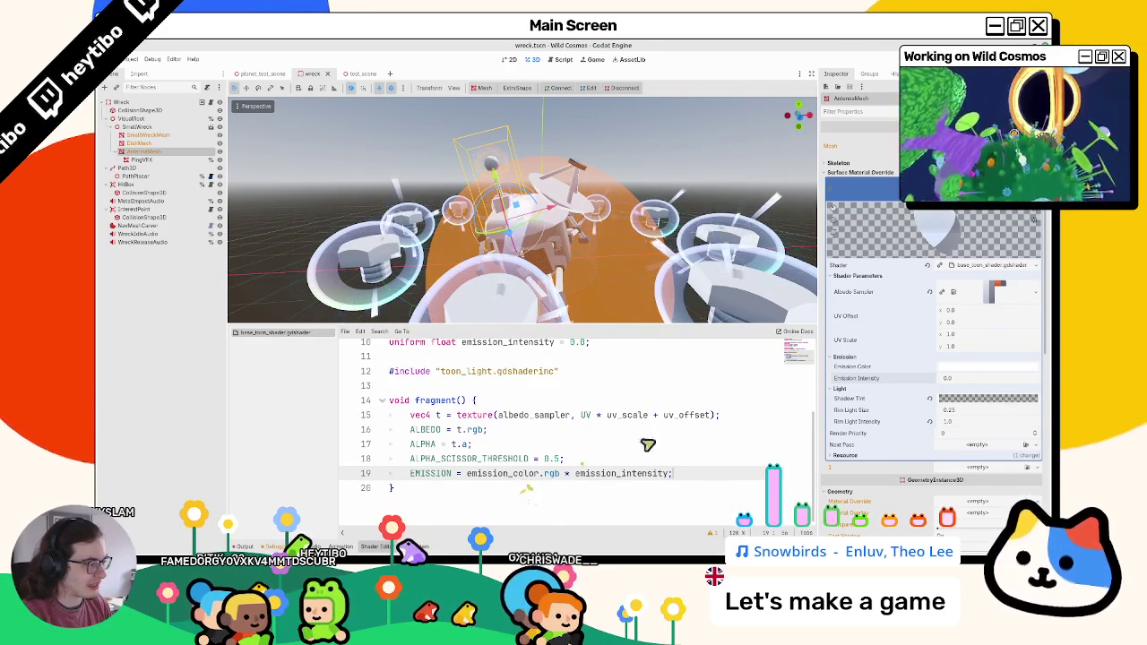
mouse_move(948, 385)
mouse_down()
mouse_move(958, 383)
mouse_move(929, 389)
mouse_up()
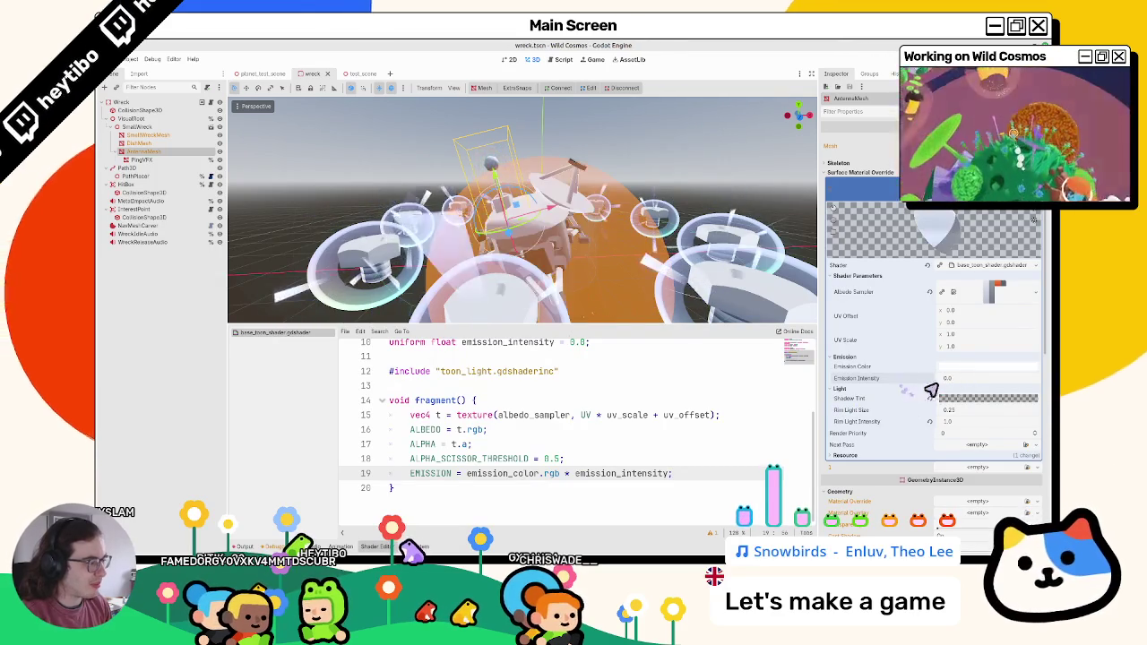
click(615, 457)
key(Return)
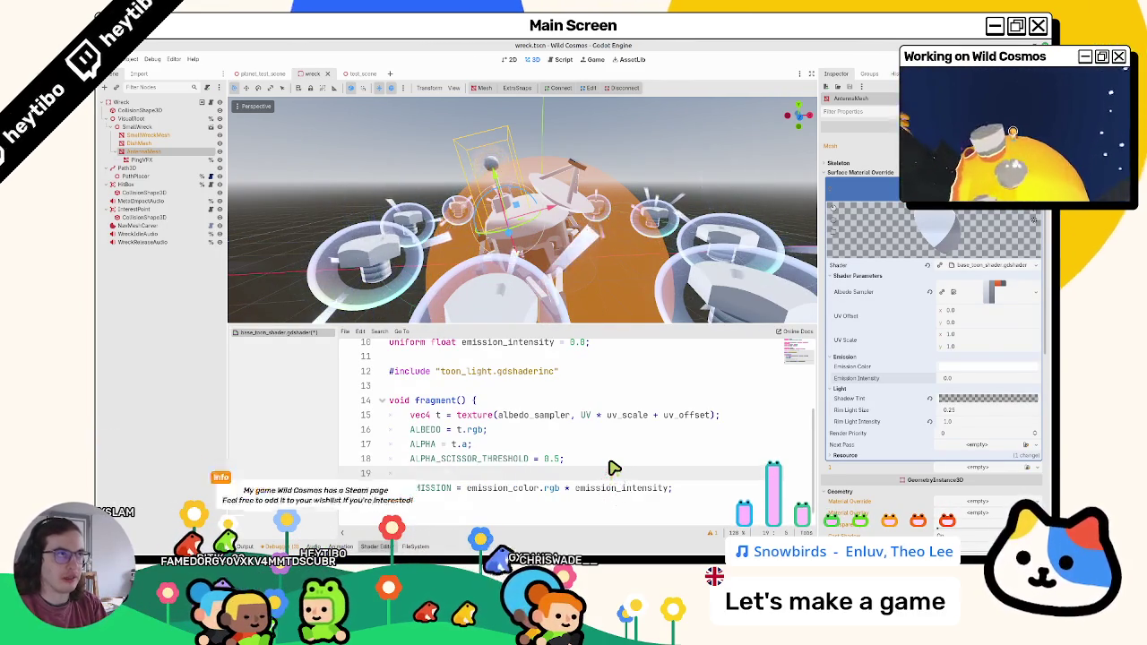
Step: Try an orange Emission Color at intensity up to about 1.6, then revert both and save
click(986, 366)
drag(977, 272, 990, 283)
click(952, 261)
click(950, 377)
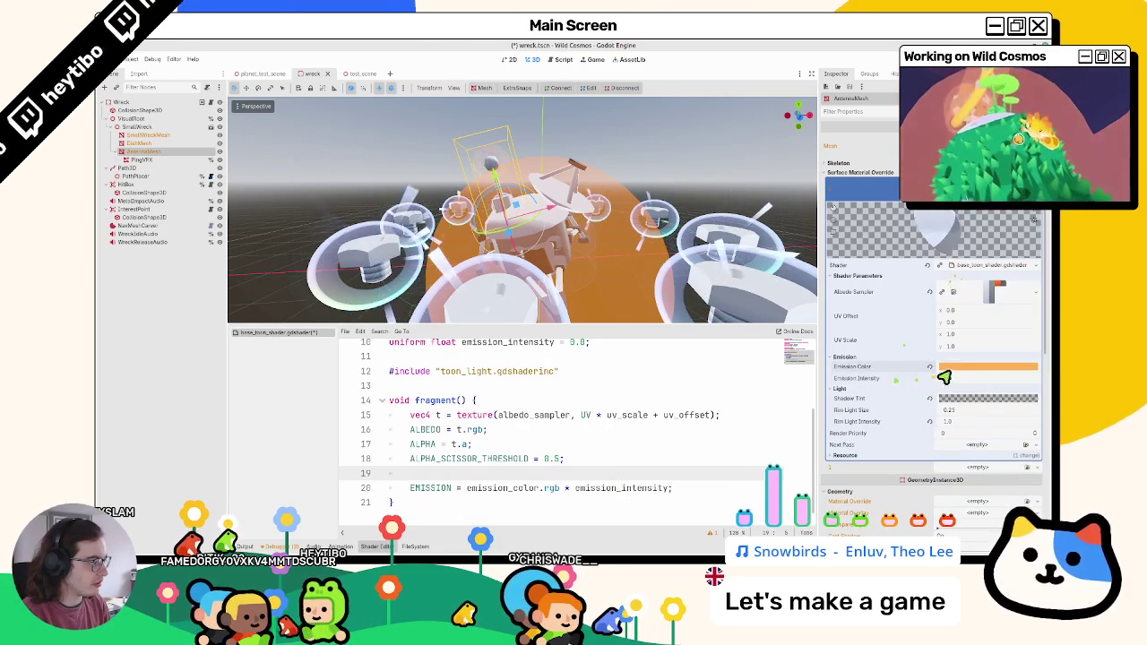
drag(950, 377, 977, 378)
drag(576, 309, 928, 384)
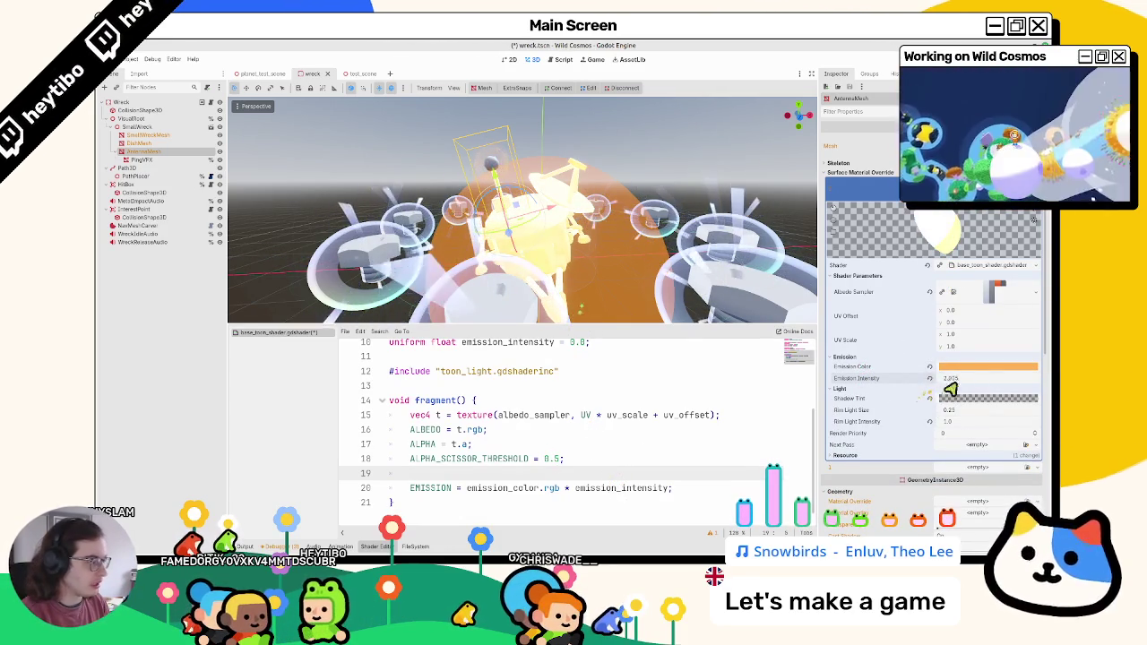
click(929, 377)
click(929, 366)
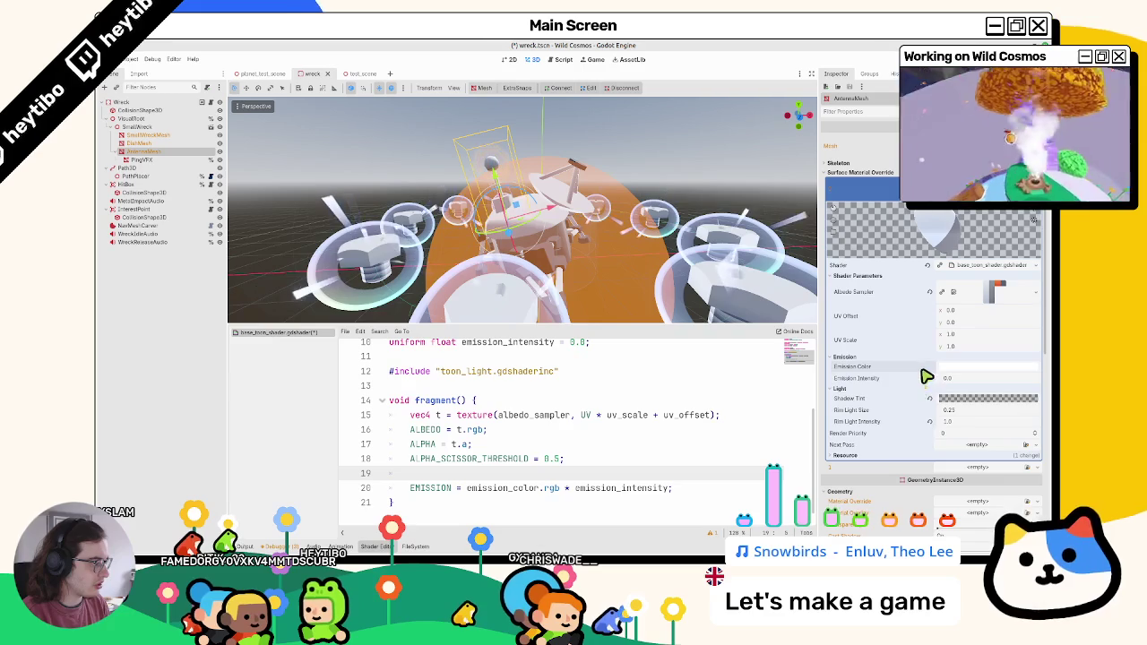
key(ctrl+s)
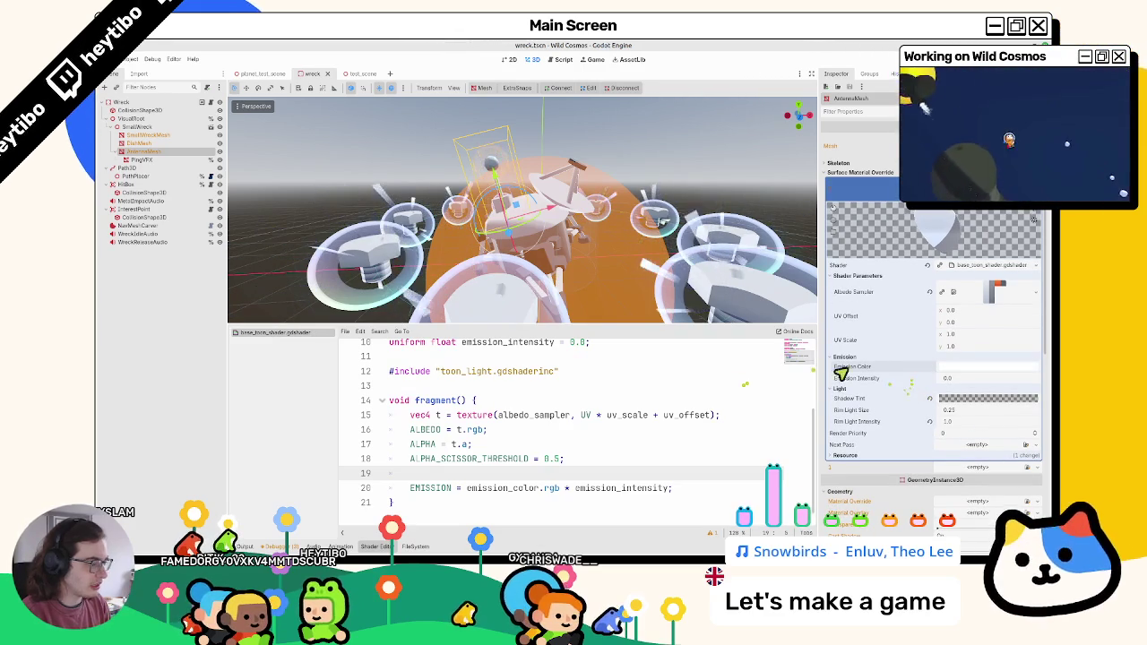
Step: Add a MeshInstance3D child node under the Wreck root node
click(141, 103)
key(ctrl+a)
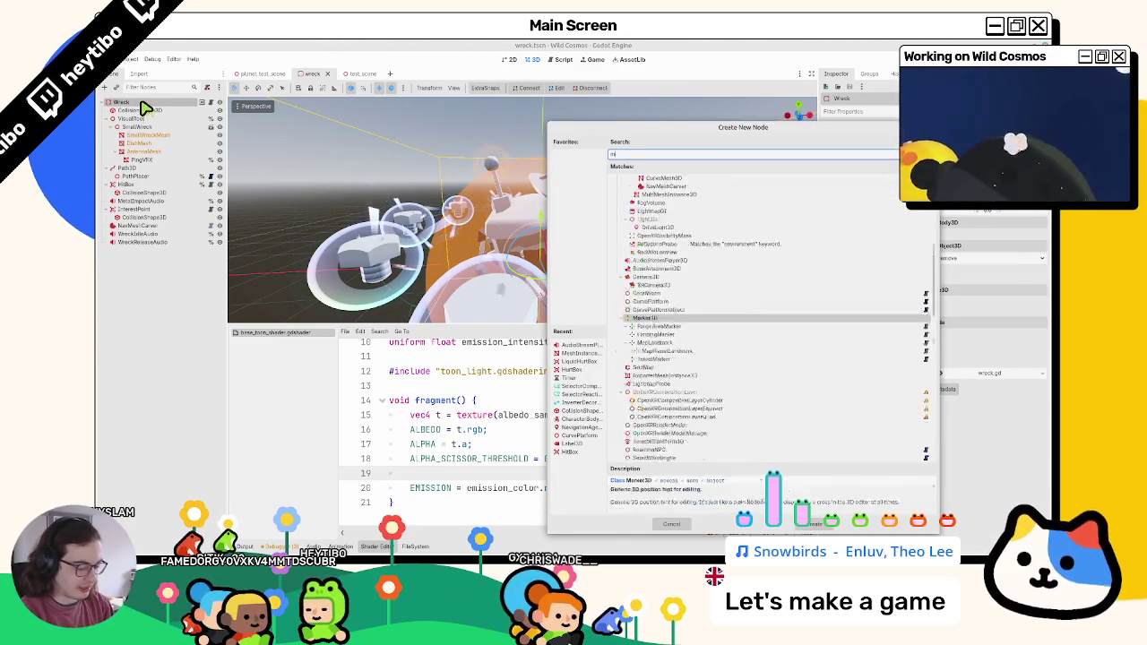
text(meshinstance3d)
key(Return)
Step: Give the mesh a new StandardMaterial3D material override with Emission enabled
click(840, 173)
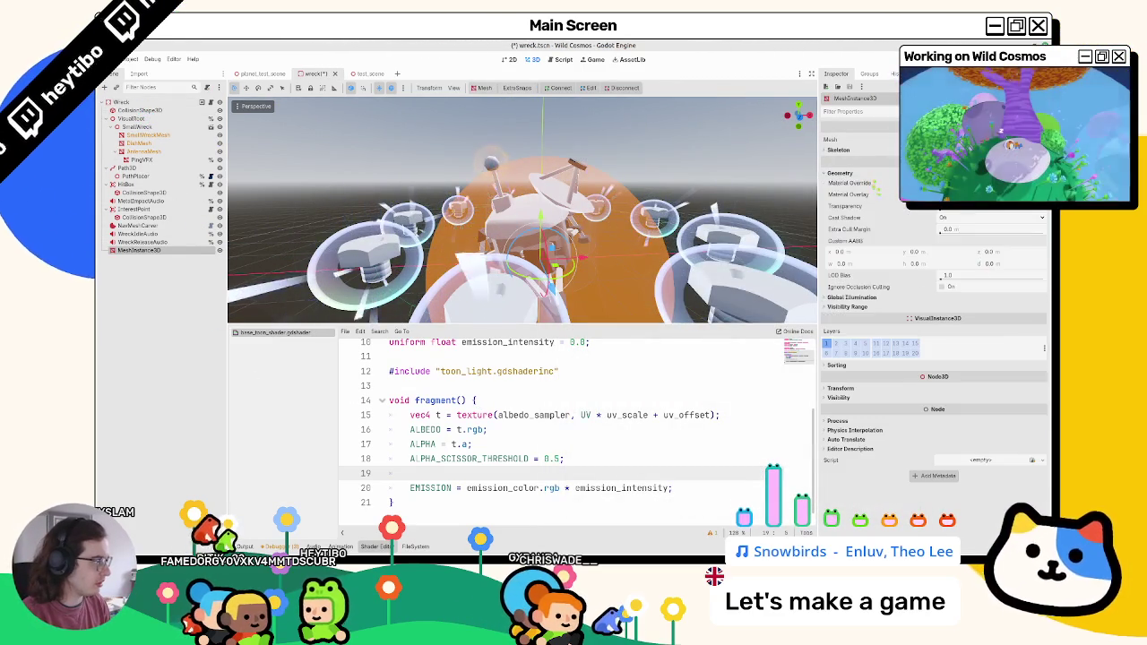
click(985, 242)
click(995, 260)
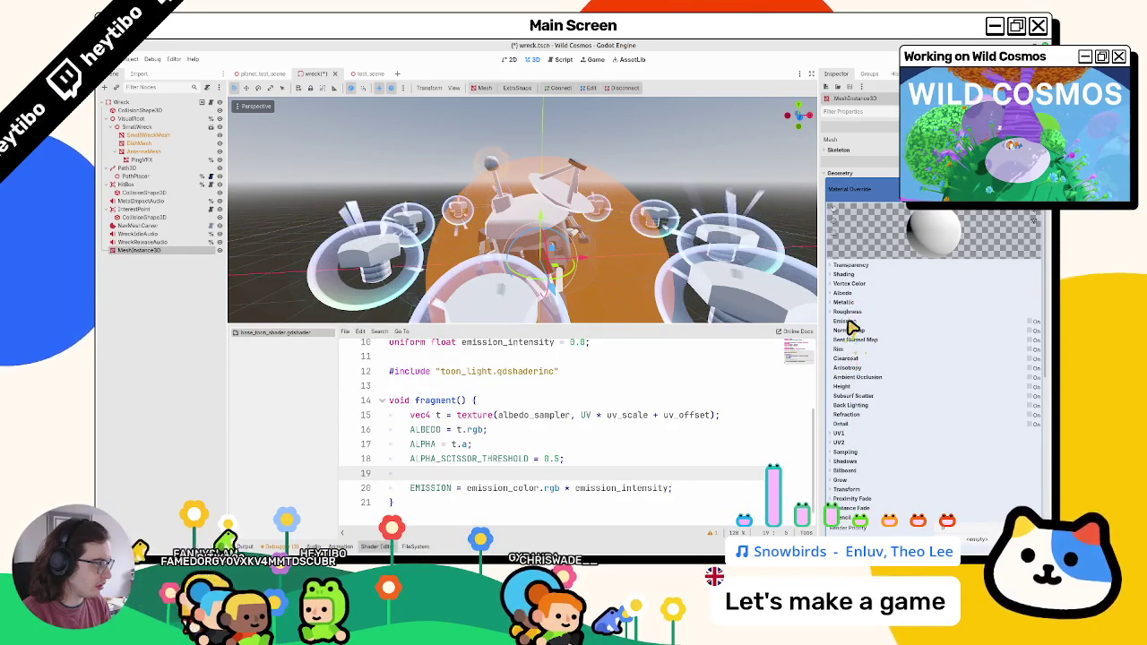
click(1031, 322)
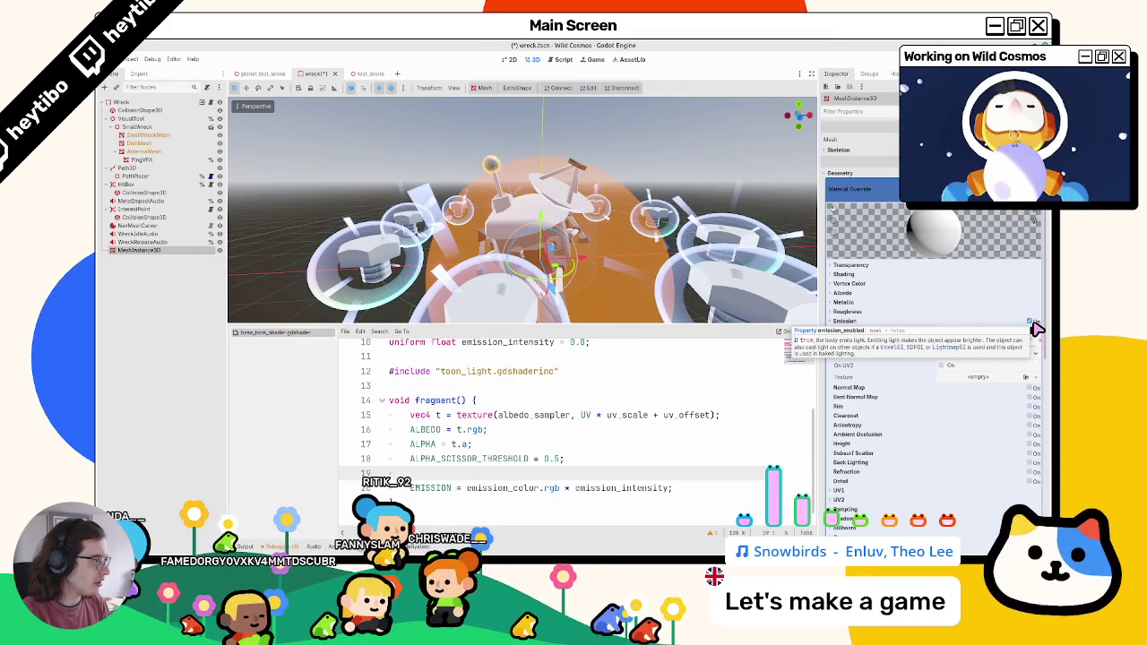
click(1032, 323)
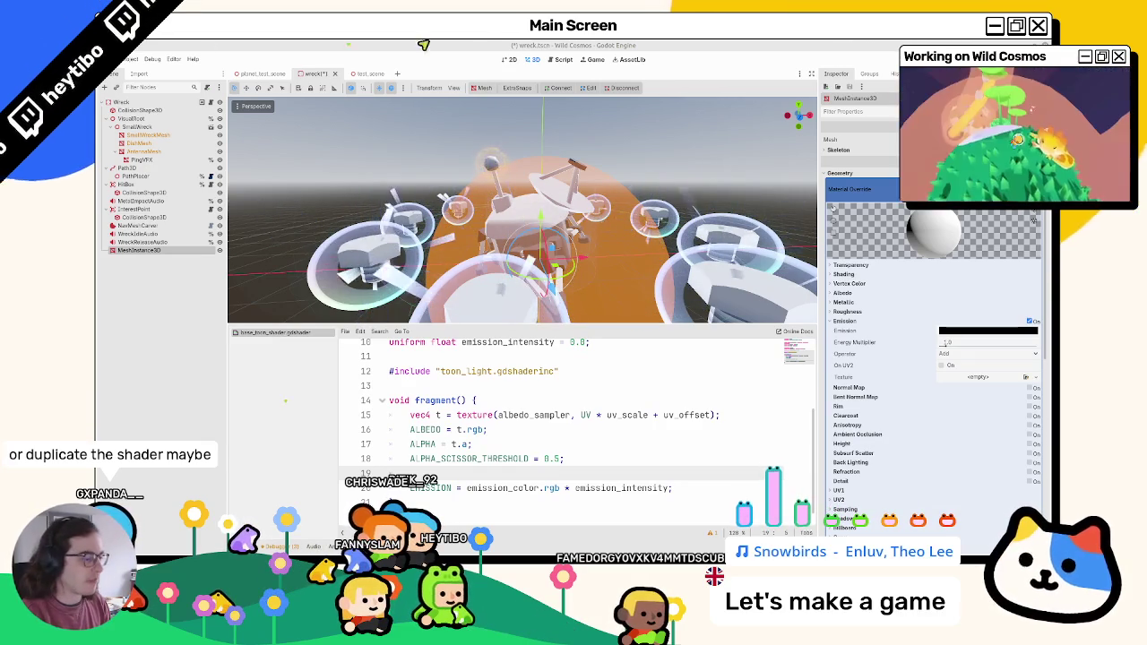
drag(672, 487, 427, 496)
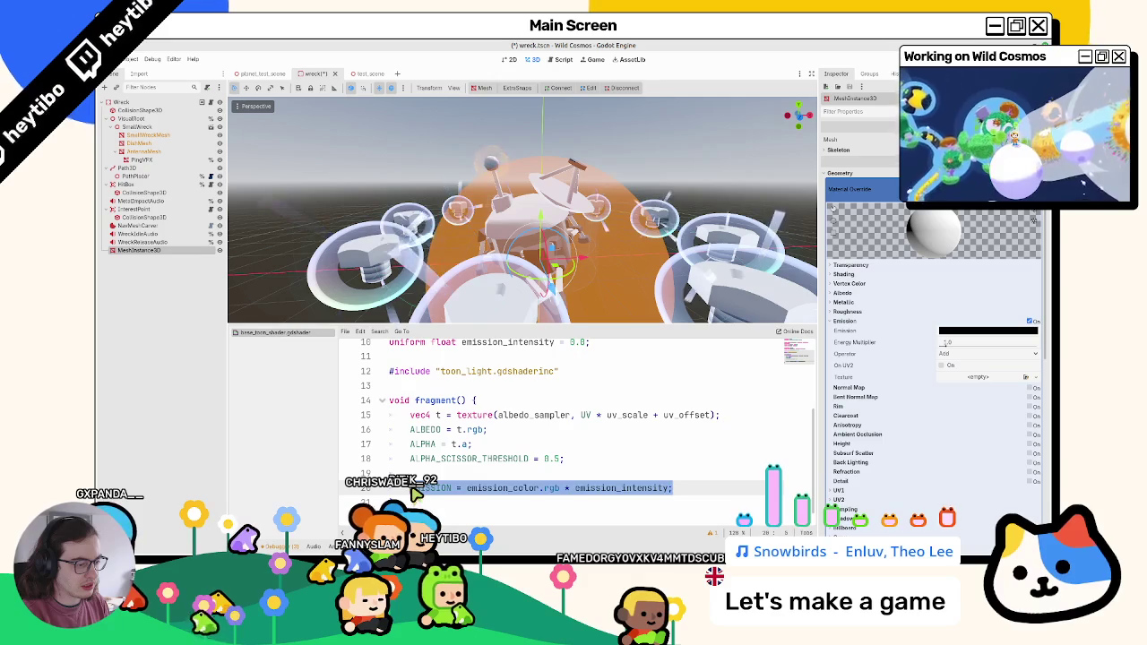
Step: Select the toon_light name in the shader's include line
scroll(687, 498, up, 3)
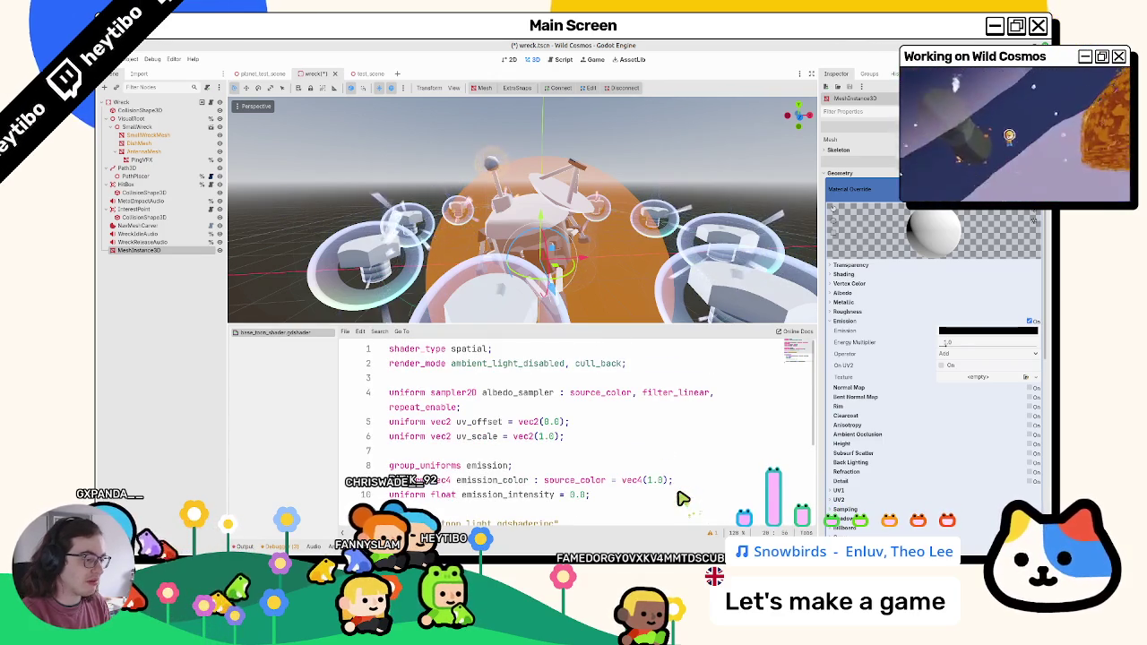
scroll(681, 498, down, 3)
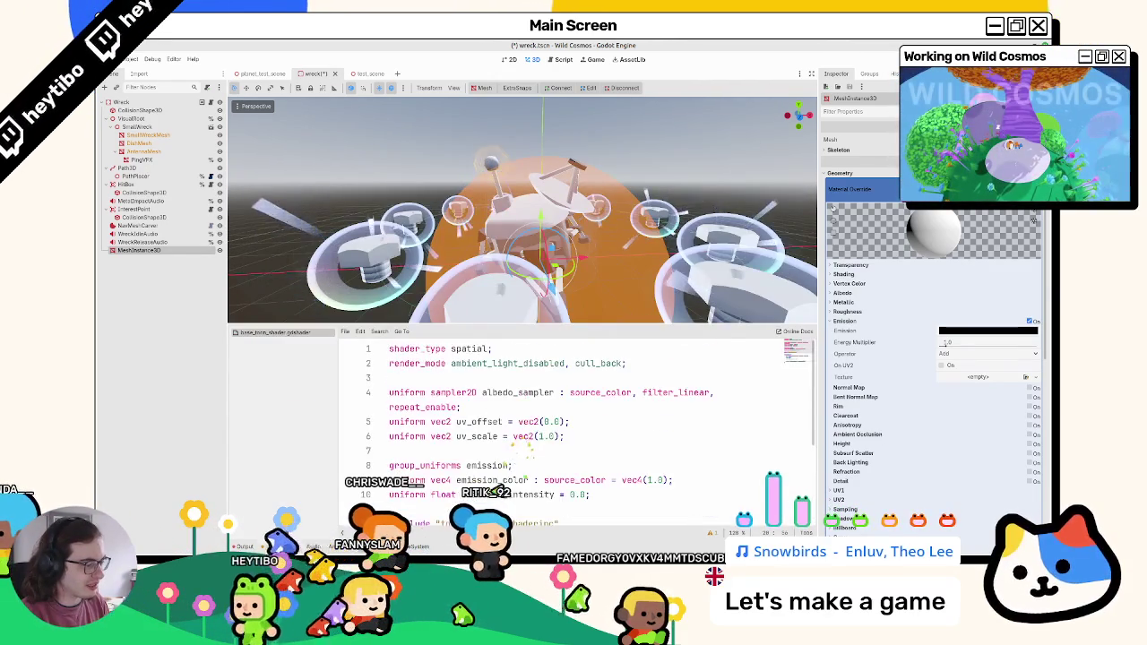
double_click(507, 394)
double_click(478, 396)
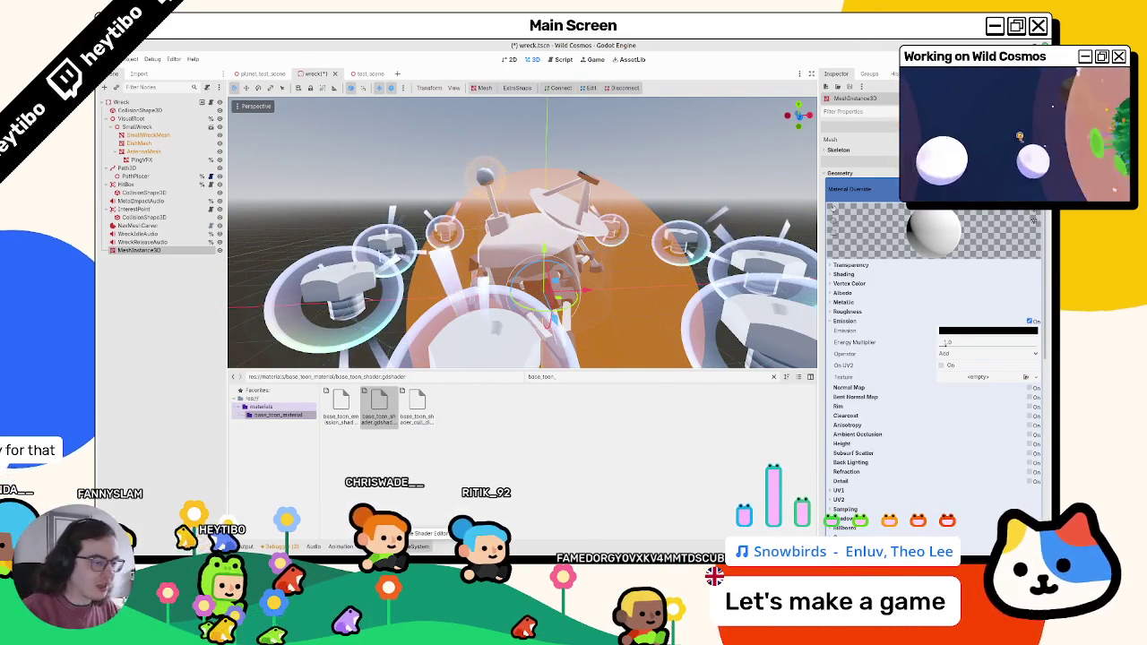
Step: View the owners of base_toon_emission_shader, then search 'ship' in Quick Open Scene
click(410, 421)
click(353, 416)
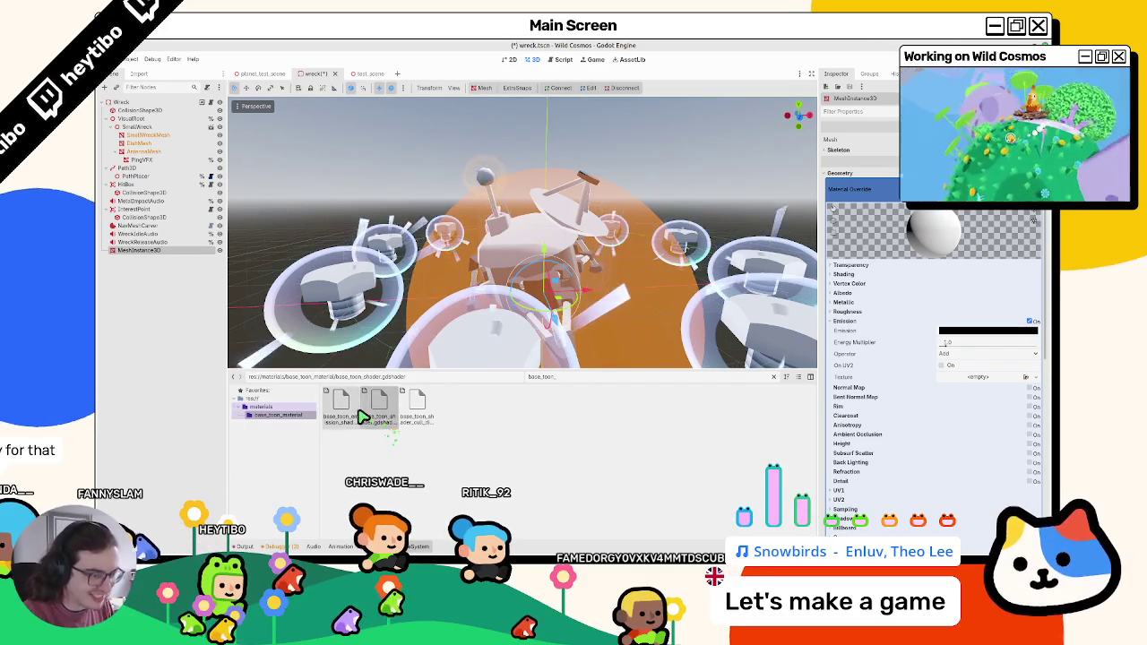
right_click(354, 418)
click(387, 445)
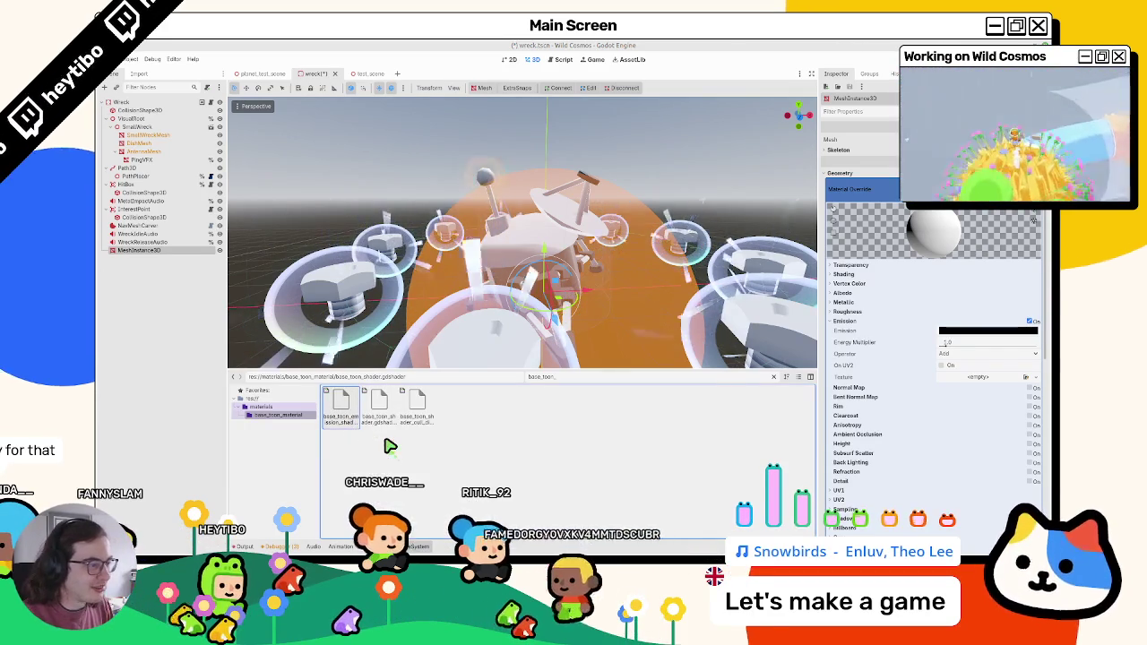
key(Escape)
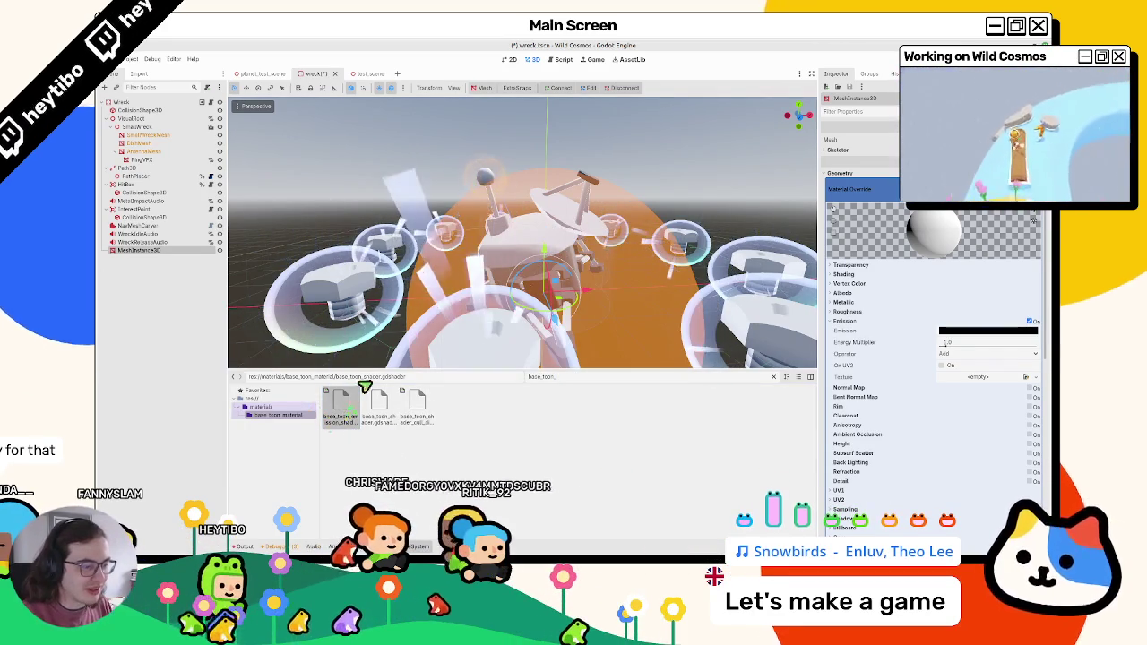
key(ctrl+shift+o)
text(shi)
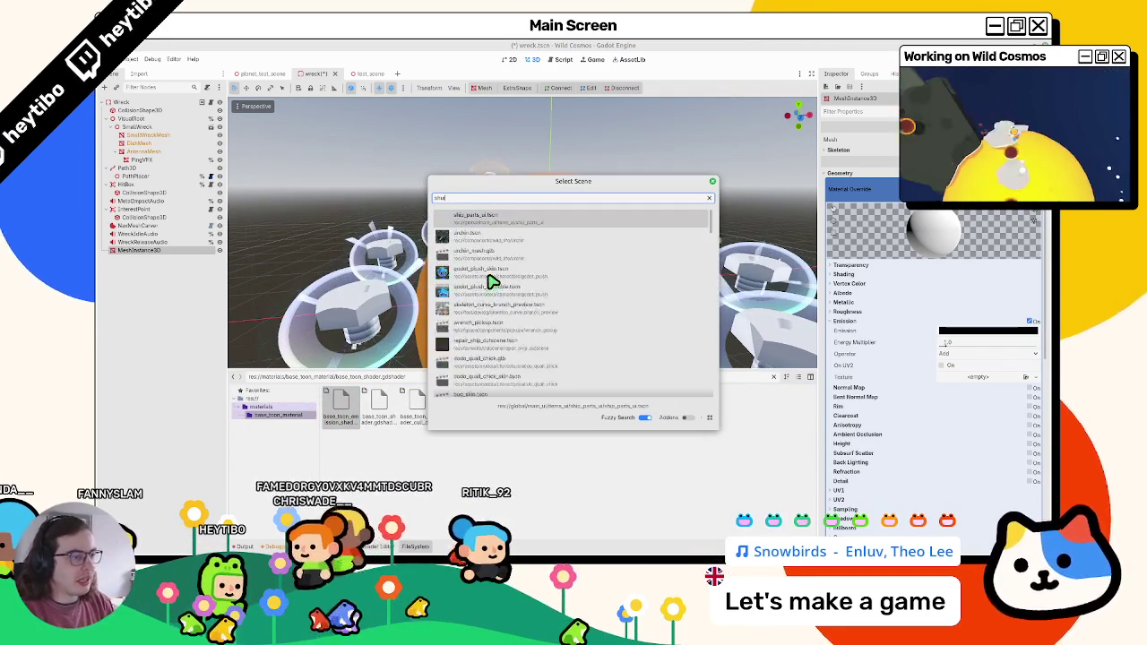
text(p)
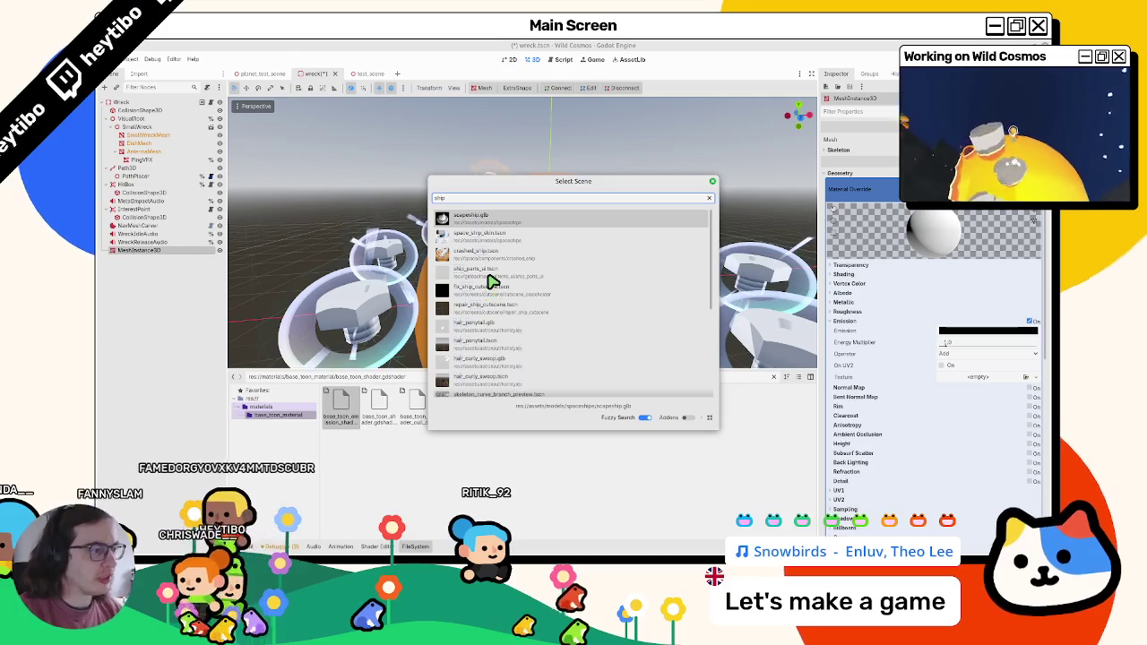
Step: Open space_ship_skin.tscn from the scene search results
key(Down)
key(Return)
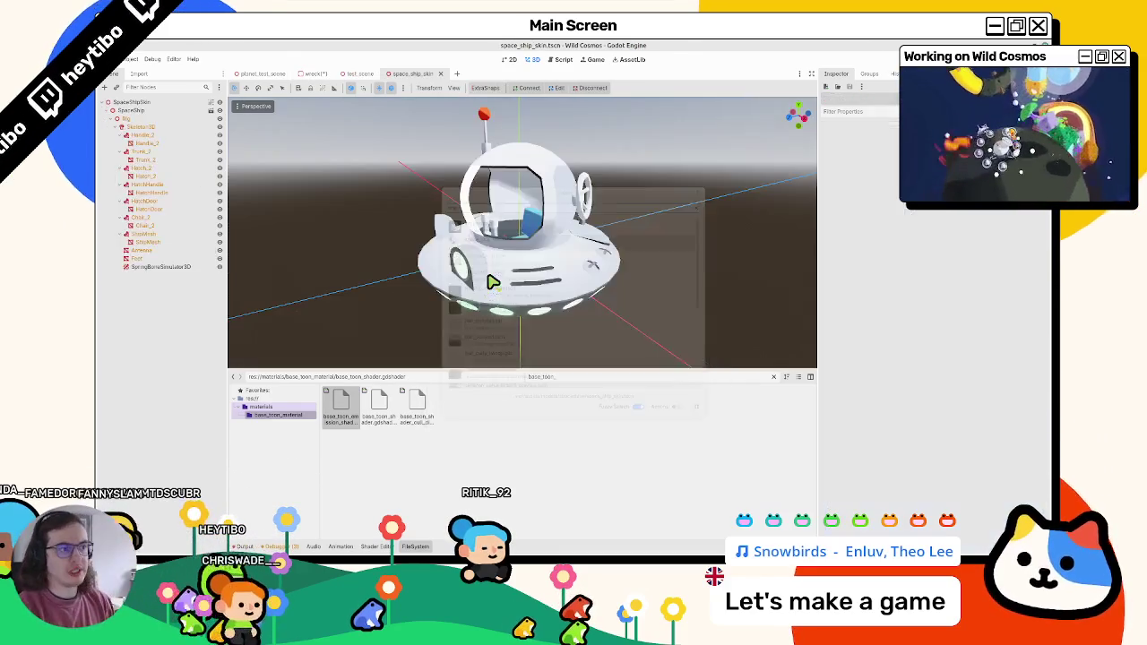
scroll(500, 171, down, 2)
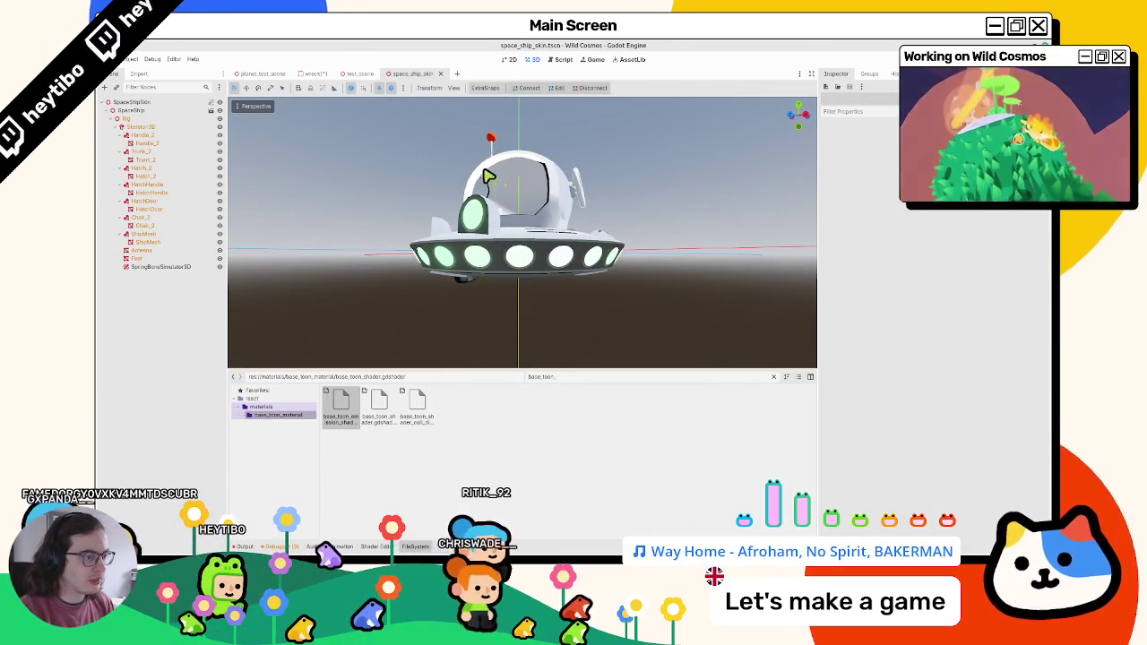
right_click(360, 406)
Step: Rename the first shader file to 'outlines'
click(363, 412)
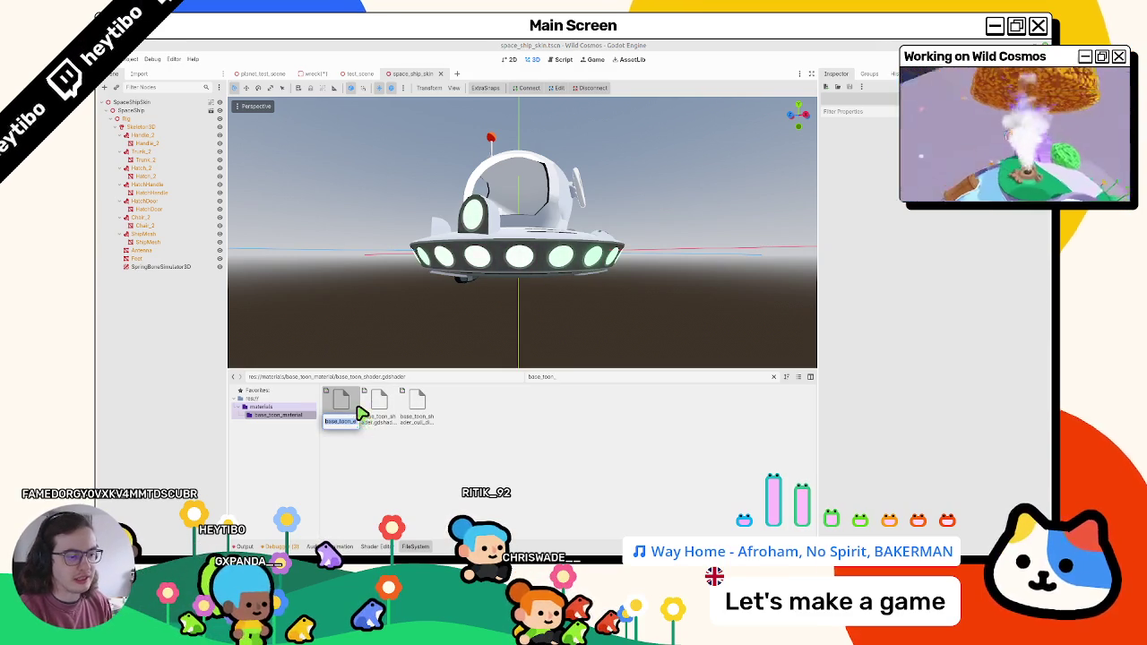
text(outlines)
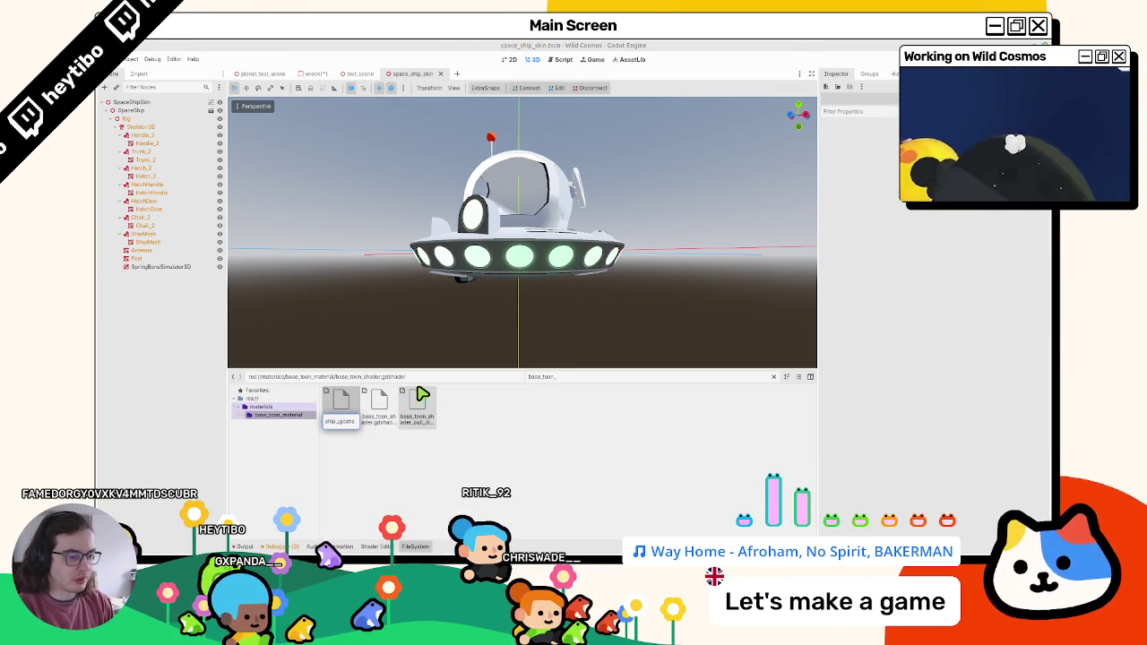
key(Return)
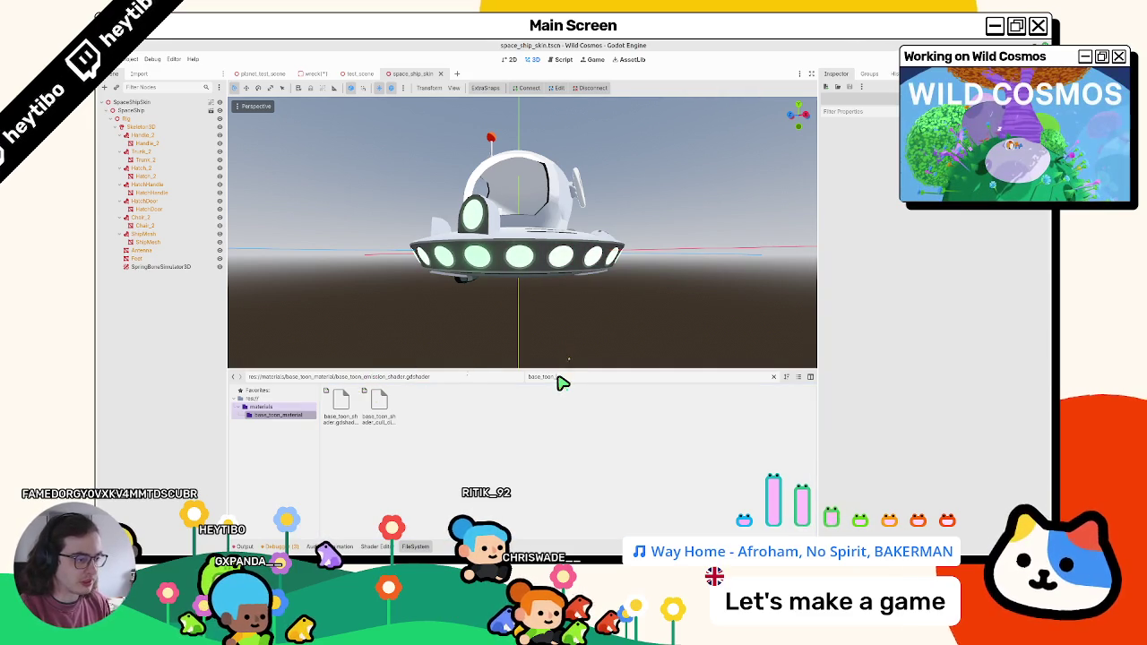
Step: Filter files by 'ship.gd' and check which resources use ship.gdshader
text(ship)
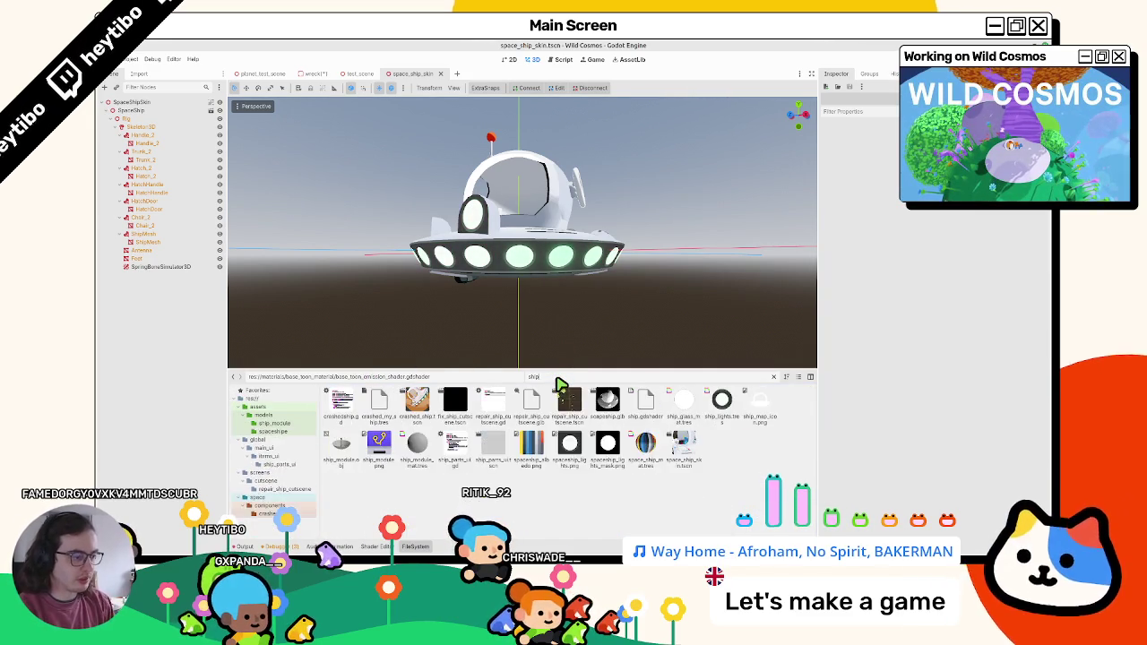
text(.shader)
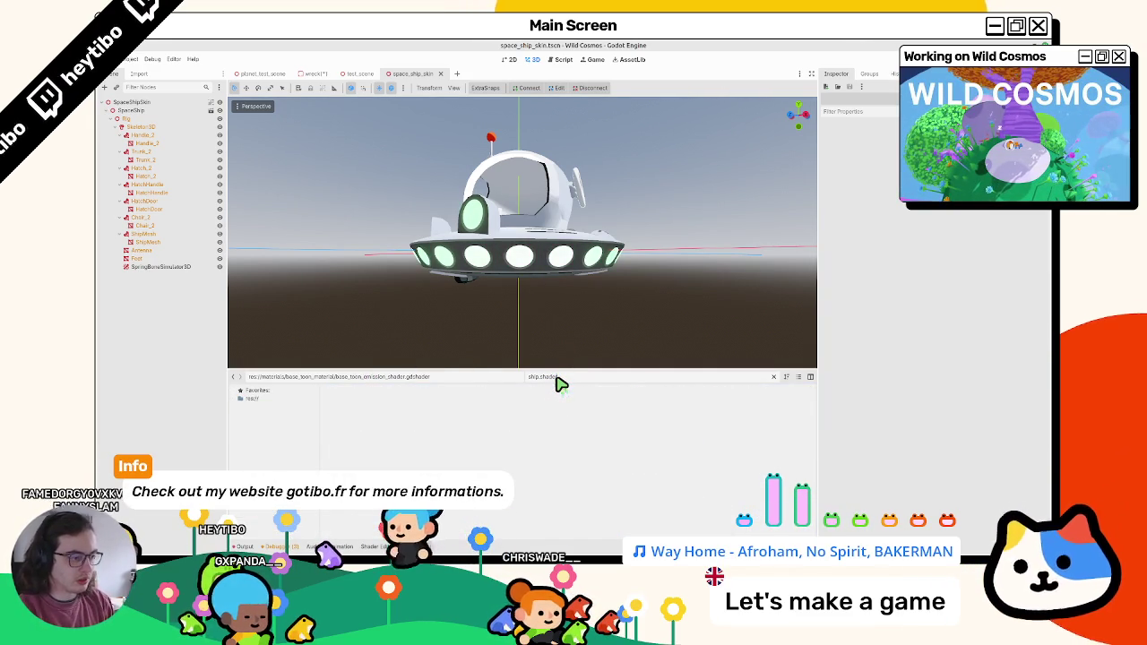
key(BackSpace)
key(BackSpace)
key(BackSpace)
text(gd)
right_click(377, 405)
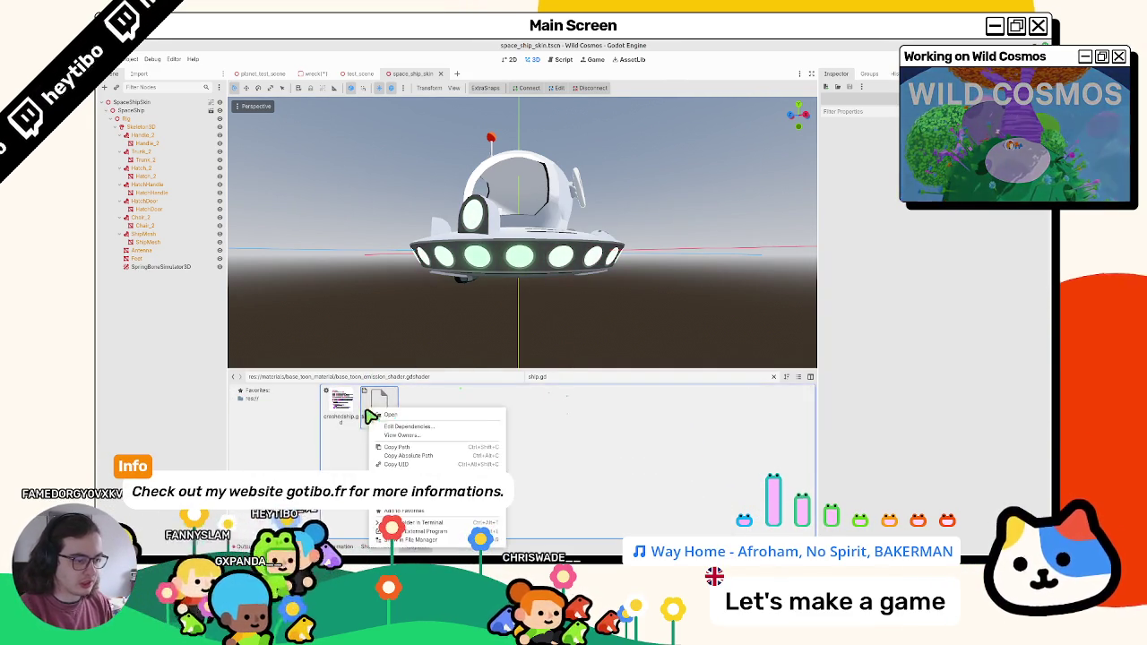
click(405, 439)
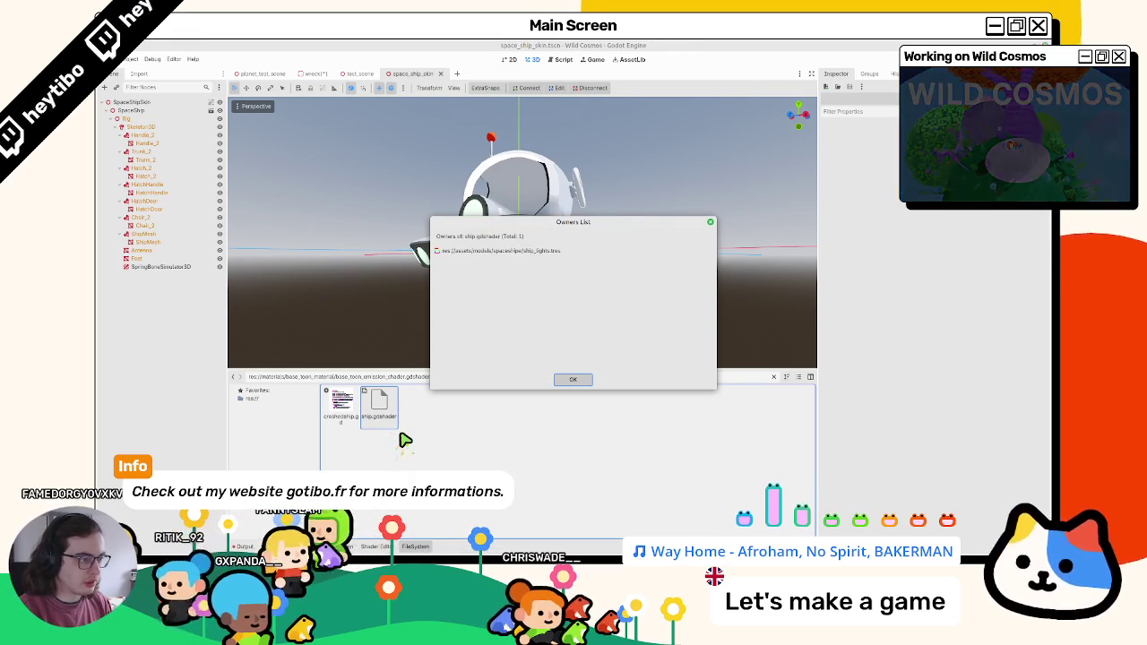
key(Return)
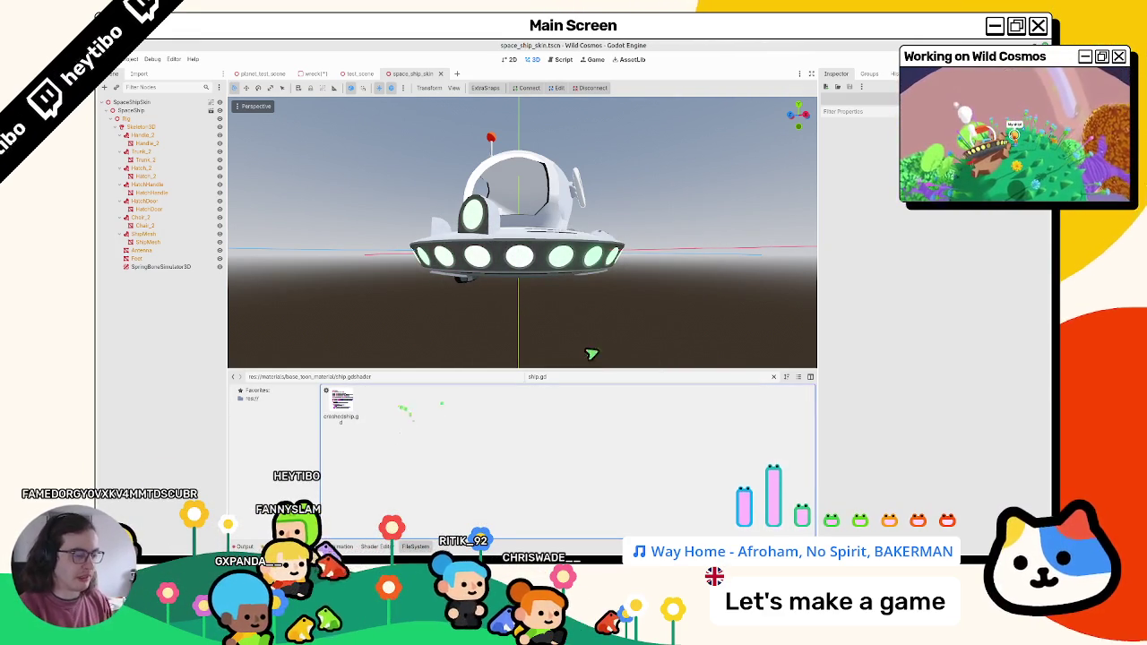
Step: Move ship.gdshader to another folder and filter the files by 'base_t'
drag(576, 308, 560, 283)
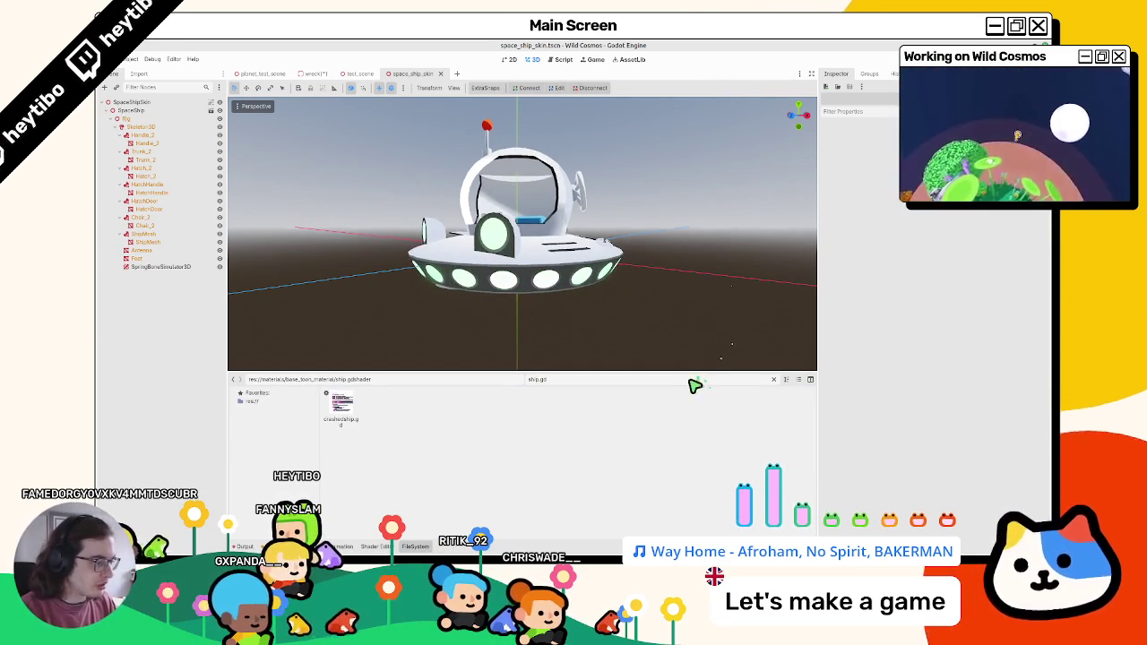
key(ctrl+a)
text(basa)
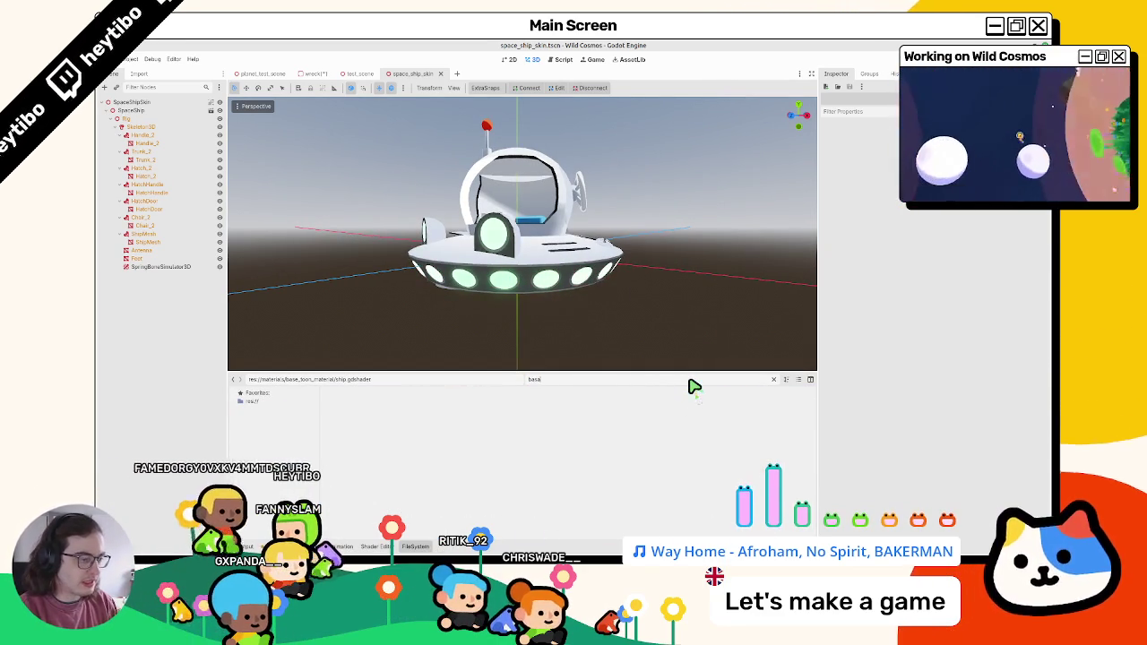
key(BackSpace)
text(e_toon)
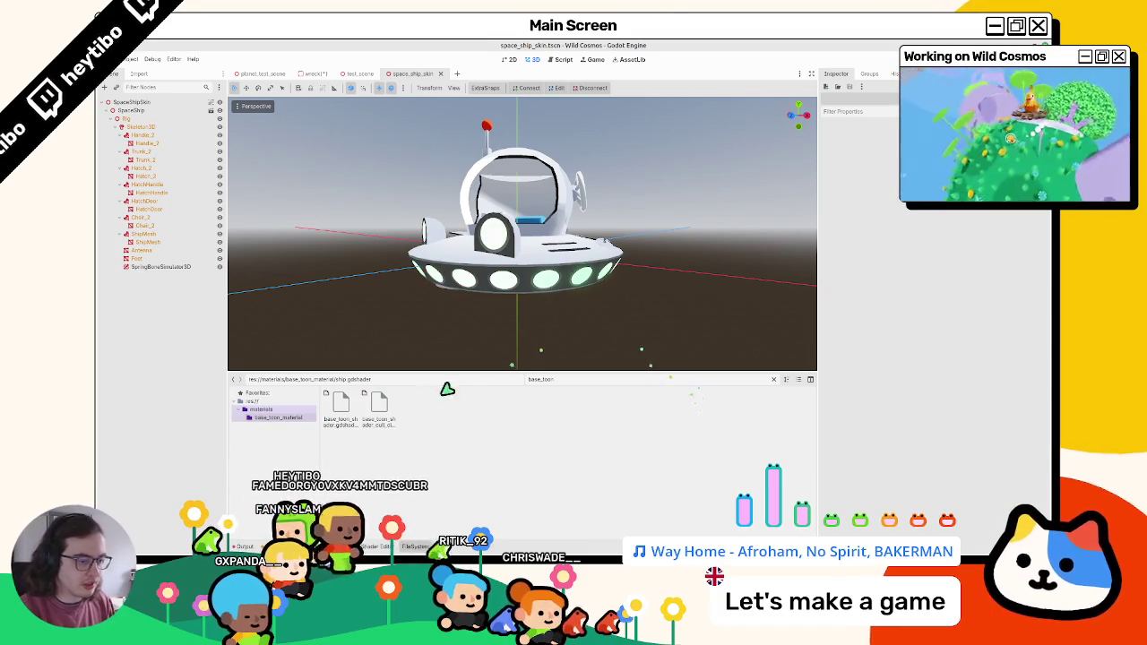
double_click(378, 405)
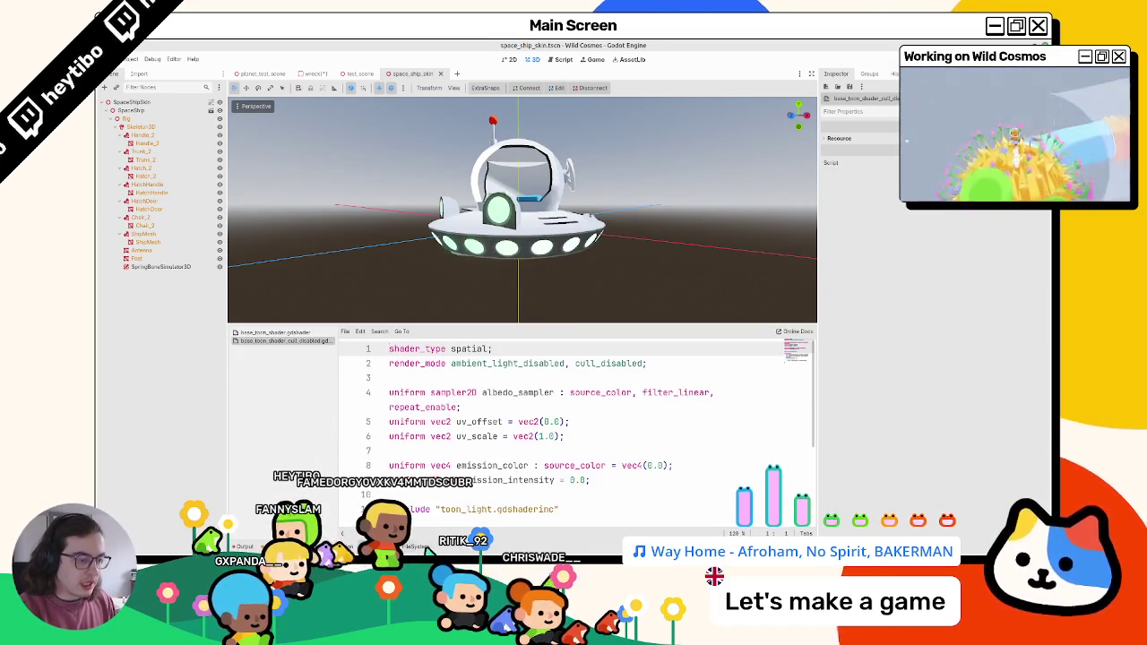
key(alt+Left)
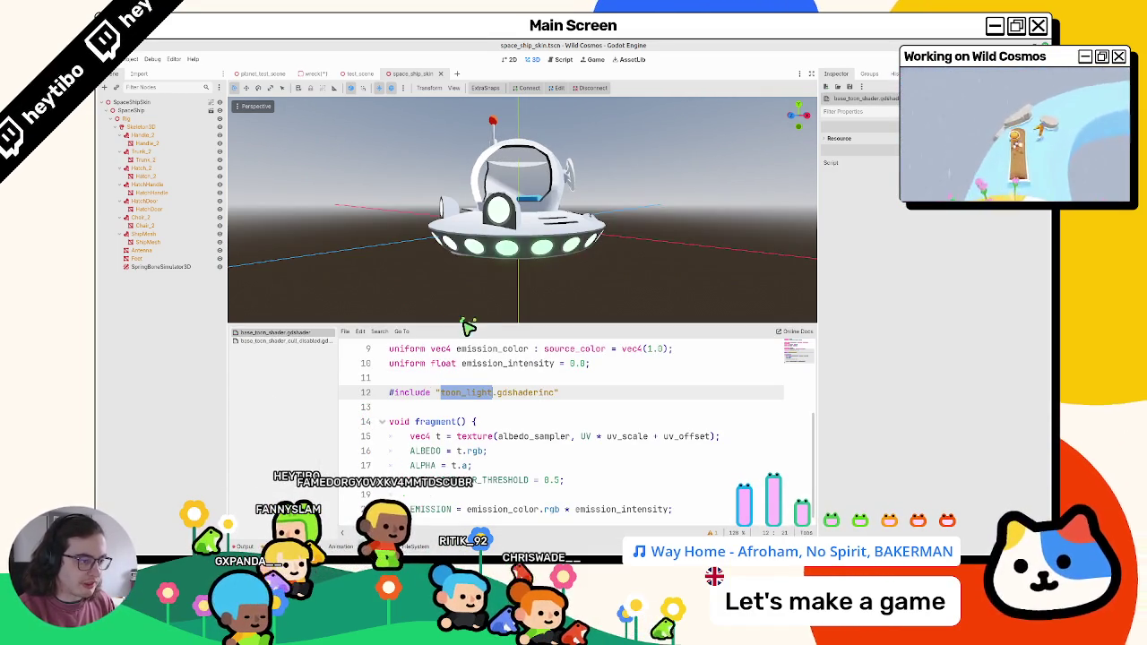
drag(467, 331, 332, 226)
click(285, 238)
click(285, 230)
click(287, 239)
scroll(479, 359, down, 1)
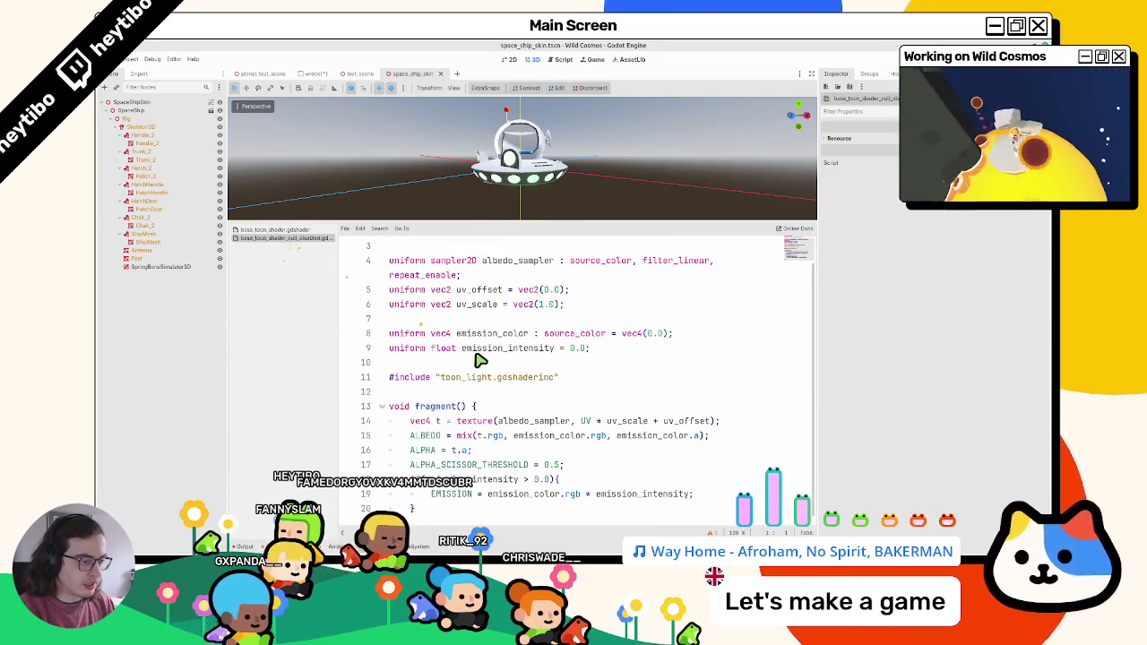
scroll(463, 434, up, 1)
key(alt+f)
right_click(385, 413)
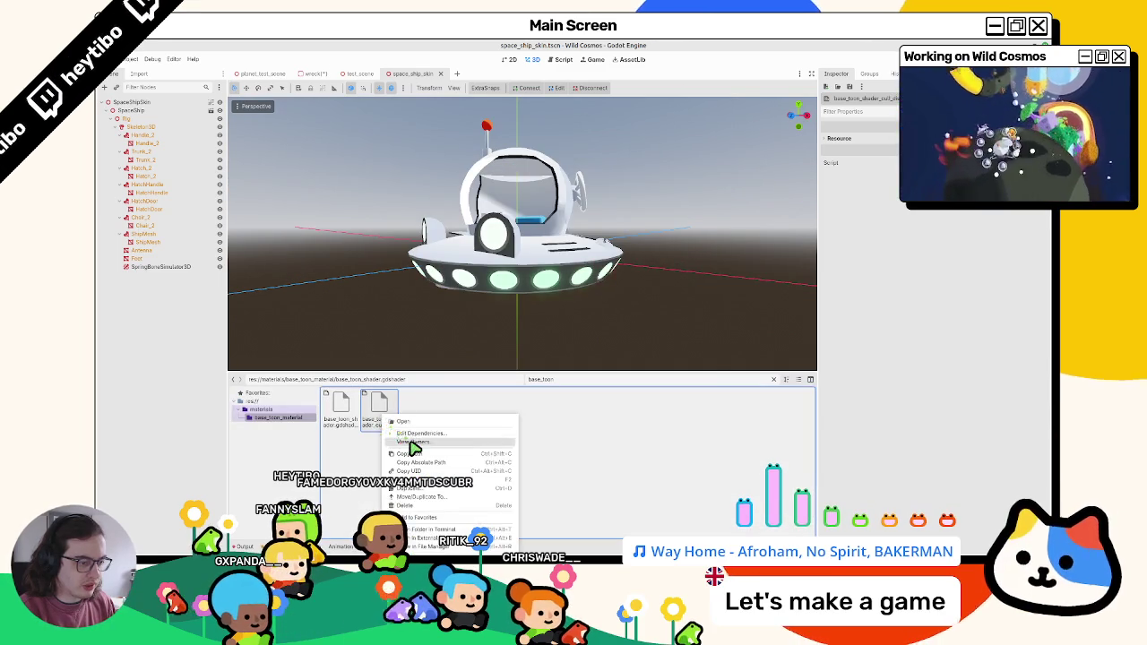
click(413, 443)
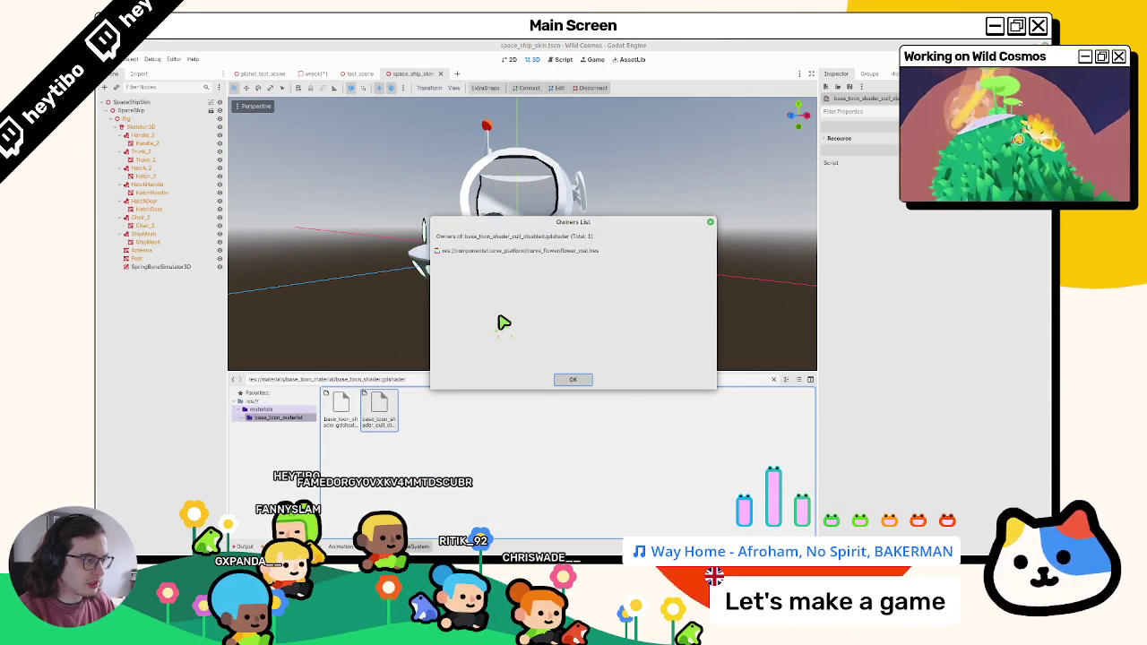
click(573, 379)
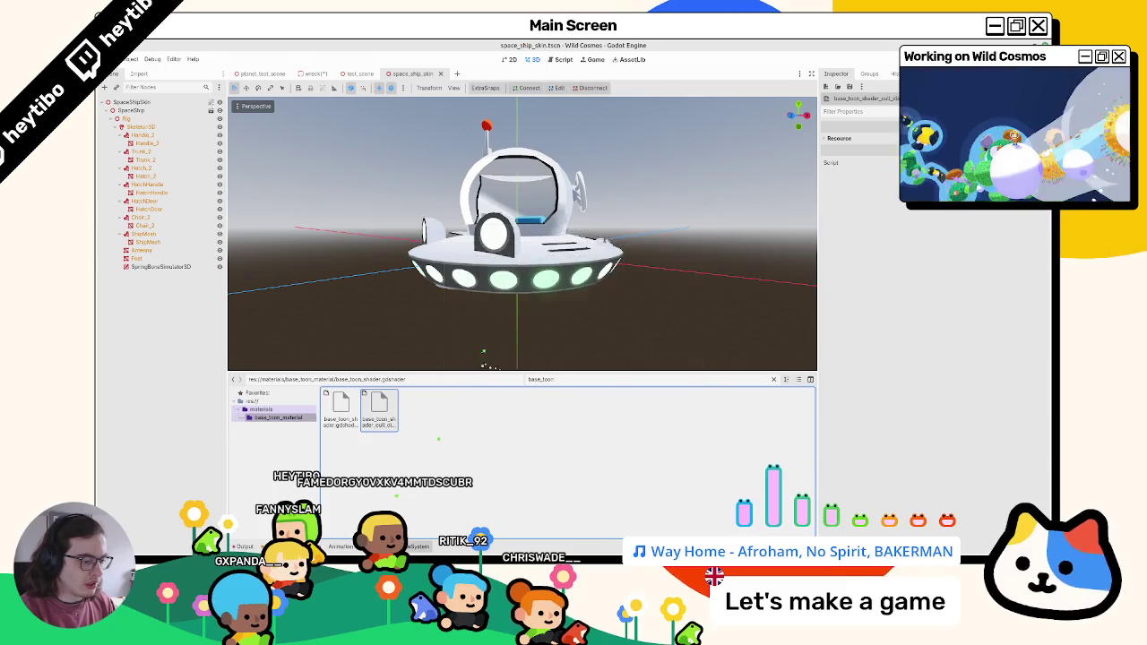
double_click(379, 410)
click(321, 231)
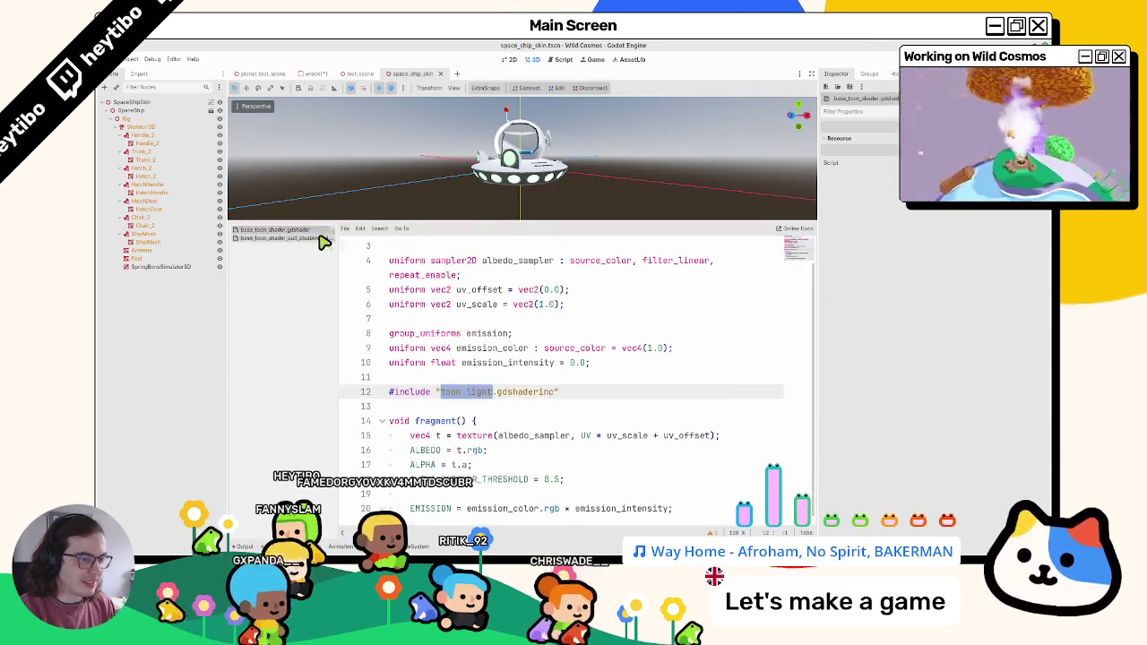
click(324, 239)
scroll(510, 423, down, 1)
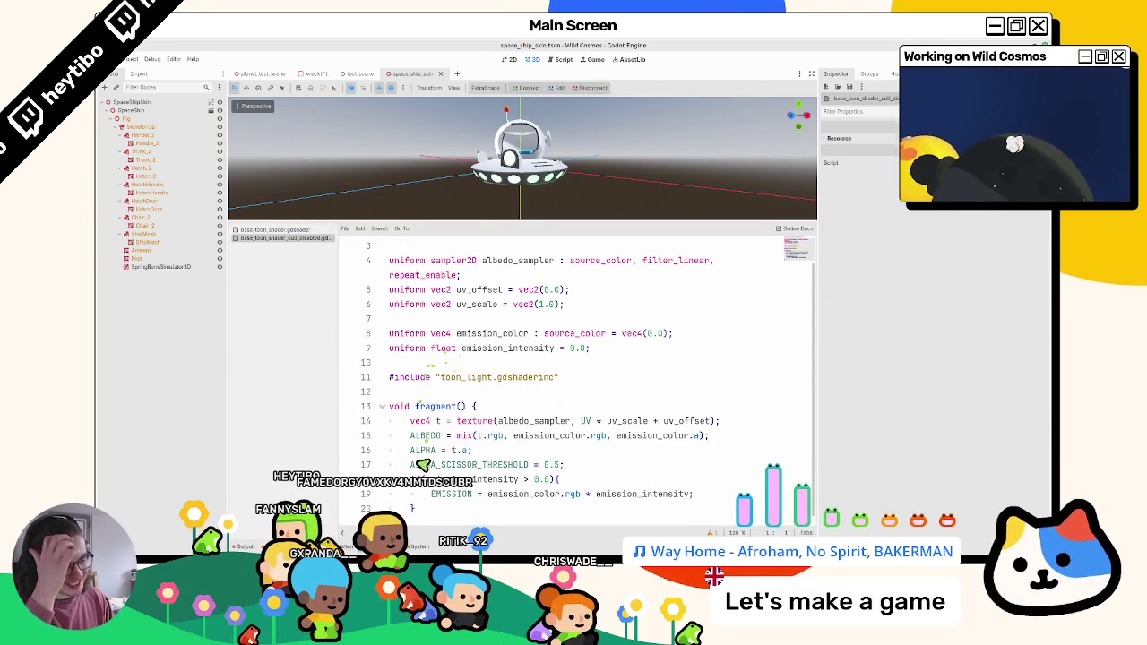
mouse_move(445, 500)
mouse_down()
mouse_move(466, 488)
mouse_move(389, 464)
mouse_up()
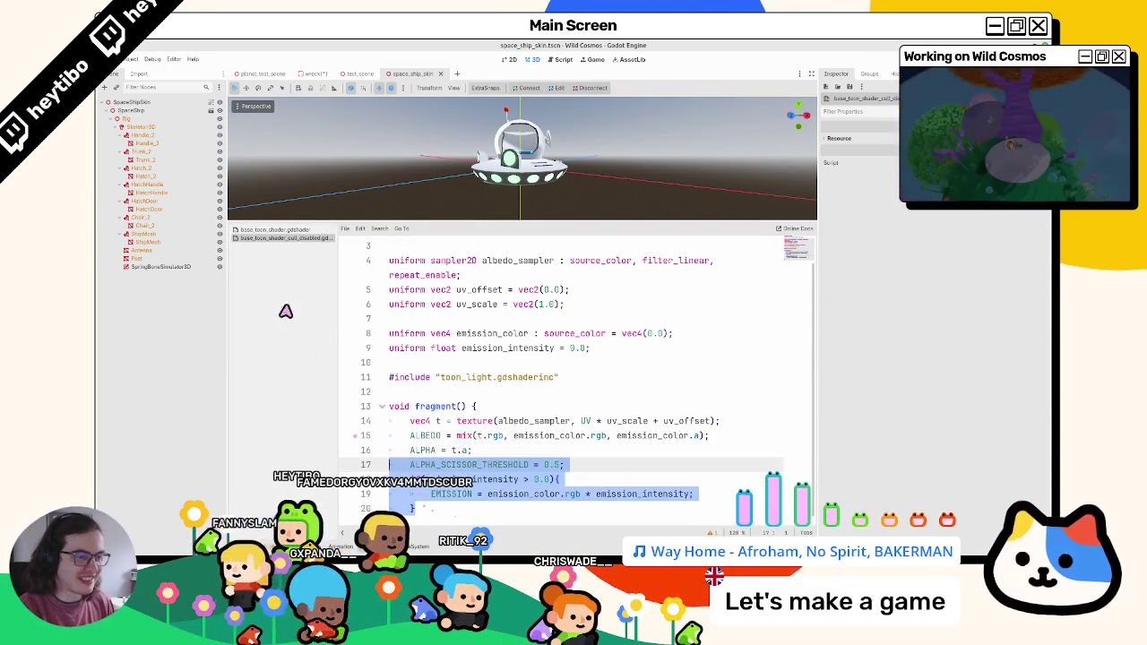
click(319, 232)
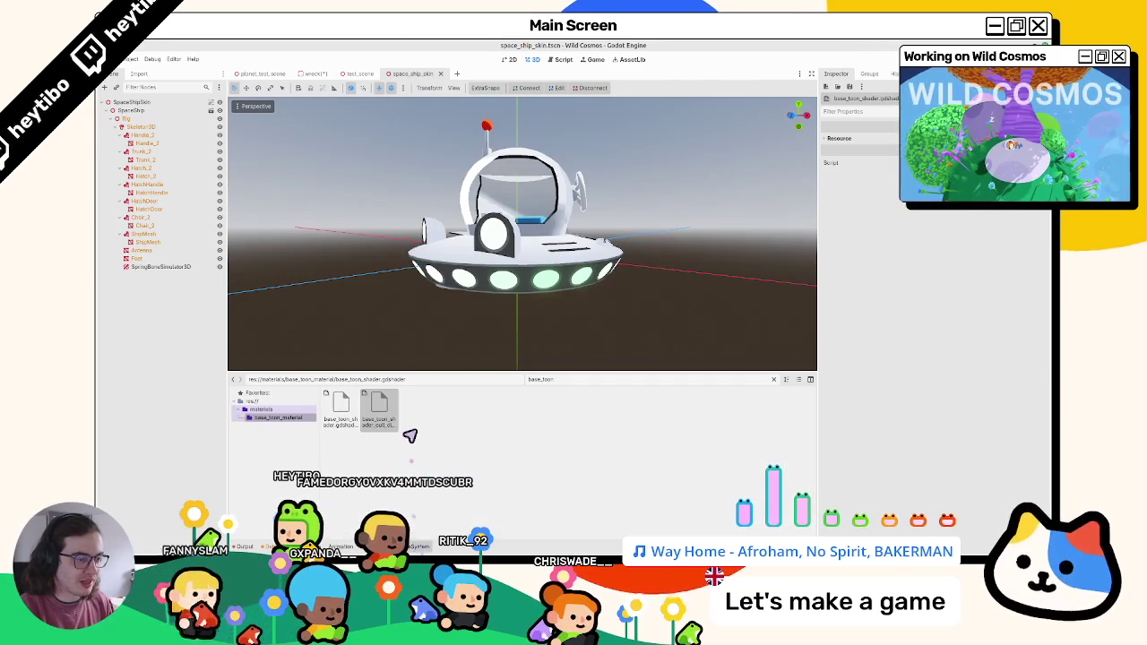
click(371, 410)
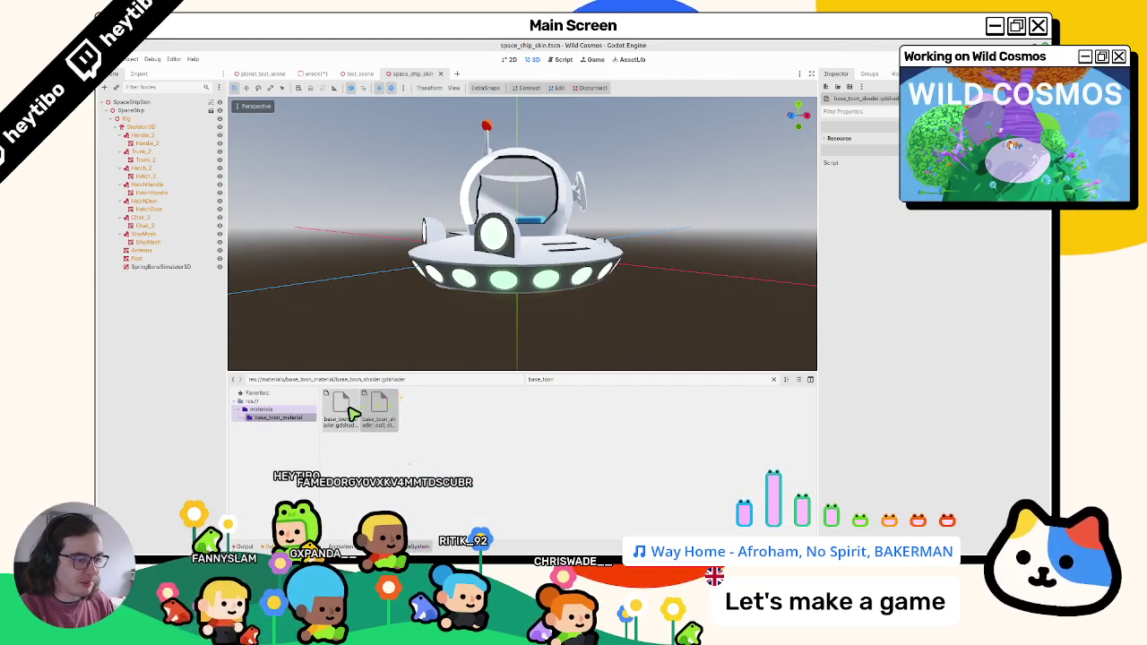
Step: Duplicate base_toon_shader.gdshader as base_toon_emission_shader.gdshader and open the copy's code
right_click(351, 409)
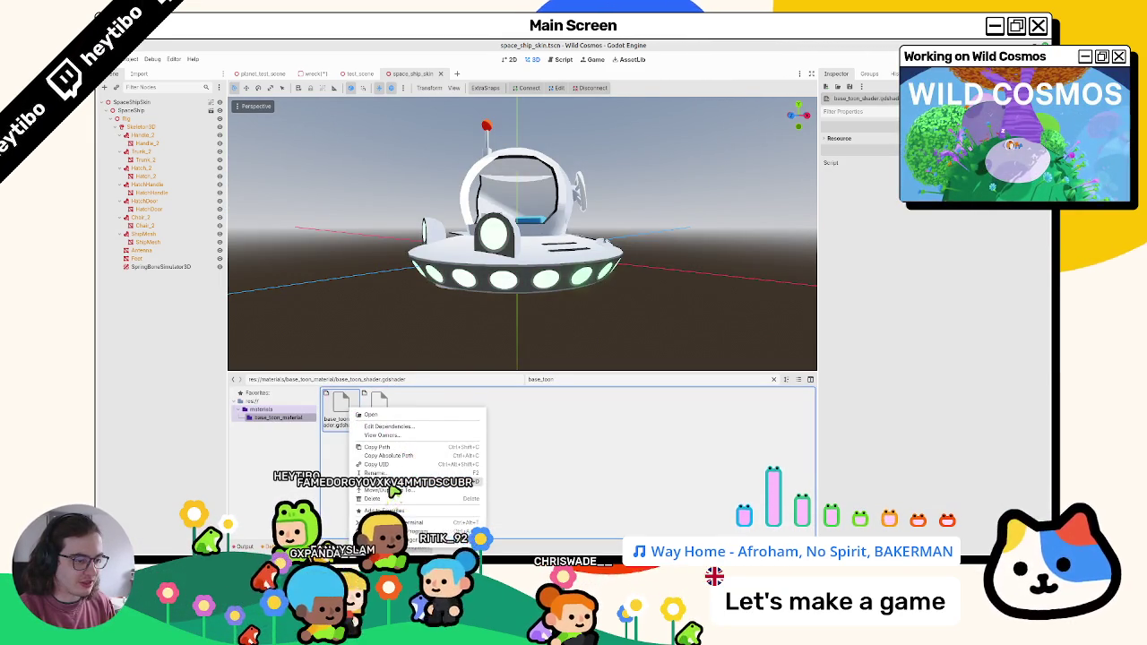
click(392, 485)
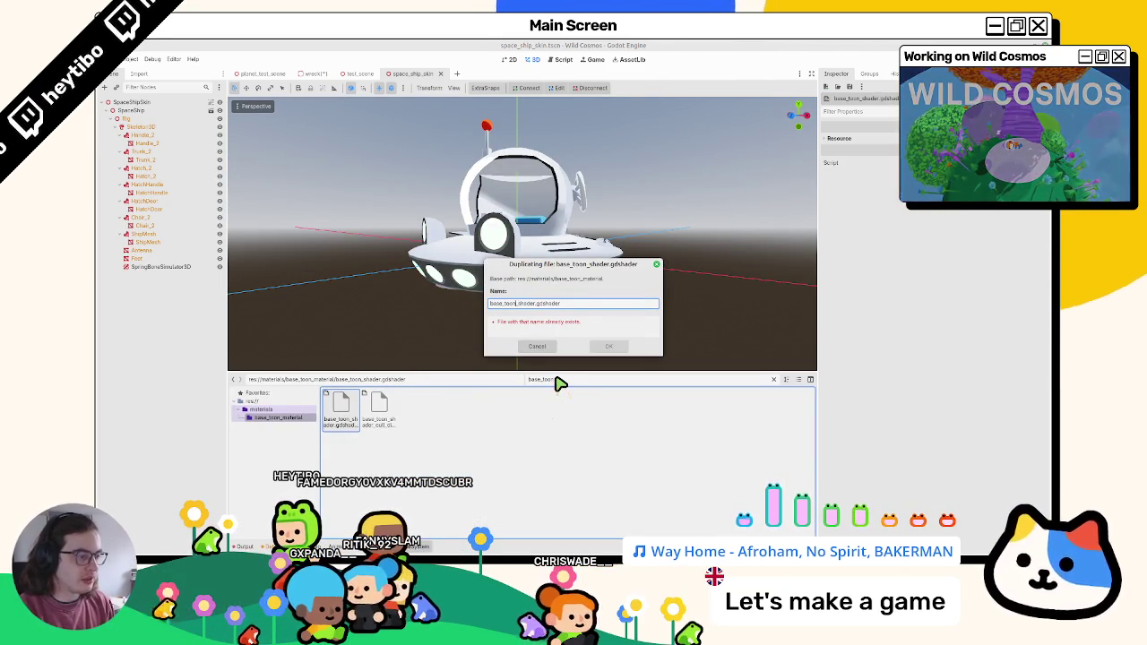
text(emi_)
text(ion)
key(Return)
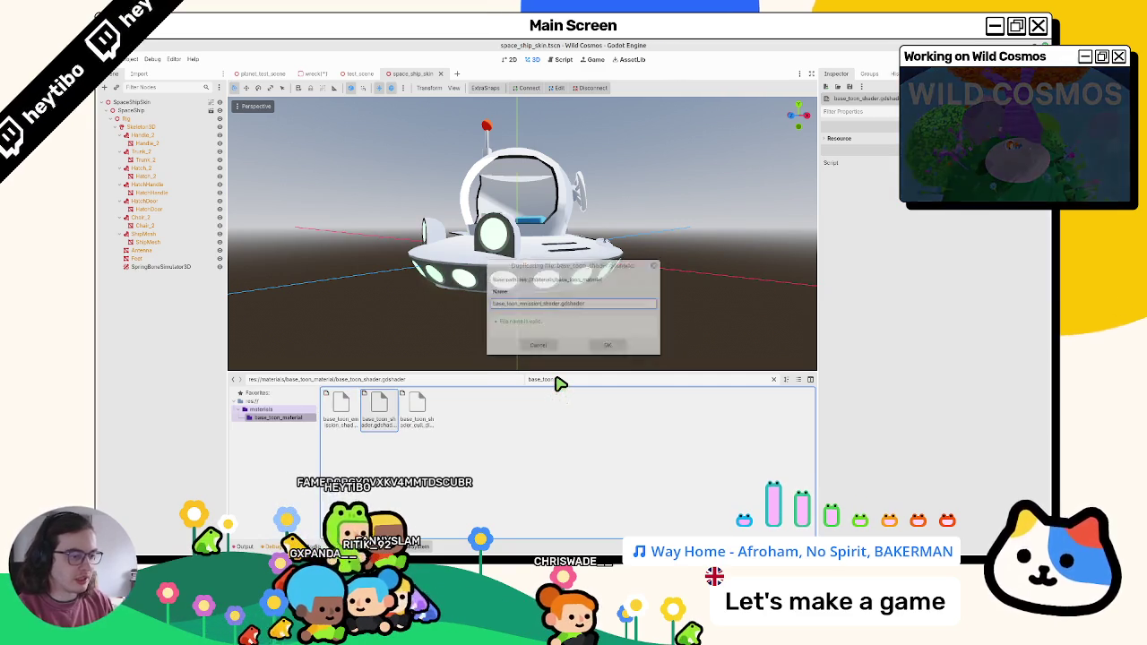
double_click(359, 408)
scroll(342, 292, down, 1)
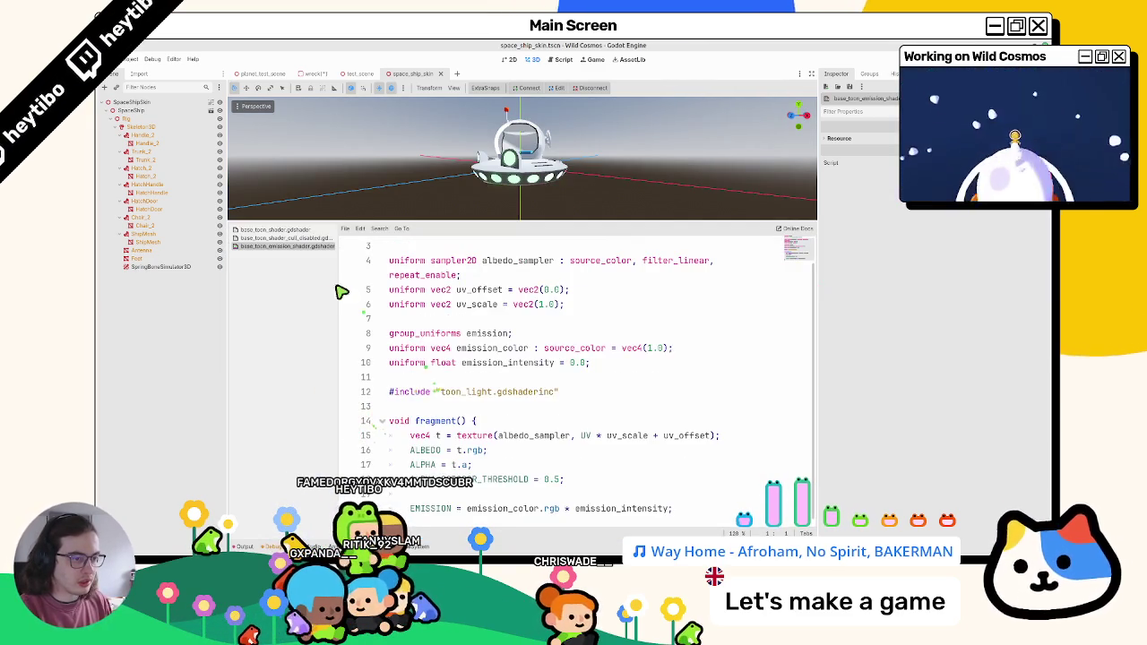
Step: Switch between the shader files and select the new emission shader's EMISSION line
click(307, 238)
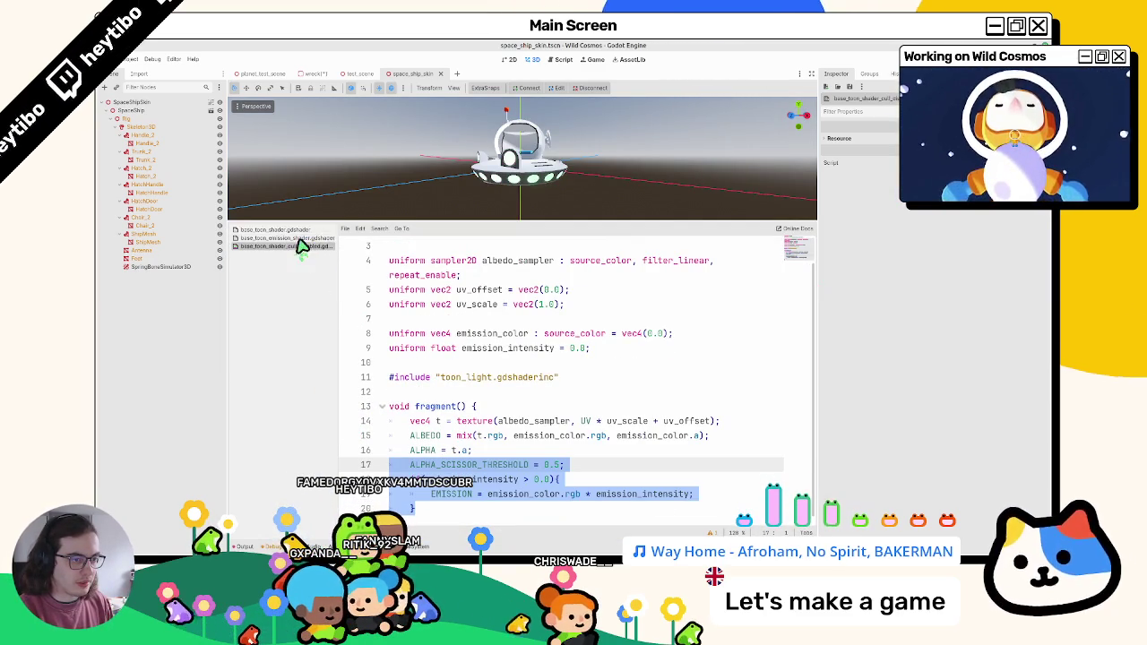
click(325, 245)
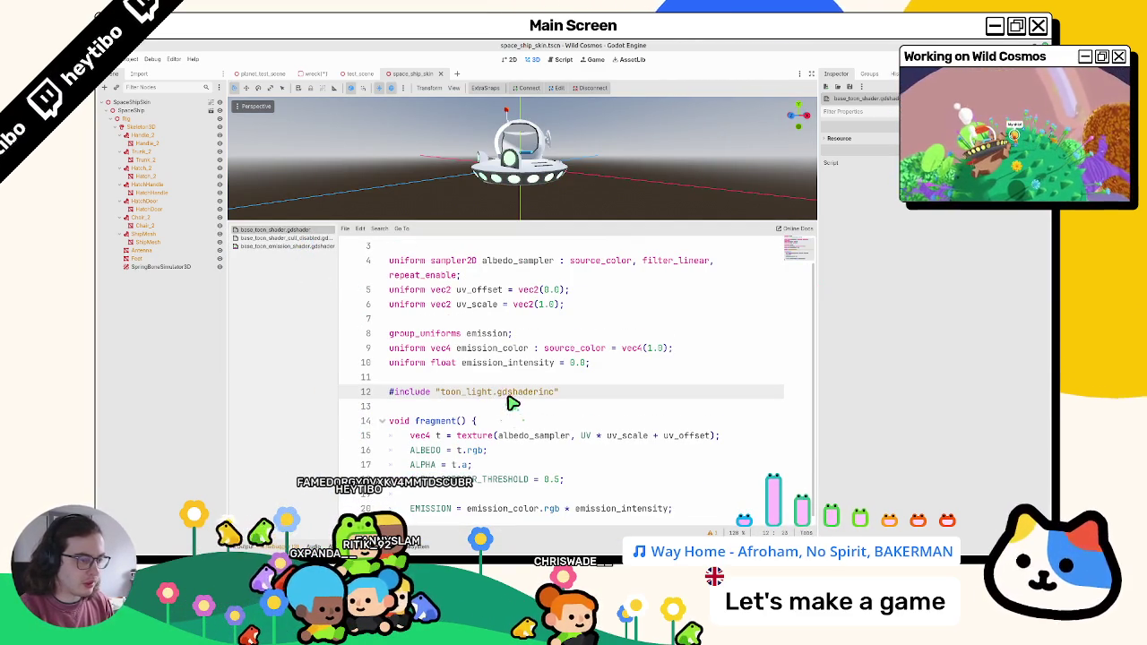
click(314, 246)
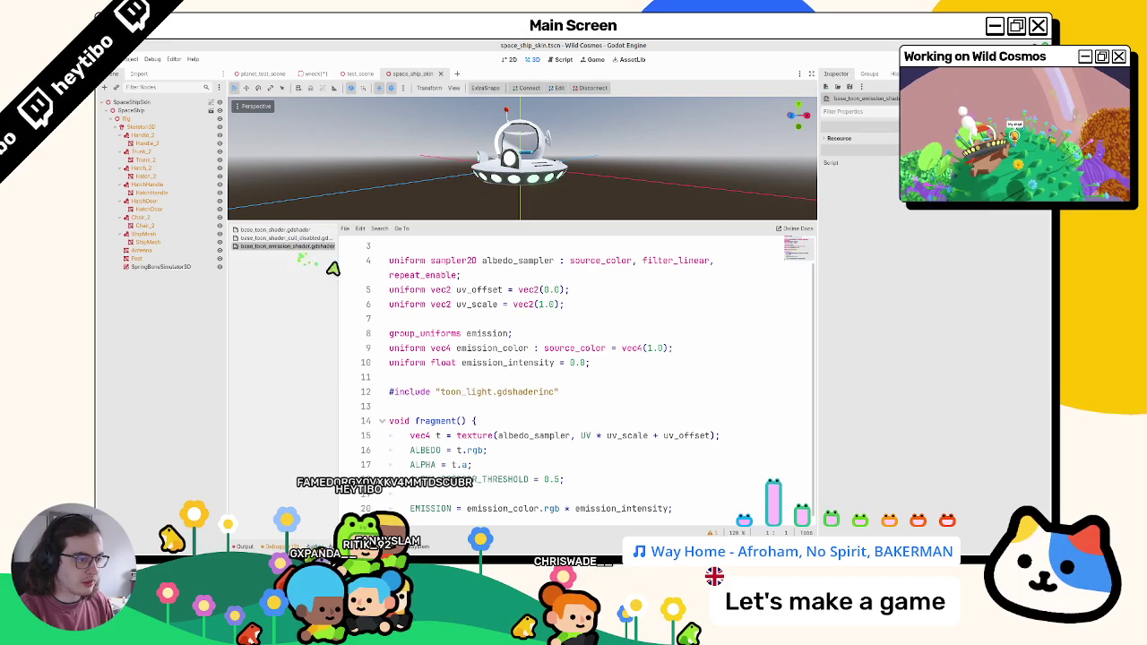
triple_click(441, 514)
Step: In base_toon_shader, select the EMISSION assignment and the emission_intensity uniform for comparison
click(300, 231)
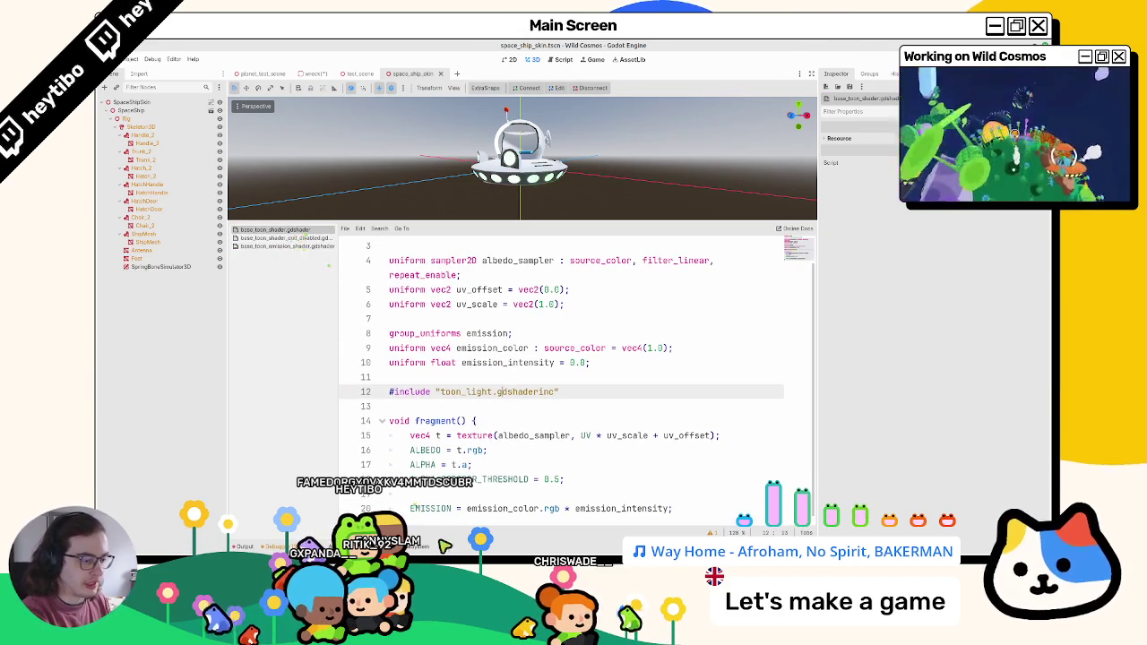
triple_click(430, 504)
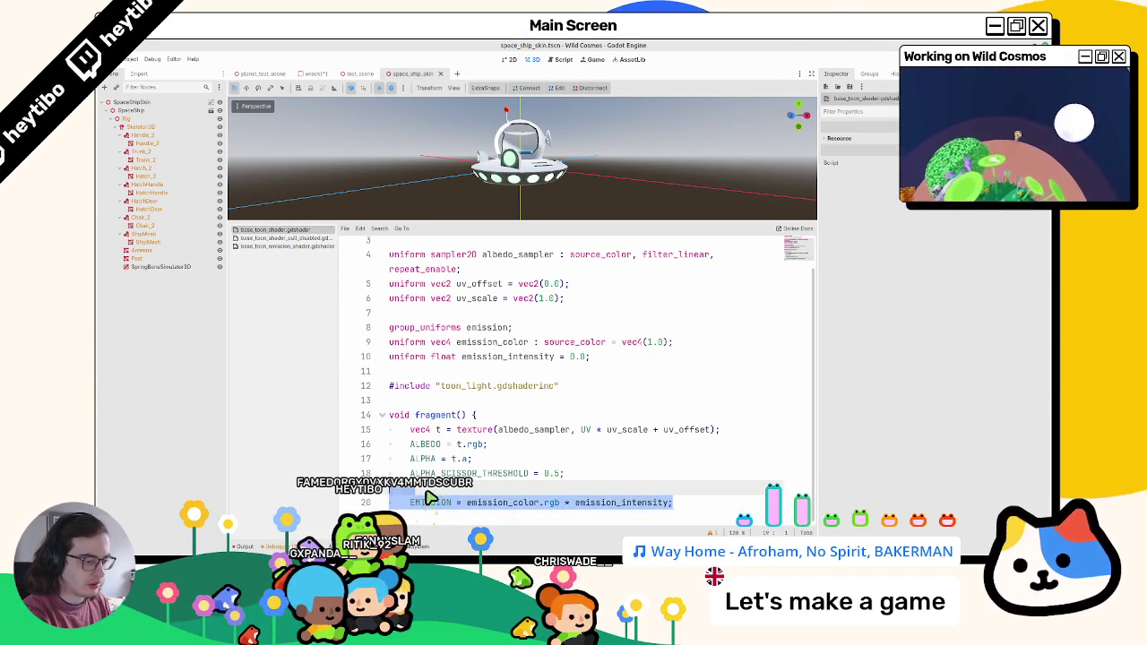
triple_click(434, 359)
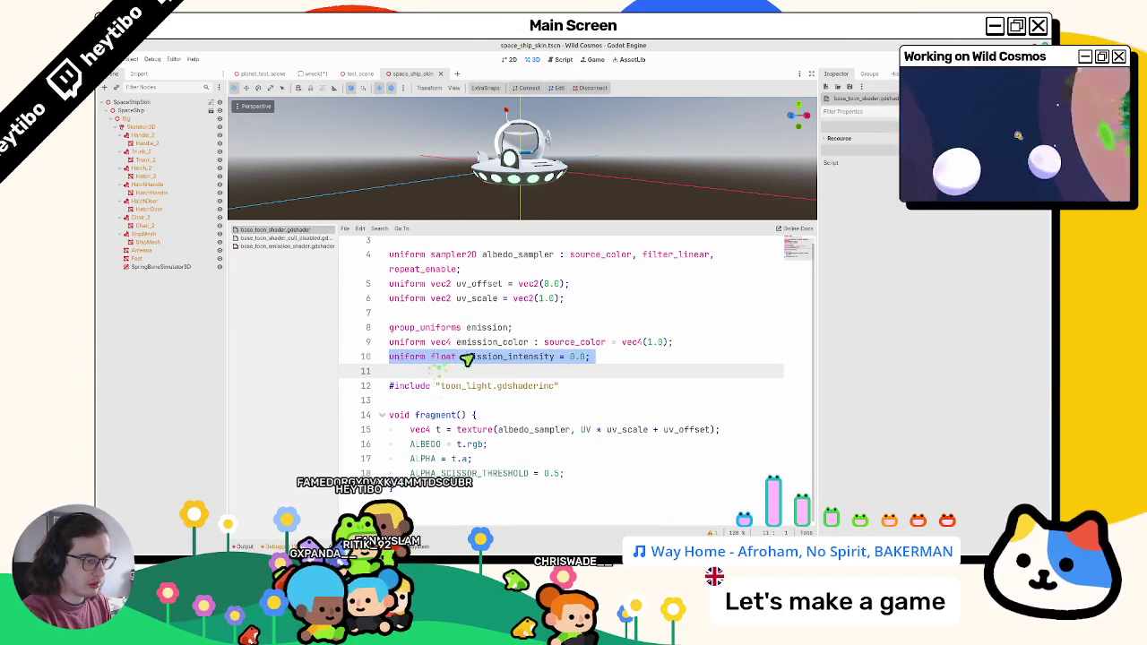
triple_click(505, 359)
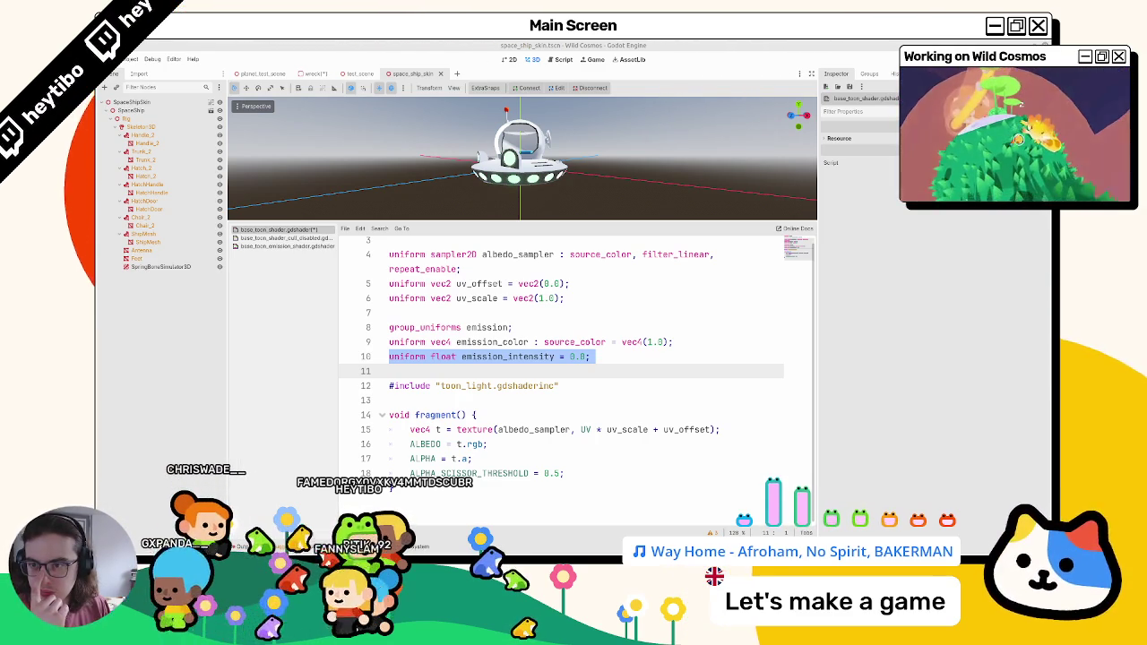
key(alt+Tab)
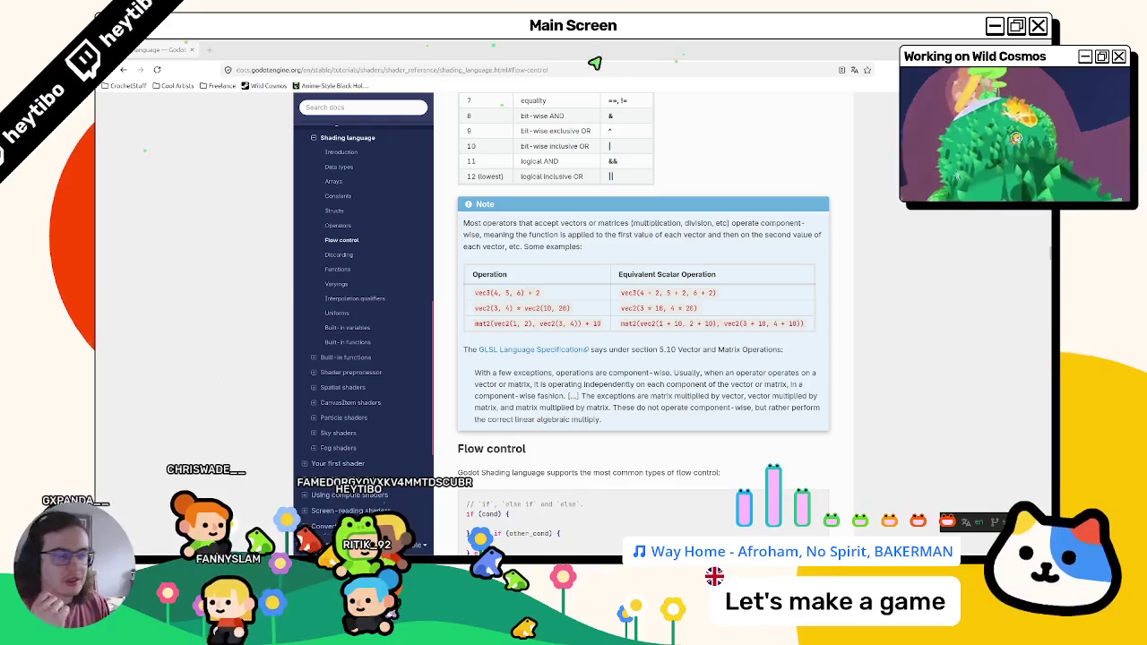
Step: Scroll the shading language page from Operators through Flow control down to Discarding
scroll(643, 384, up, 3)
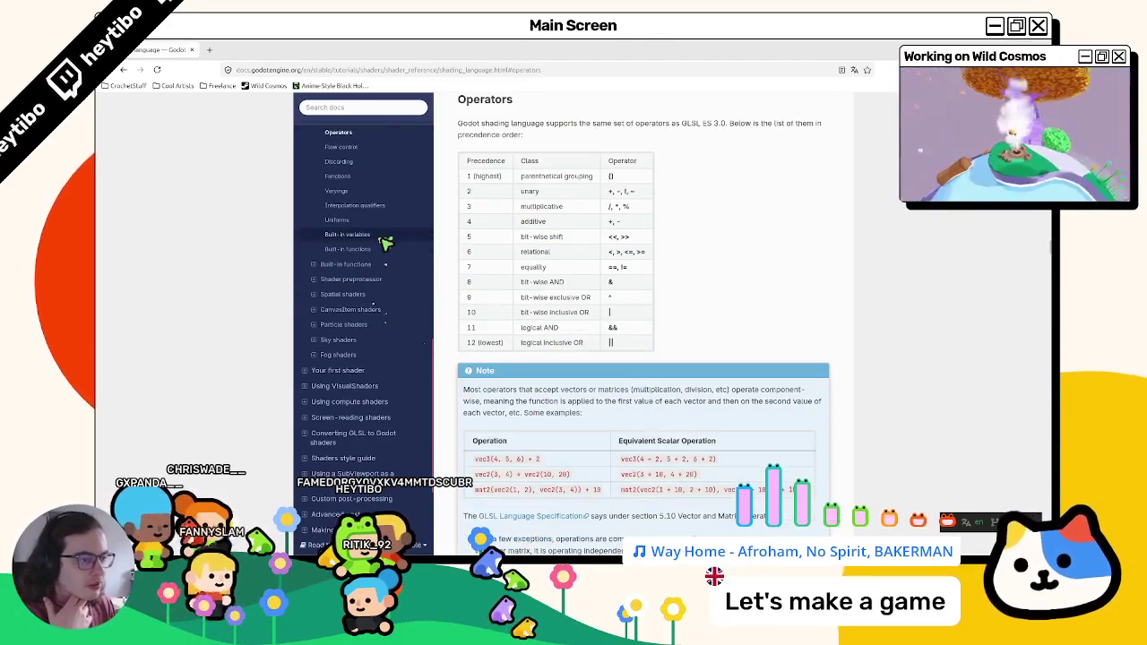
scroll(535, 308, down, 5)
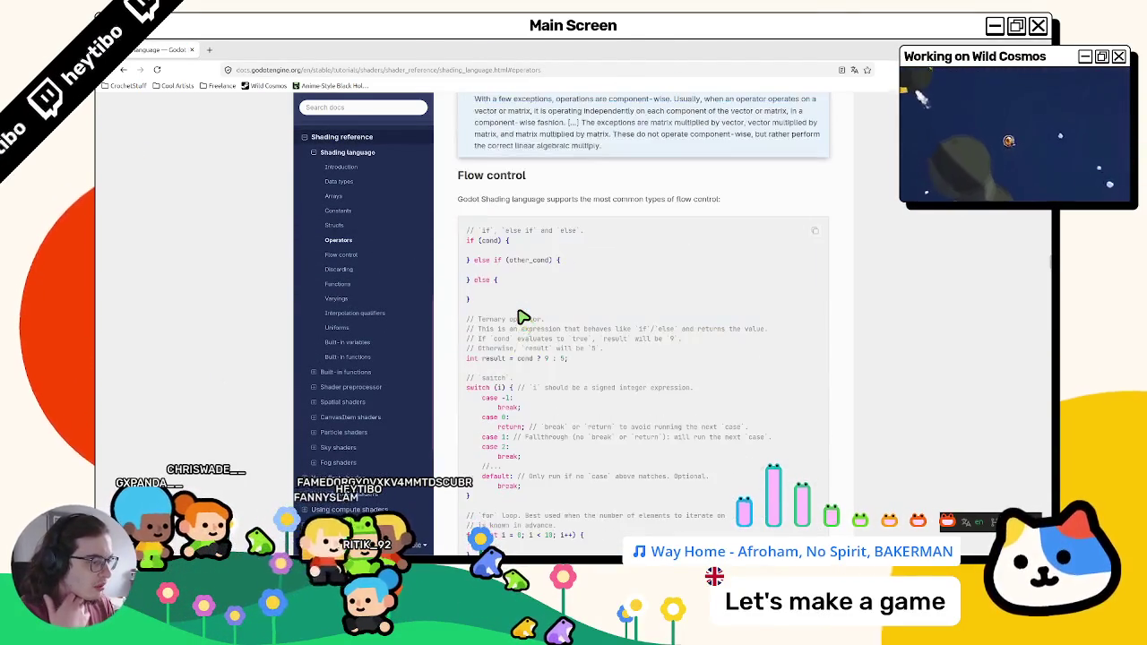
scroll(516, 320, down, 5)
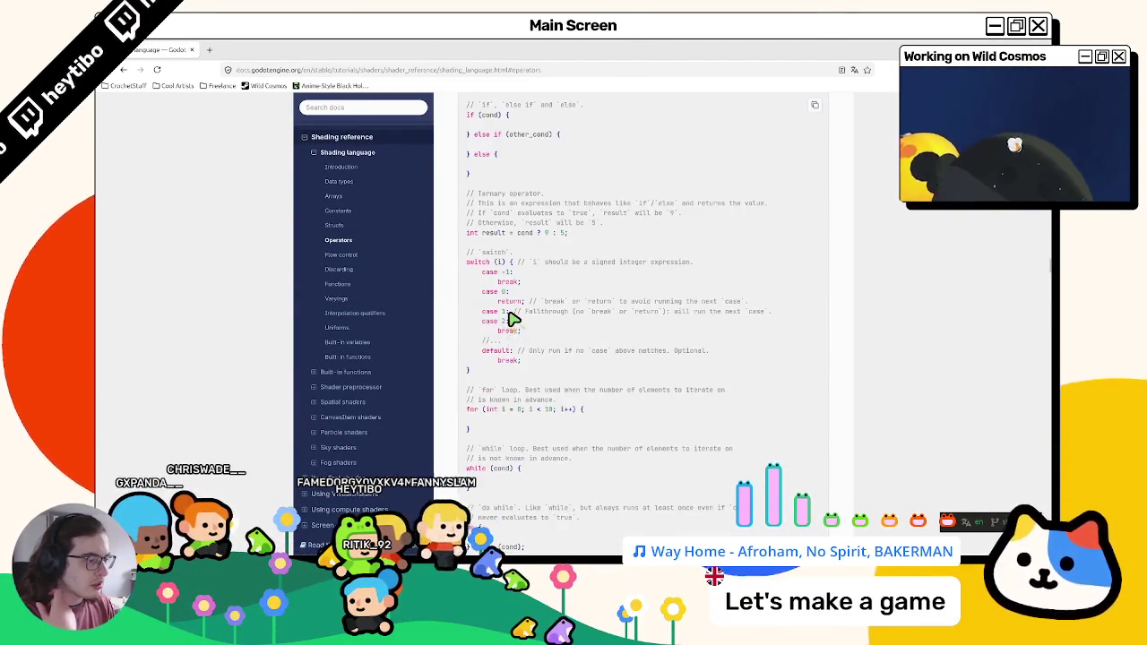
scroll(512, 320, down, 3)
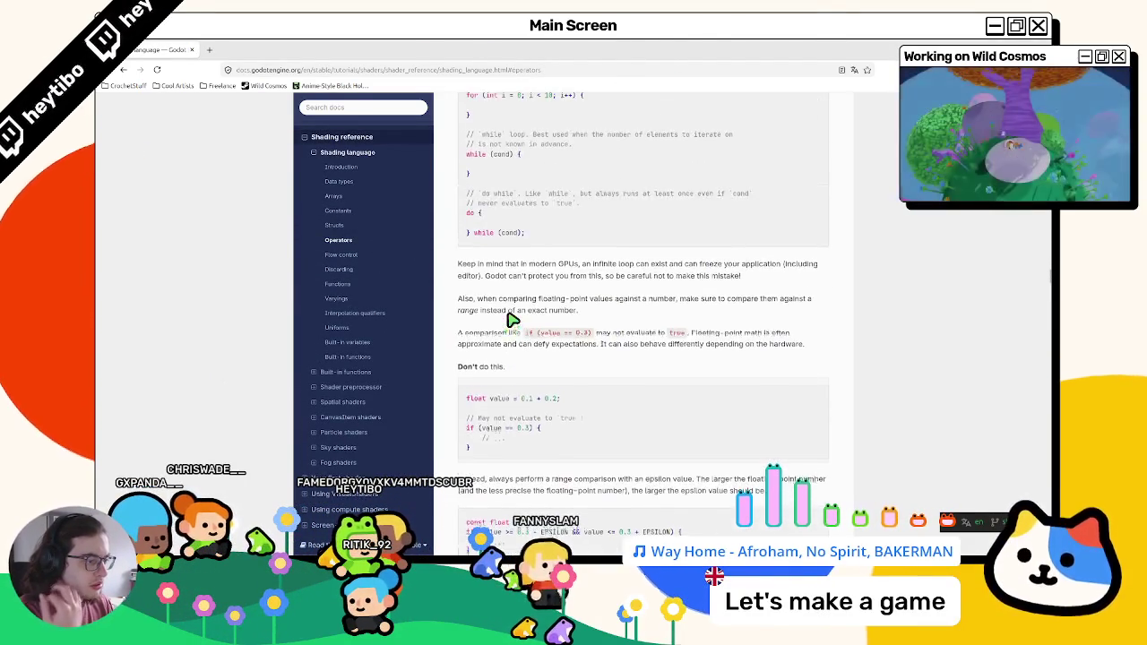
scroll(512, 320, down, 1)
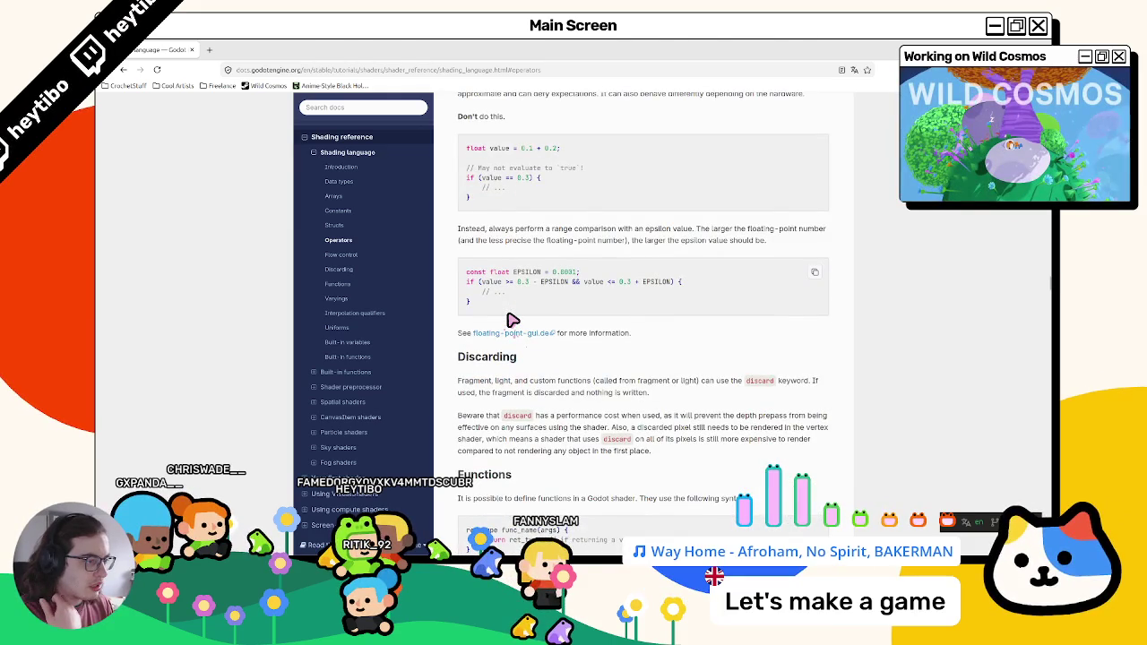
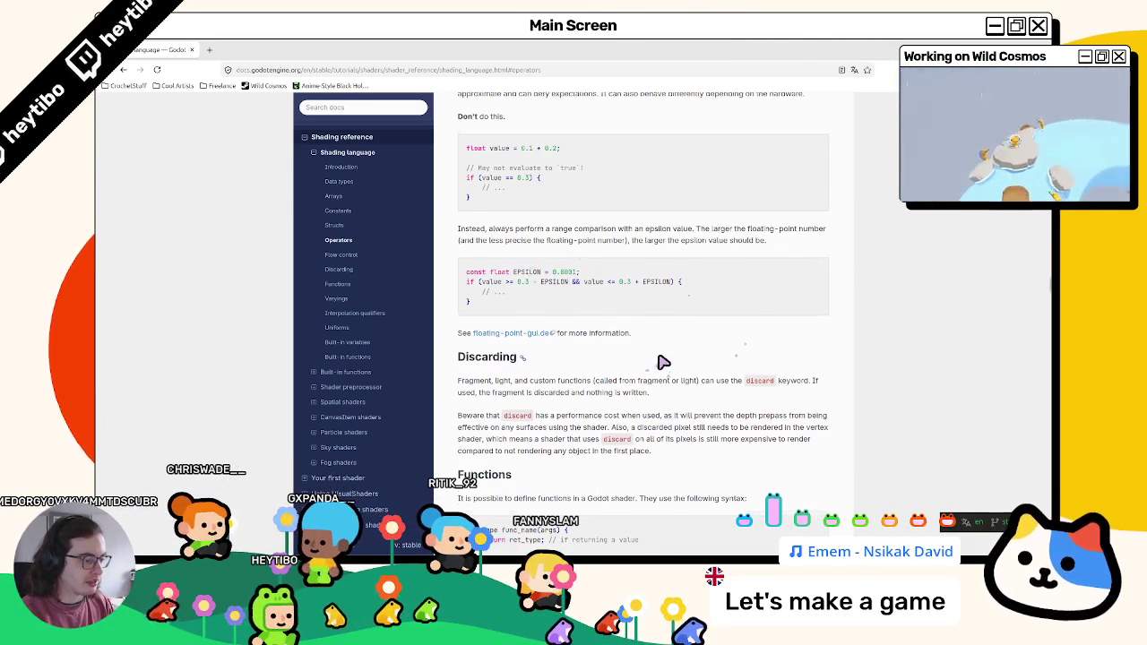
Step: Read the const and inout qualifier descriptions in the Shading language reference, highlighting each
scroll(660, 361, down, 4)
scroll(499, 345, up, 1)
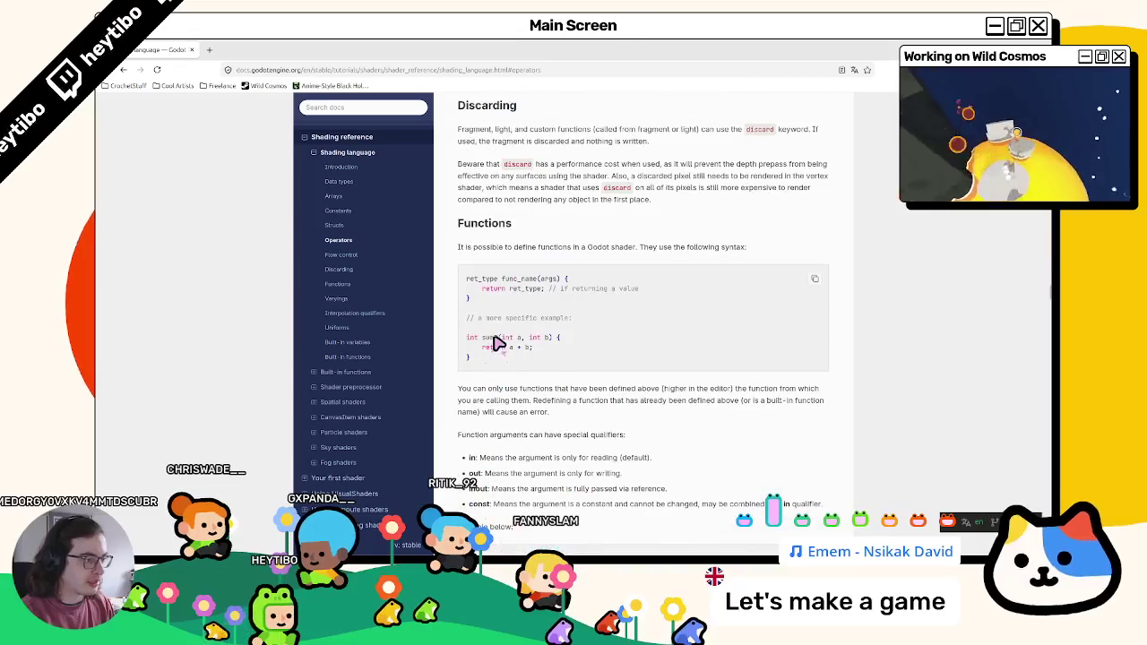
scroll(491, 257, down, 2)
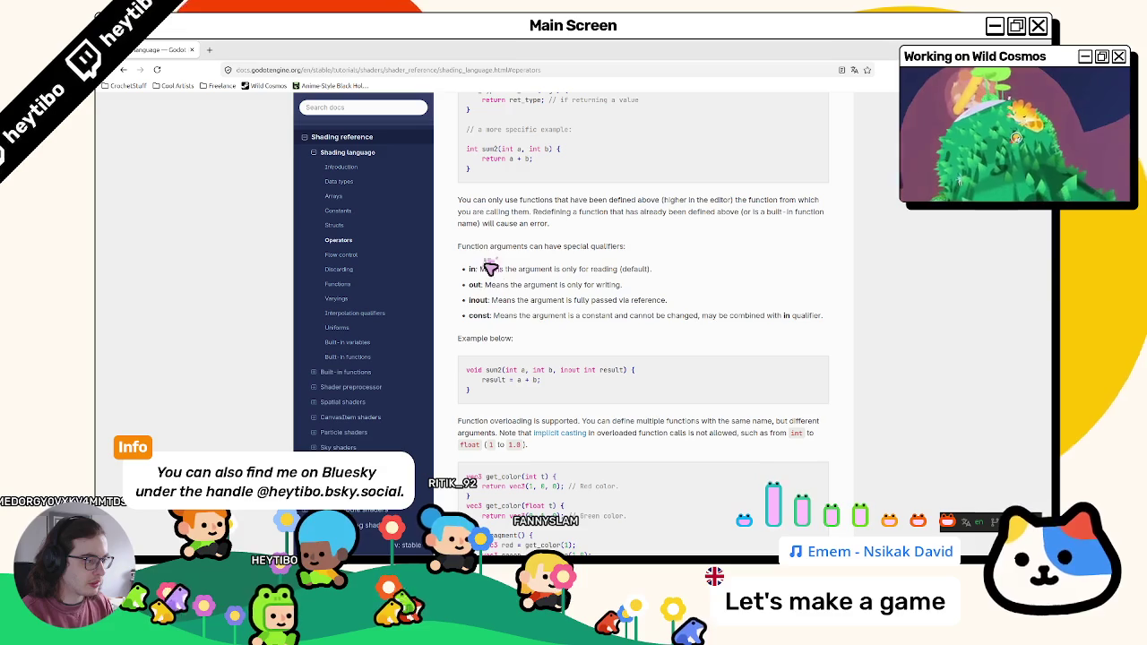
mouse_move(527, 316)
mouse_down()
mouse_move(596, 339)
mouse_move(707, 325)
mouse_up()
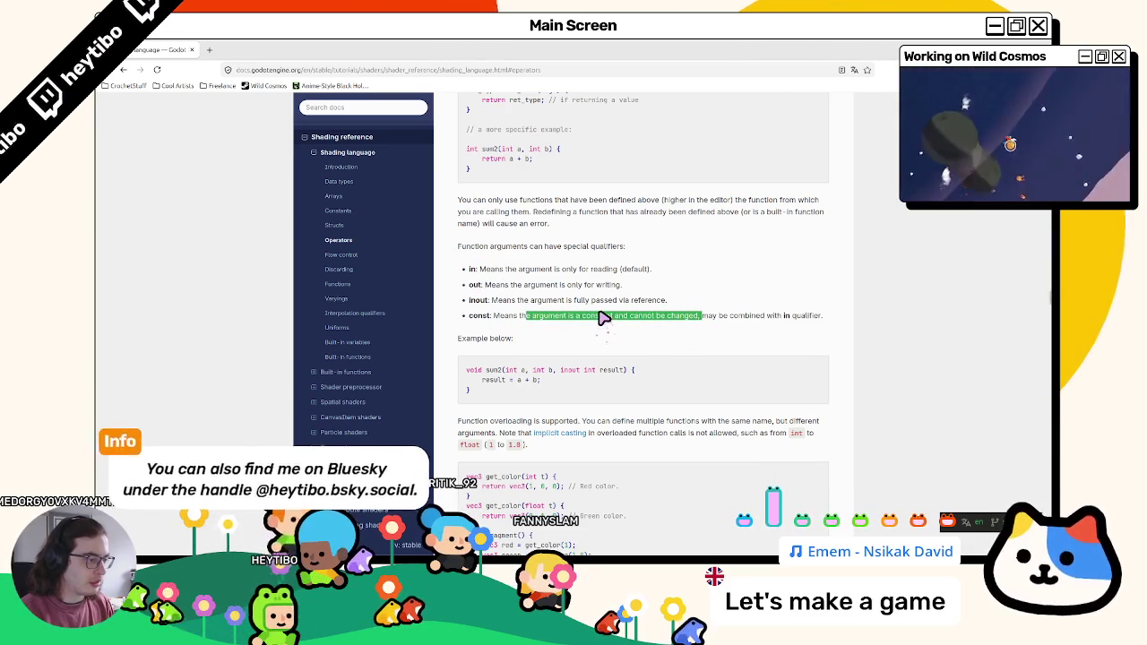
scroll(602, 318, down, 3)
click(512, 184)
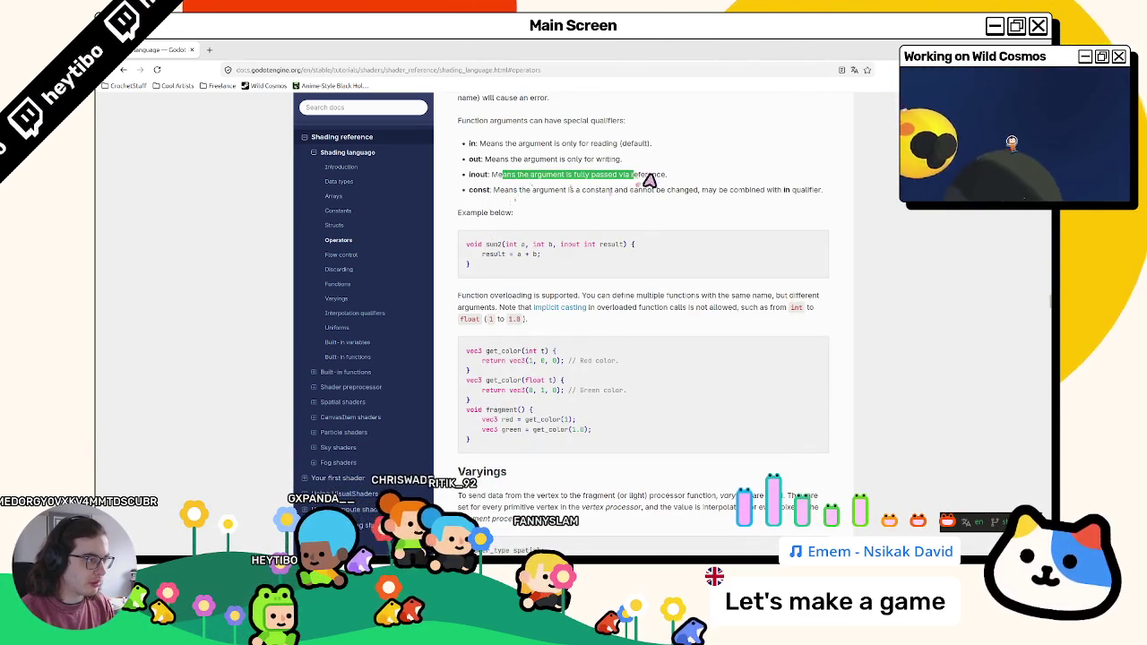
drag(695, 180, 509, 184)
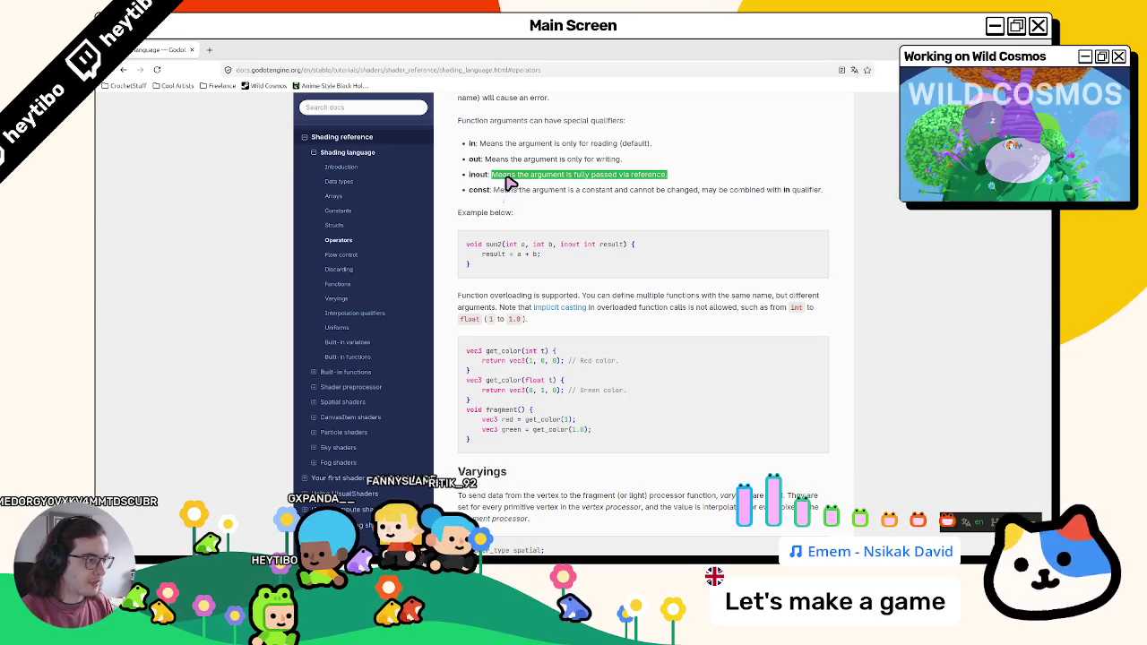
click(571, 250)
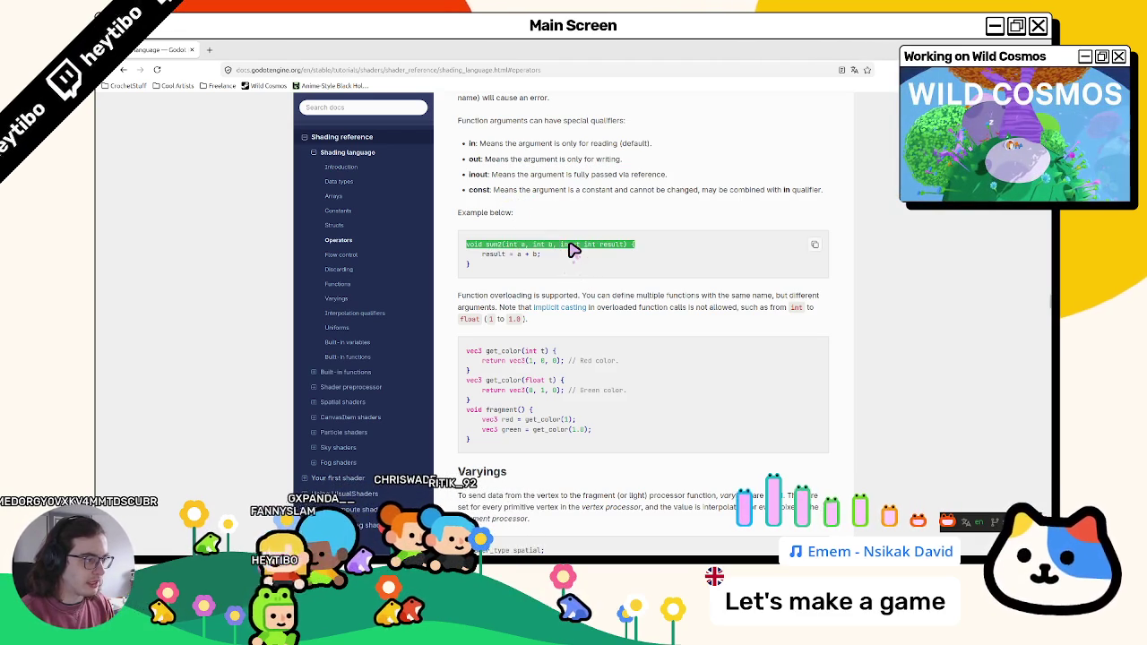
double_click(570, 246)
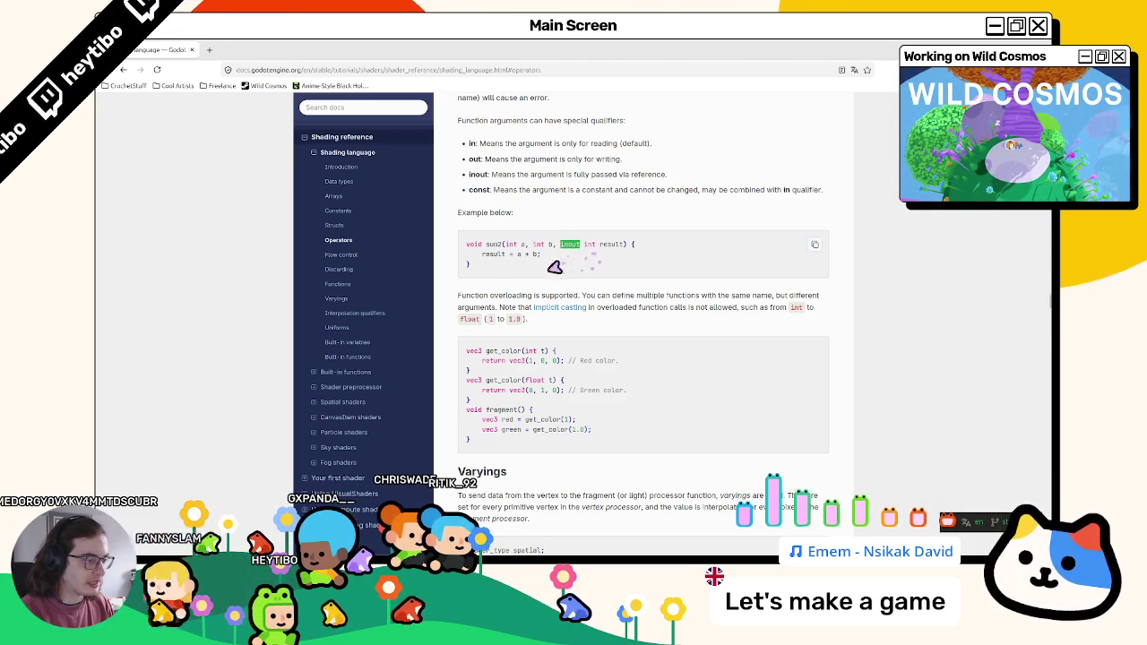
Step: Scroll further through the reference, then jump back to the Introduction, Data types and Structs sections
scroll(554, 268, down, 3)
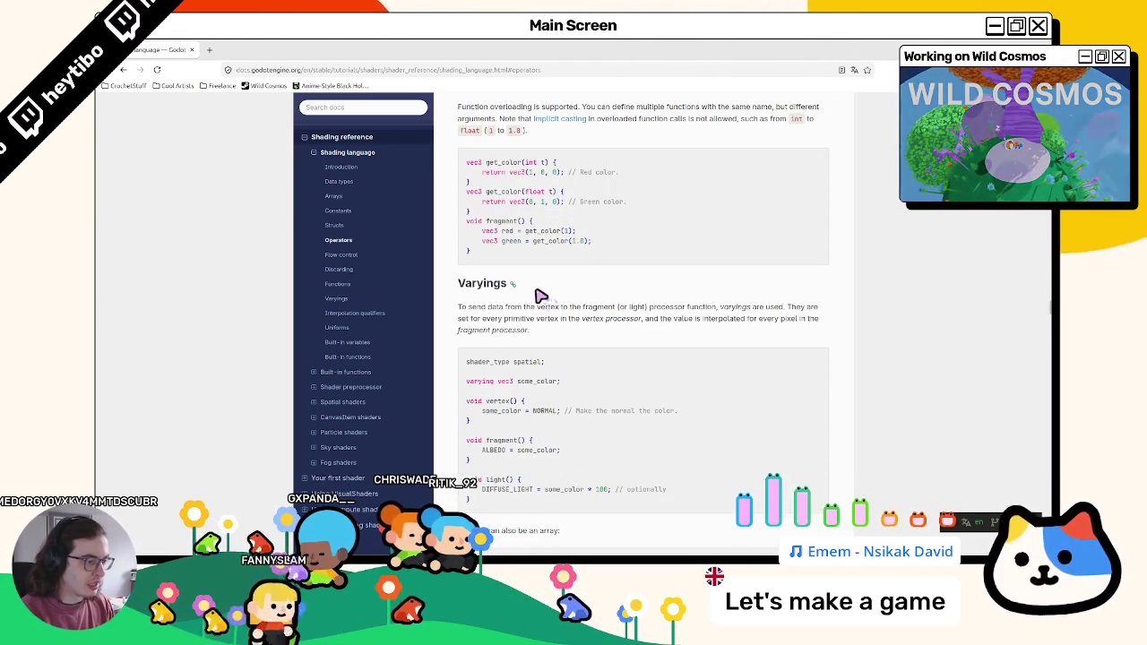
scroll(541, 295, down, 10)
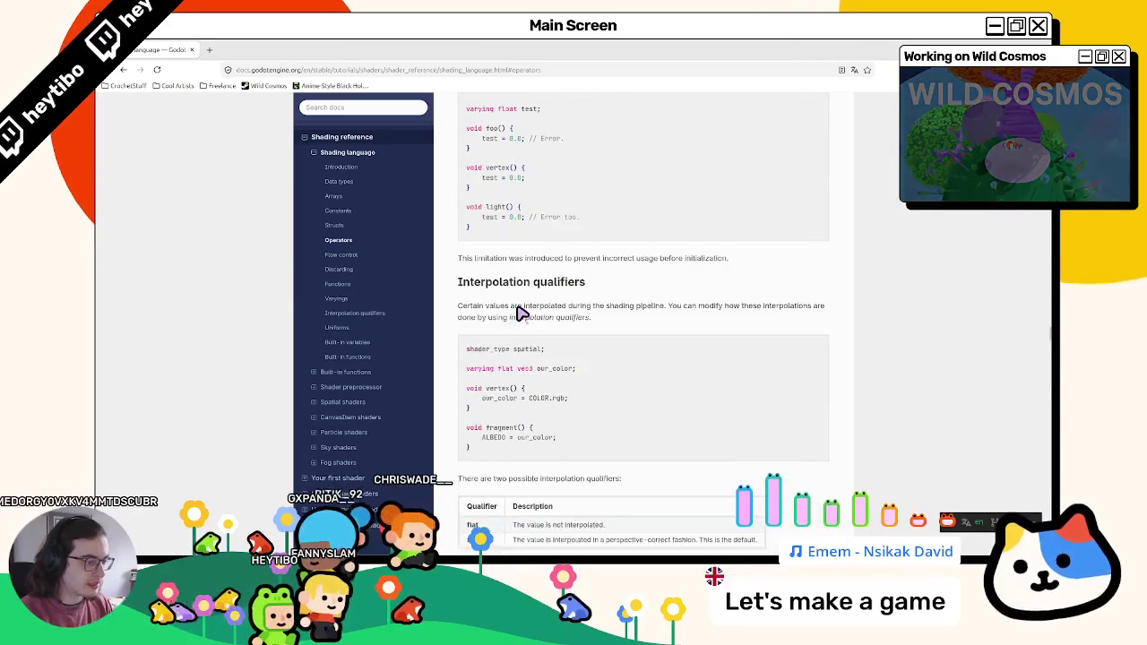
scroll(523, 313, down, 15)
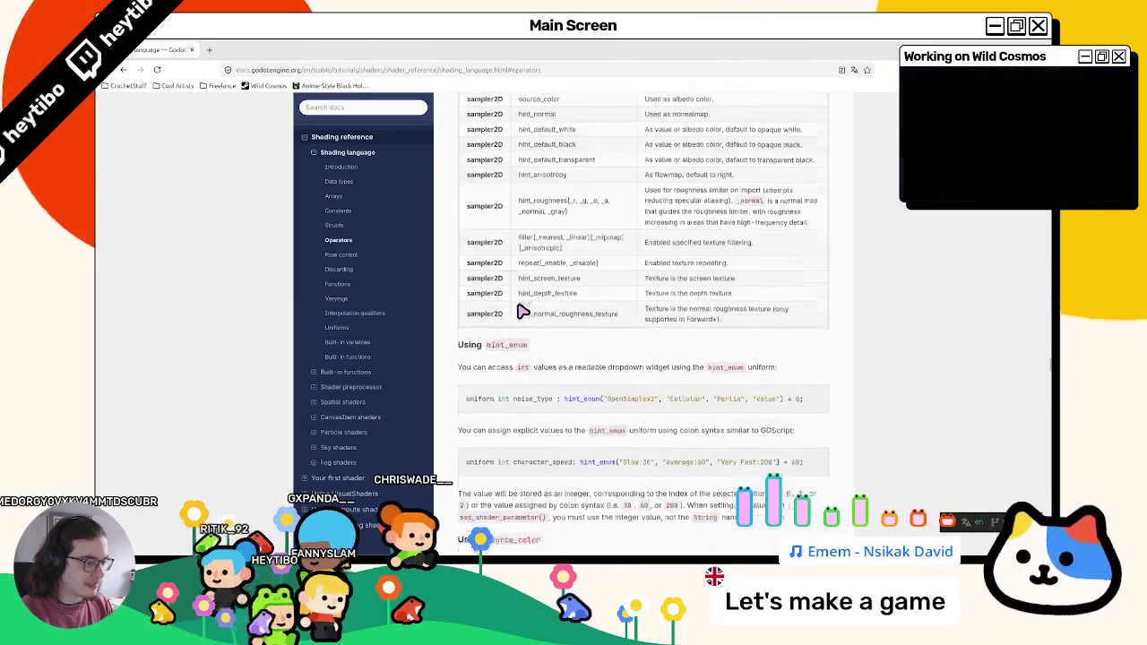
scroll(522, 314, down, 14)
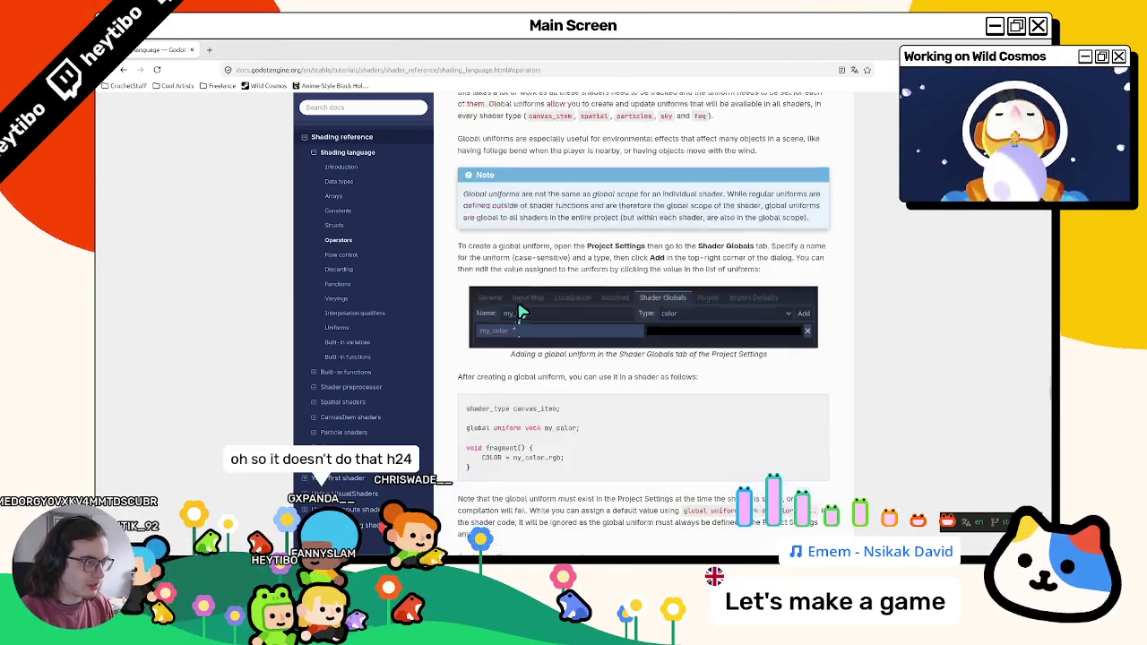
scroll(523, 313, down, 3)
scroll(523, 311, down, 2)
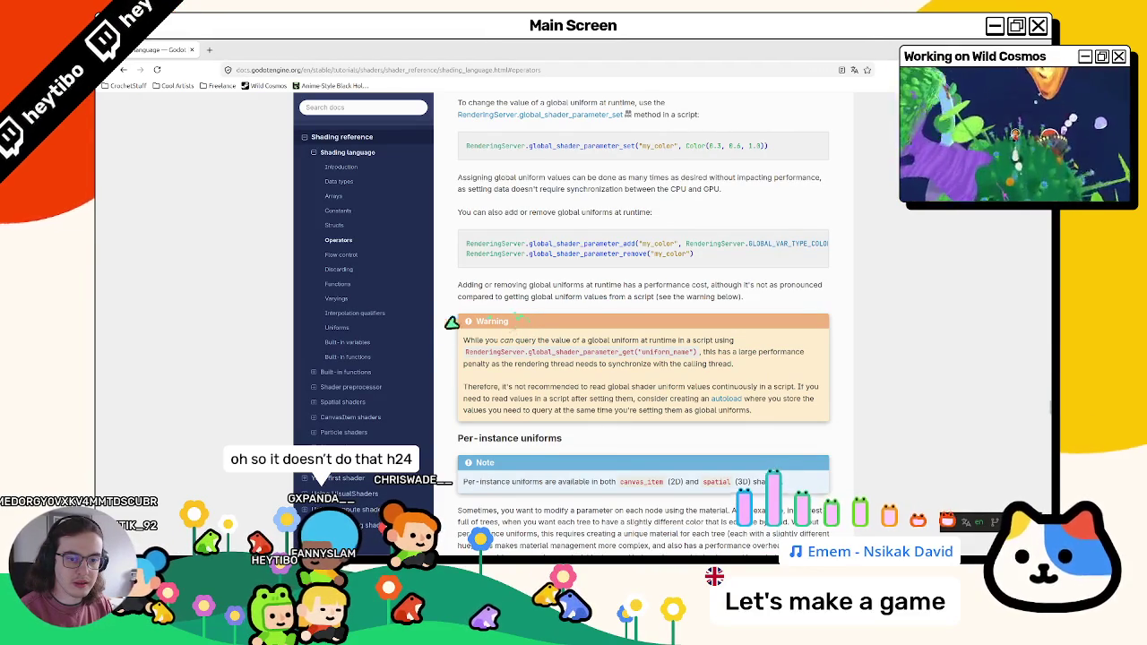
scroll(371, 346, up, 3)
scroll(373, 348, down, 2)
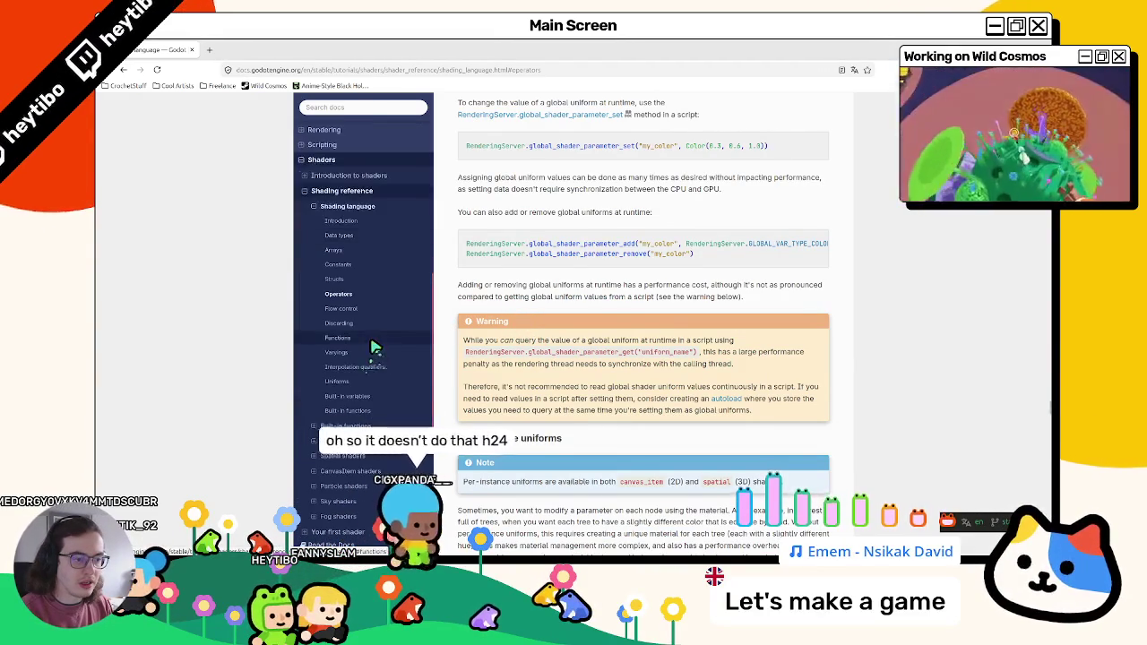
scroll(648, 317, down, 2)
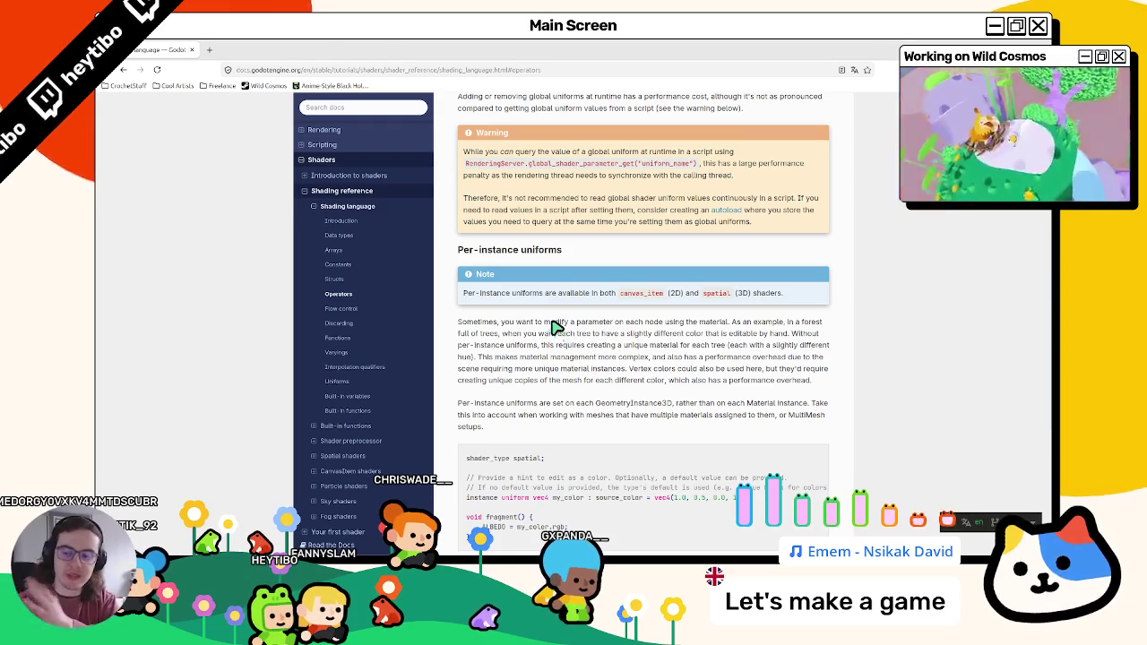
scroll(556, 316, down, 1)
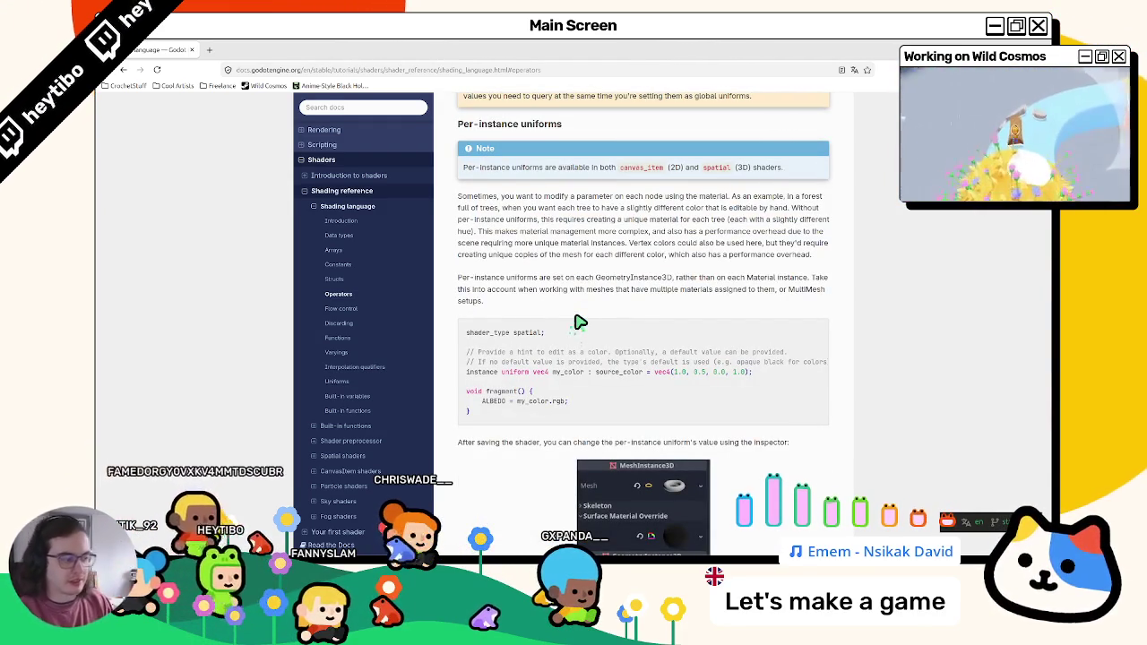
scroll(581, 323, down, 2)
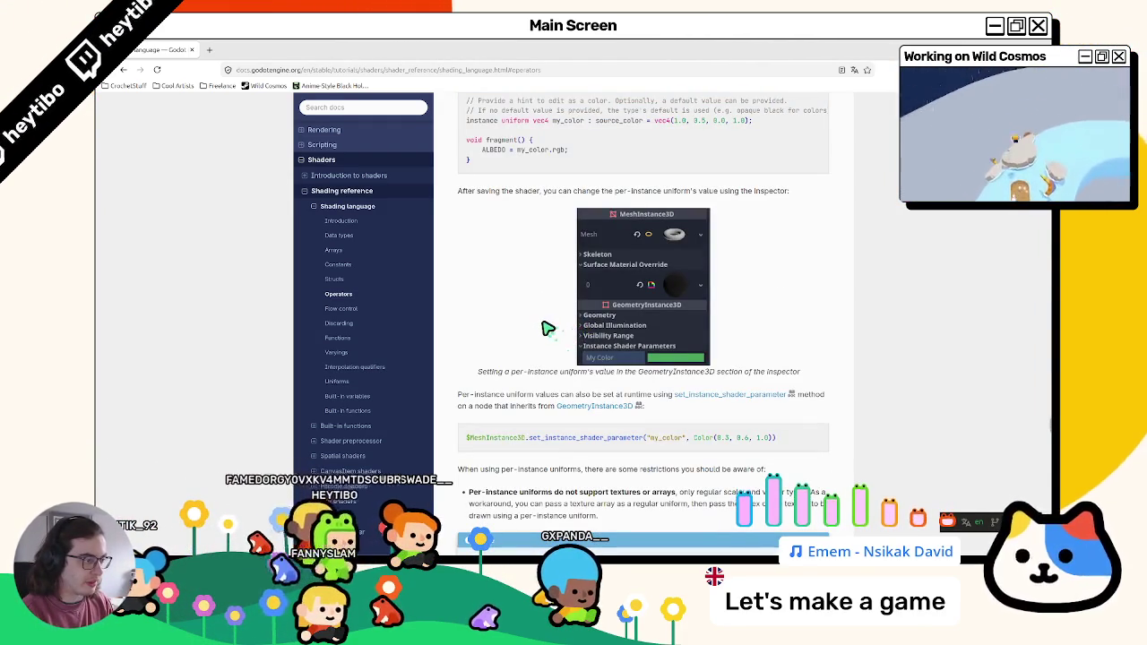
scroll(529, 332, down, 5)
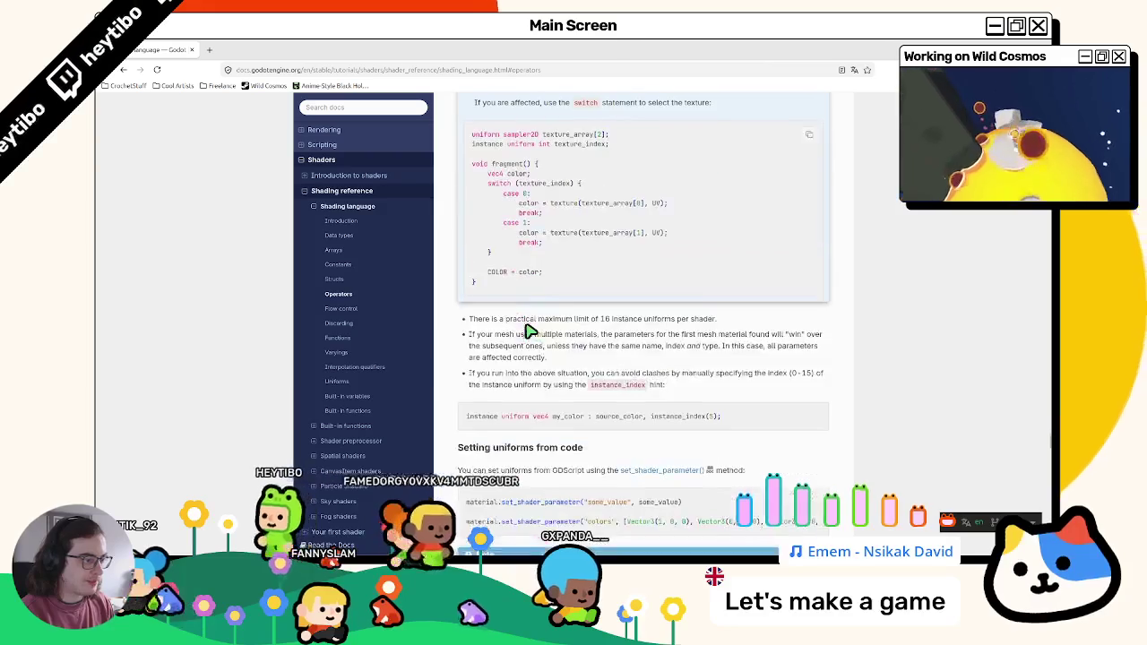
scroll(524, 331, down, 2)
scroll(523, 331, down, 15)
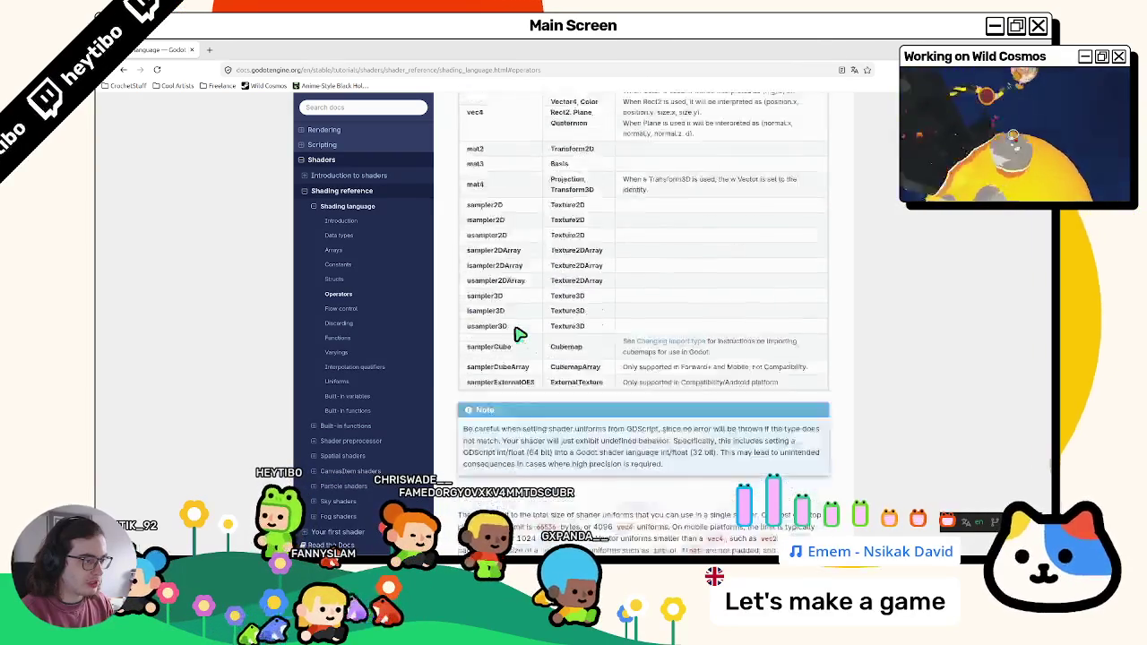
scroll(516, 334, up, 1)
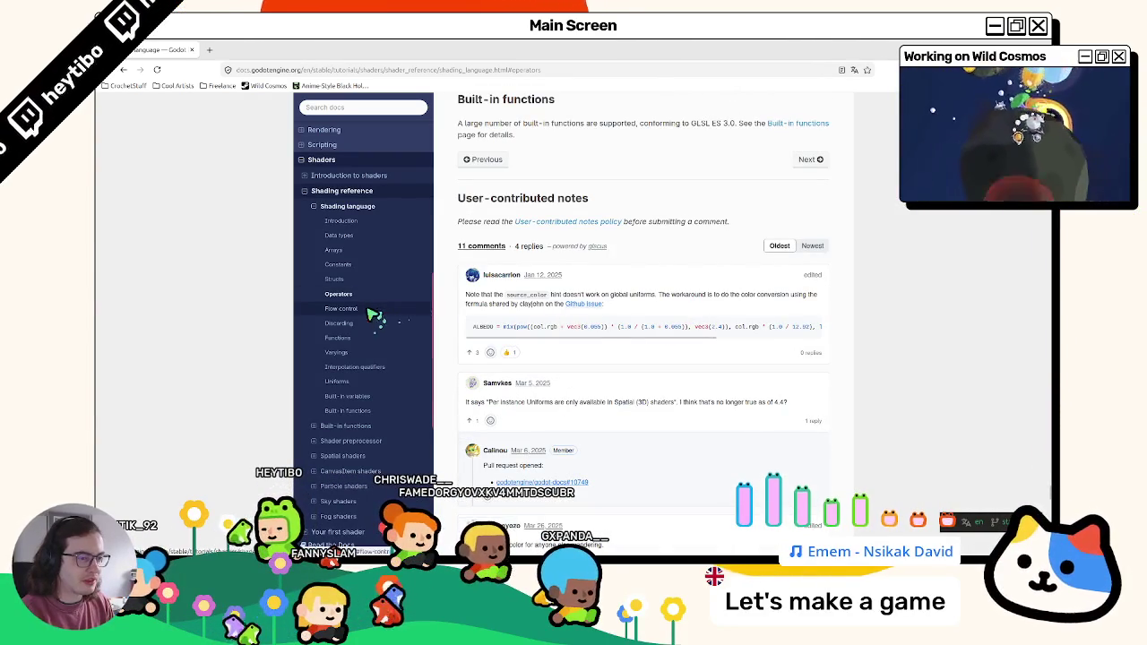
click(379, 222)
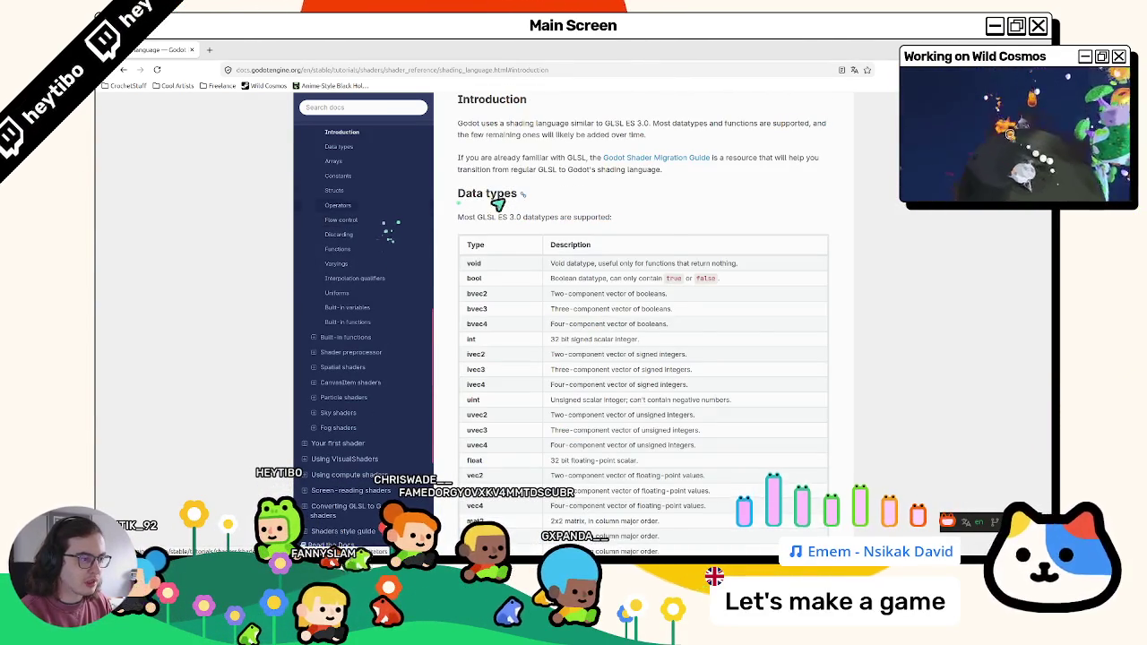
click(359, 238)
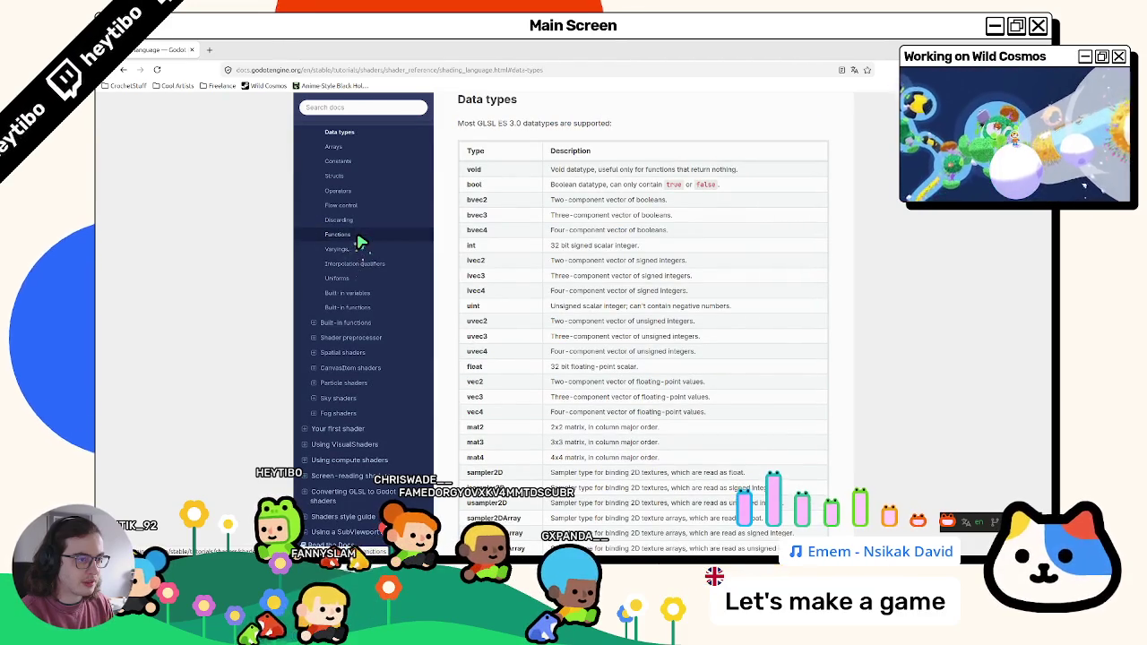
click(376, 177)
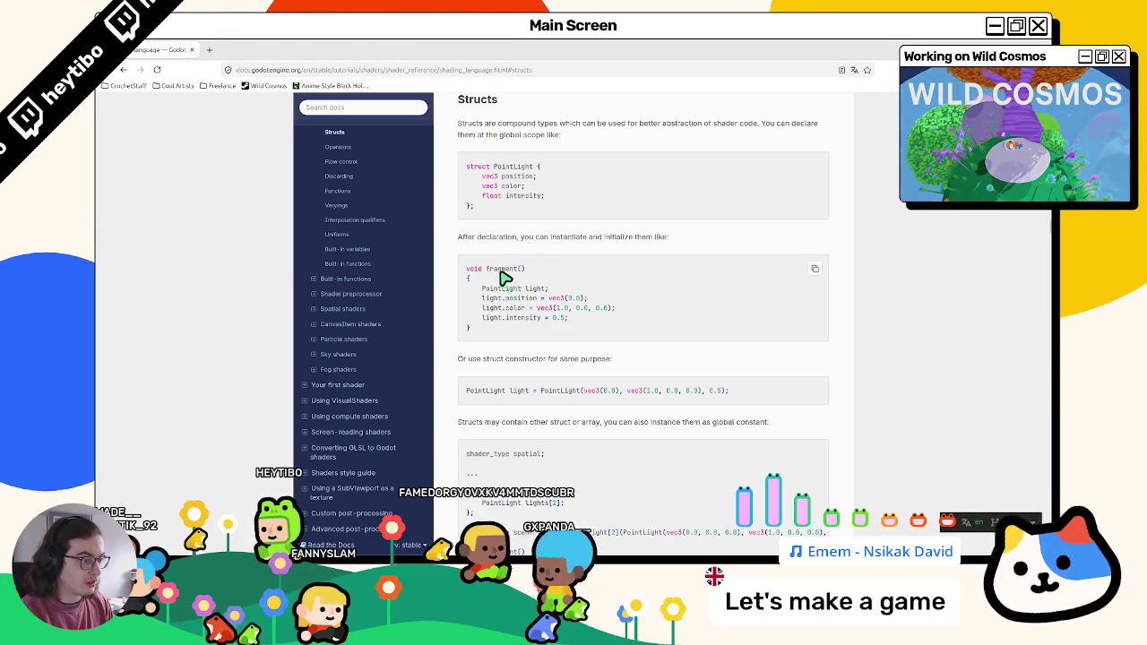
Step: Scroll past Interpolation qualifiers to Uniform groups, then take the docs browser out of full screen
scroll(502, 279, down, 3)
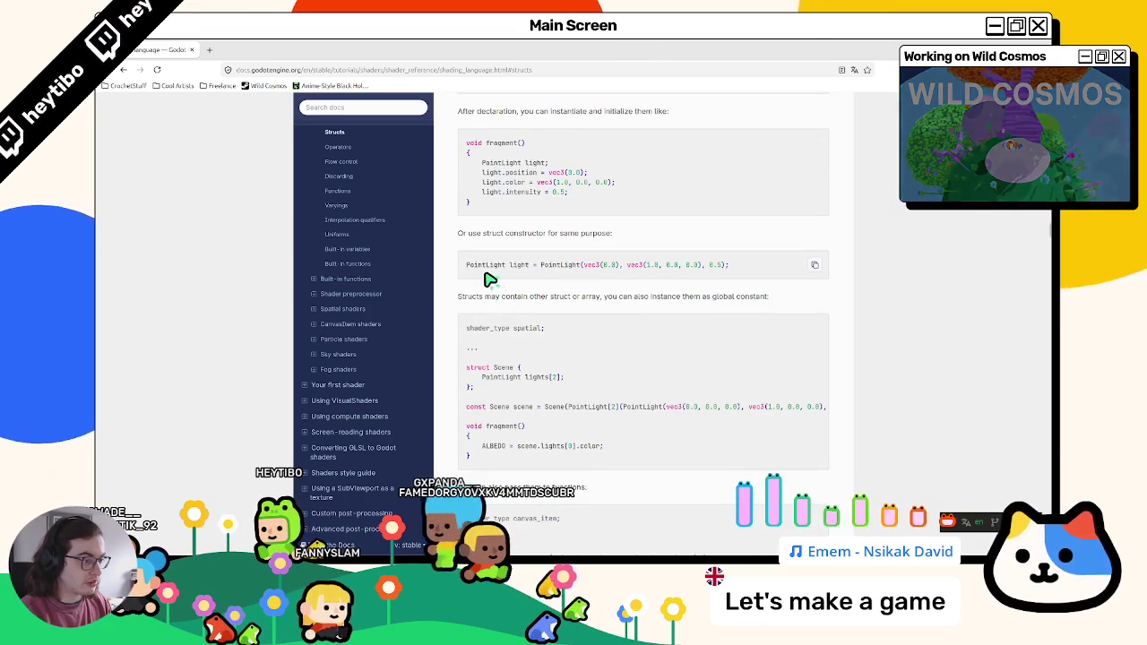
scroll(489, 280, down, 5)
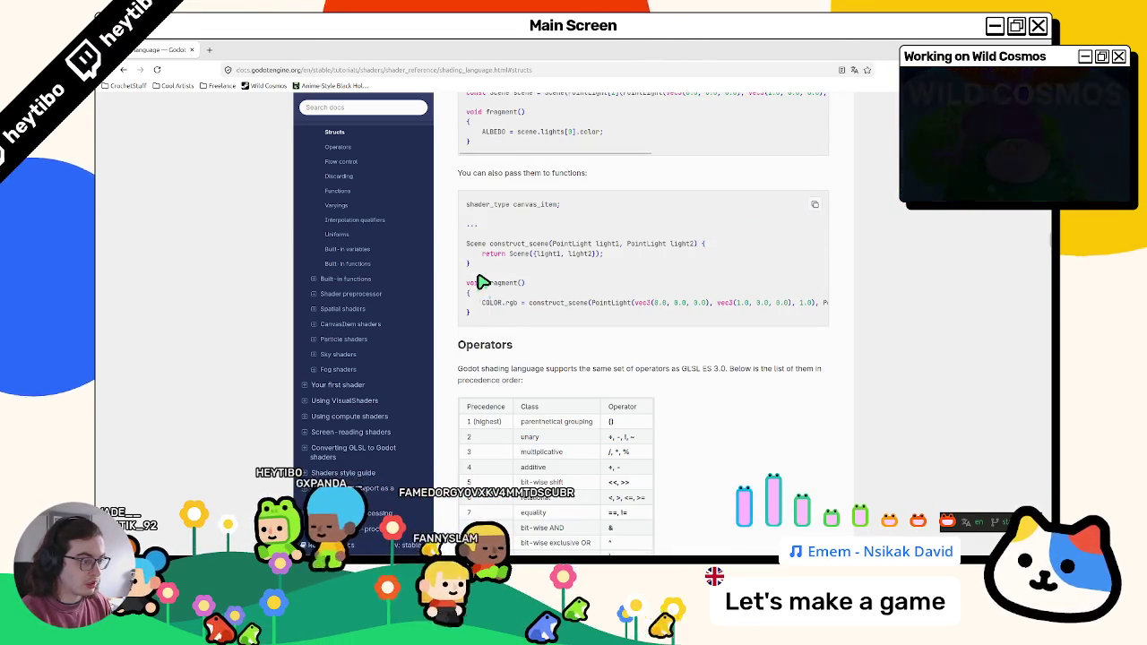
scroll(333, 300, up, 4)
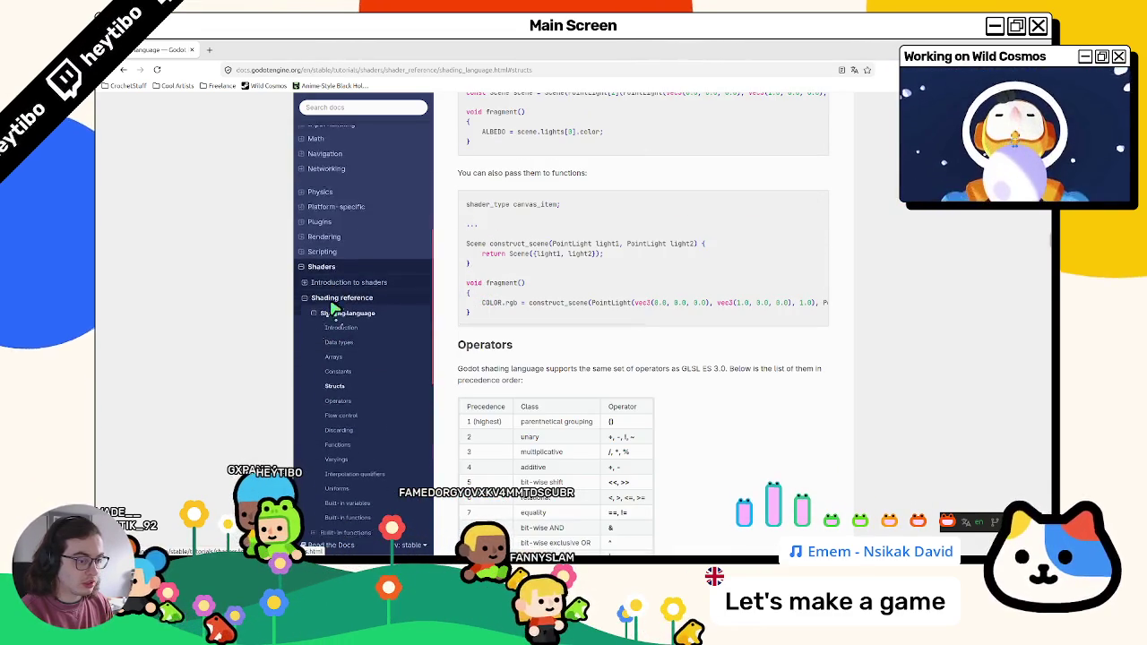
scroll(333, 308, down, 1)
scroll(573, 300, down, 10)
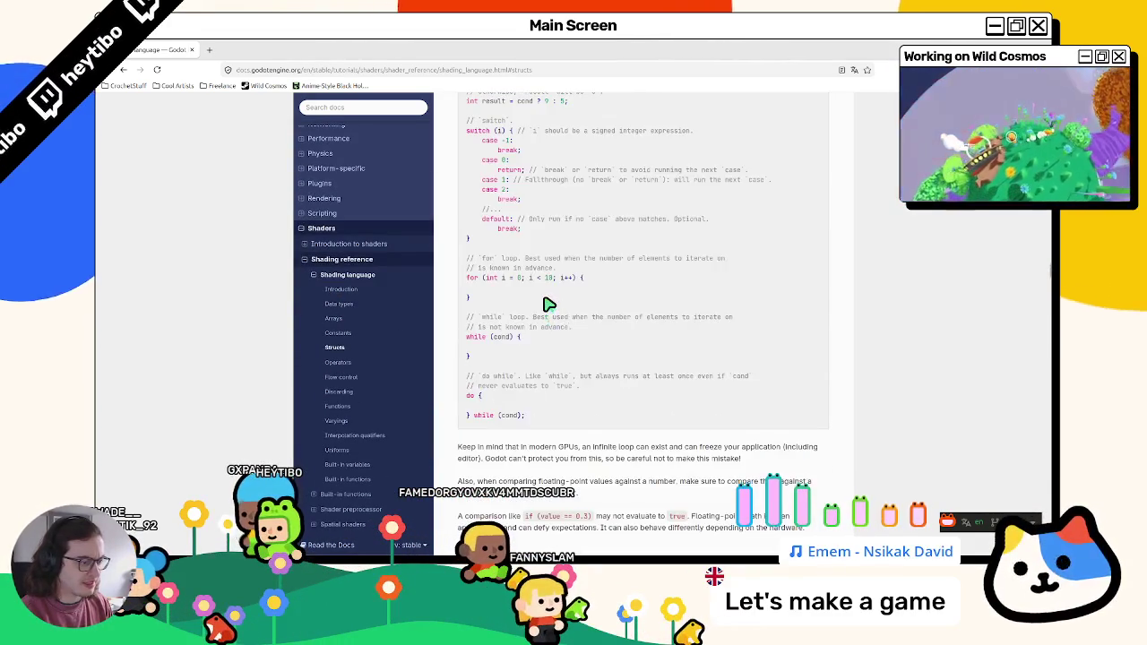
scroll(549, 304, down, 10)
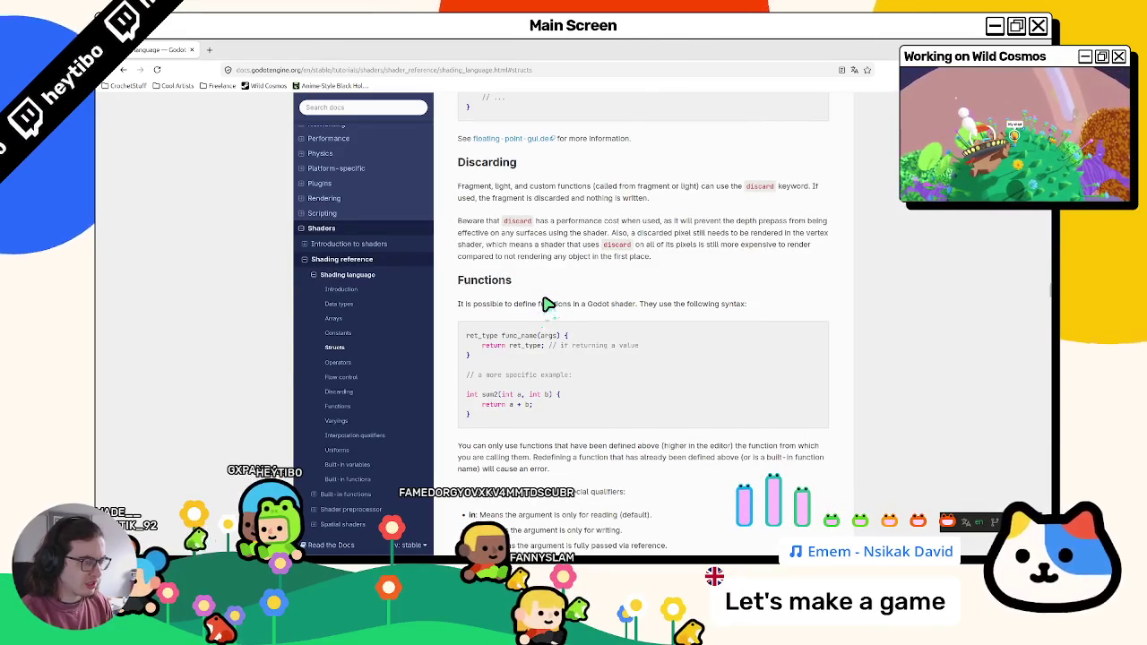
scroll(542, 304, down, 8)
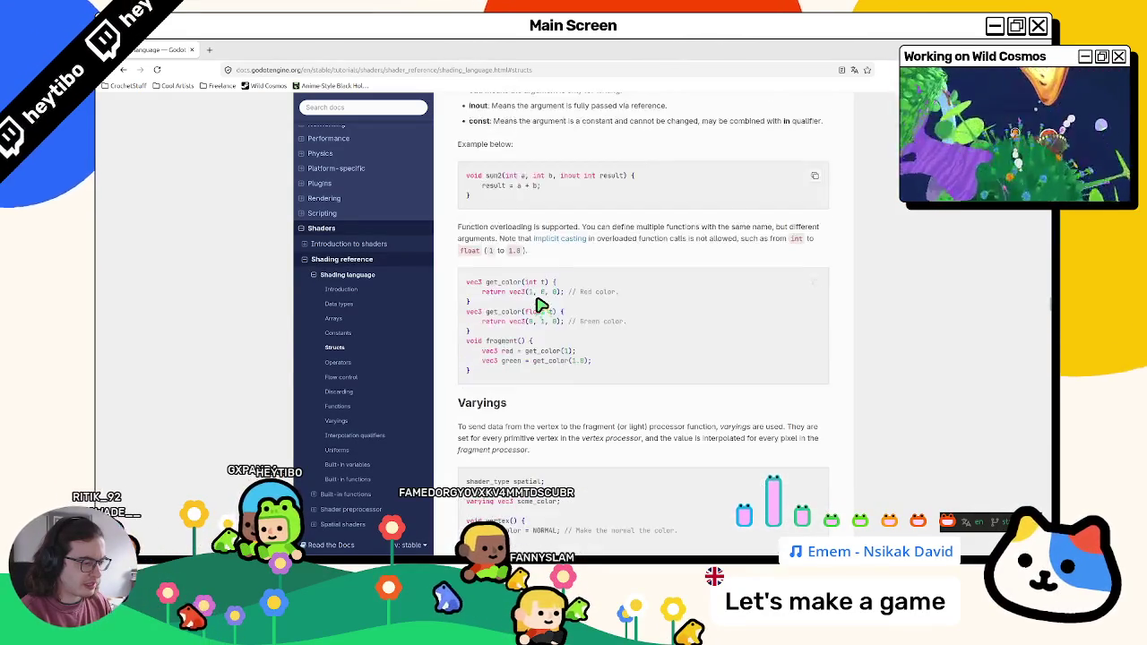
scroll(540, 304, down, 5)
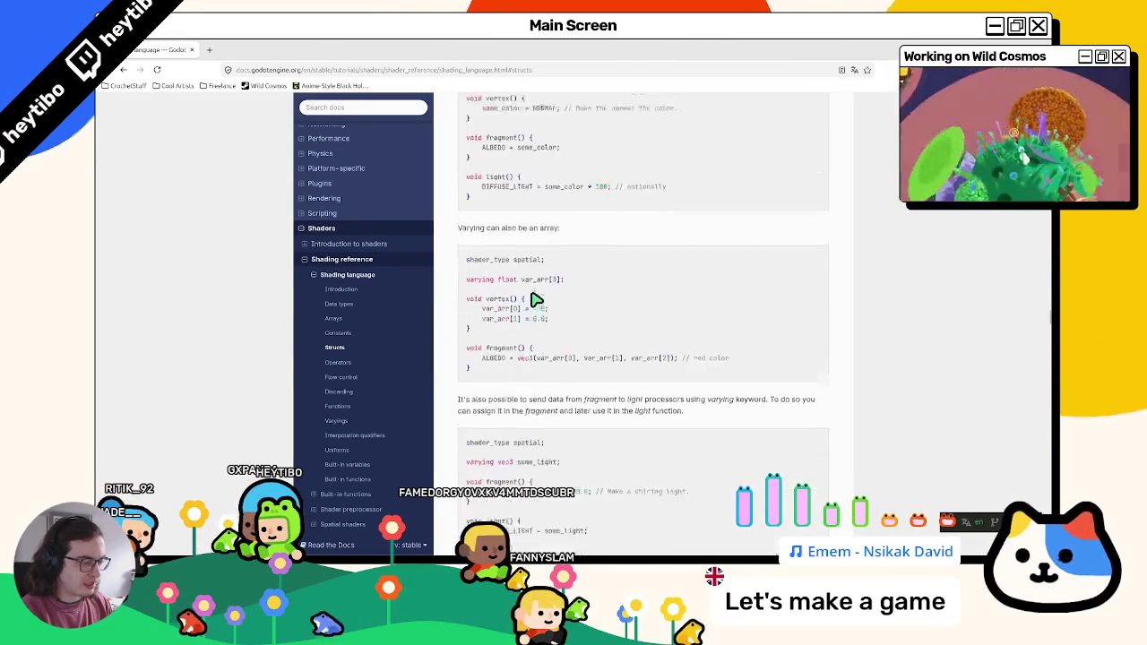
scroll(536, 301, down, 8)
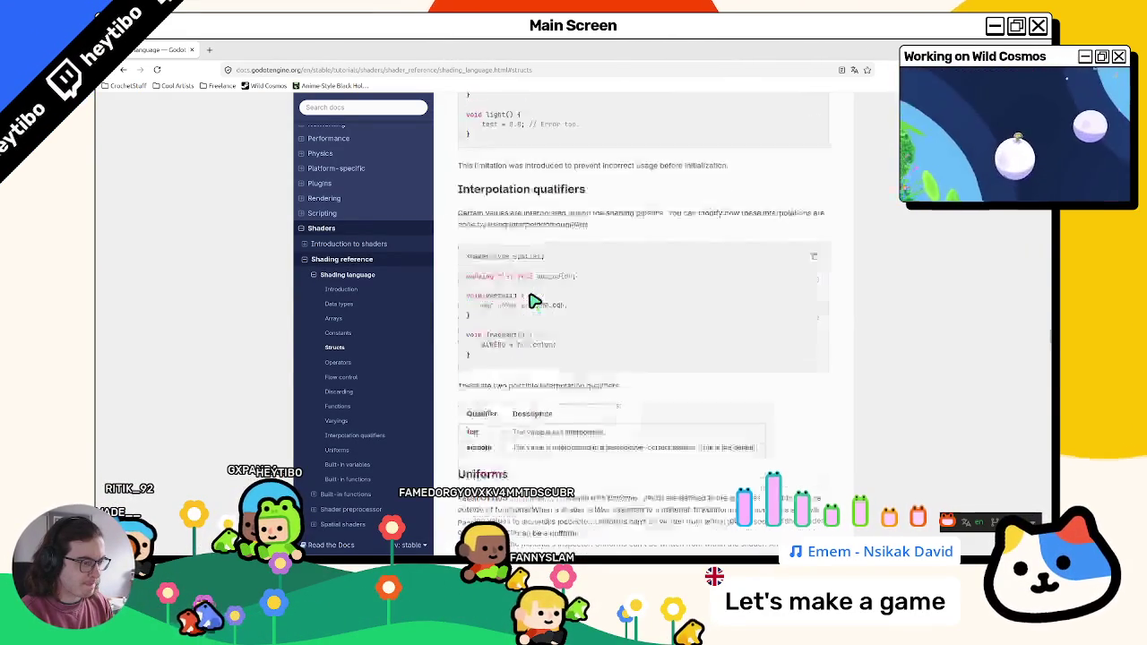
scroll(534, 300, down, 10)
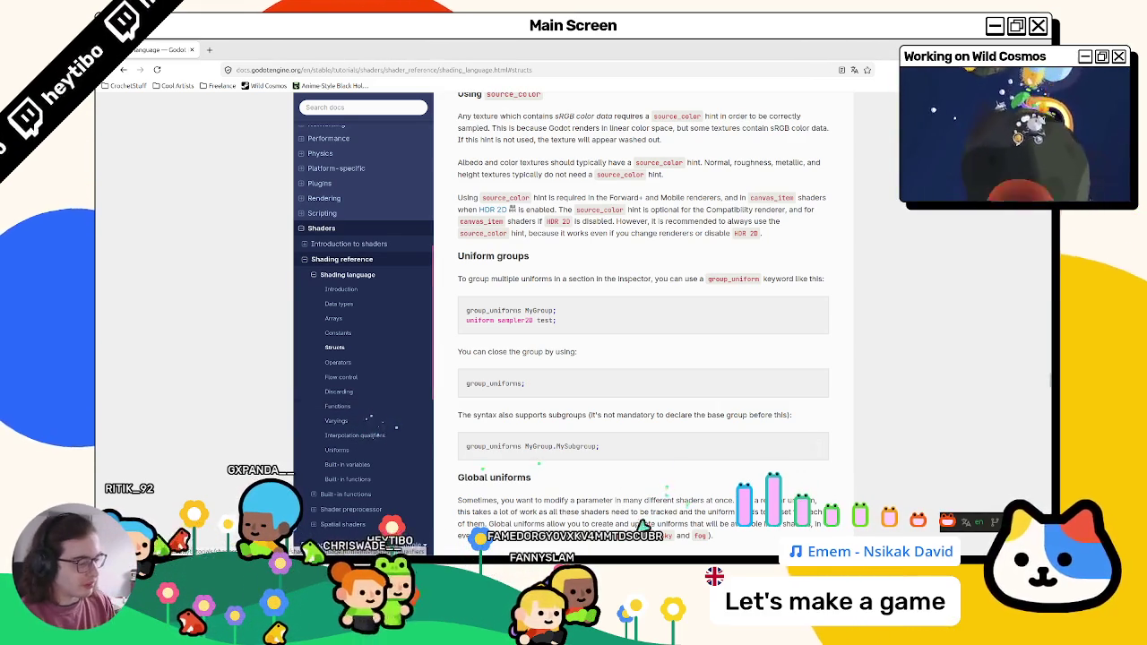
drag(628, 45, 613, 156)
Step: Return to Godot, reload the changed base_toon_shader from disk, and review its first lines
click(762, 153)
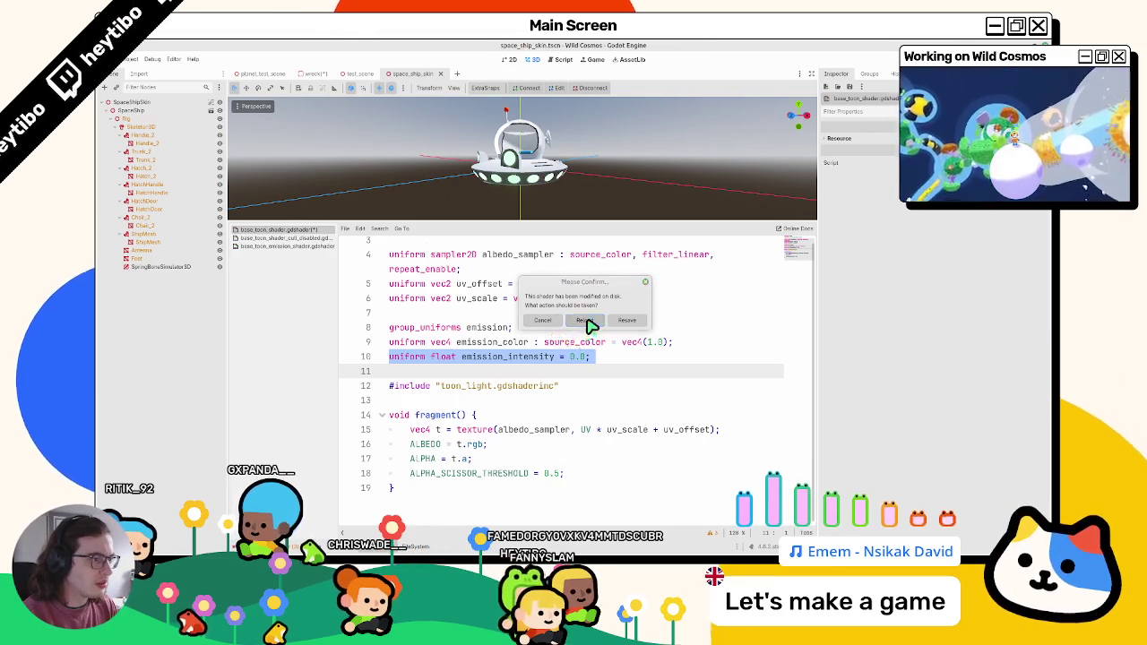
click(584, 321)
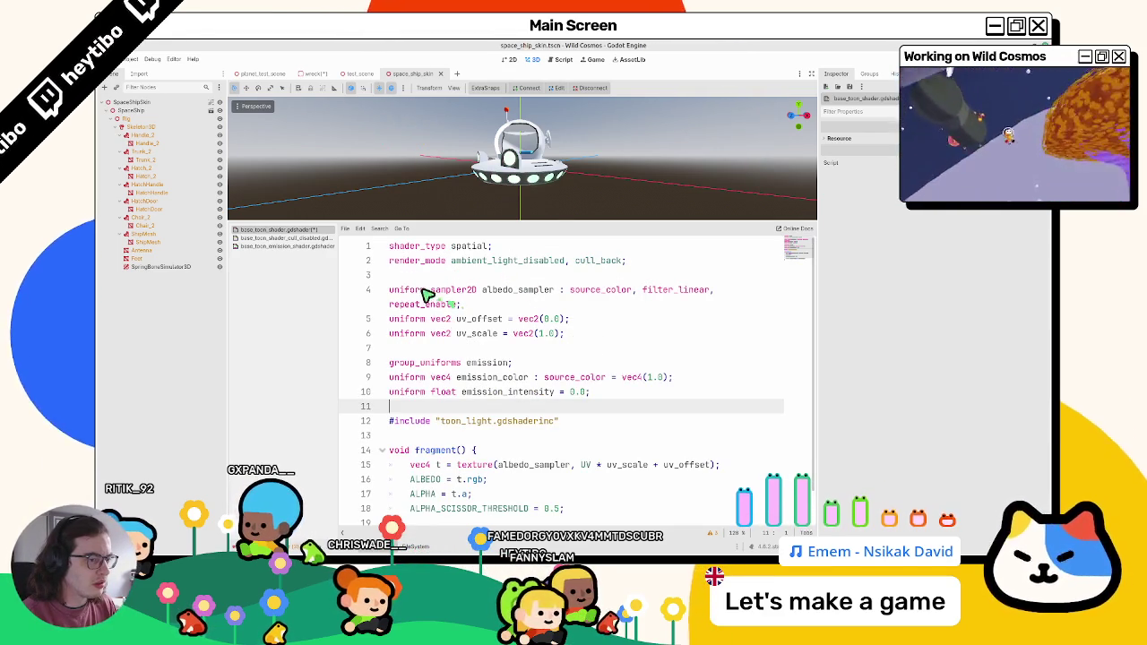
click(415, 363)
scroll(484, 383, down, 1)
click(484, 383)
key(ctrl+shift+Home)
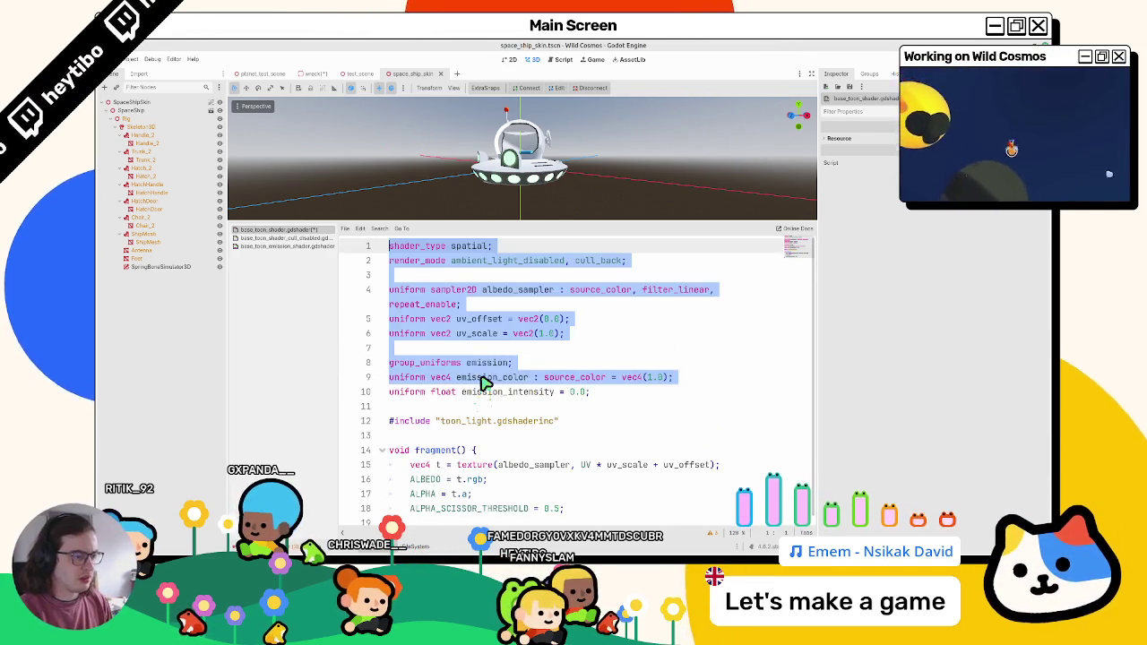
click(484, 383)
Step: Close the space_ship_skin scene and switch to the wreck scene
scroll(484, 382, down, 1)
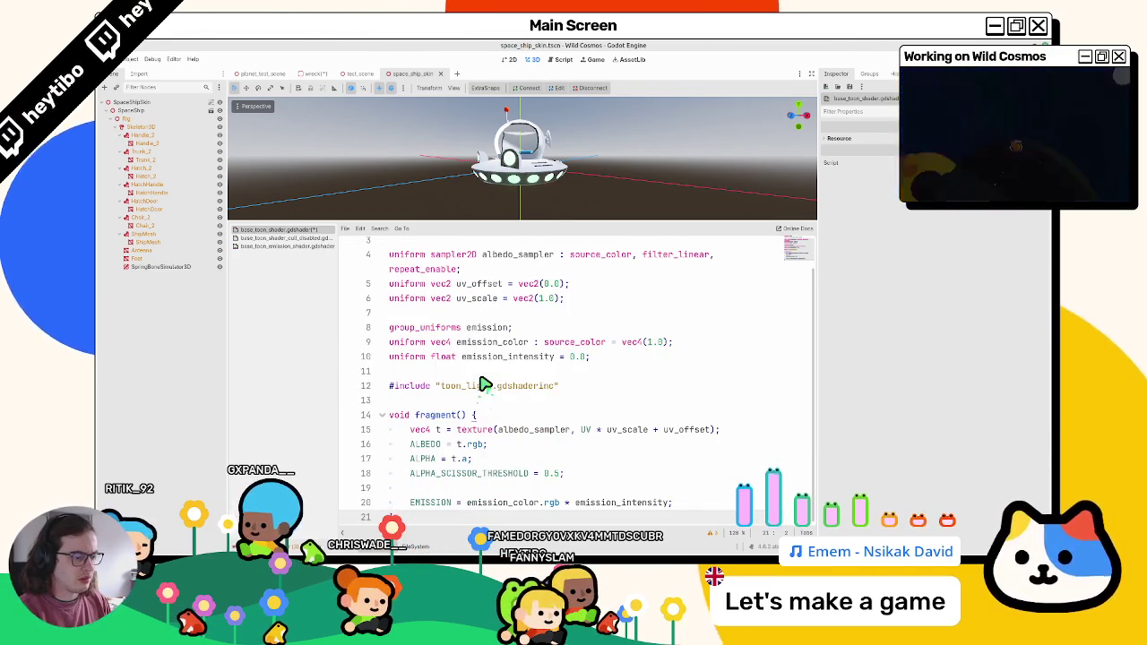
key(ctrl+shift+w)
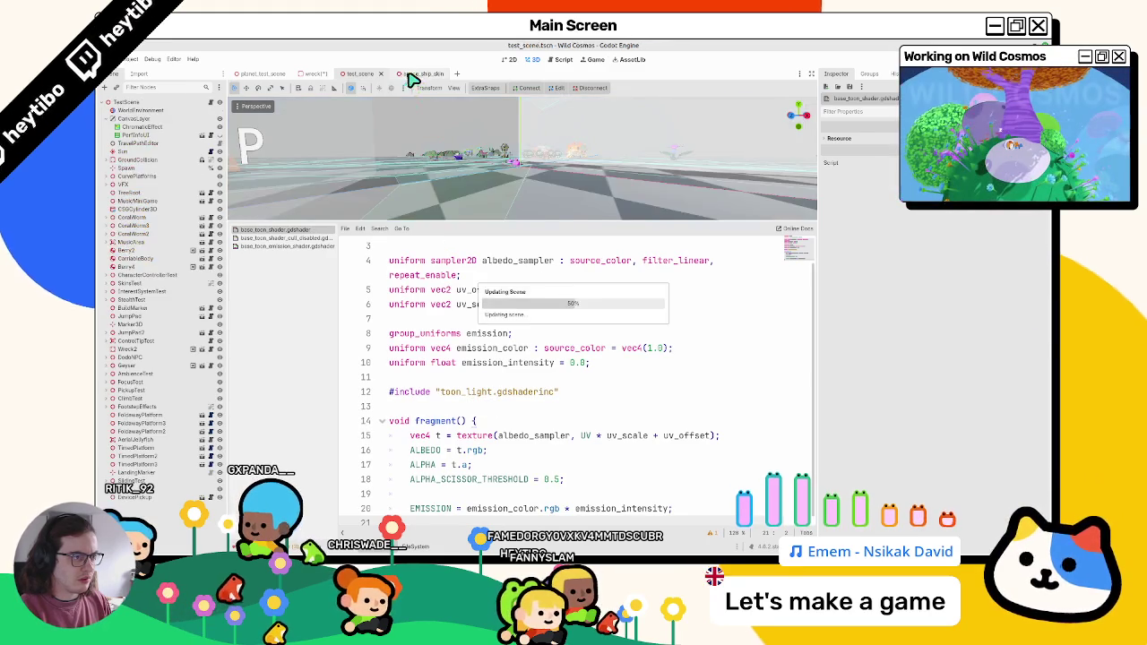
click(320, 77)
Step: Save the wreck scene and convert MeshInstance3D's material override to a ShaderMaterial to inspect it
key(ctrl+s)
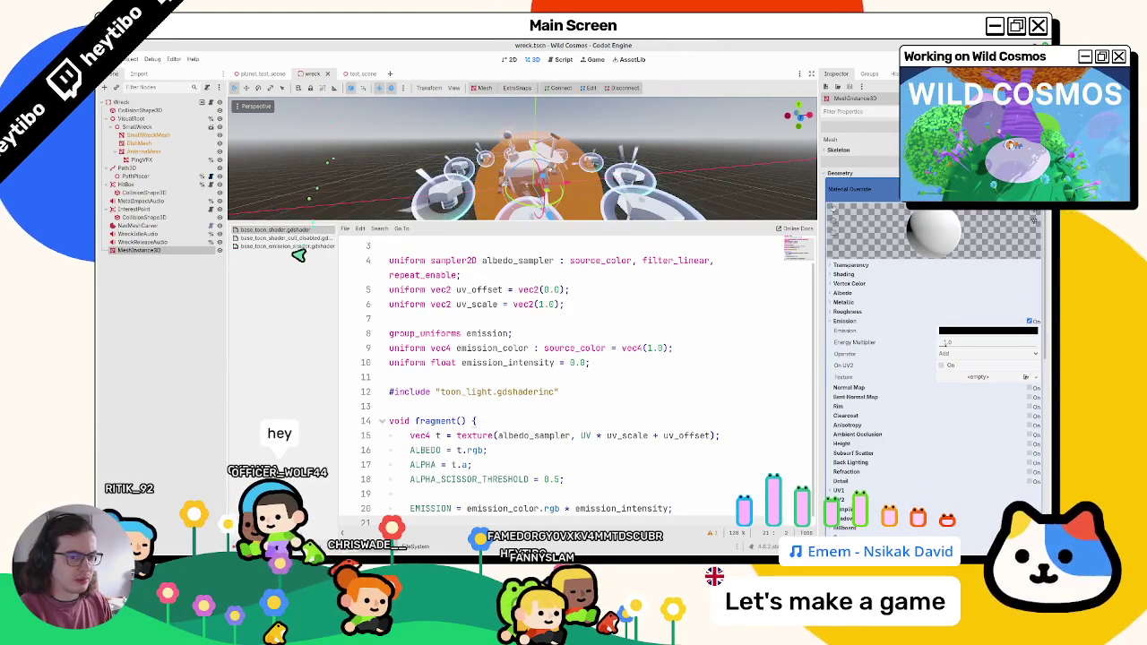
click(177, 242)
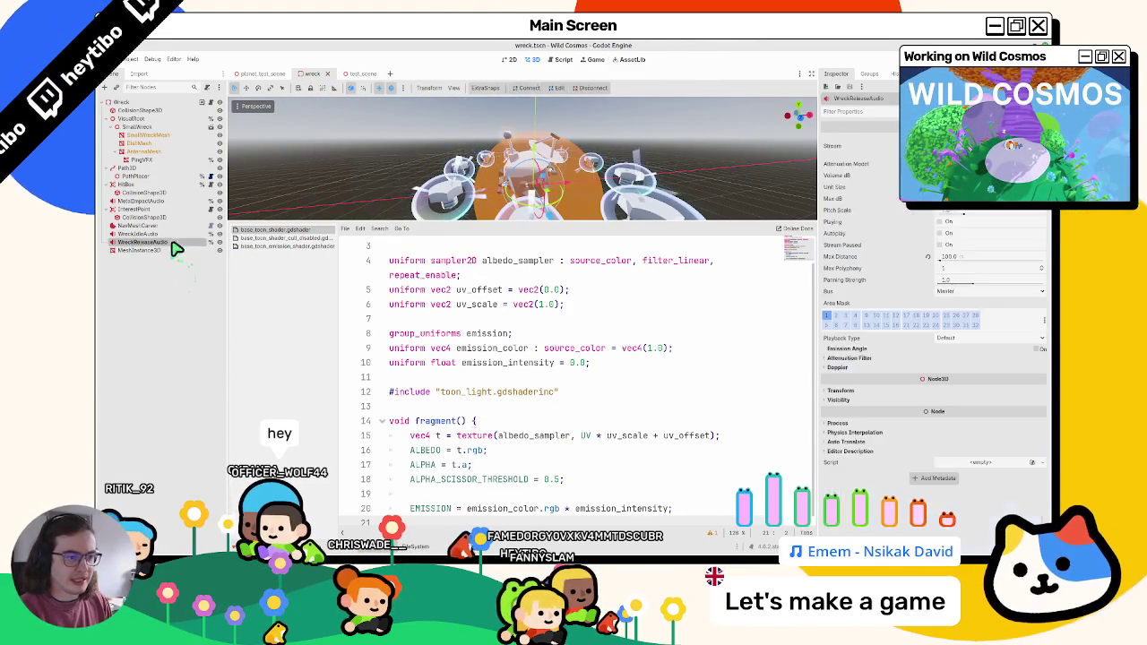
click(184, 250)
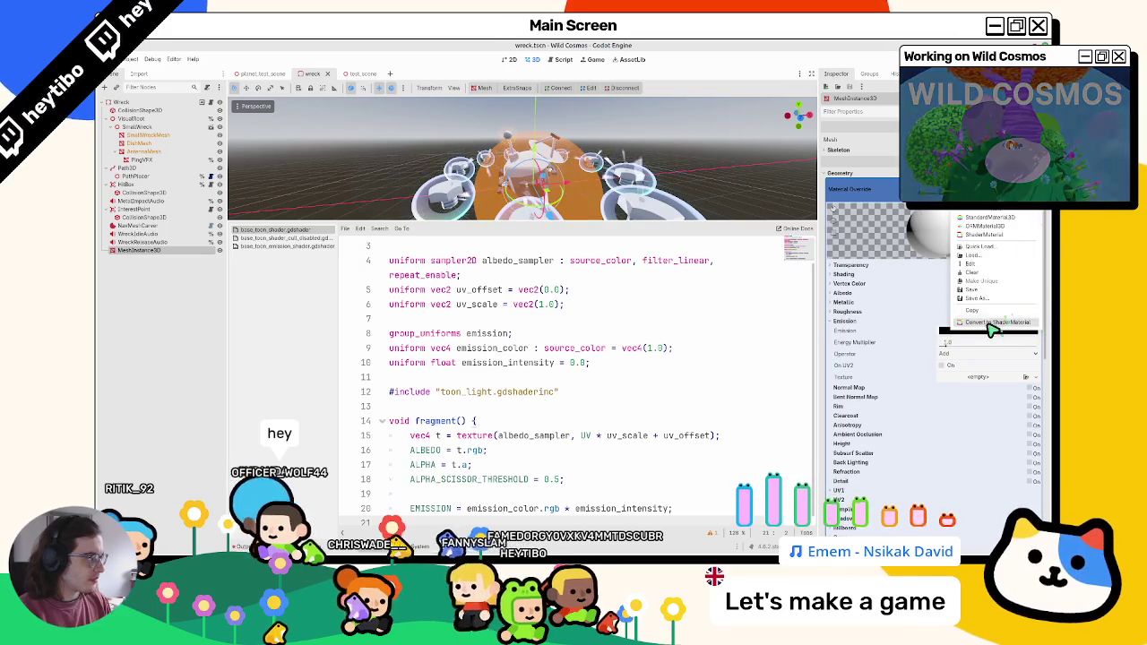
key(ctrl+z)
click(991, 267)
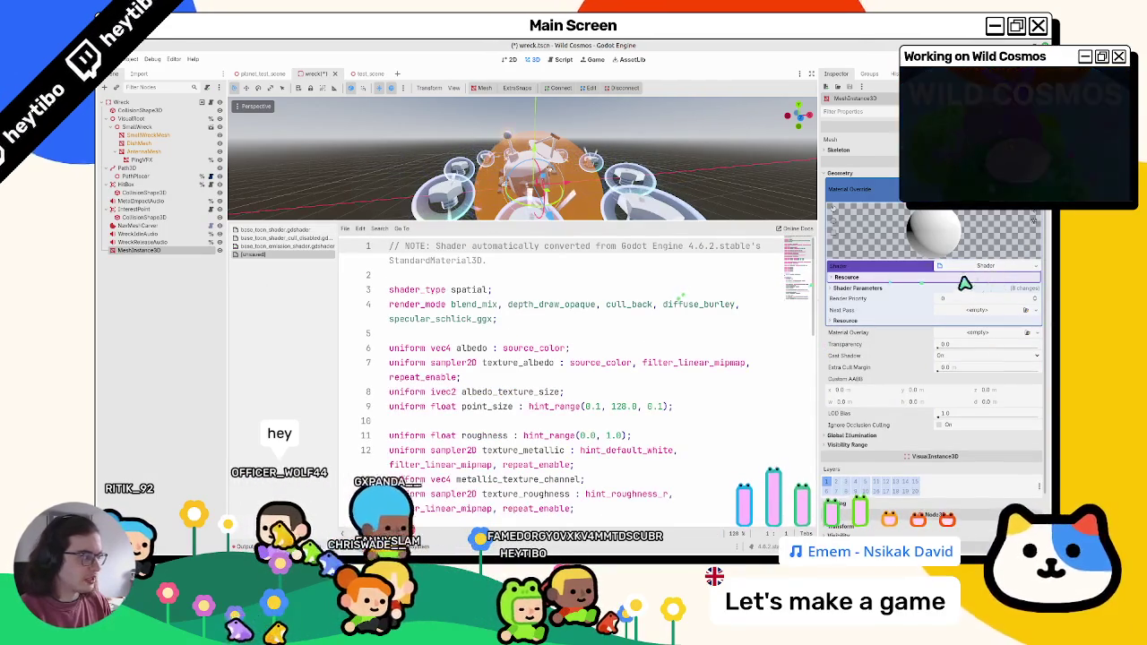
click(950, 277)
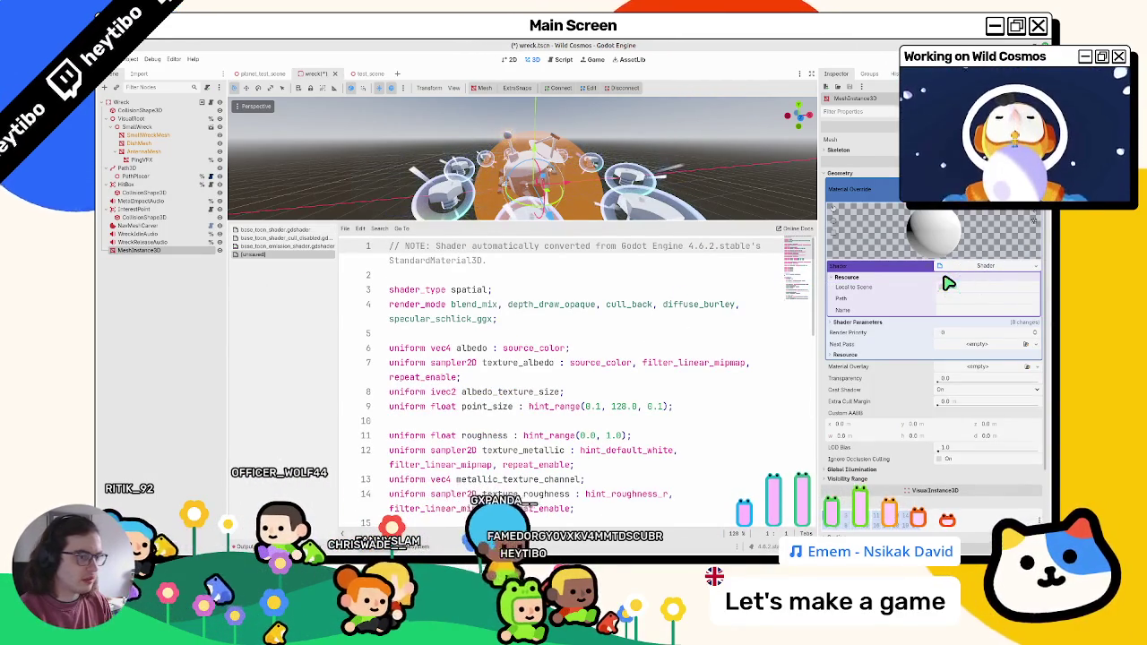
scroll(508, 334, down, 10)
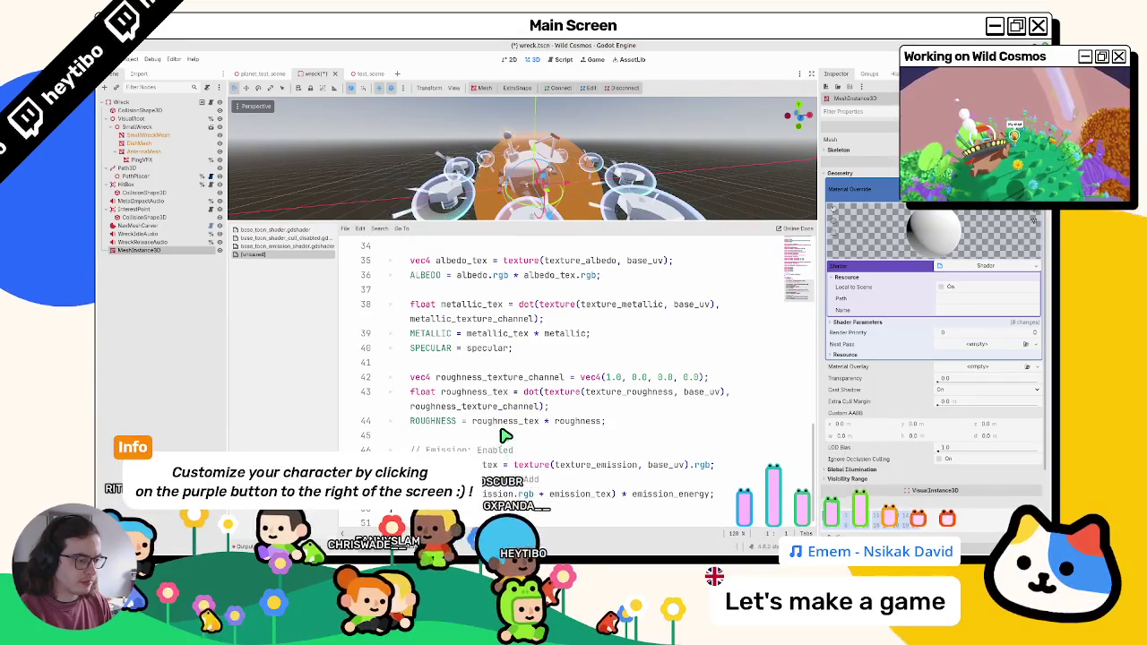
scroll(504, 435, up, 10)
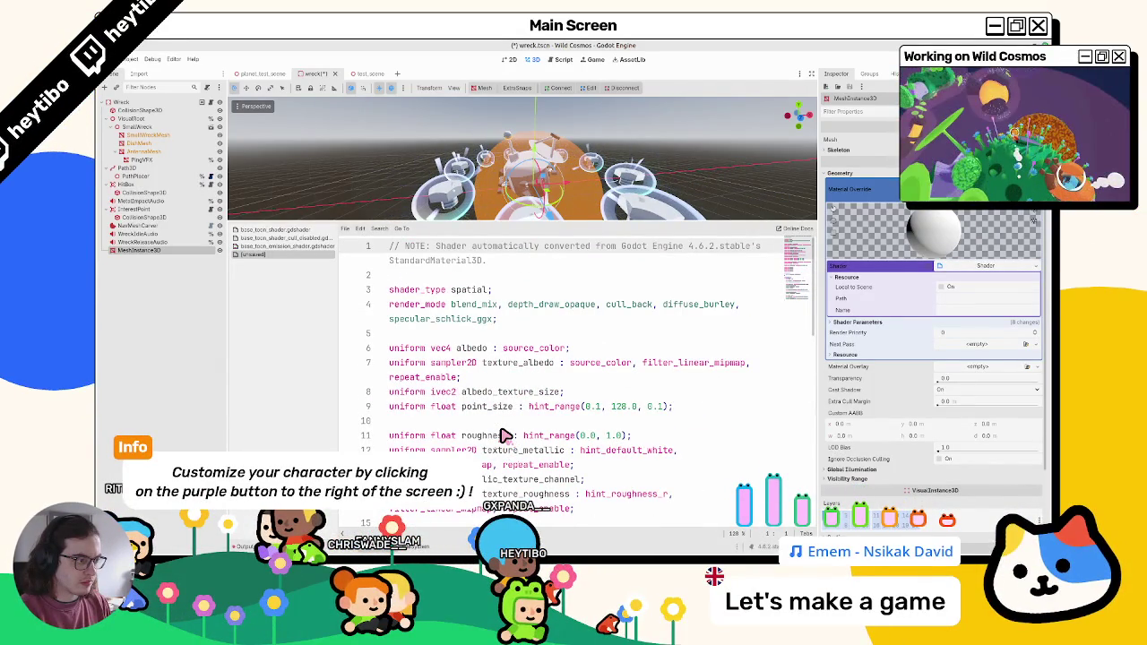
Step: Undo the conversion, retry it with emission off, close the unsaved shader, and delete MeshInstance3D
key(ctrl+z)
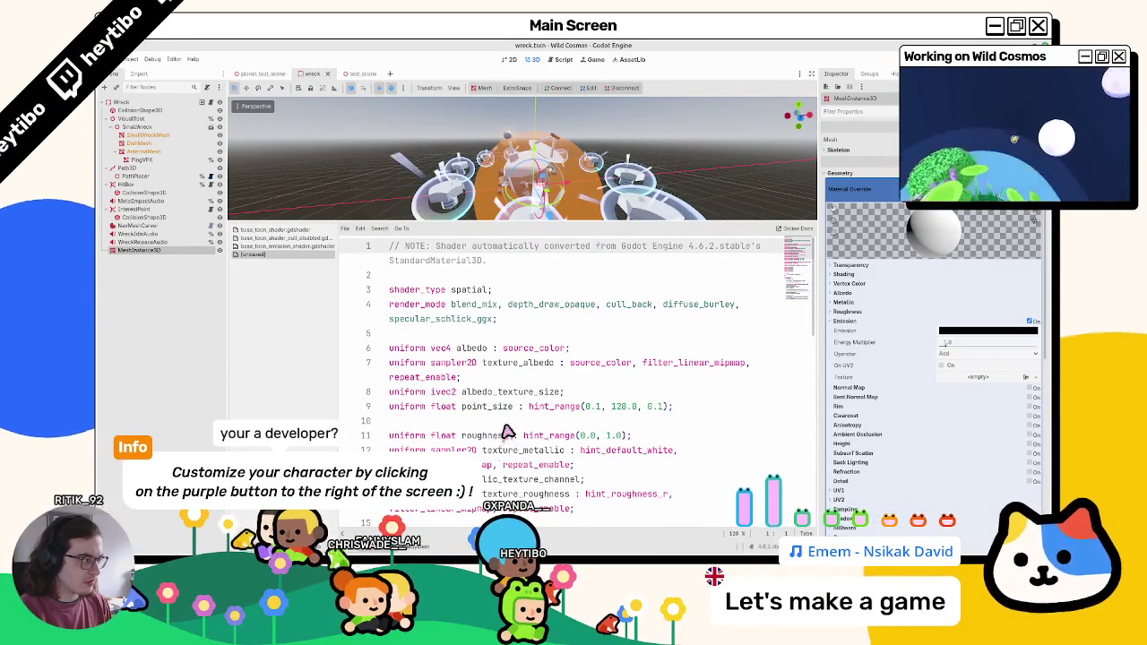
click(1030, 320)
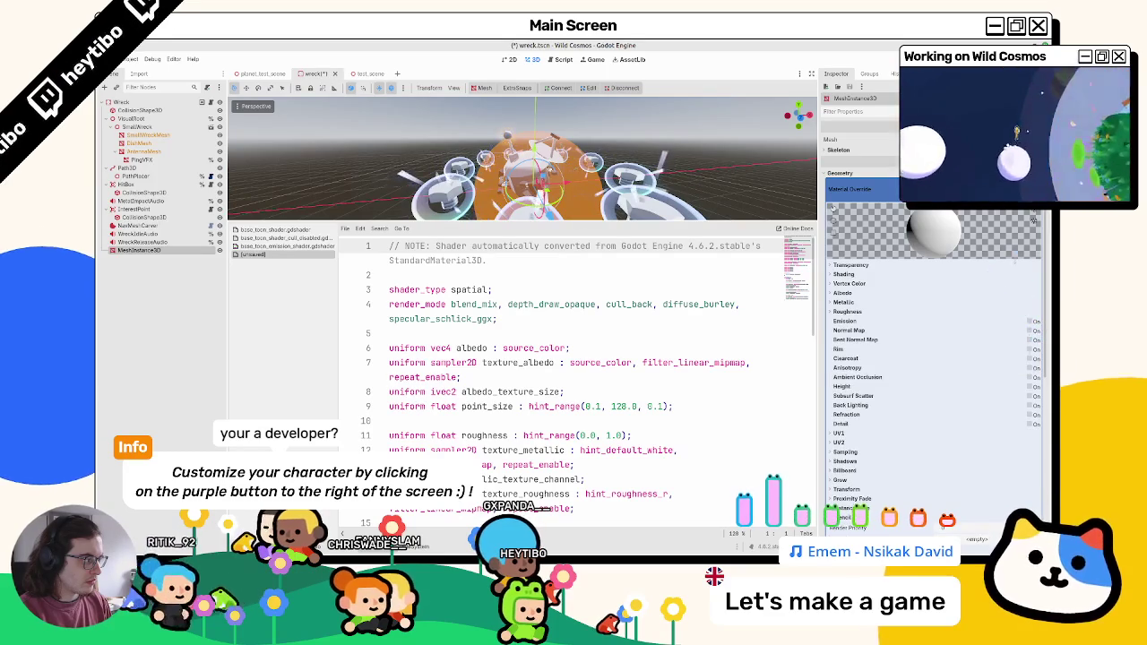
click(1034, 218)
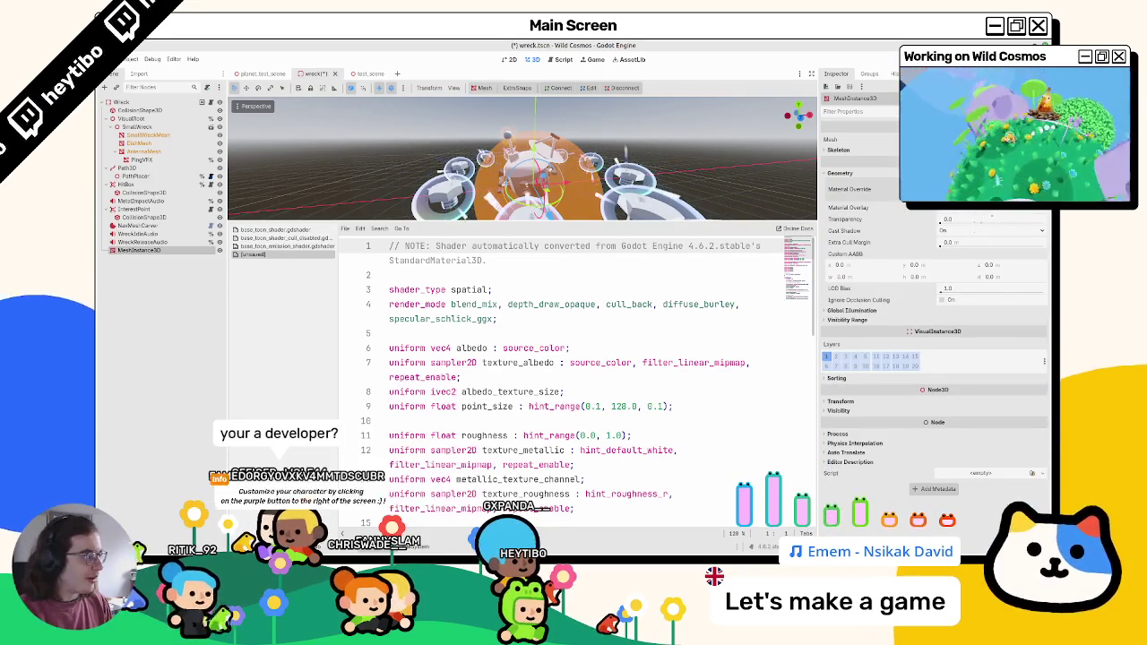
click(985, 311)
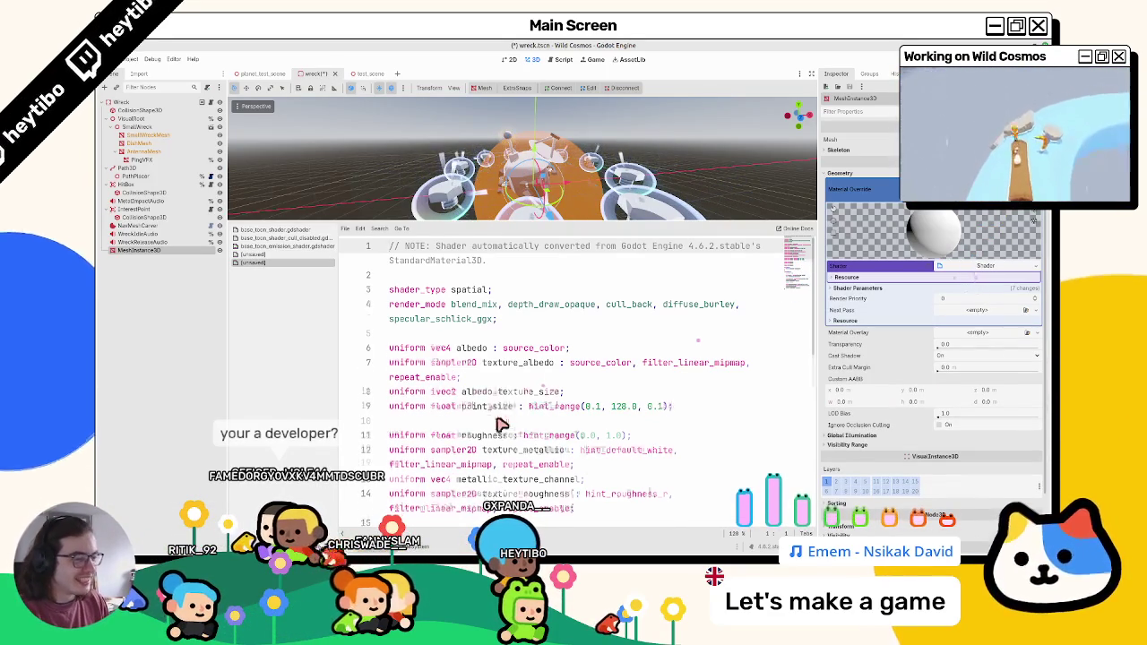
scroll(506, 417, down, 10)
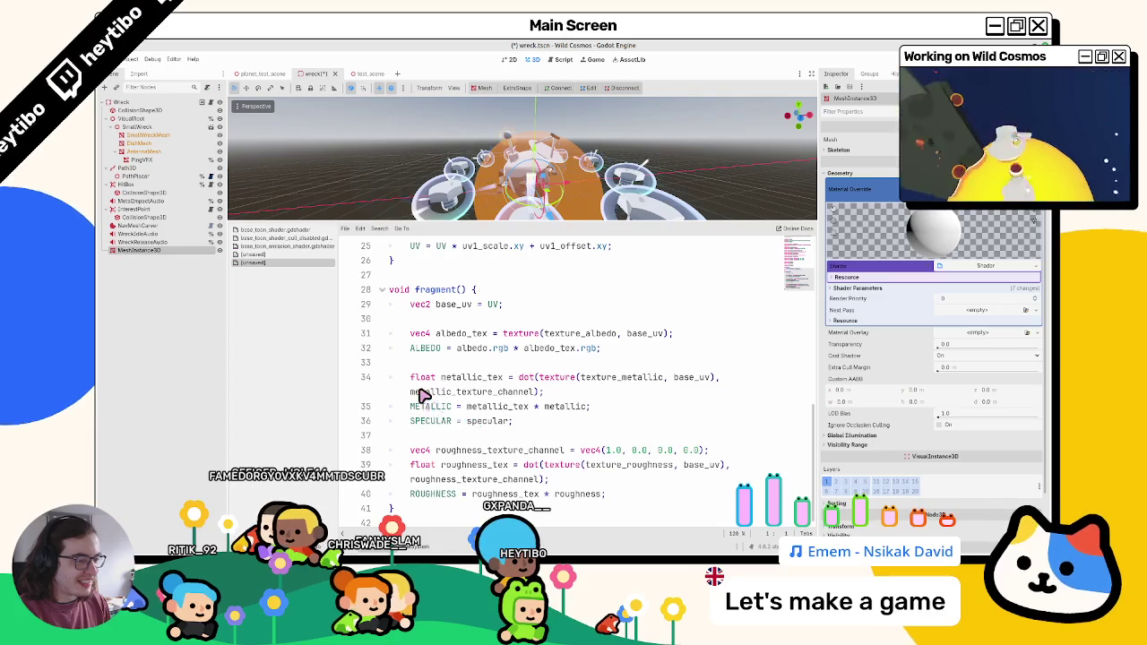
middle_click(291, 263)
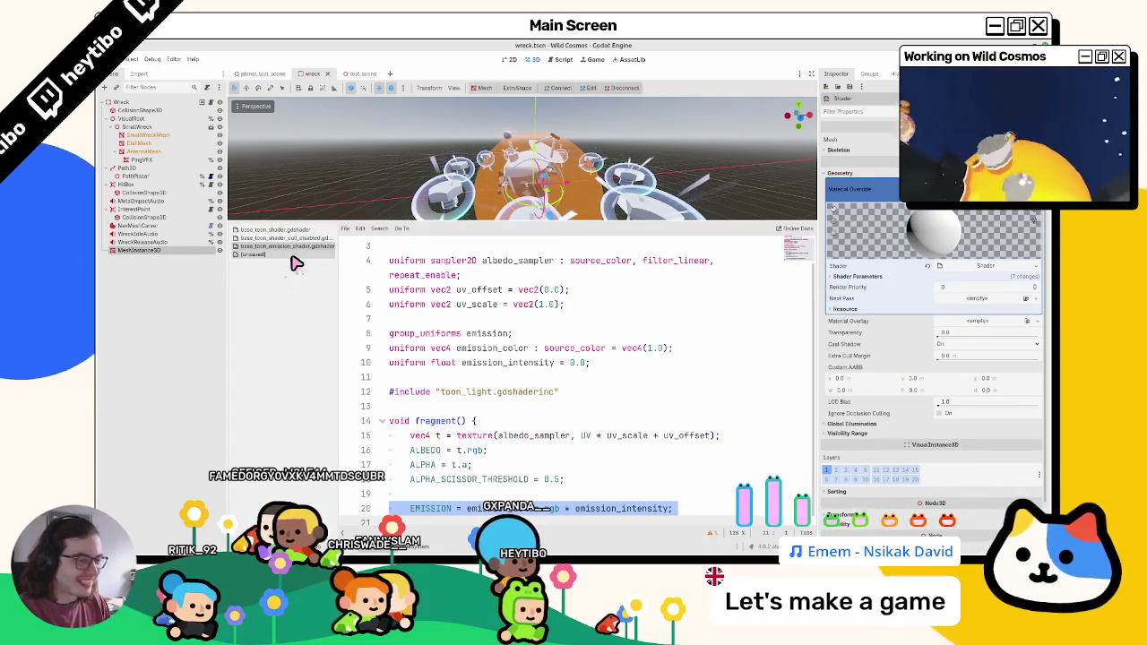
click(179, 251)
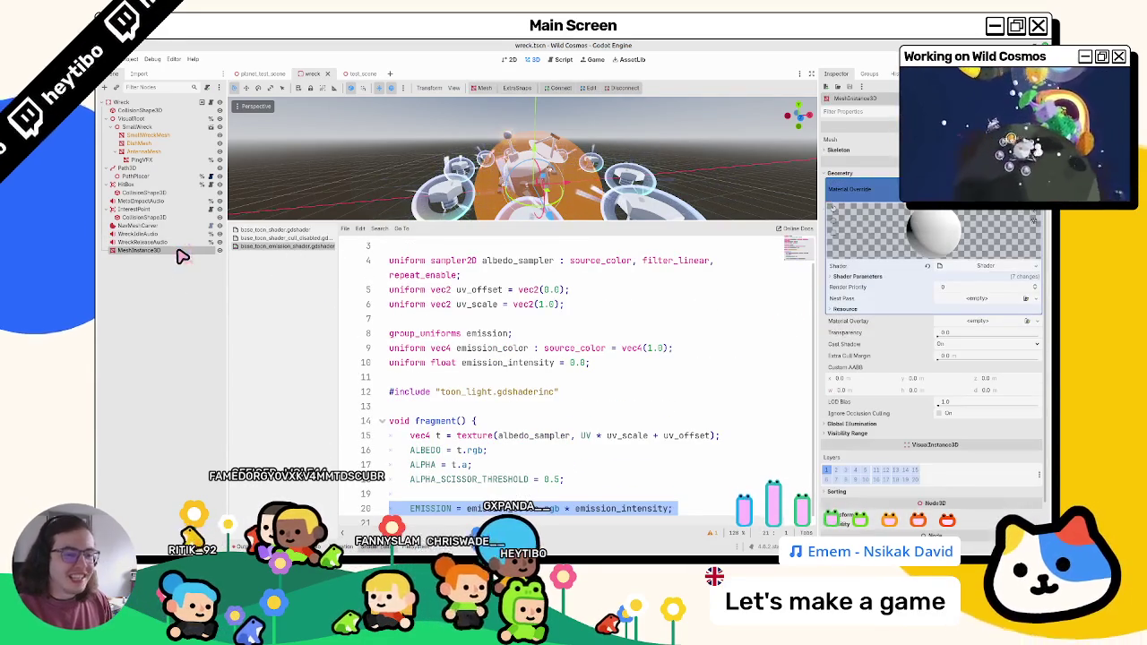
key(Delete)
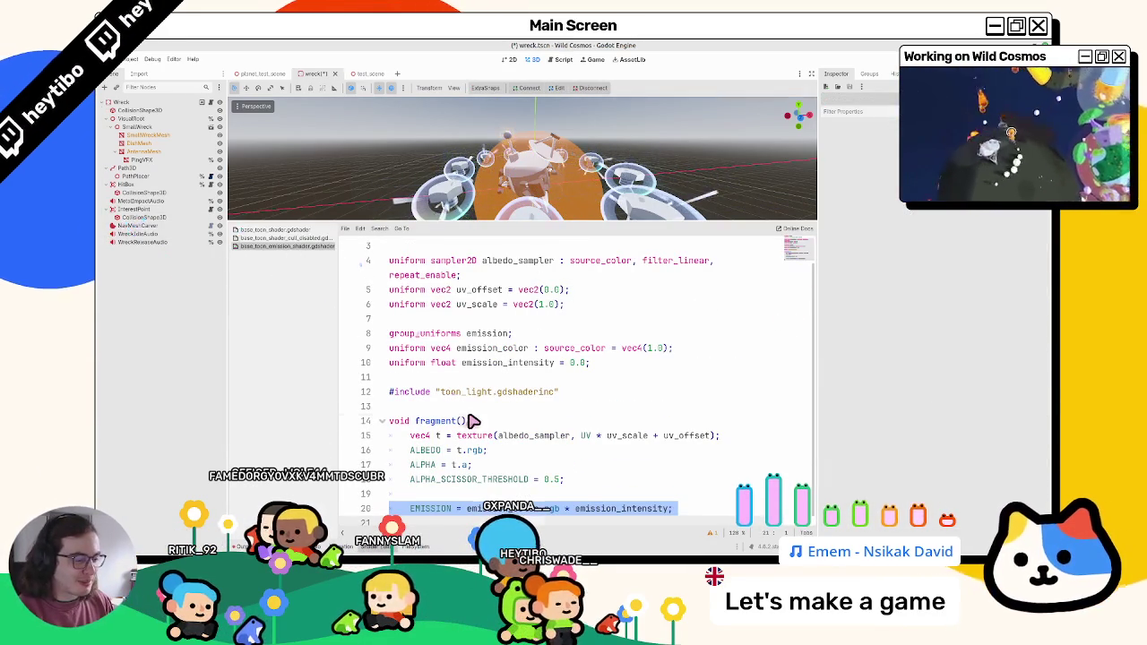
Step: Select AntennaMesh, close the music_area_pulse shader, and open base_toon_emission_shader in an expanded editor
click(148, 161)
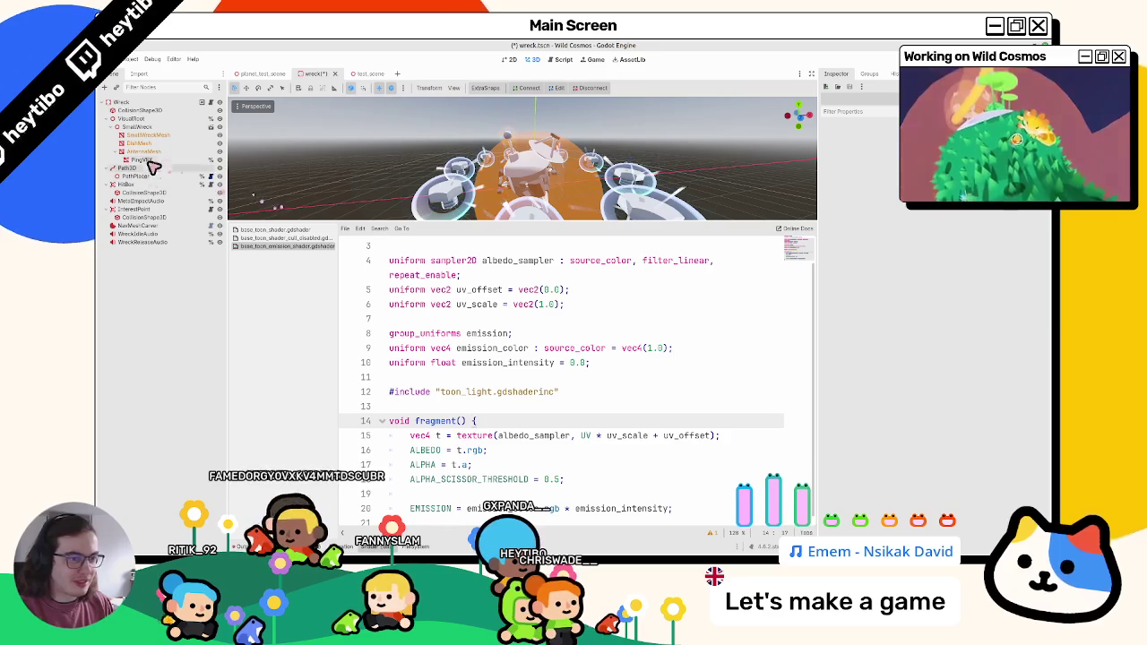
click(148, 151)
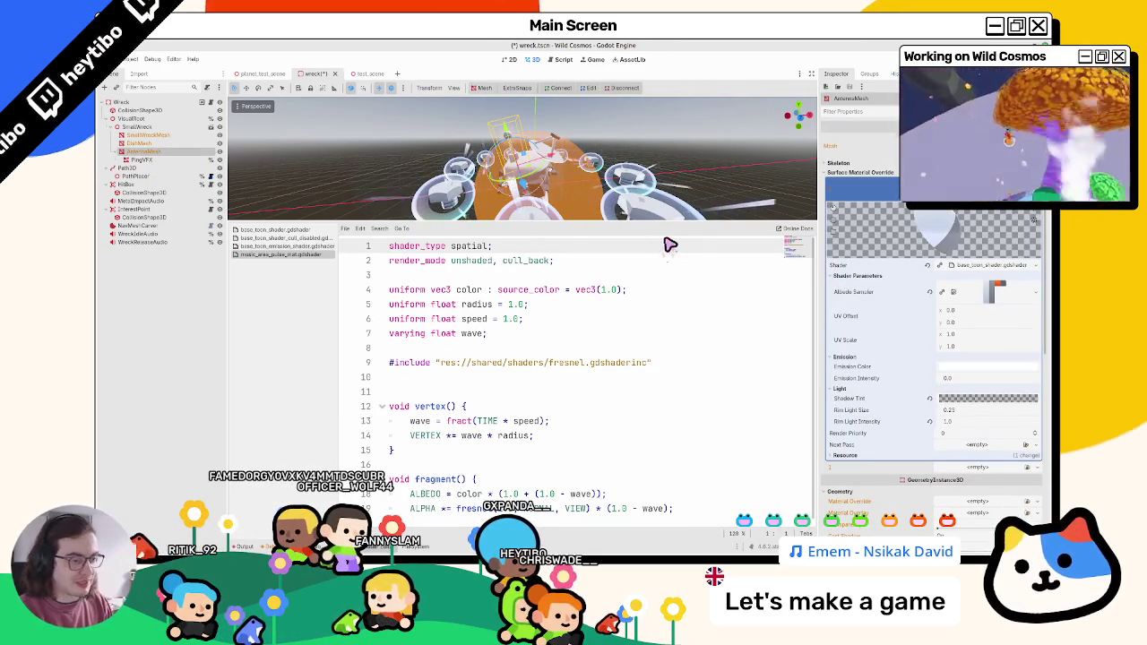
middle_click(269, 254)
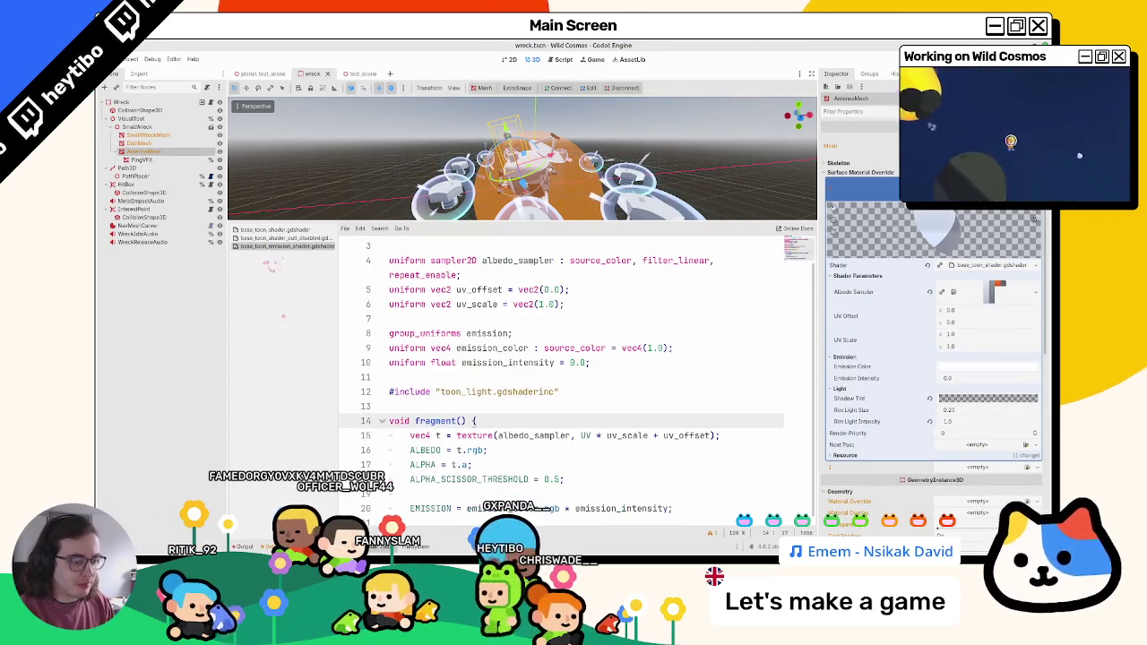
click(418, 547)
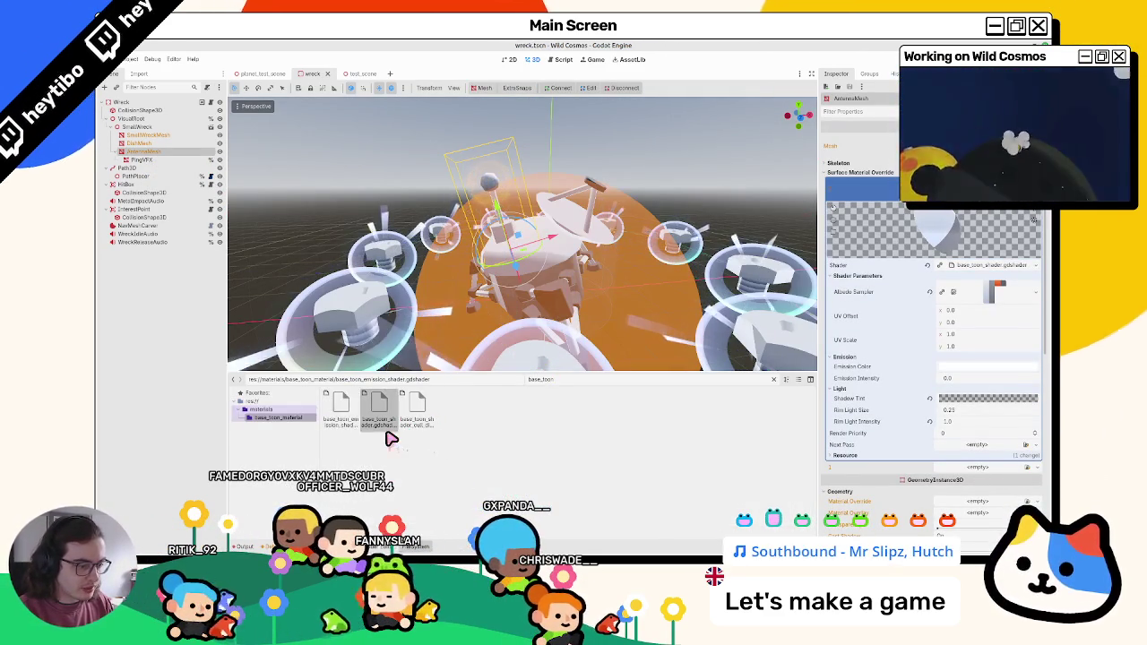
double_click(378, 405)
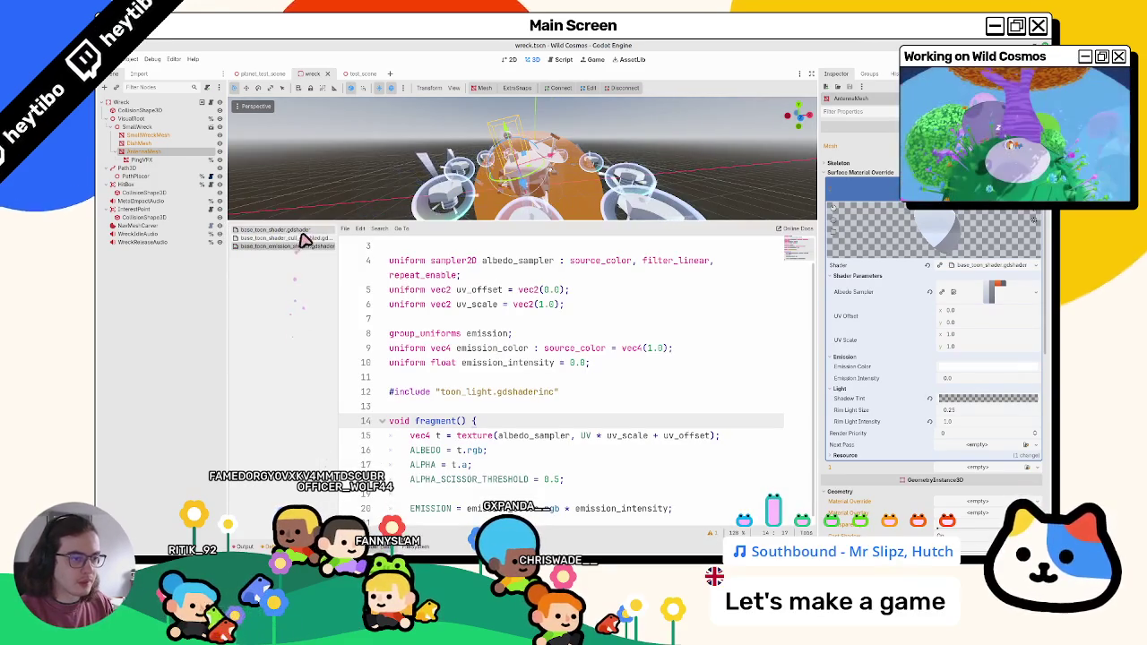
click(484, 498)
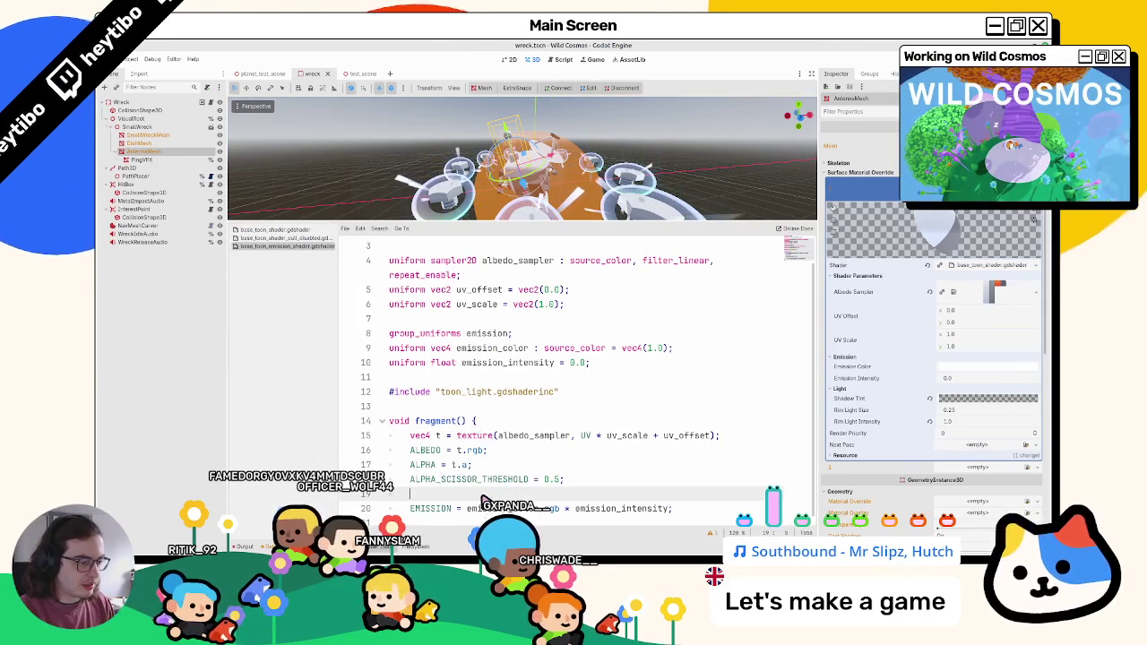
scroll(483, 499, up, 1)
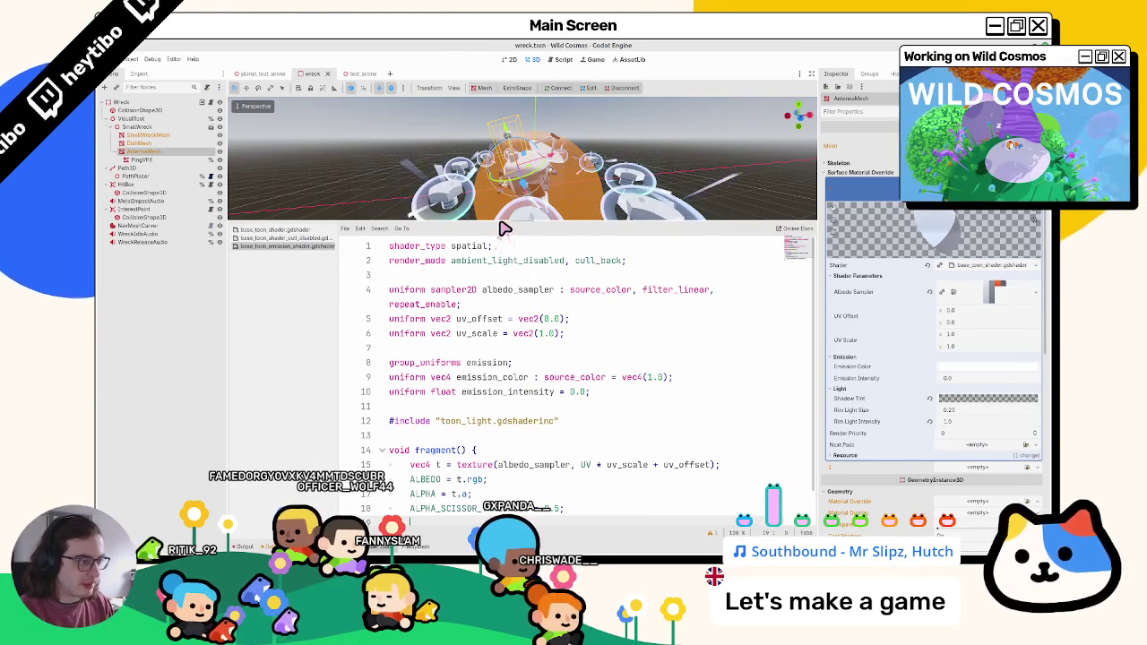
key(shift+F12)
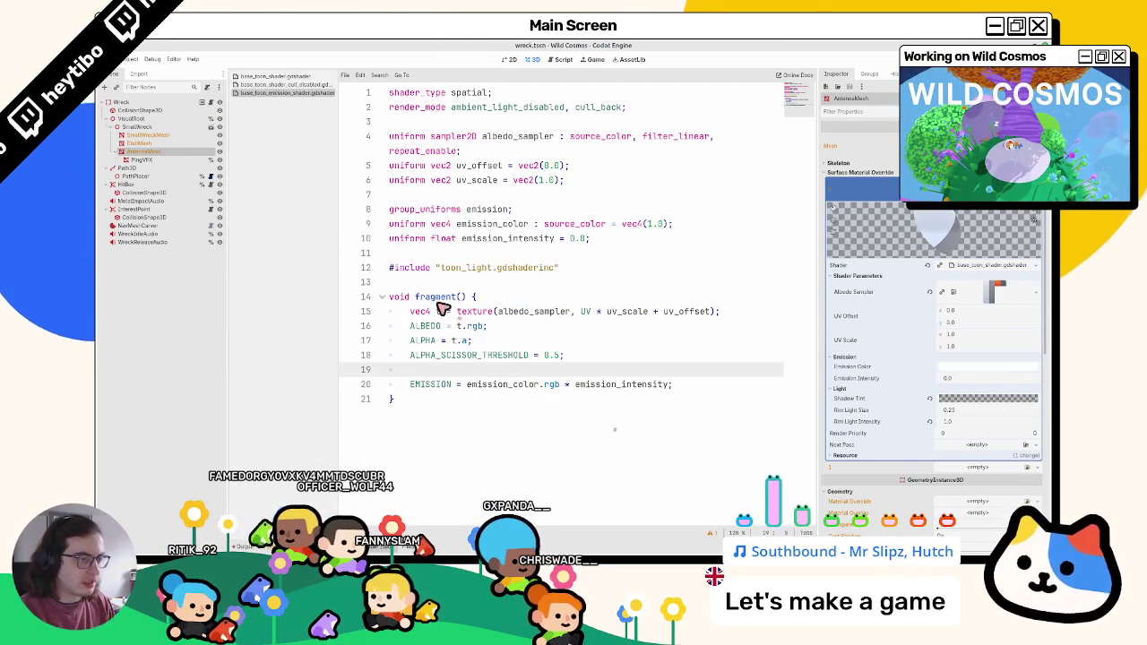
Step: Delete the final EMISSION line and its blank line from base_toon_shader, then save
click(545, 312)
key(ctrl+End)
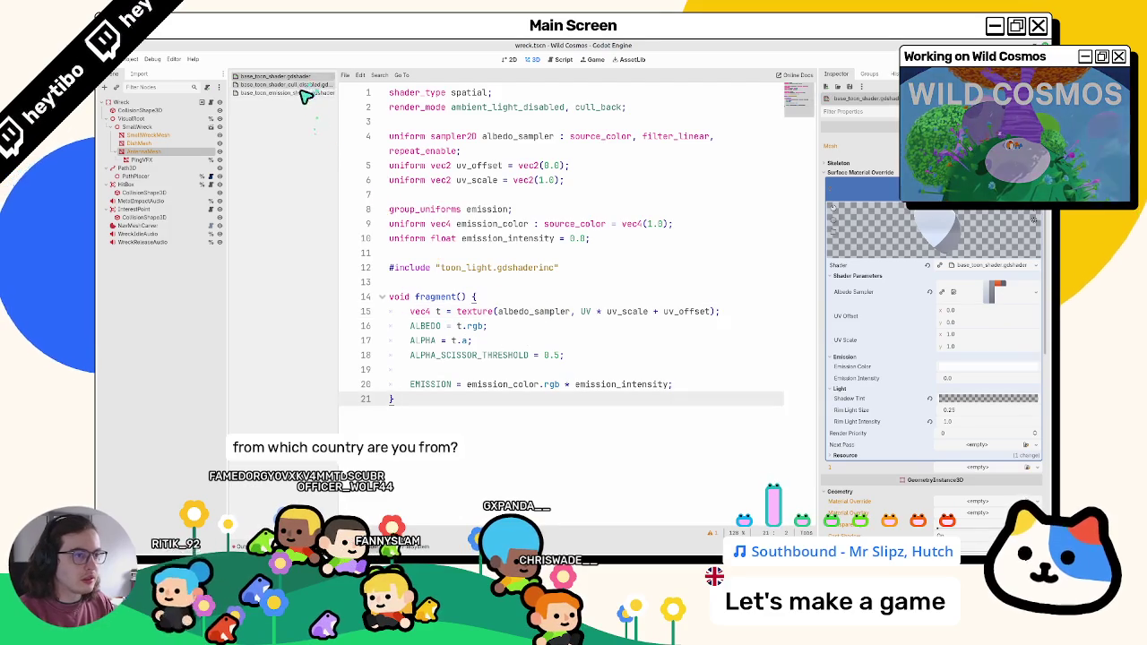
key(Up)
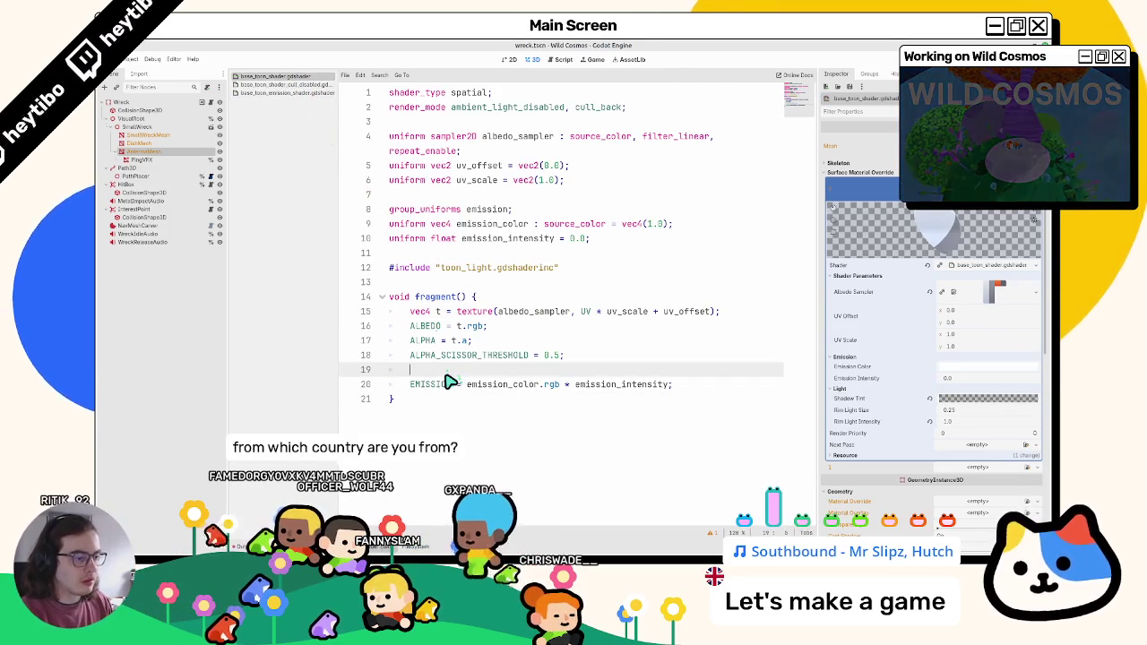
key(shift+Up)
key(shift+Up)
key(BackSpace)
key(ctrl+s)
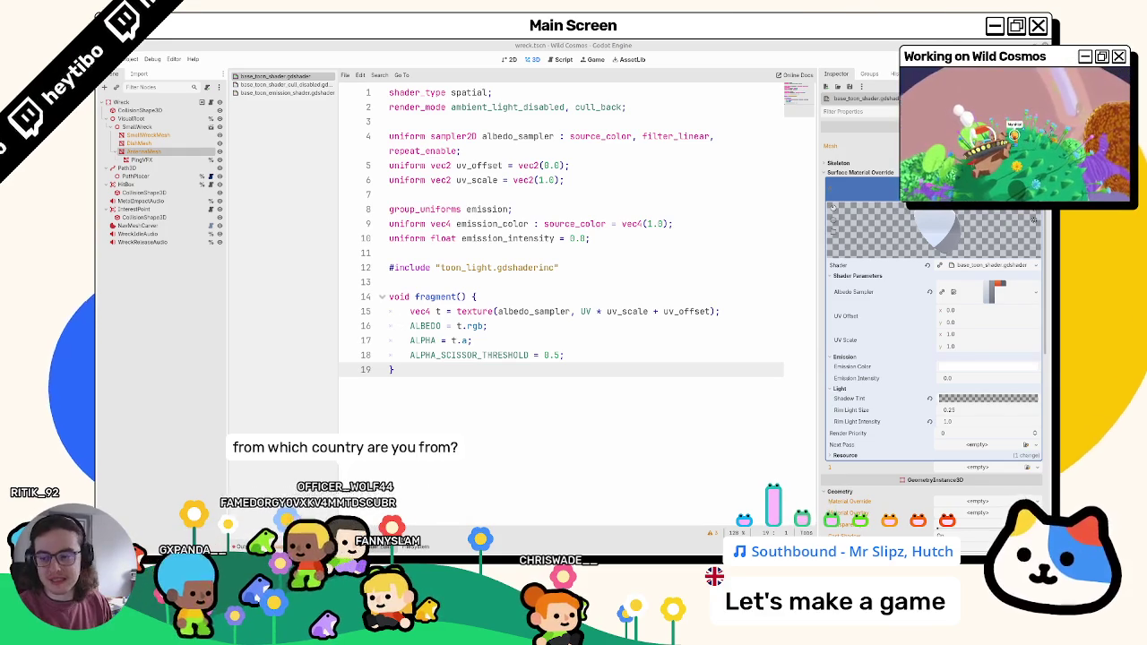
Step: Delete the emission uniform declarations from base_toon_shader after comparing it with the emission shader
click(280, 92)
click(289, 78)
click(291, 92)
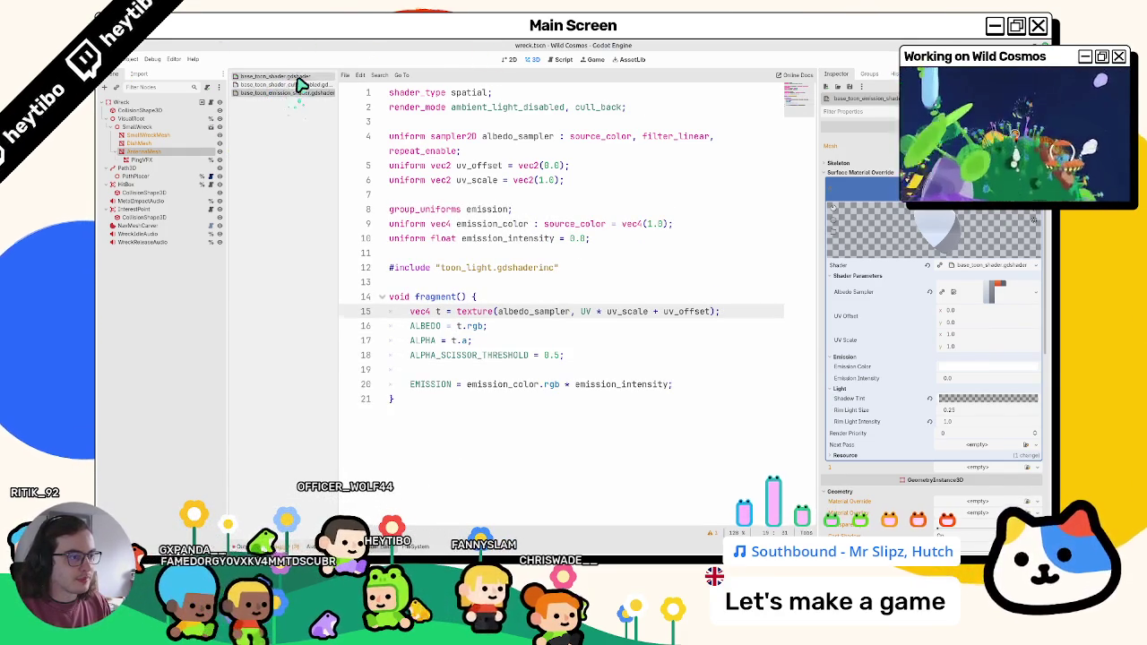
click(287, 77)
click(591, 242)
mouse_move(592, 246)
mouse_down()
mouse_move(356, 224)
mouse_move(413, 194)
mouse_up()
key(BackSpace)
key(BackSpace)
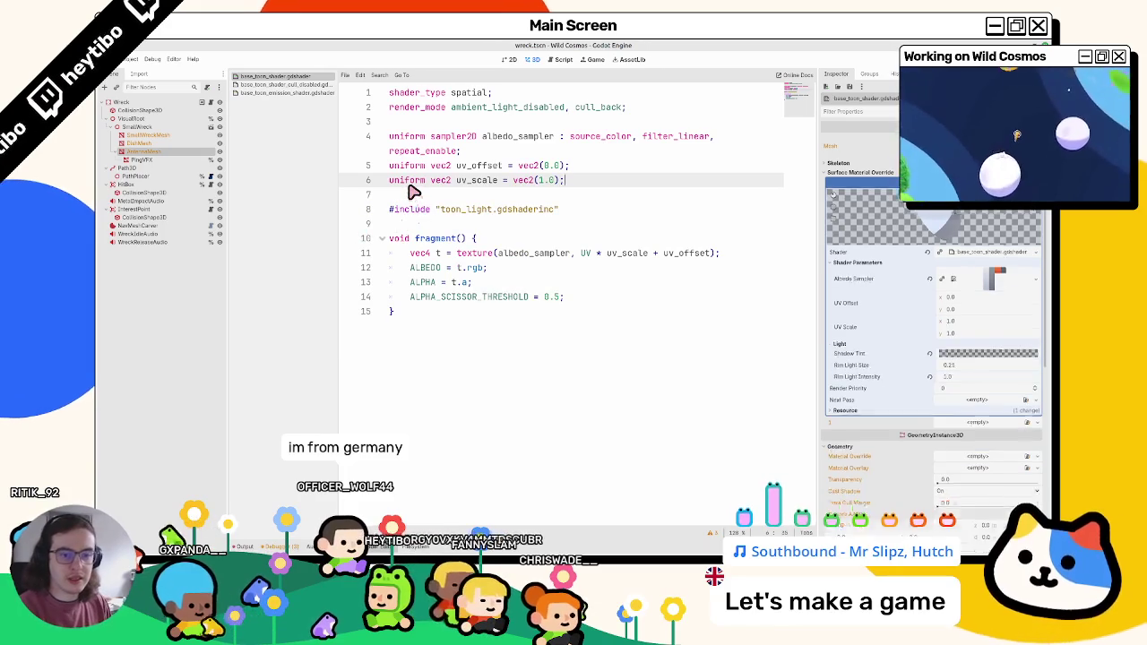
click(452, 201)
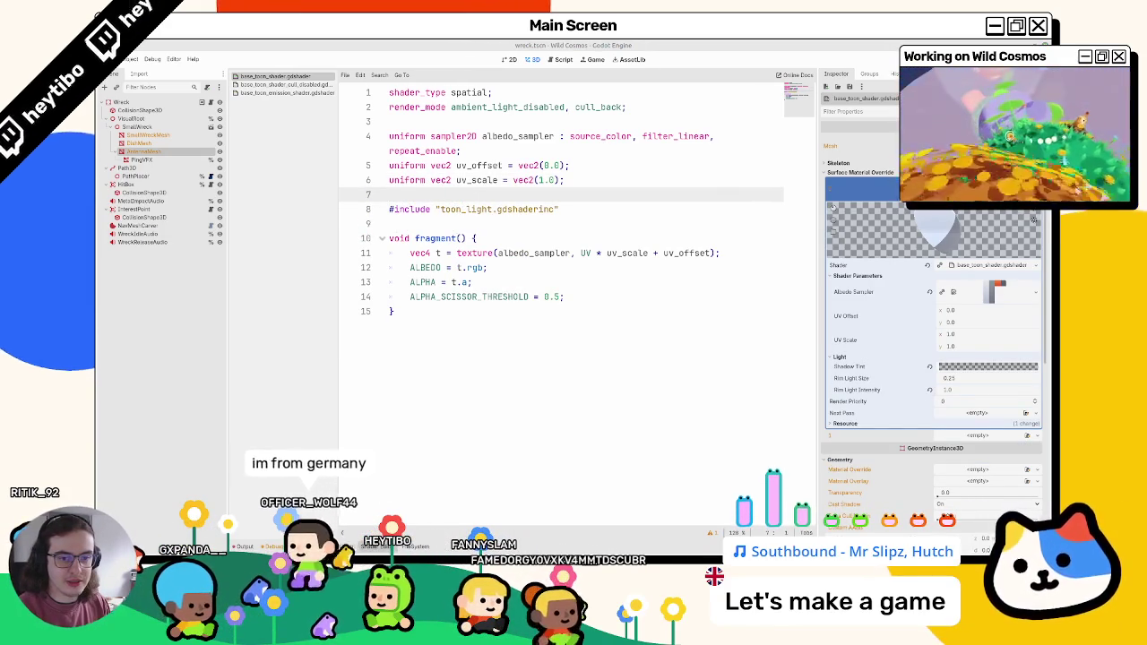
click(480, 339)
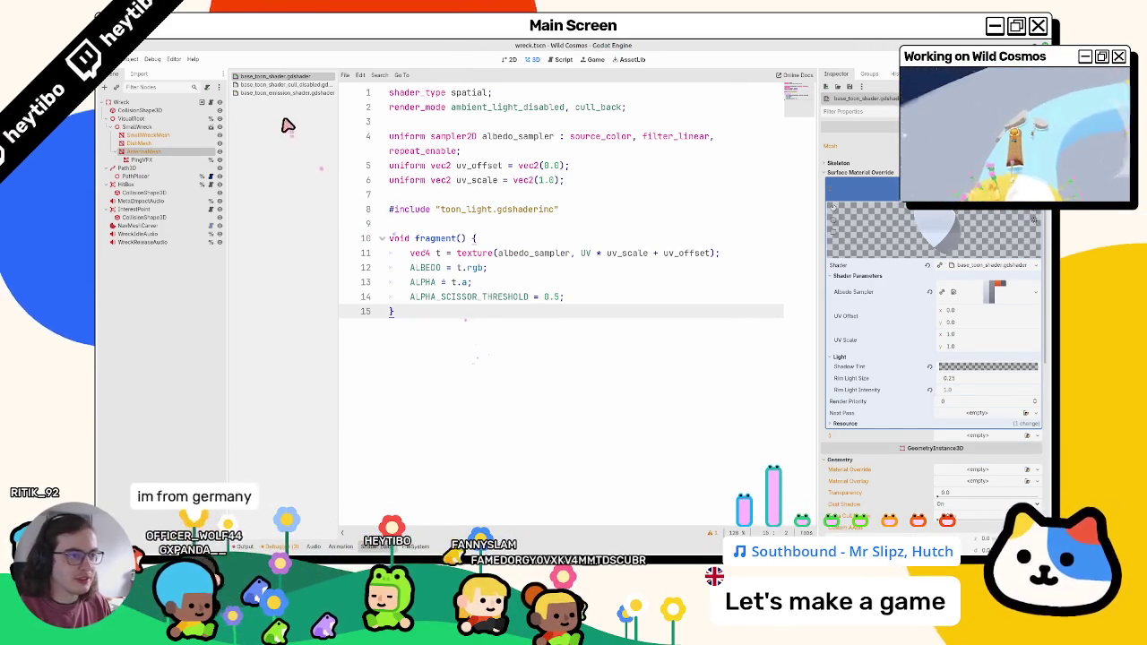
Step: In base_toon_shader_cull_disabled, remove the emission if-block and uniforms and set ALBEDO to t.rgb
click(295, 85)
click(295, 91)
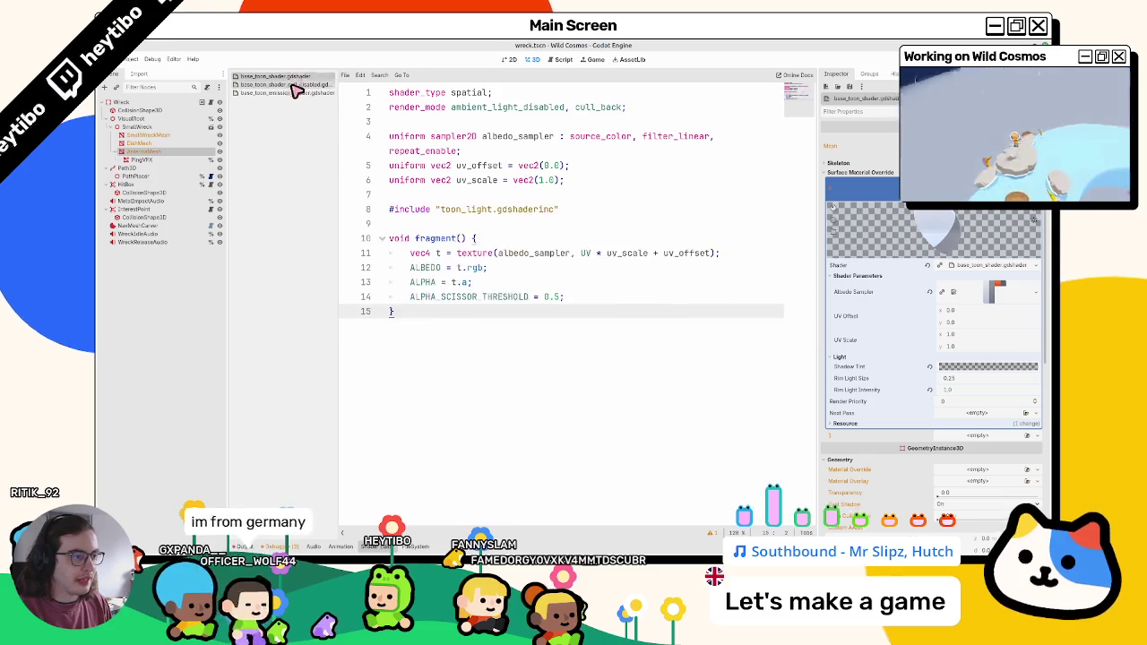
click(295, 84)
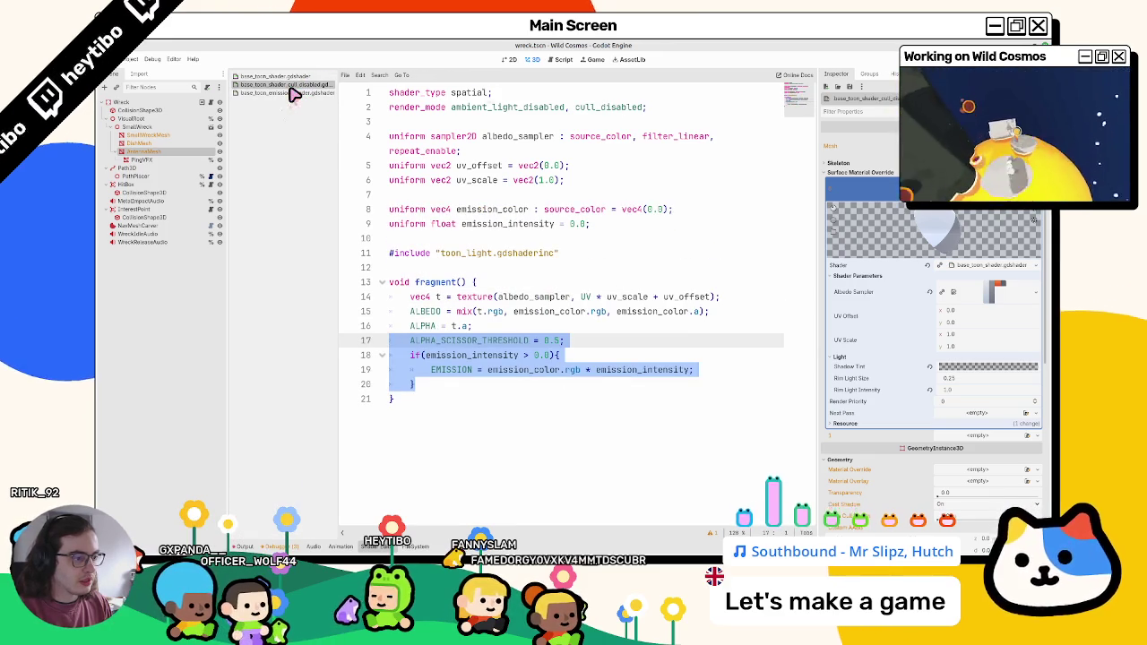
drag(445, 387, 354, 359)
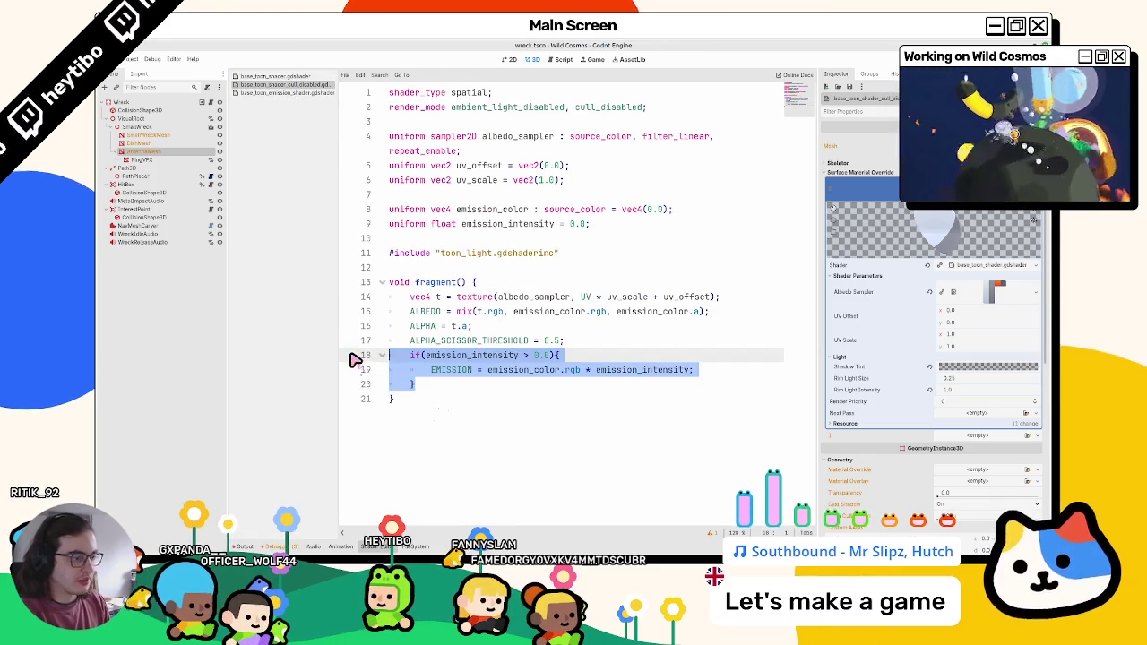
key(BackSpace)
drag(468, 235, 484, 218)
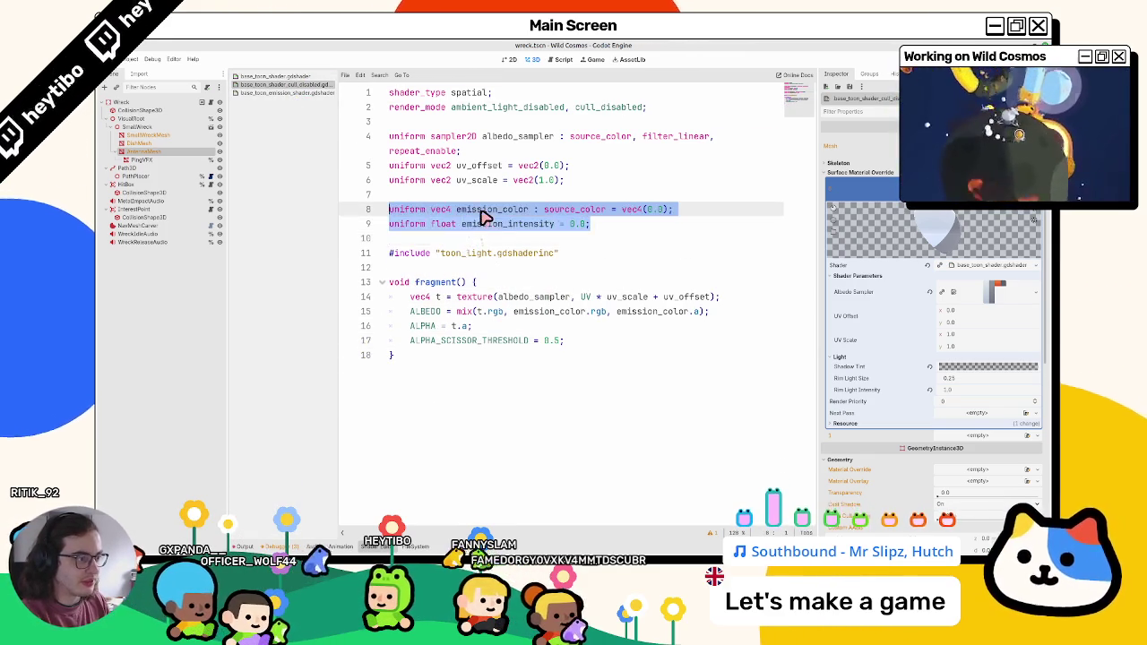
key(BackSpace)
key(BackSpace)
key(BackSpace)
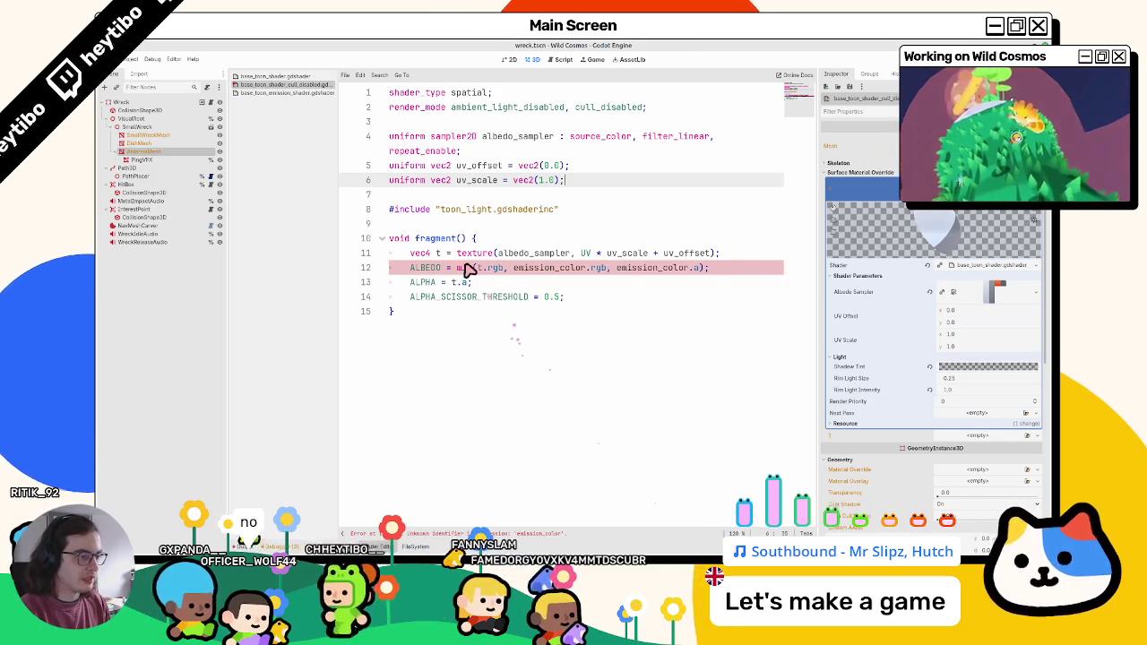
double_click(683, 268)
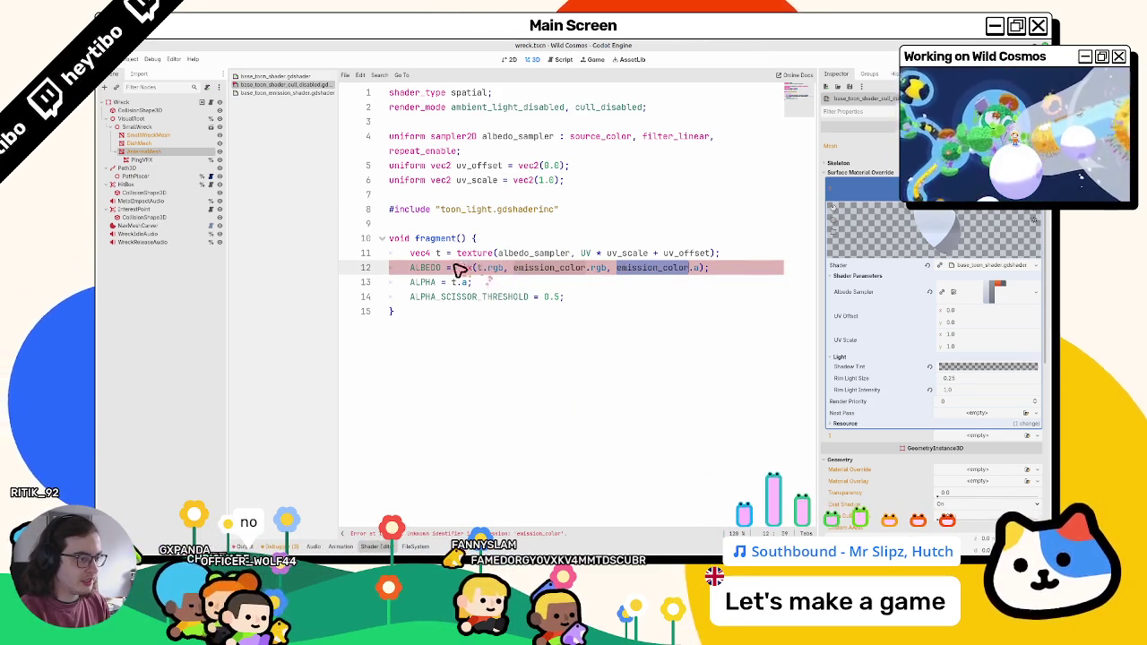
drag(459, 268, 705, 272)
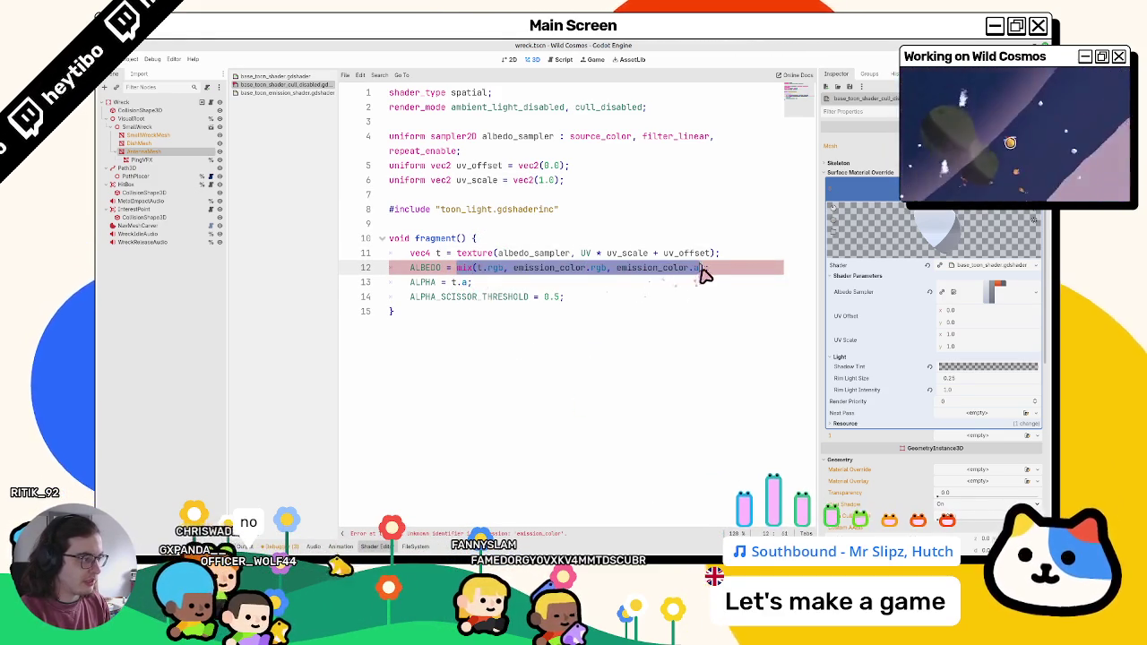
text(t.rgb;)
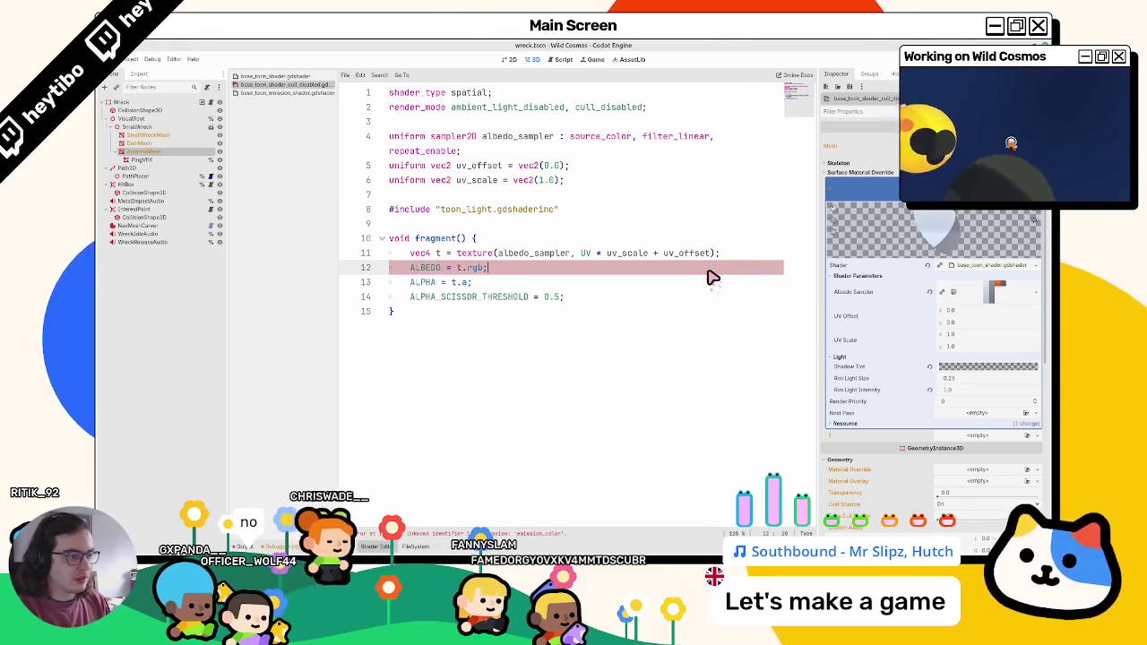
Step: Flip between the emission and cull-disabled toon shaders, then shrink the code panel to show the 3D scene
click(269, 93)
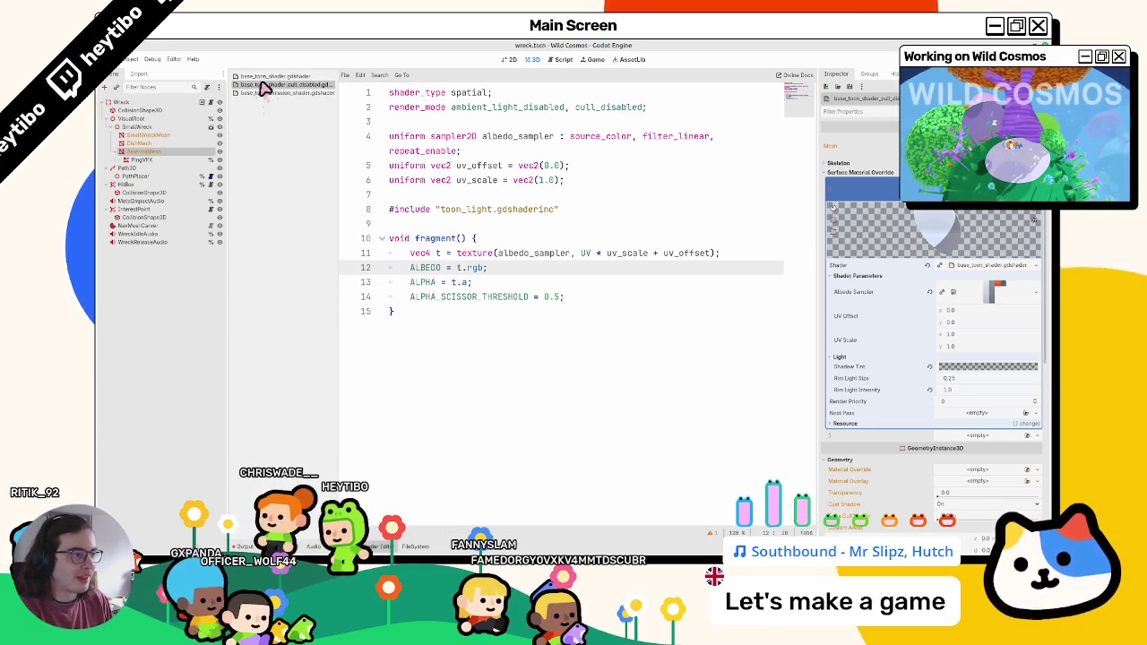
click(276, 84)
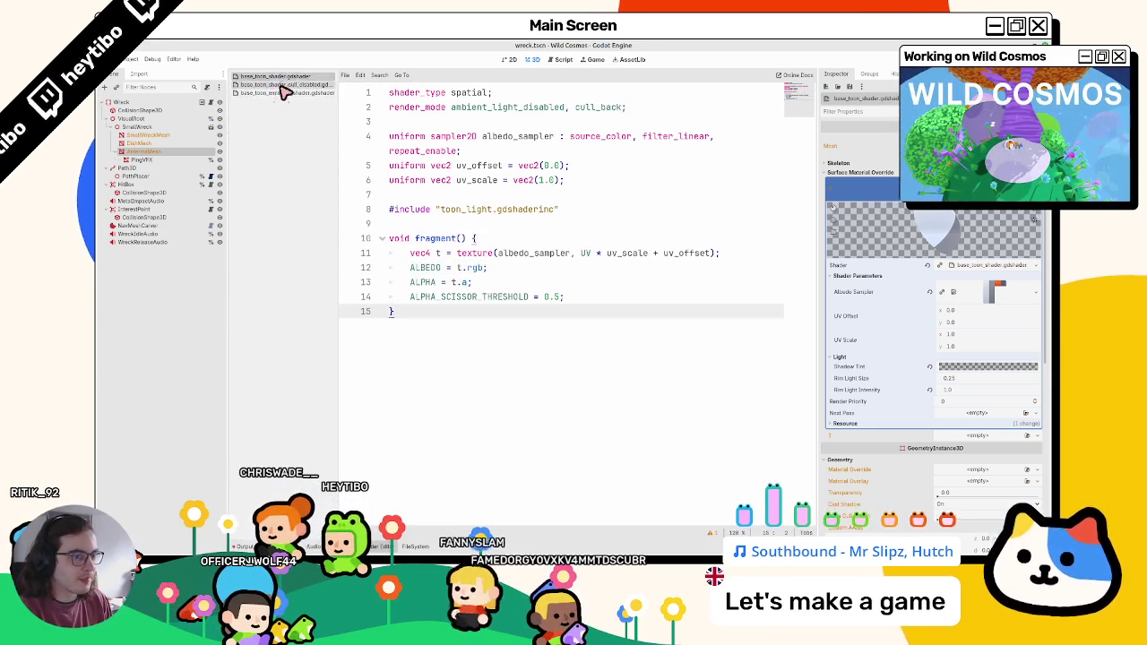
click(281, 93)
click(283, 85)
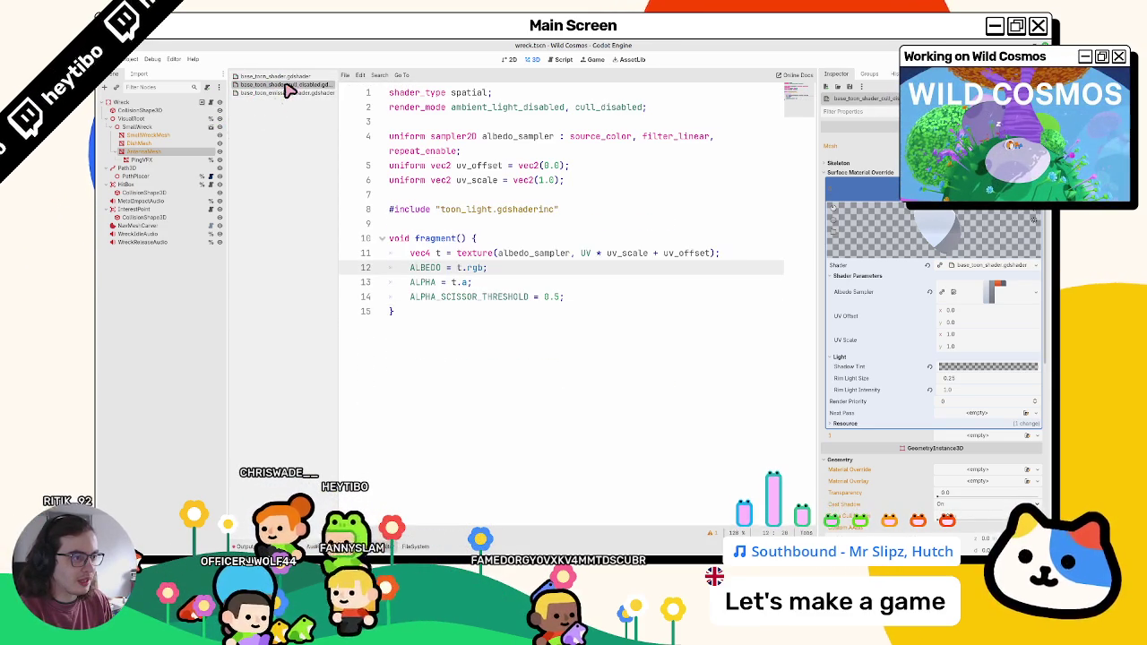
click(285, 93)
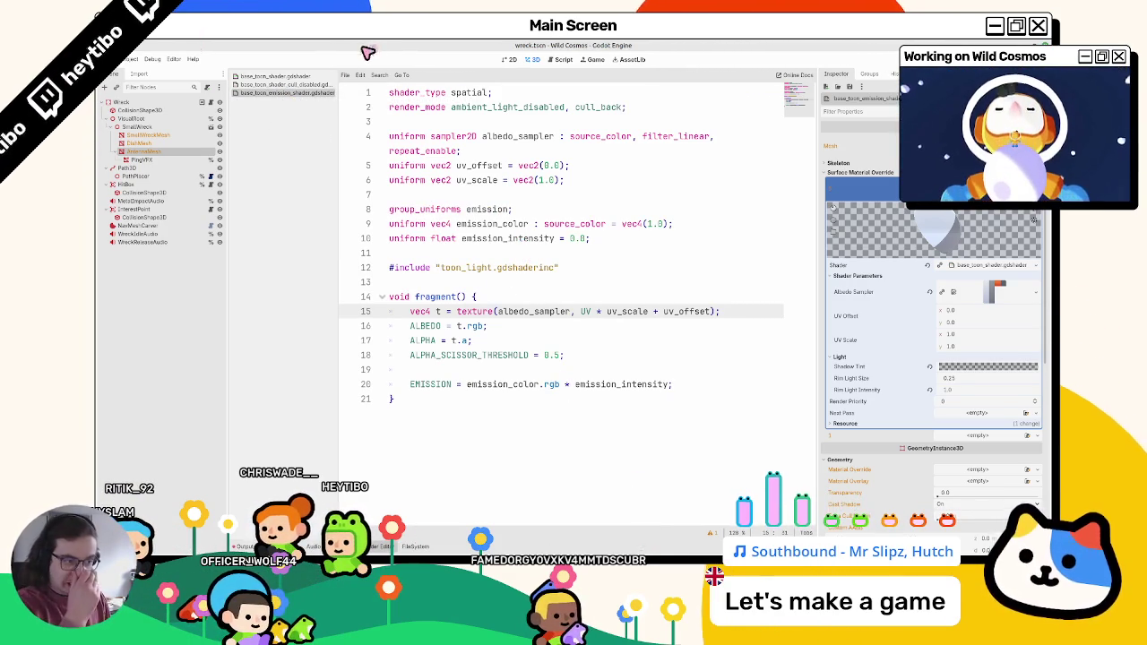
click(300, 84)
click(297, 93)
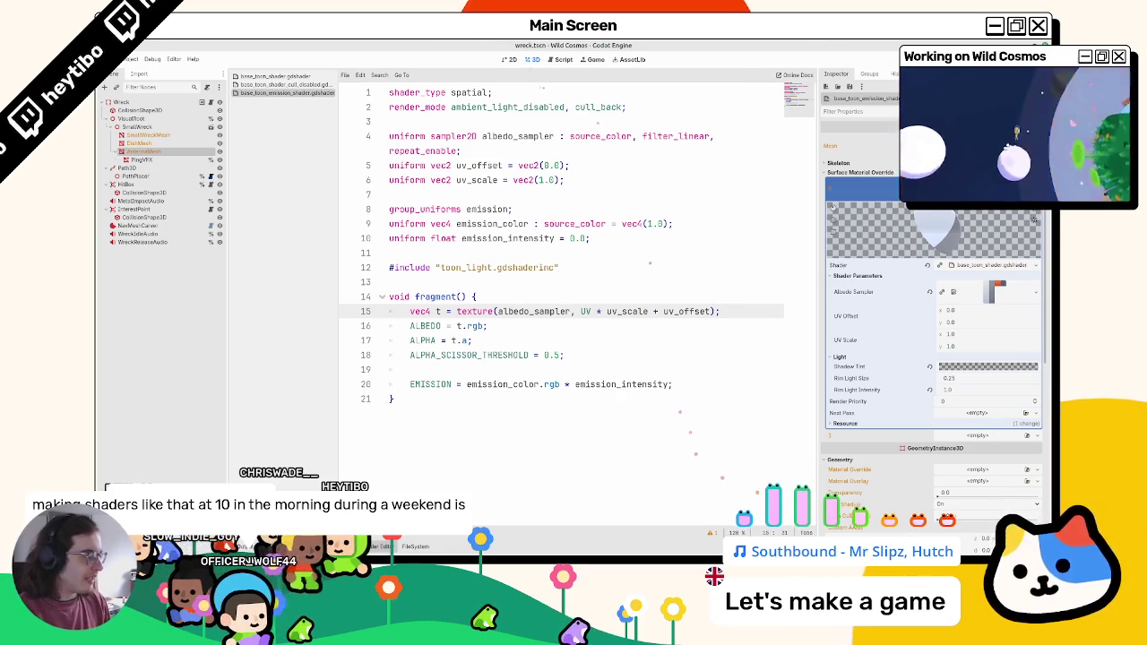
drag(496, 71, 477, 389)
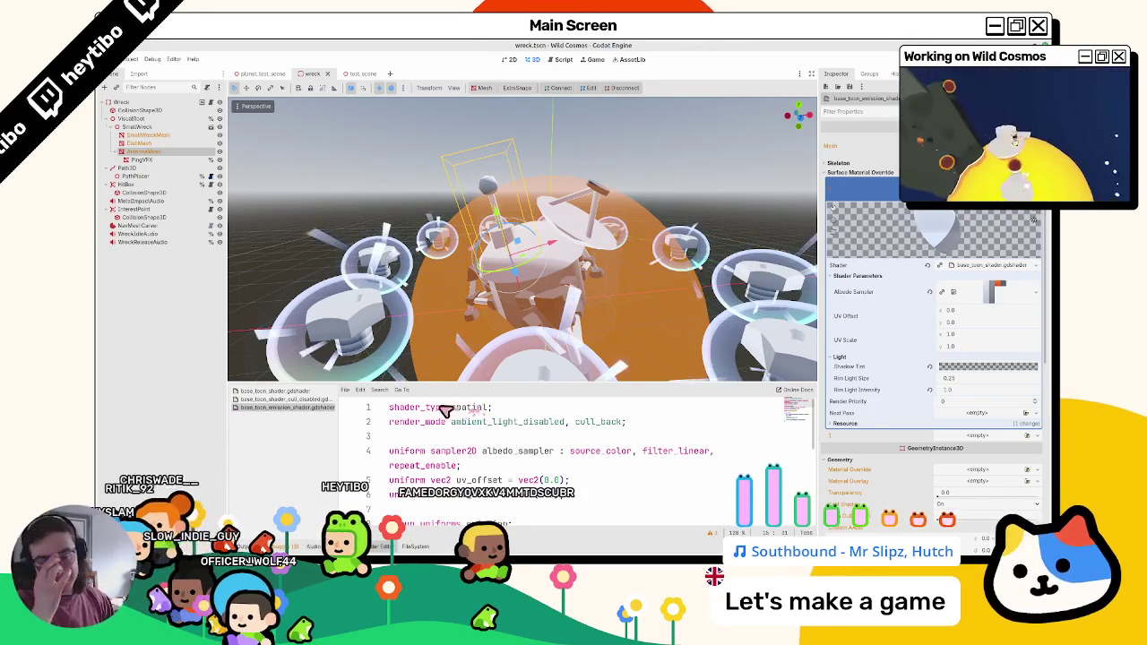
Step: Close the shader panel and look over the wreck scene, checking the DishMesh and AntennaMesh nodes
click(377, 546)
scroll(336, 401, down, 5)
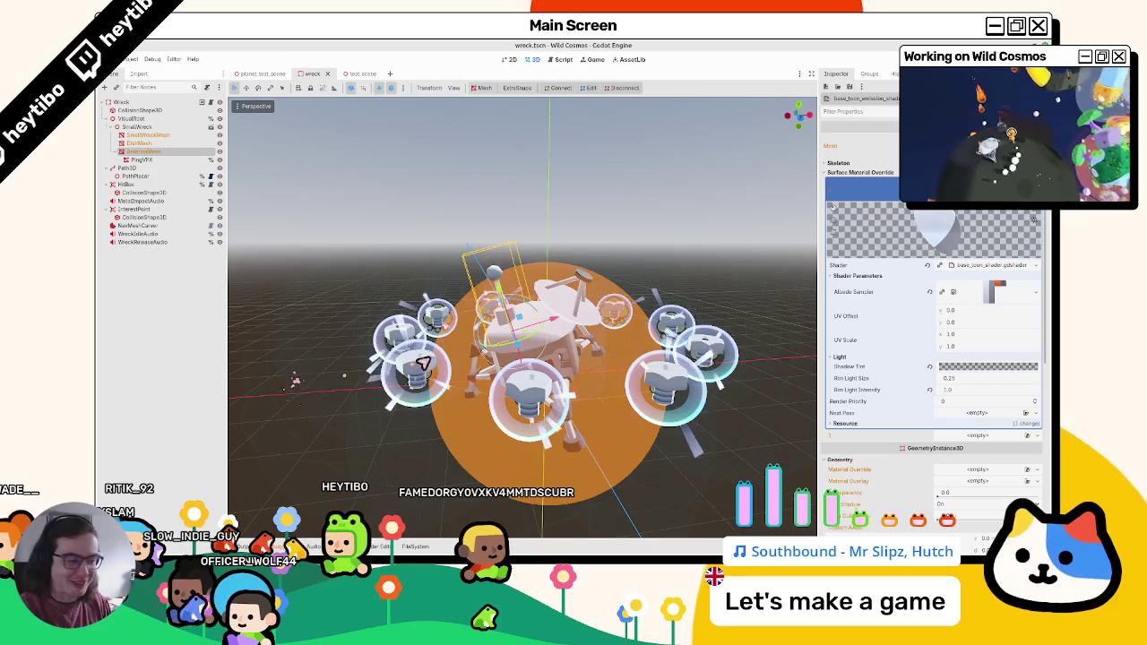
scroll(377, 376, down, 3)
scroll(430, 366, up, 1)
scroll(426, 360, up, 1)
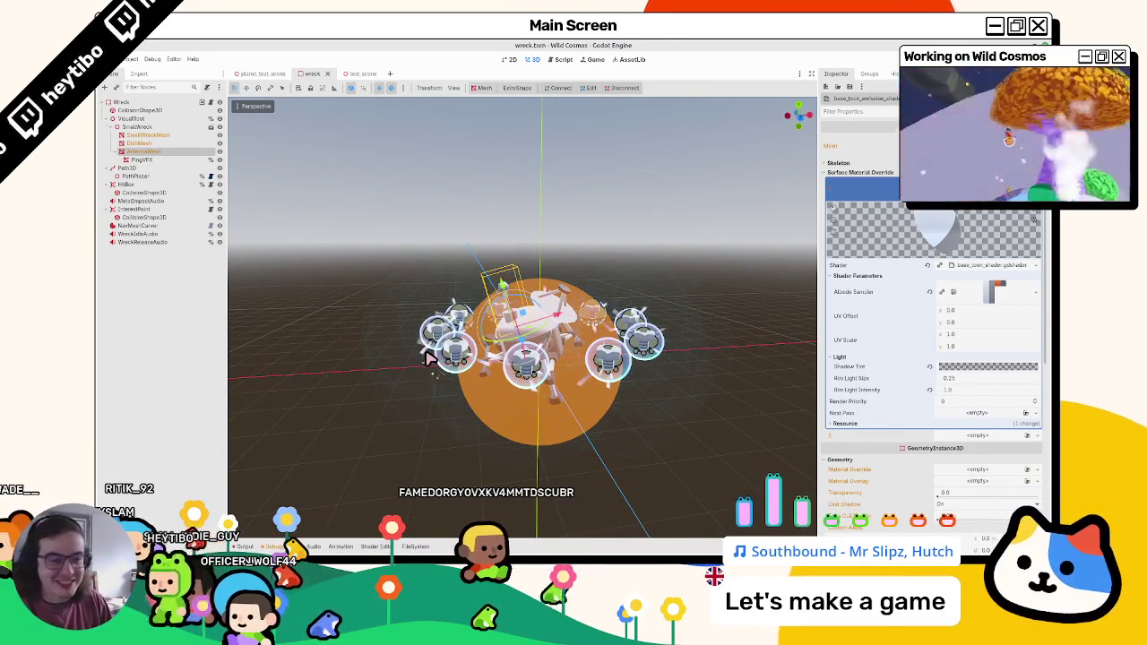
scroll(574, 249, down, 3)
click(600, 265)
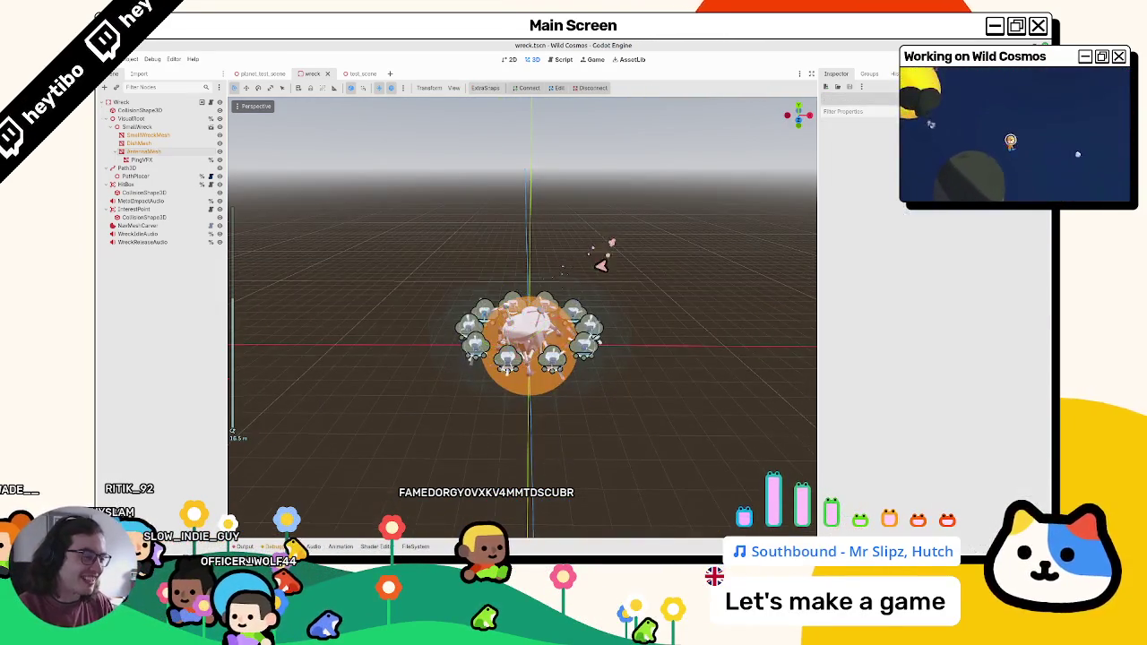
scroll(600, 265, up, 2)
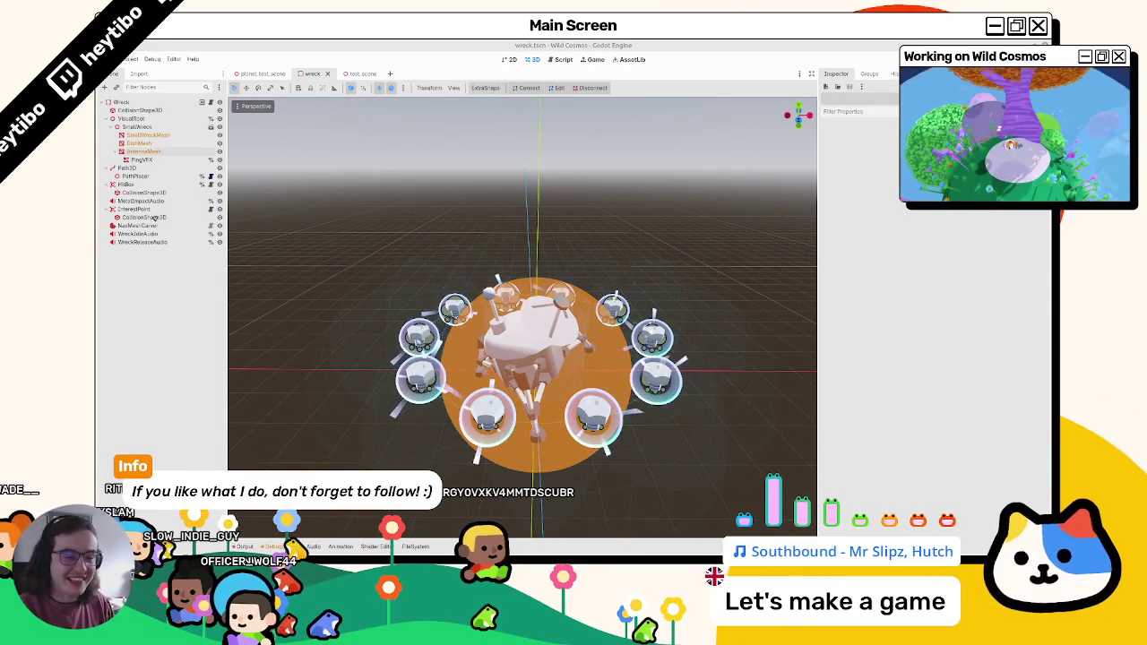
scroll(529, 210, down, 3)
scroll(558, 376, up, 3)
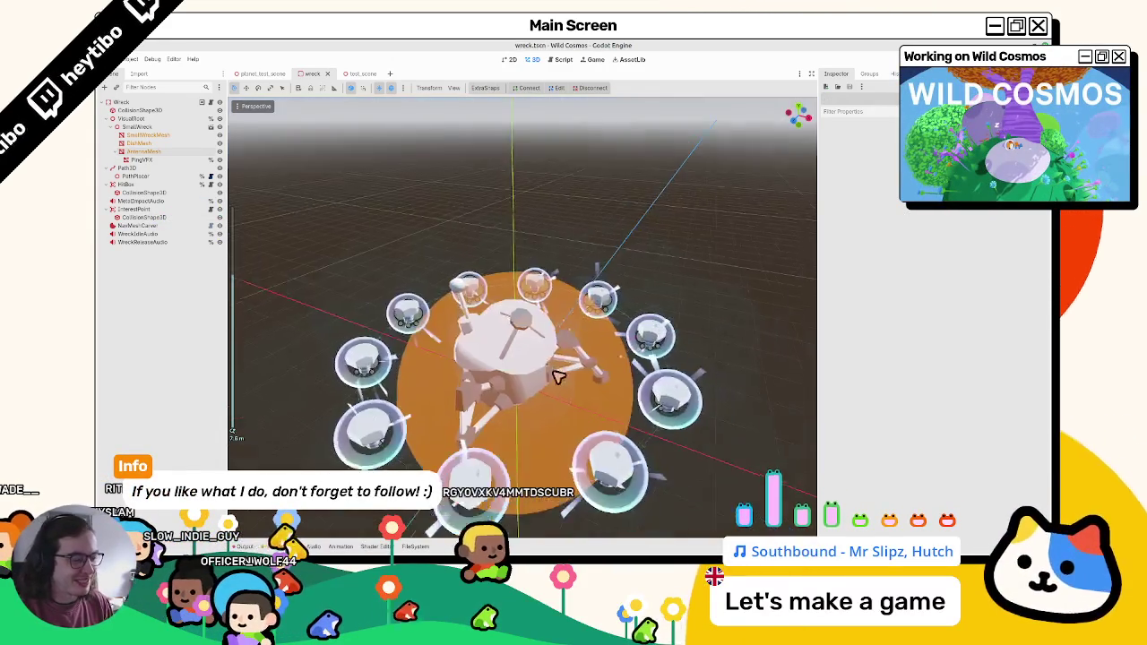
scroll(558, 376, down, 3)
click(166, 144)
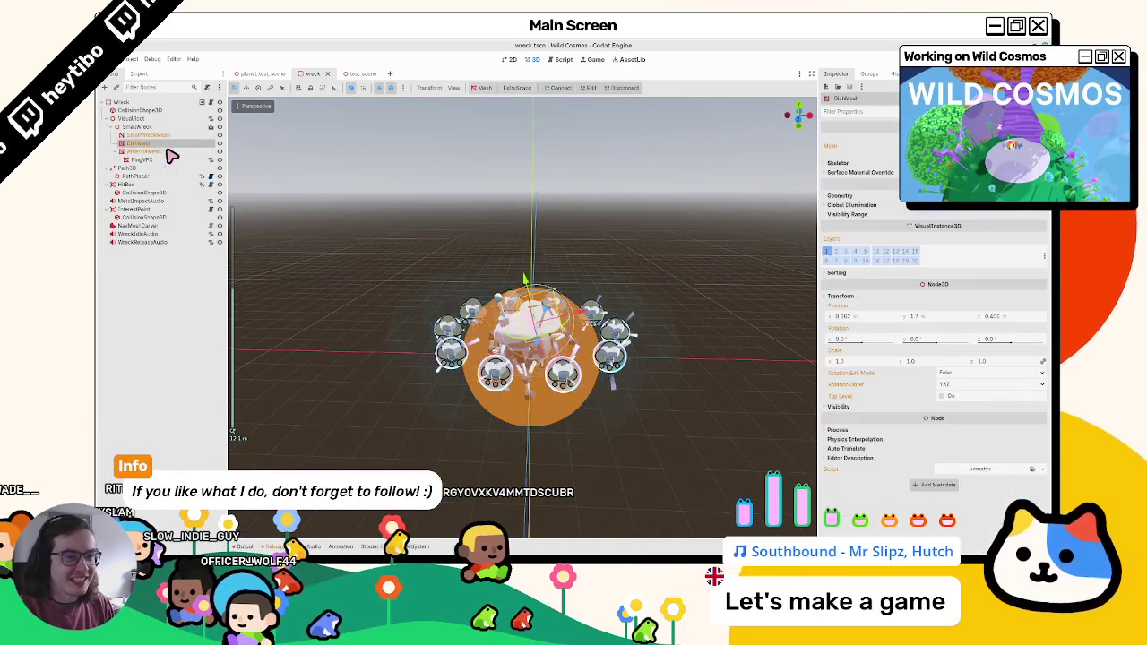
click(167, 152)
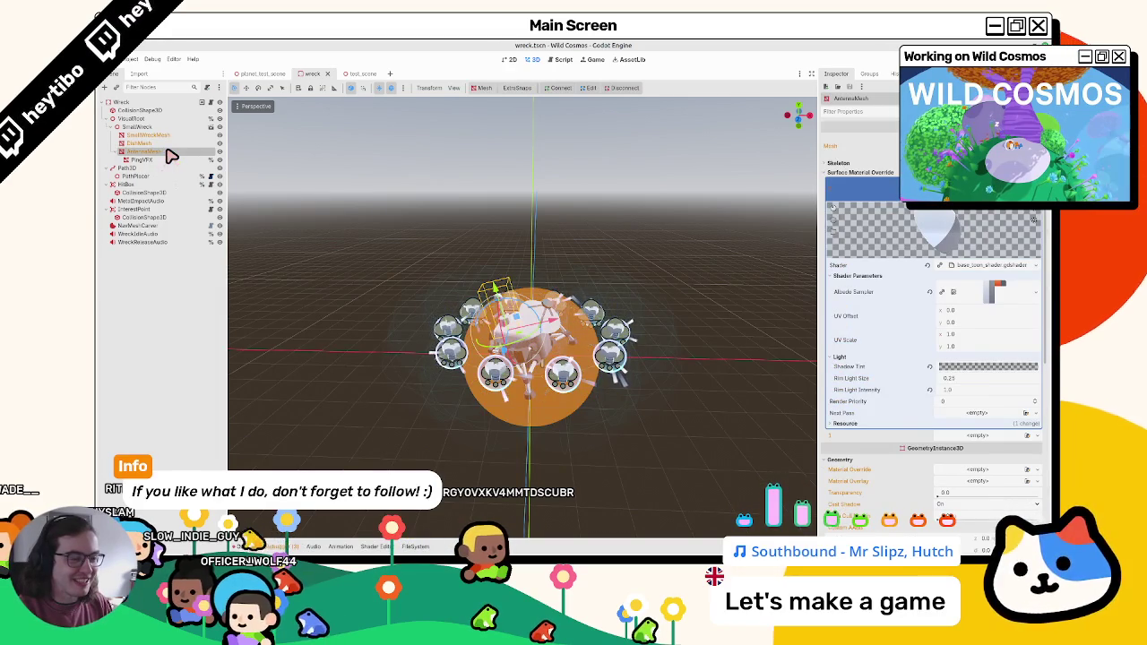
Step: Add a MeshInstance3D child under the Wreck root node
click(161, 105)
key(ctrl+a)
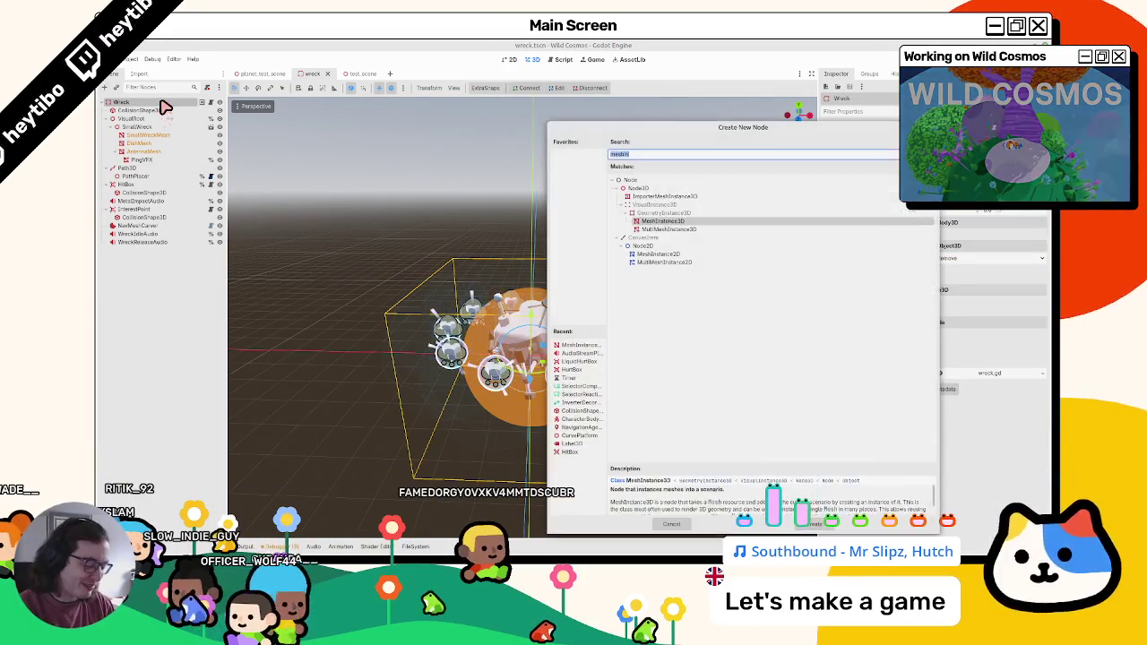
text(meshinstance3d)
key(Return)
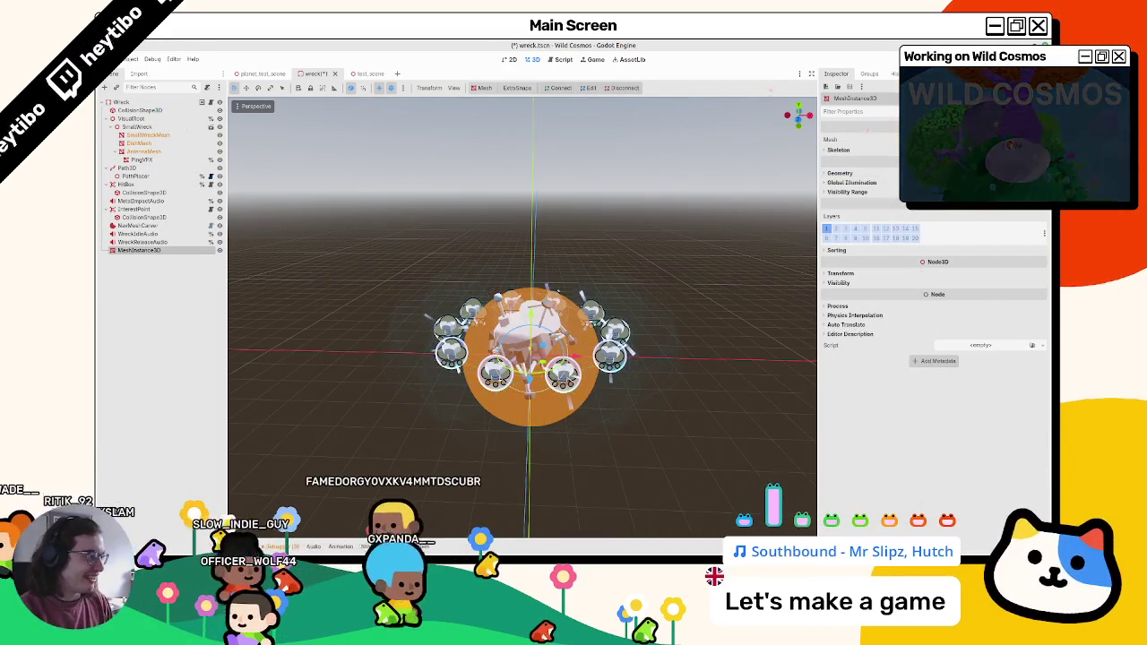
click(985, 139)
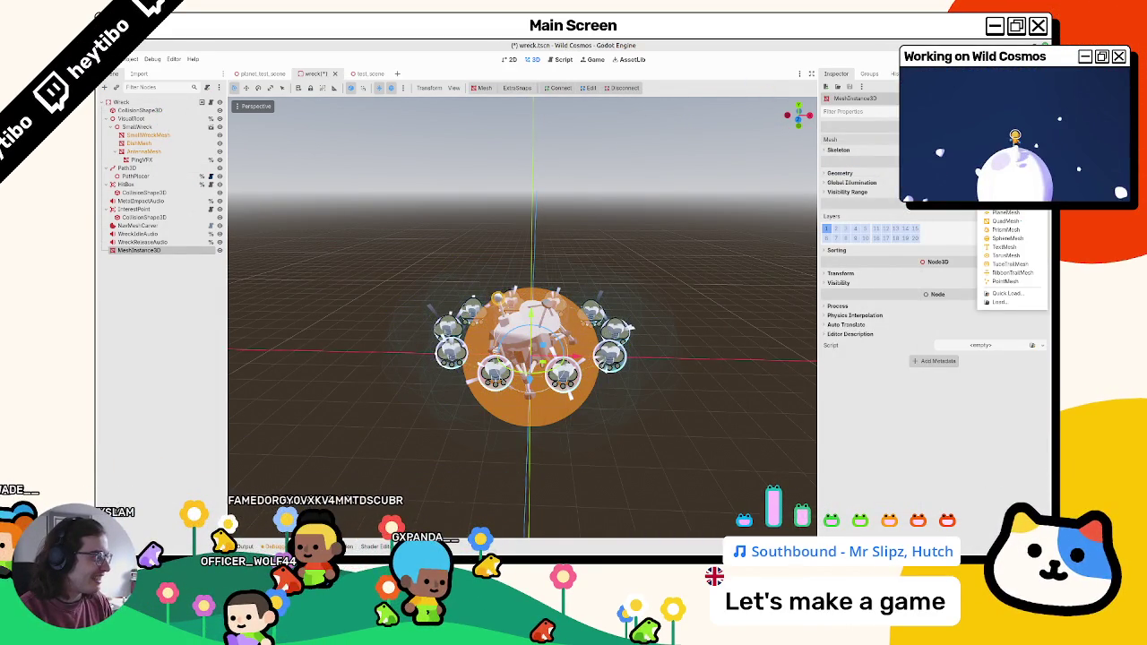
Step: Give the new node a SphereMesh and a new StandardMaterial3D override with emission enabled
click(1006, 237)
click(981, 216)
click(994, 226)
click(982, 215)
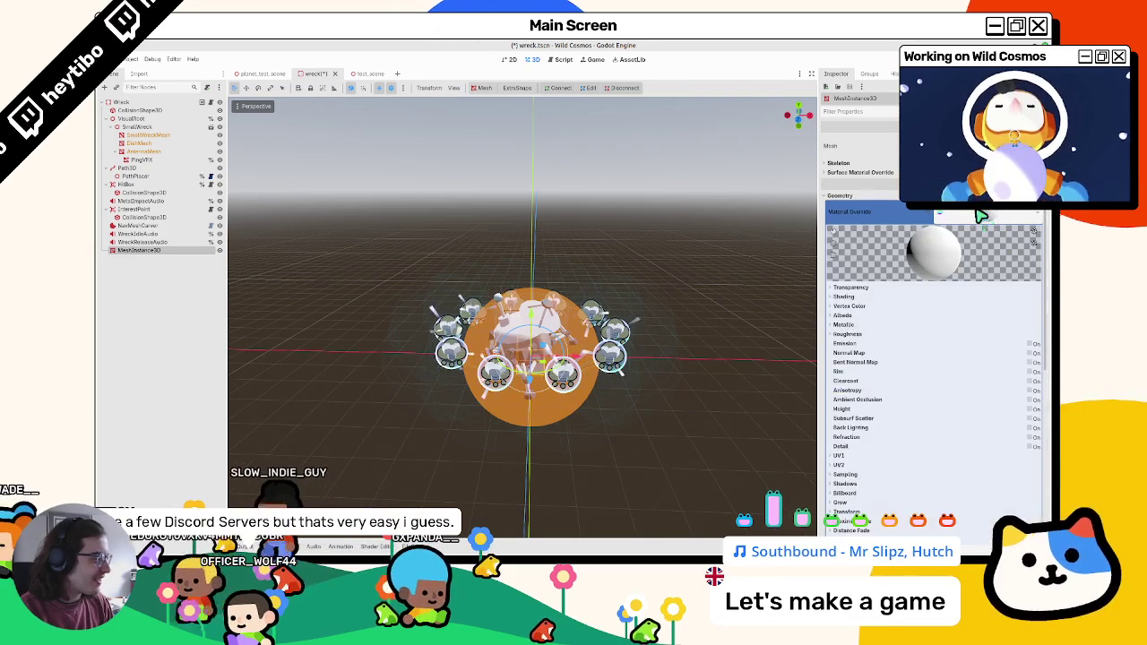
click(1034, 345)
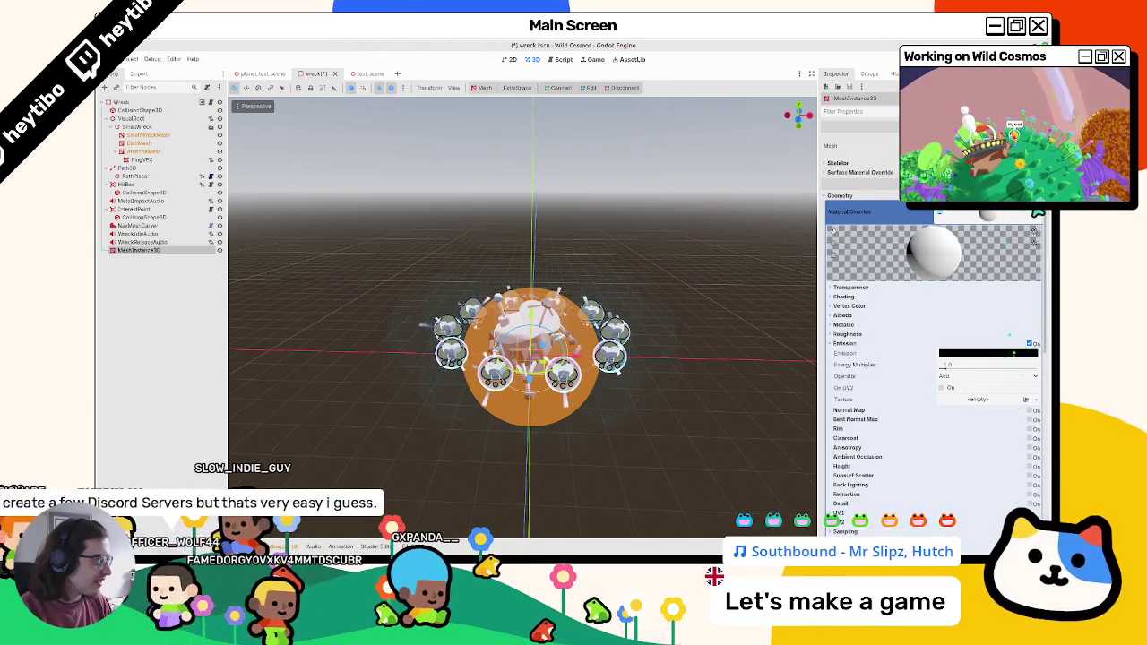
Step: Convert the material override to a ShaderMaterial and open its generated shader code
click(1037, 216)
click(991, 344)
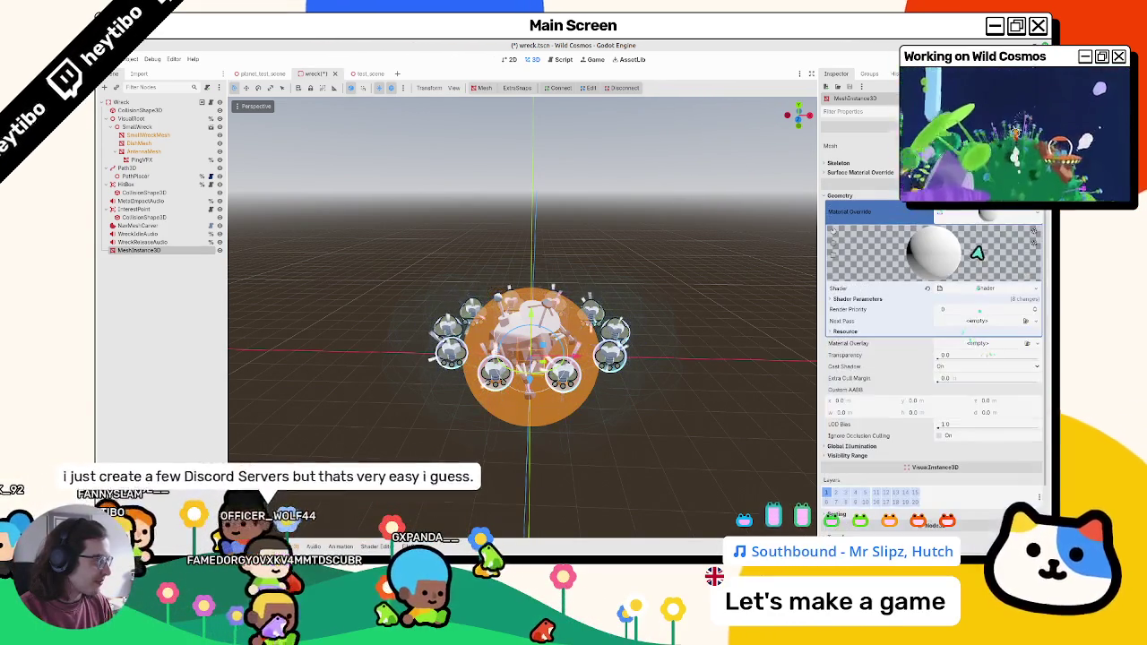
click(986, 290)
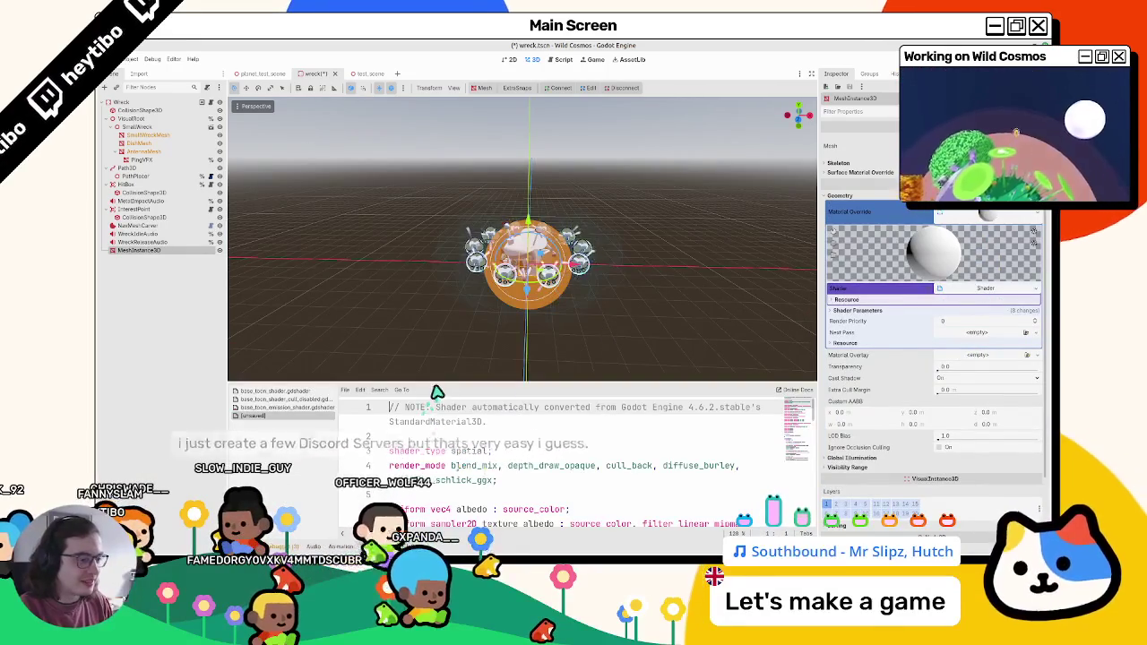
Step: Enlarge the code panel, inspect the emission_tex term on line 49, then close the unsaved converted shader
drag(440, 391, 439, 306)
scroll(599, 458, down, 10)
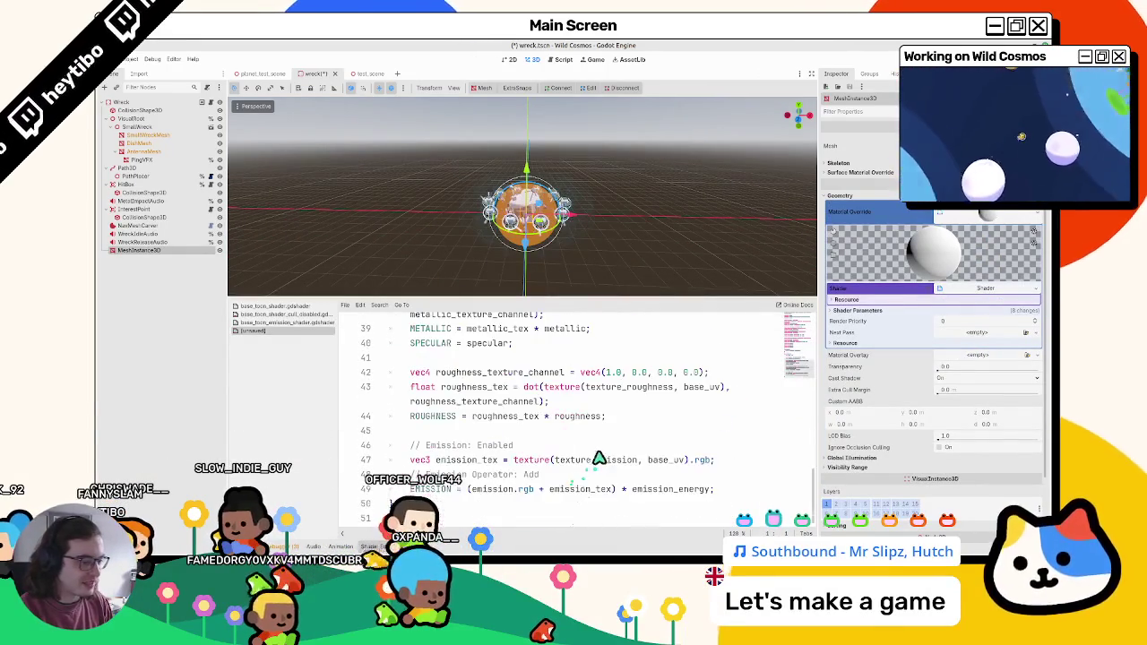
mouse_move(614, 489)
mouse_down()
mouse_move(538, 491)
mouse_move(553, 490)
mouse_up()
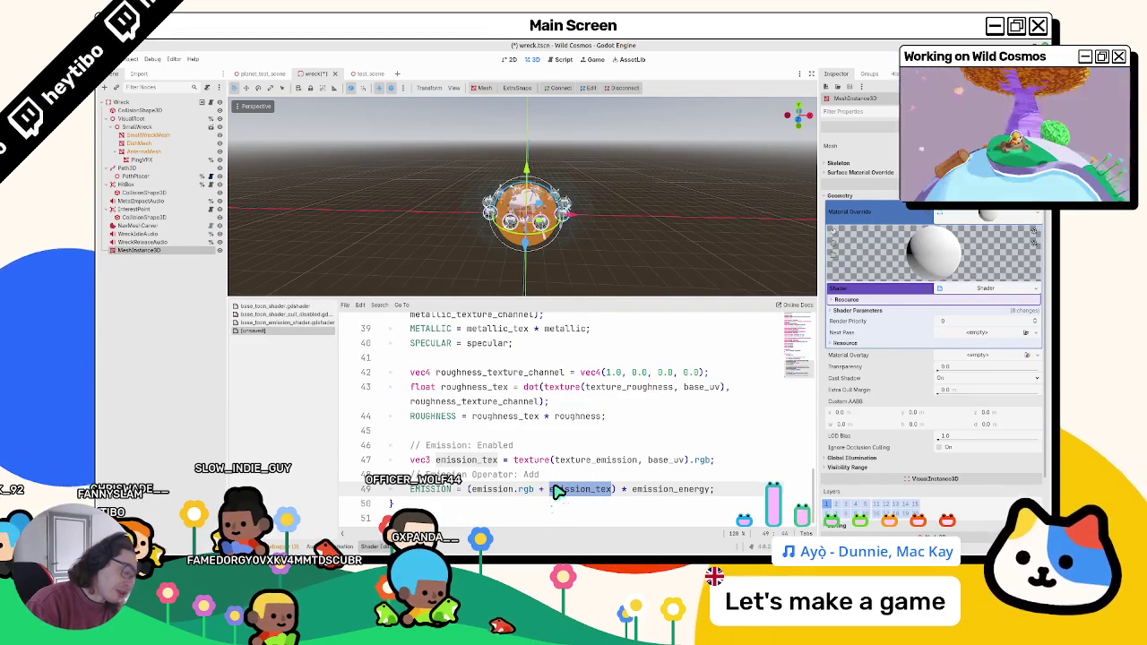
middle_click(318, 331)
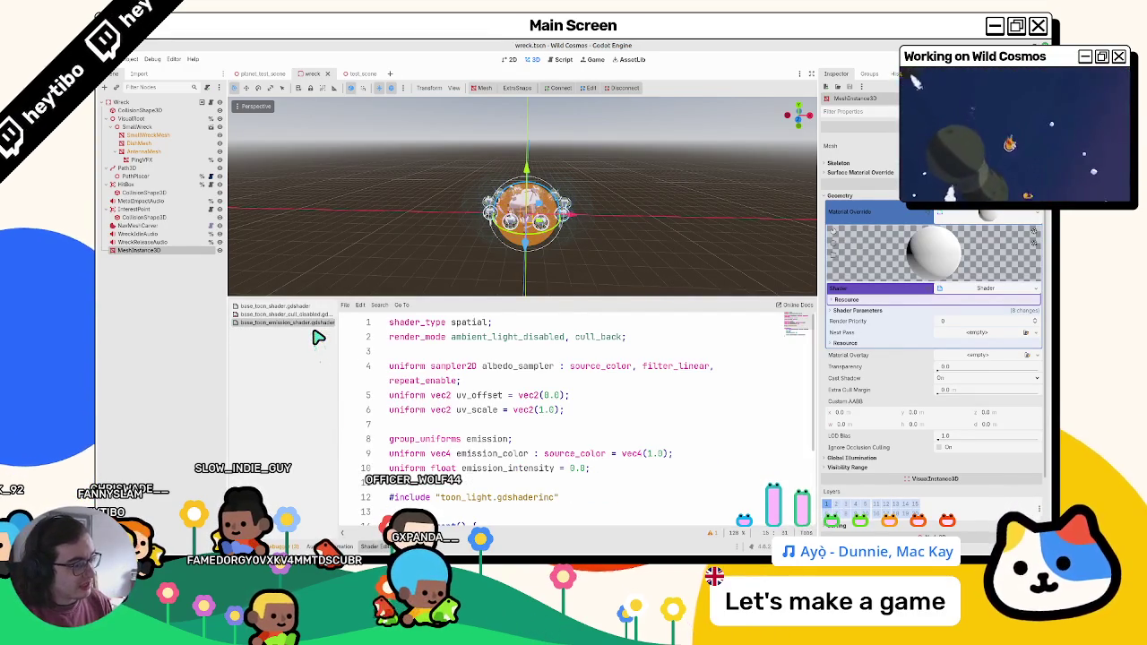
click(143, 250)
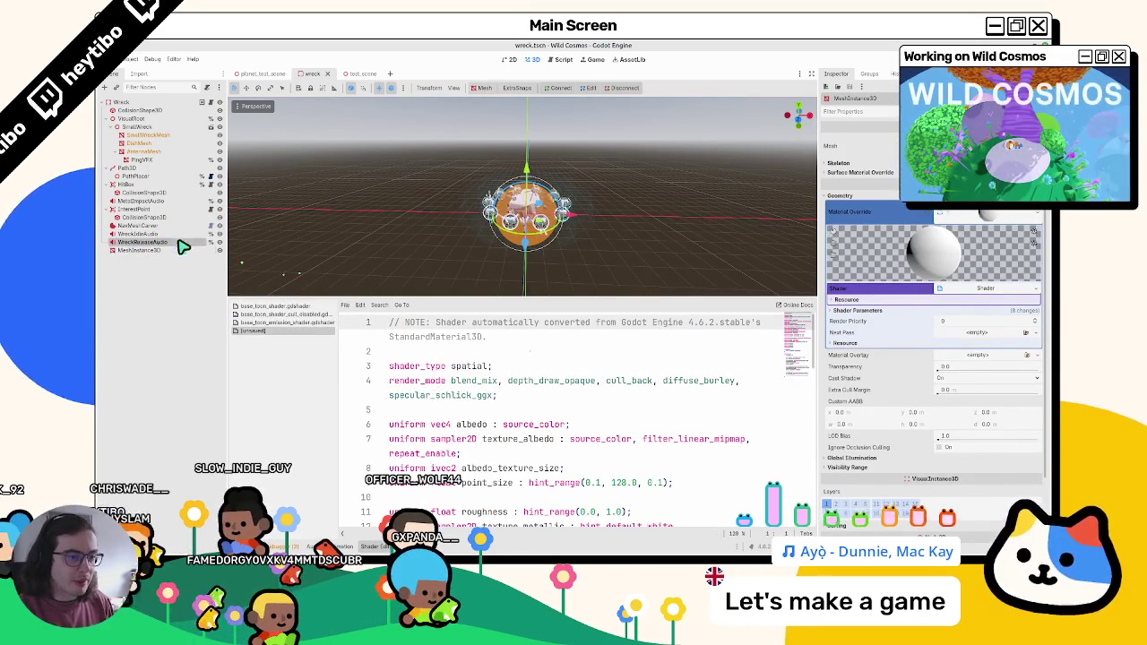
click(177, 252)
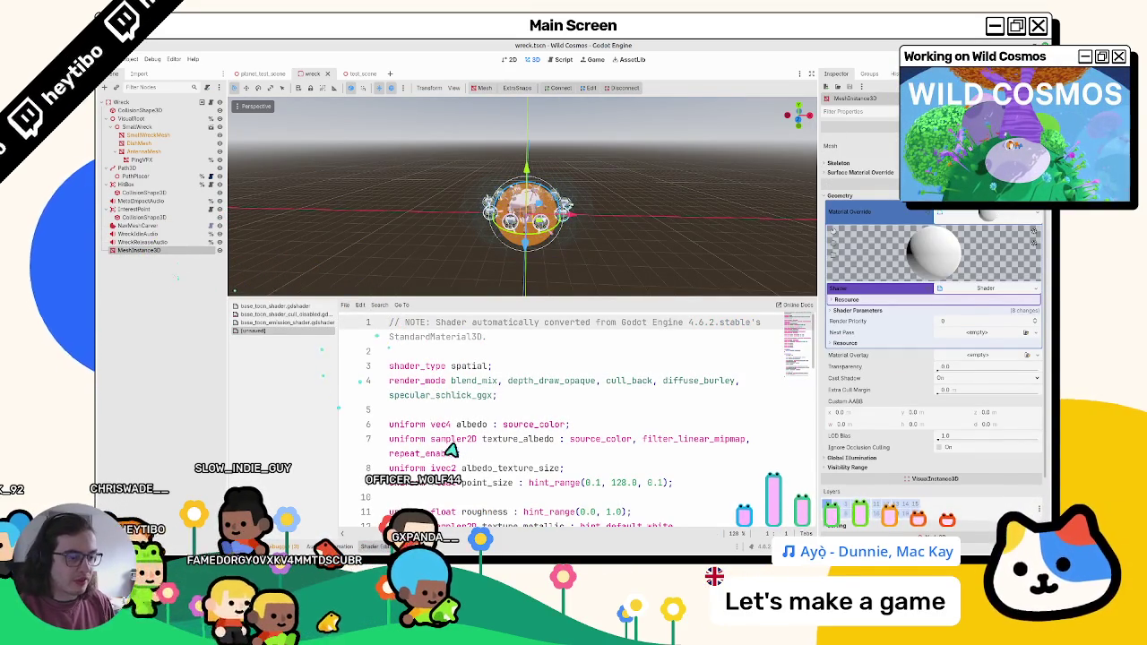
click(296, 331)
middle_click(294, 331)
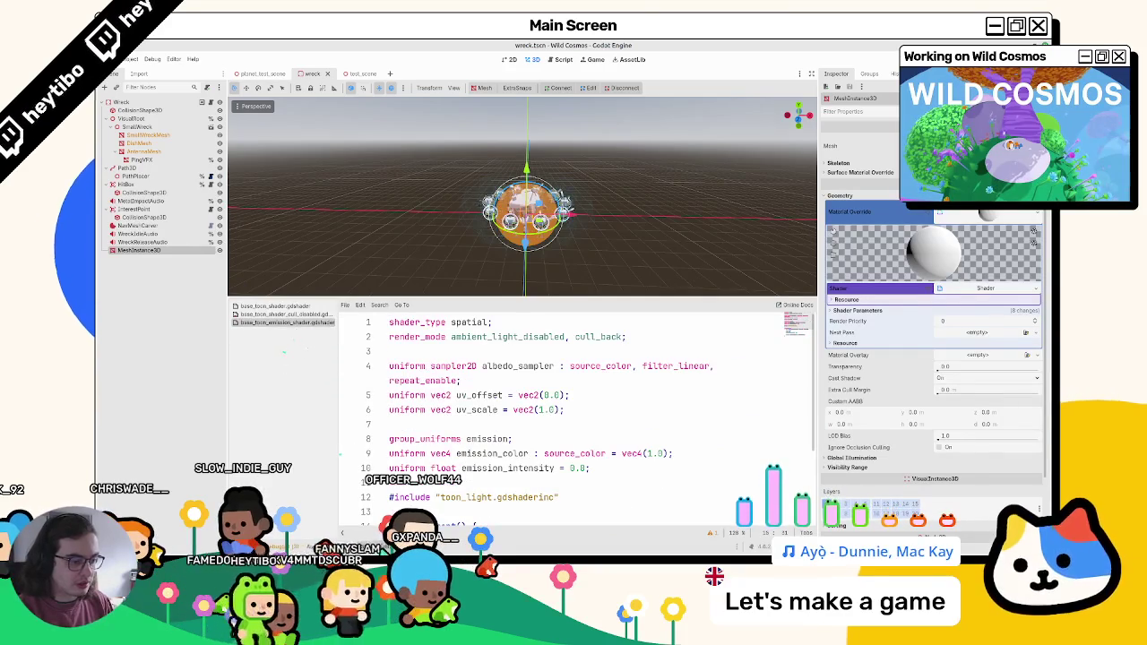
click(160, 250)
right_click(159, 250)
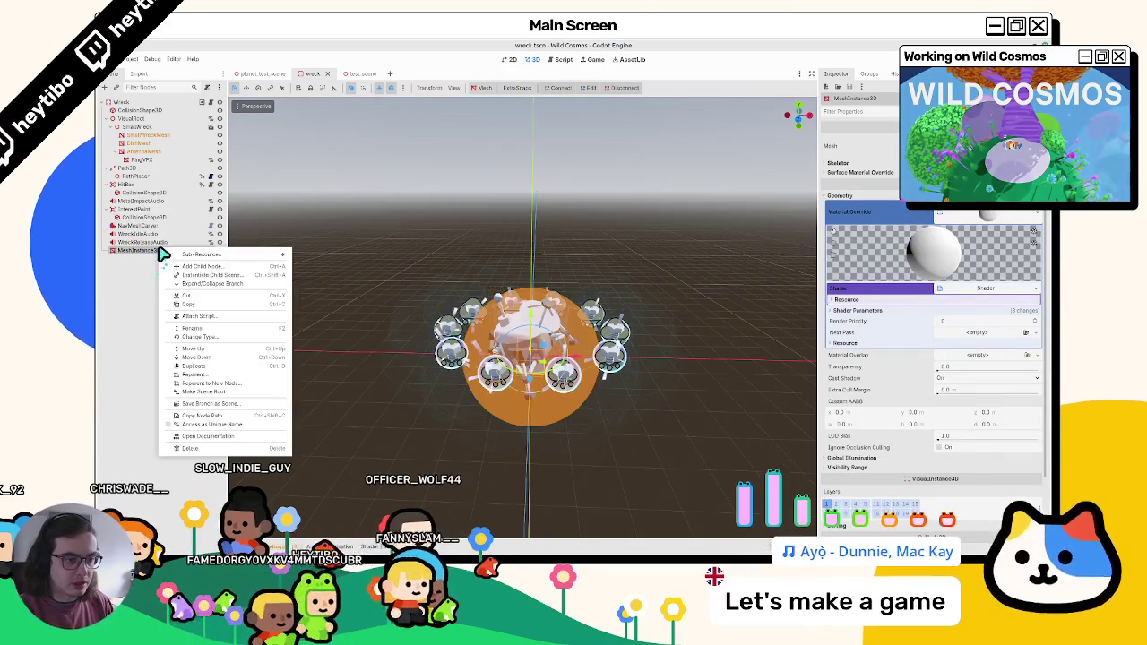
Step: Delete the temporary MeshInstance3D and save the wreck scene
click(208, 448)
click(588, 319)
key(ctrl+s)
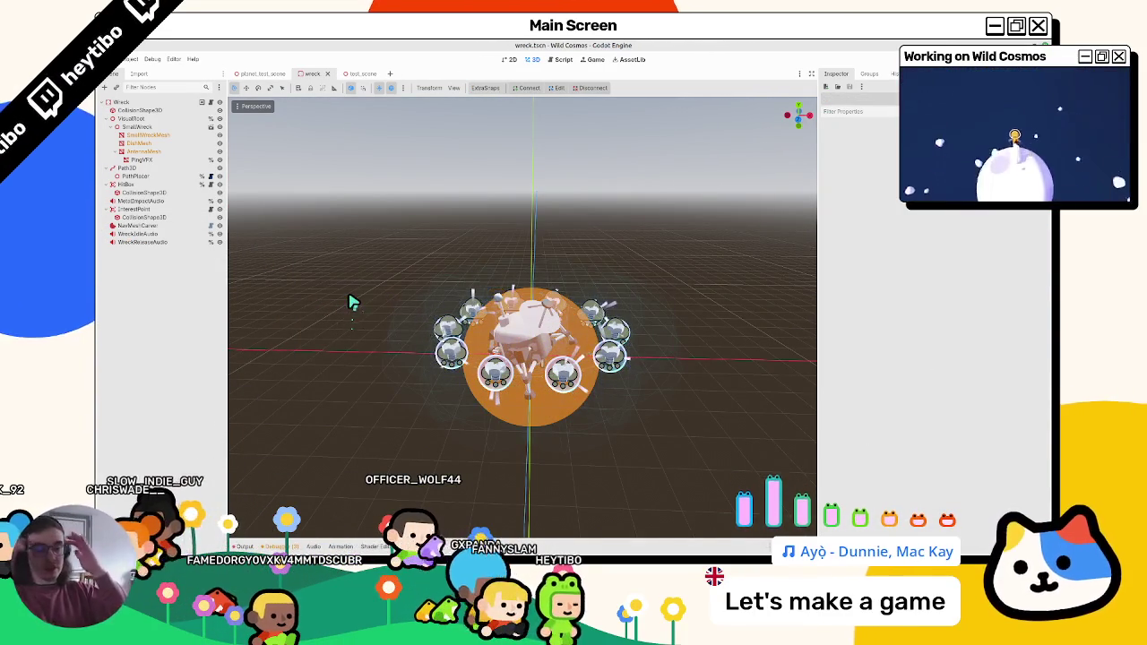
Step: Open base_toon_shader from the FileSystem dock and collapse the bottom shader panel
key(alt+f)
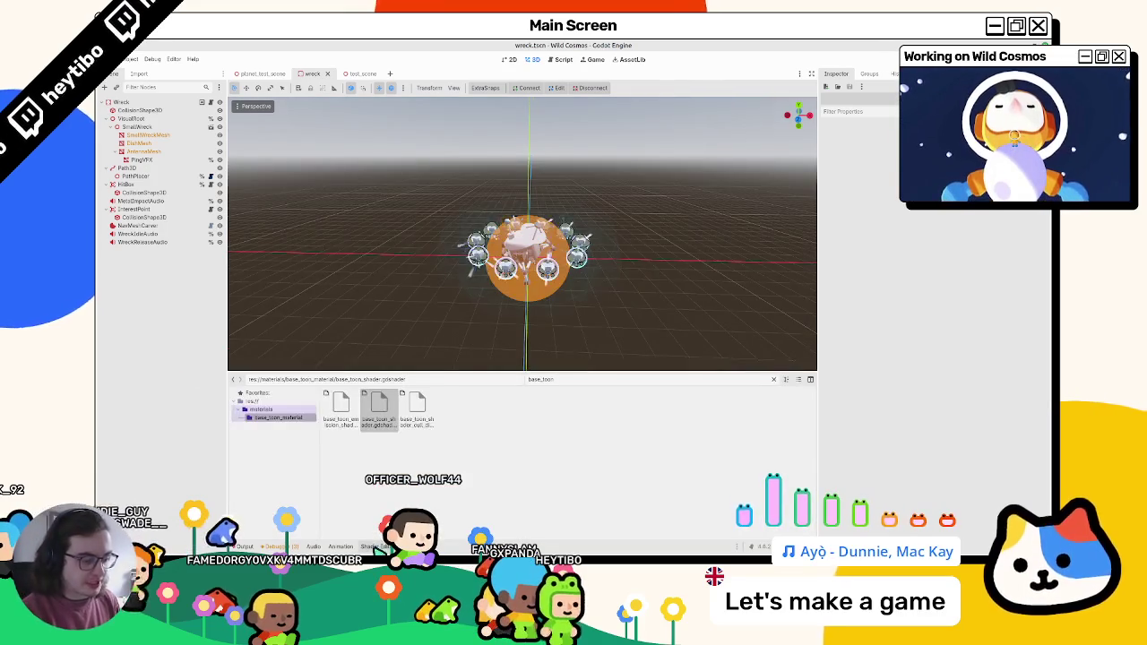
key(Return)
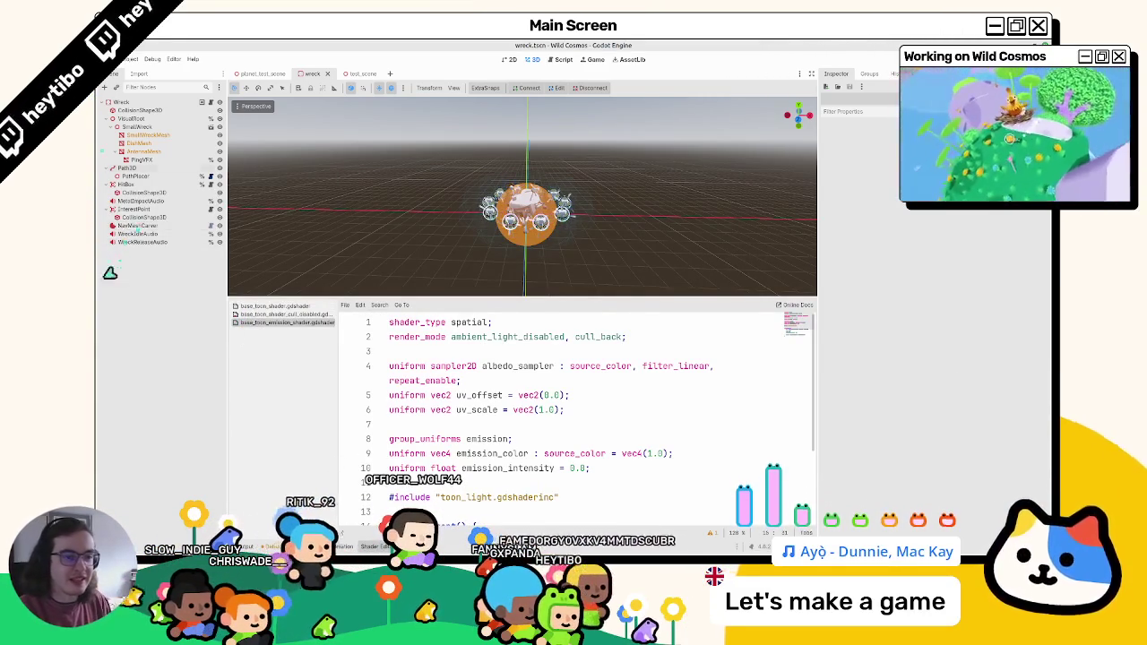
click(368, 546)
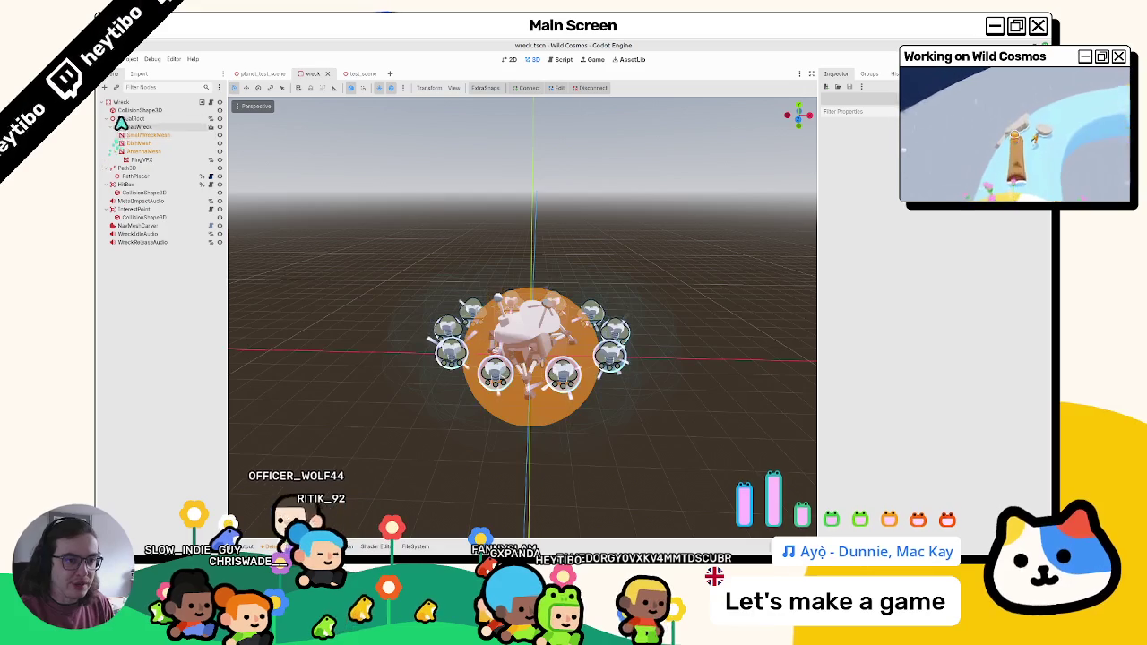
Step: Select AntennaMesh, reopen the shader editor and close the music_wave_pulse_mat shader
click(109, 148)
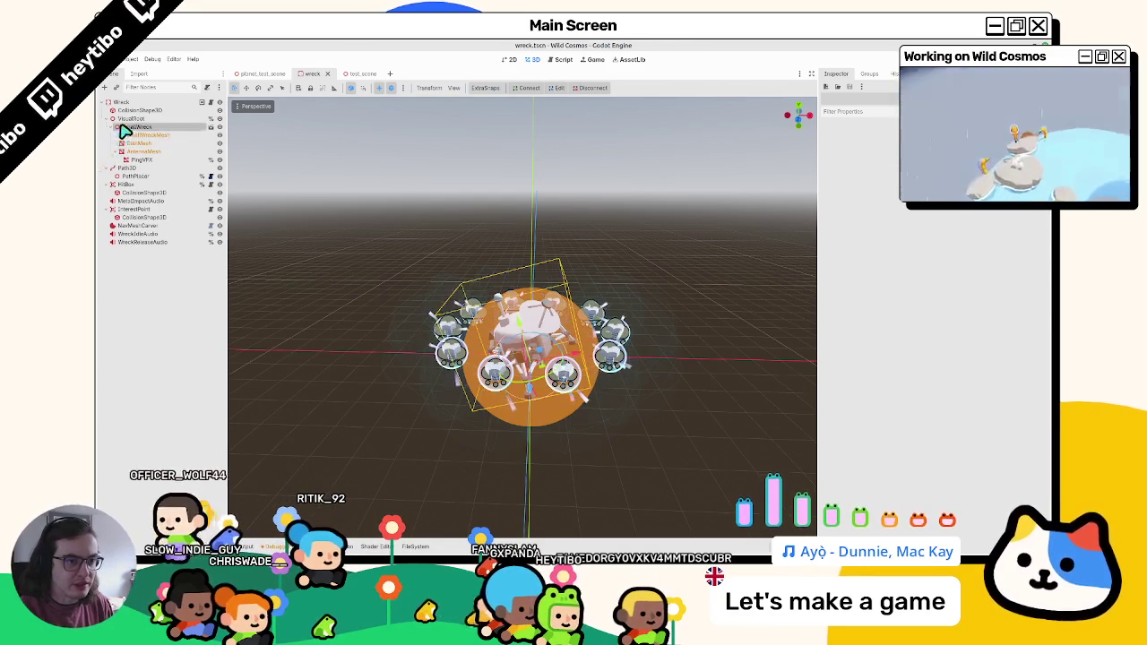
scroll(369, 305, up, 5)
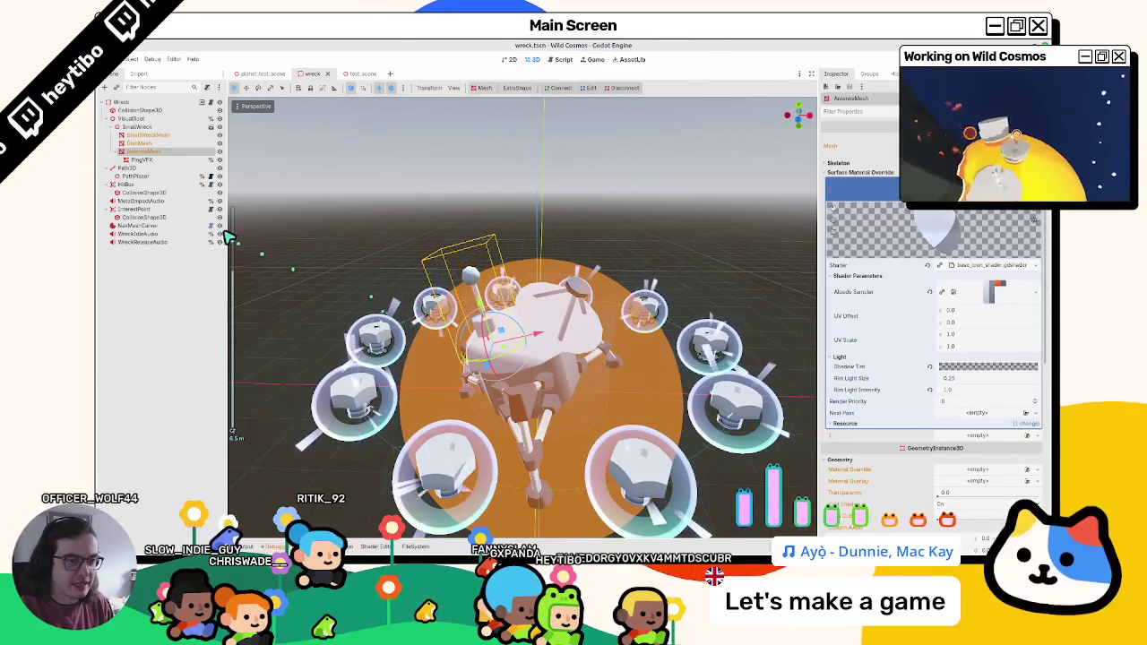
click(143, 152)
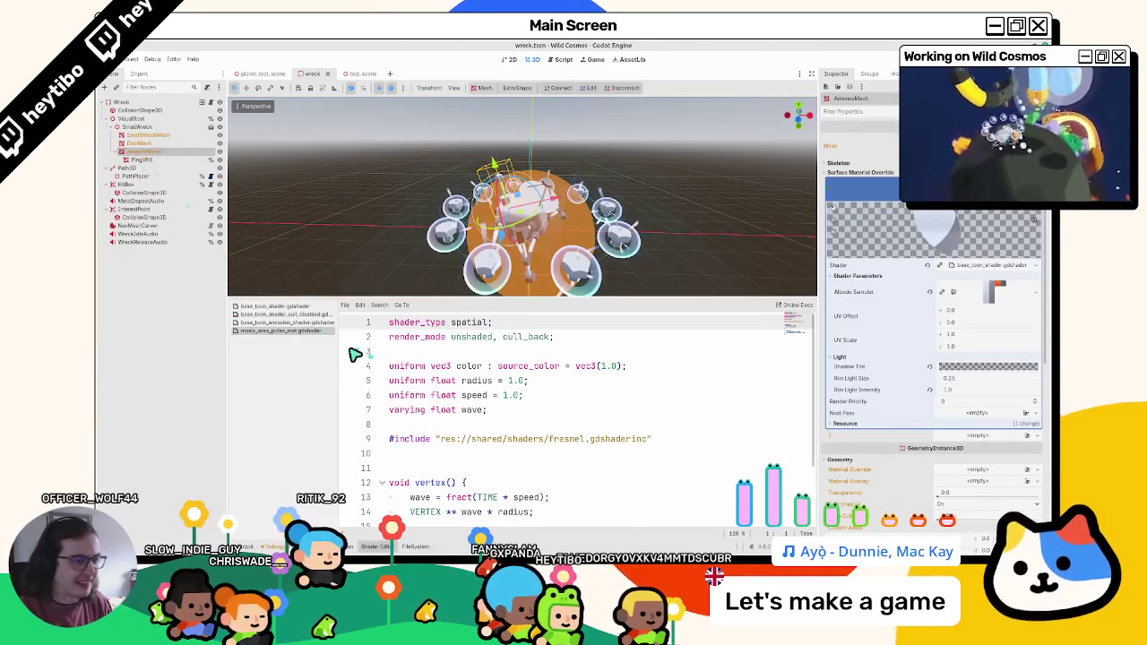
middle_click(307, 332)
scroll(502, 382, down, 3)
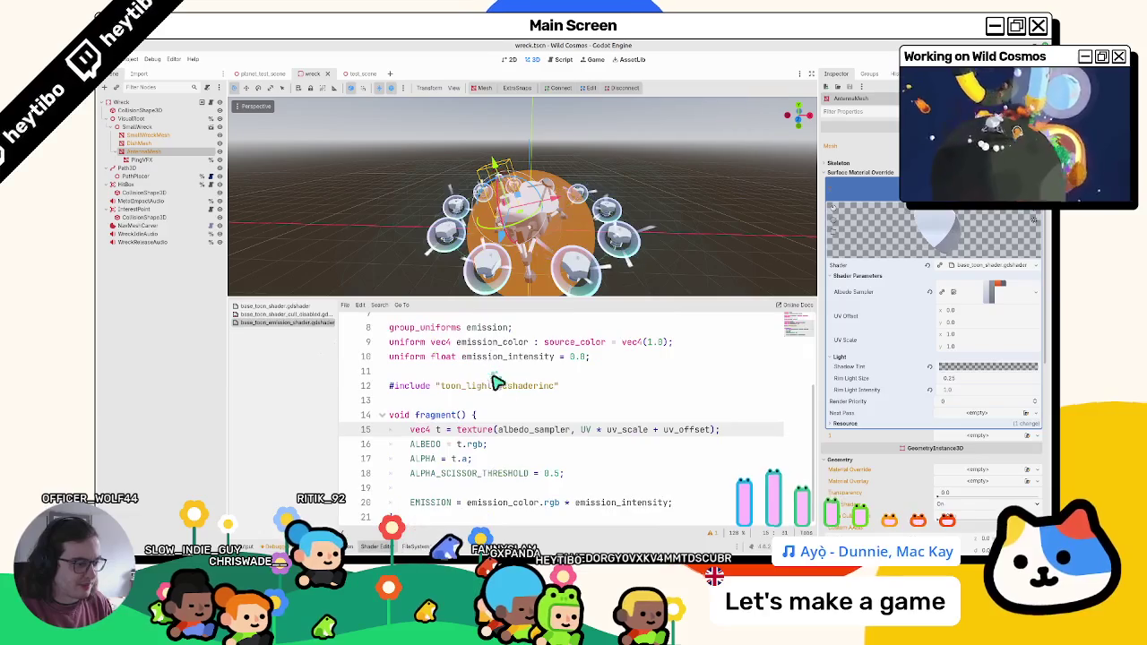
scroll(523, 381, up, 1)
Step: Under group_uniforms emission, add a sampler2D emission_texture uniform with a source_color hint
click(548, 378)
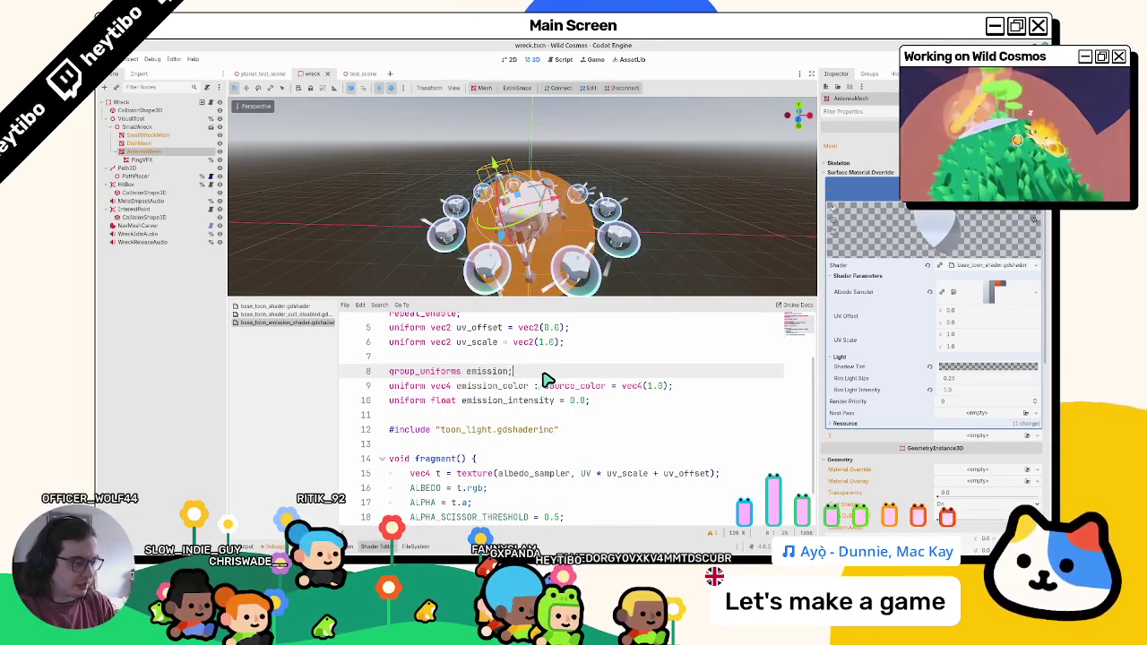
key(Return)
text(uniform v)
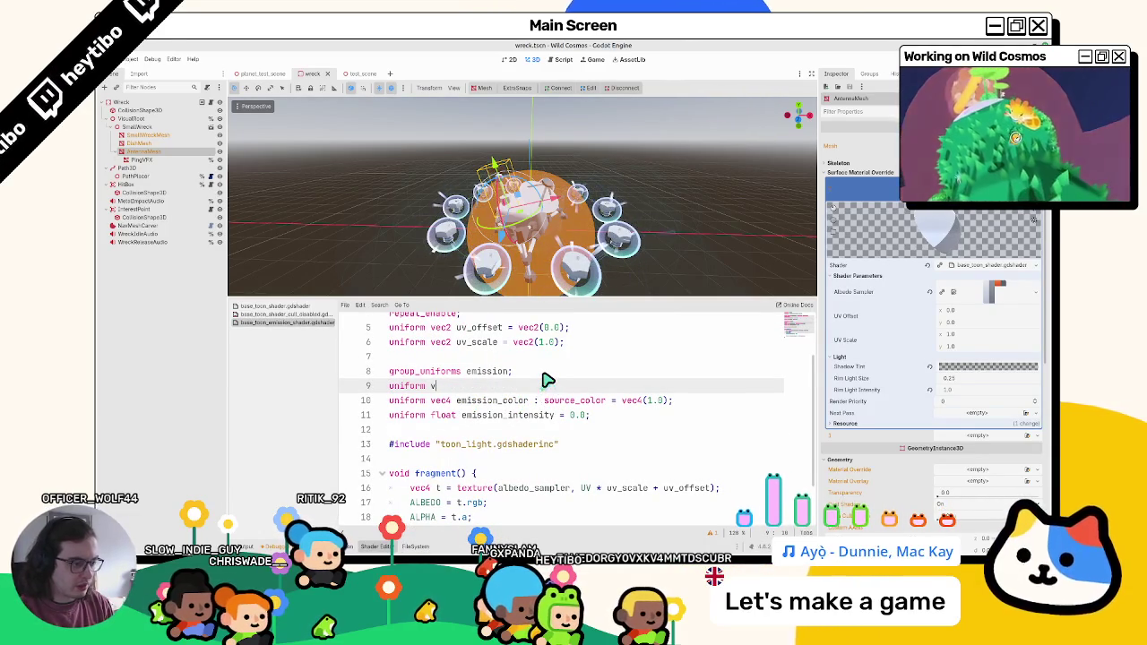
text(ec)
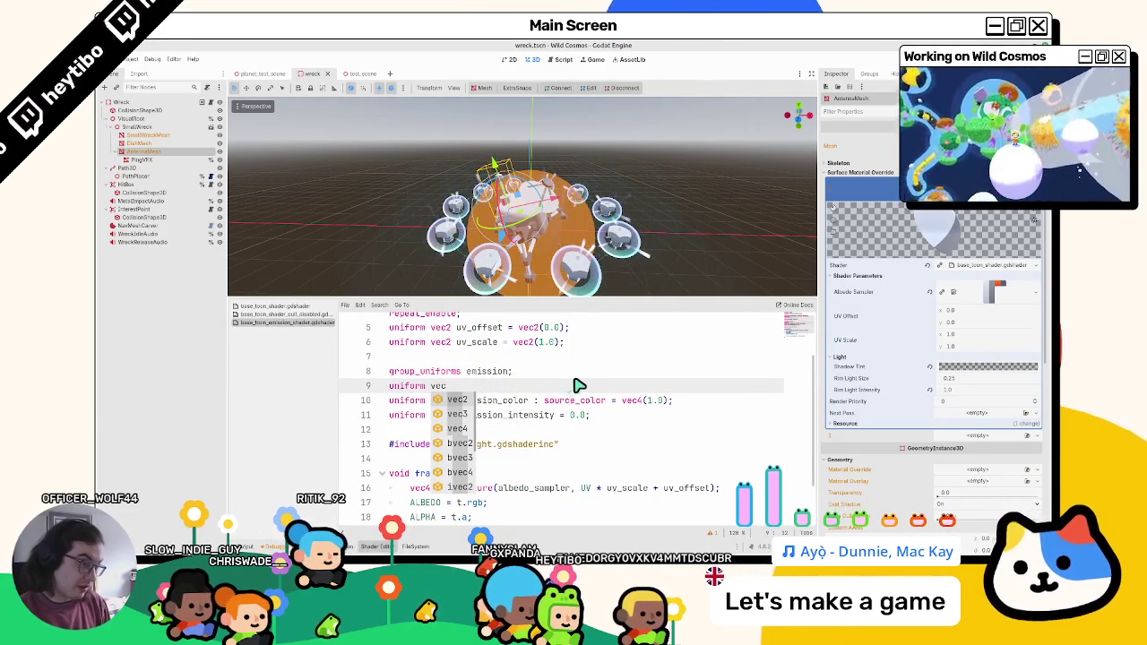
key(BackSpace)
key(BackSpace)
key(BackSpace)
text(samp)
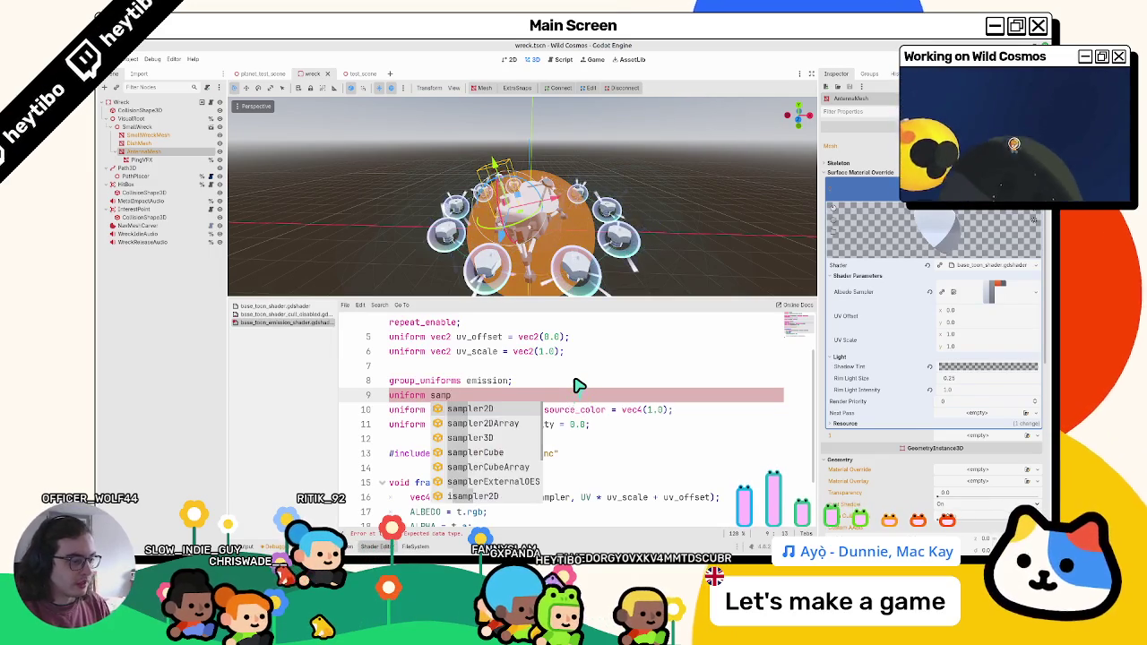
key(Return)
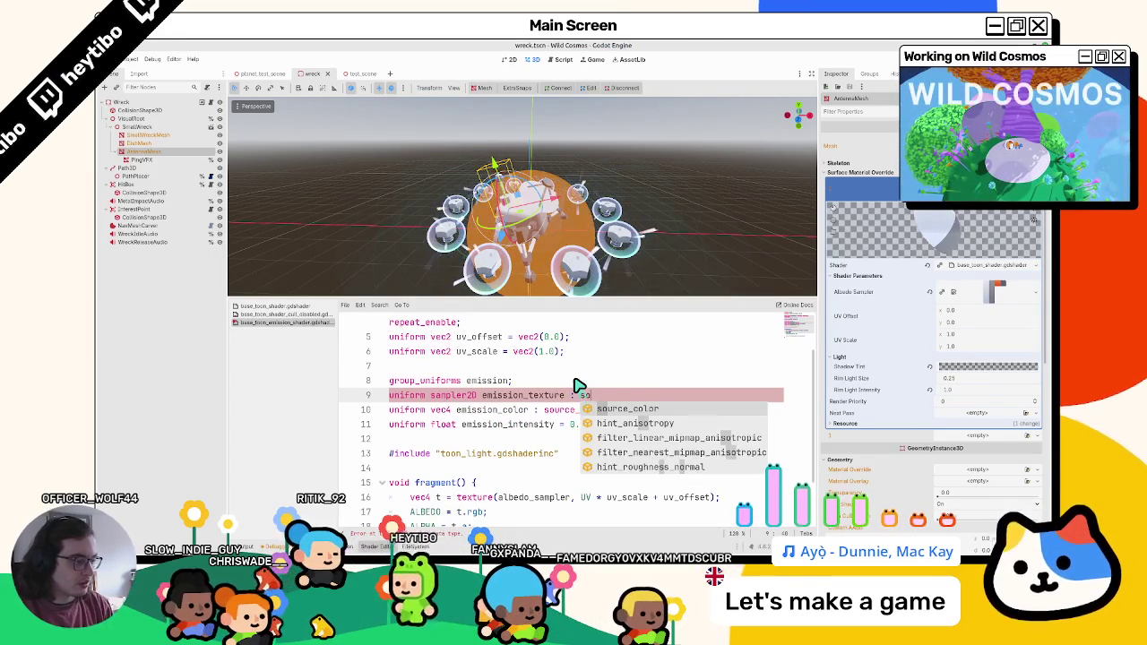
key(BackSpace)
text(so)
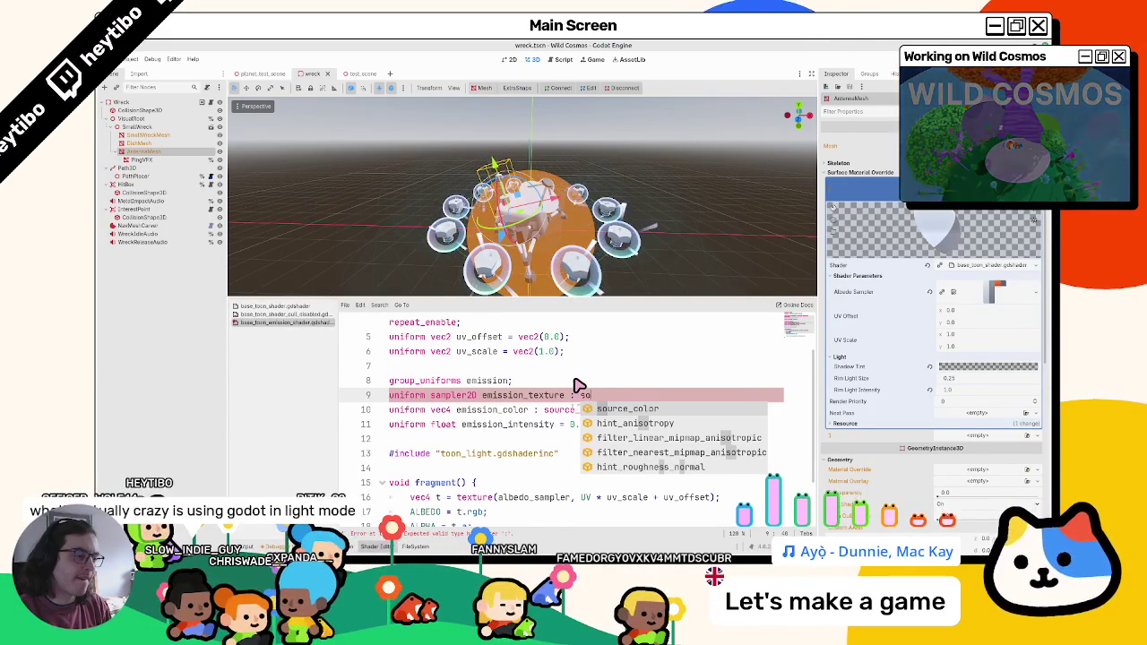
key(Return)
text(;)
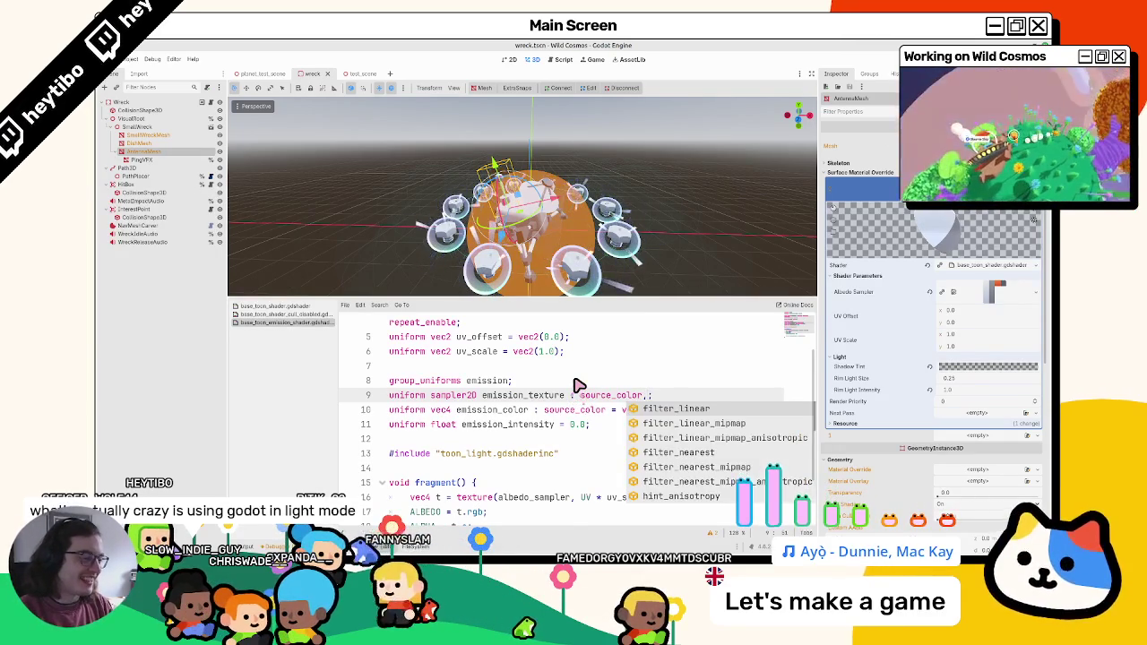
Step: Add filter_linear_mipmap to the emission_texture hints and remove the trailing comma
key(Down)
key(Return)
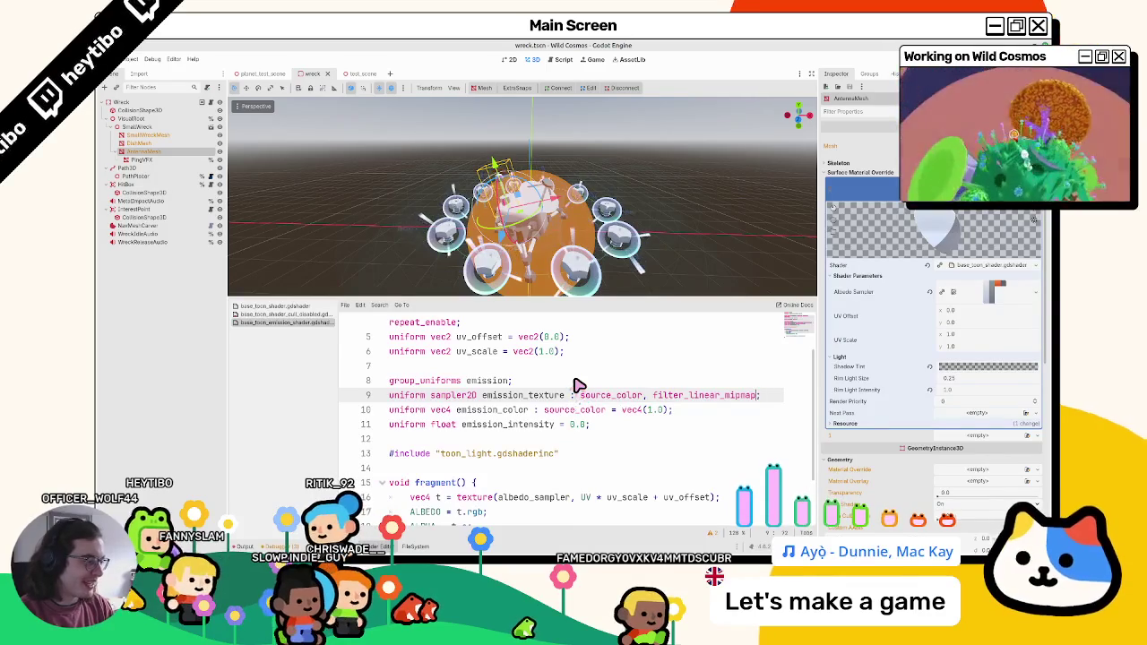
text(,)
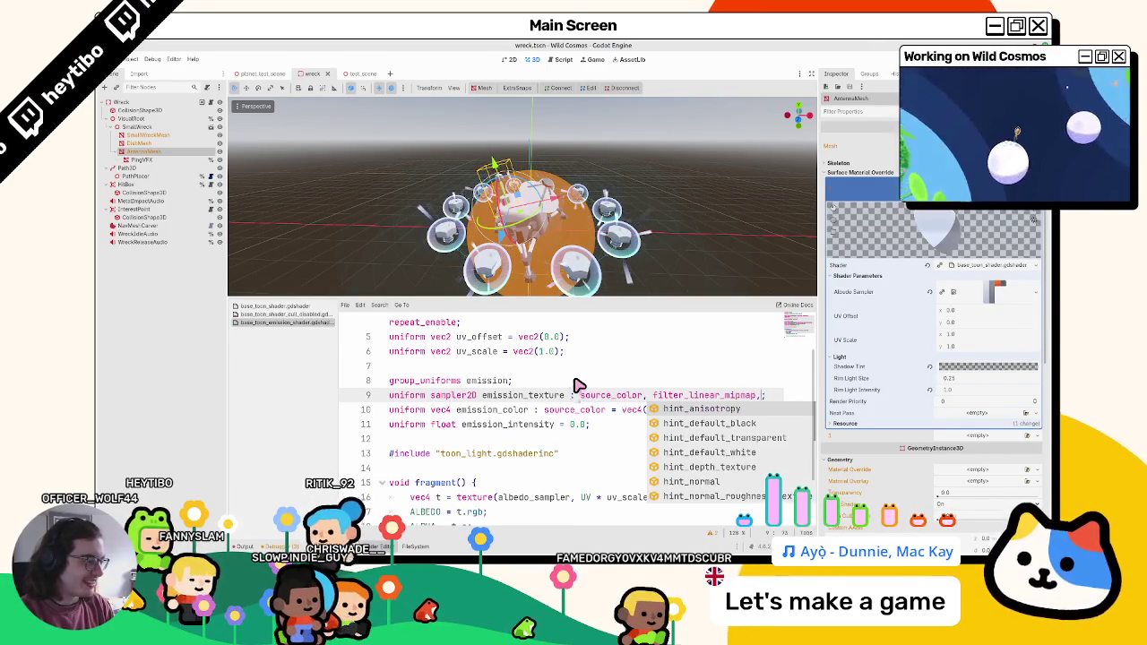
key(BackSpace)
key(BackSpace)
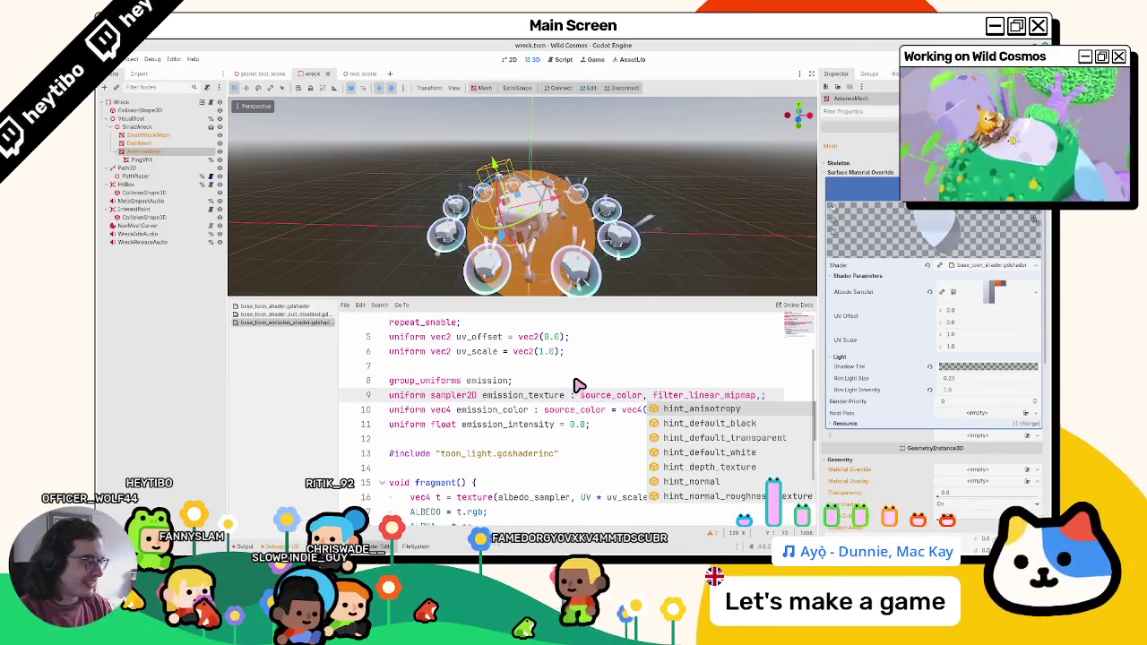
key(BackSpace)
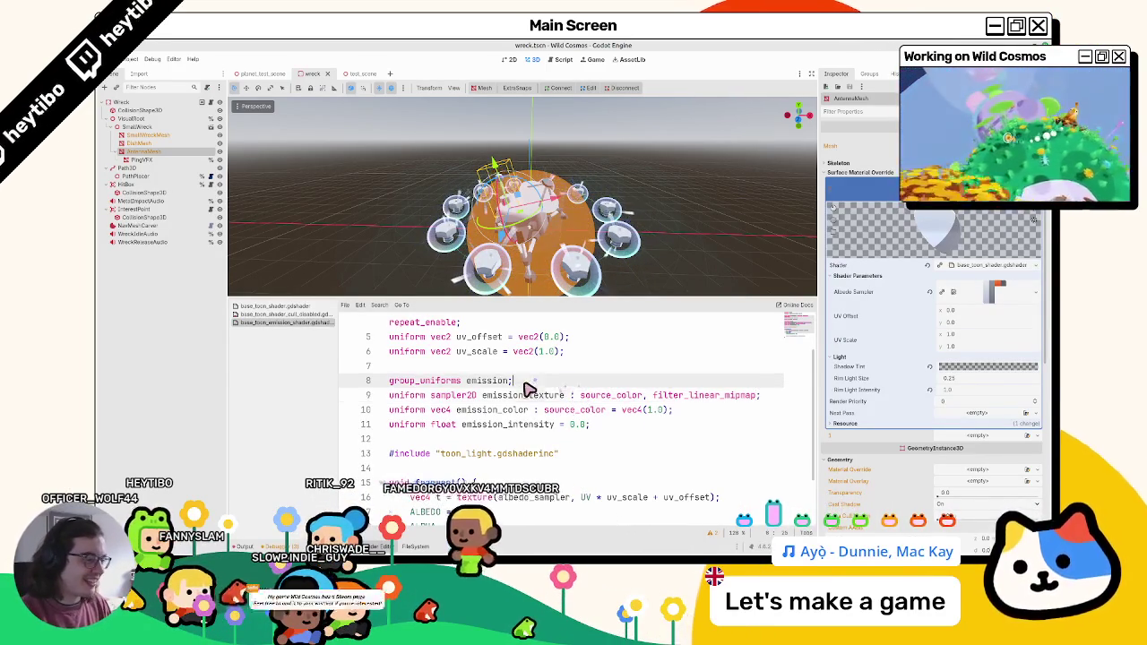
Step: Select the source_color hint and the emission_texture name on line 9 to review them
double_click(532, 394)
drag(580, 395, 647, 395)
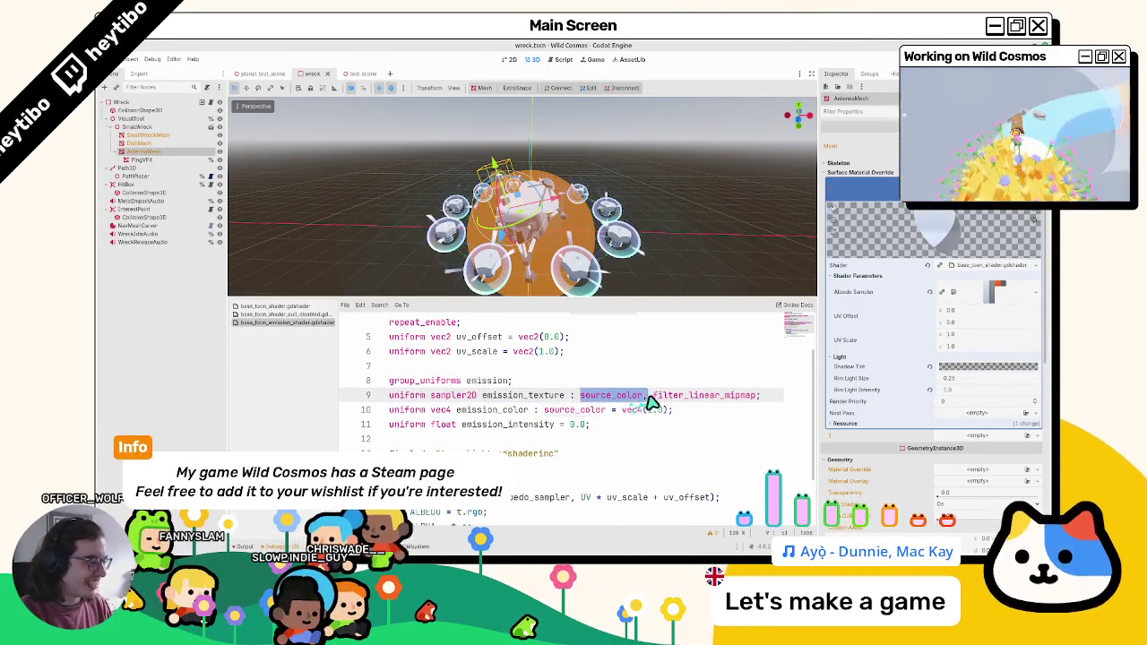
double_click(525, 395)
scroll(519, 403, down, 2)
key(alt+Tab)
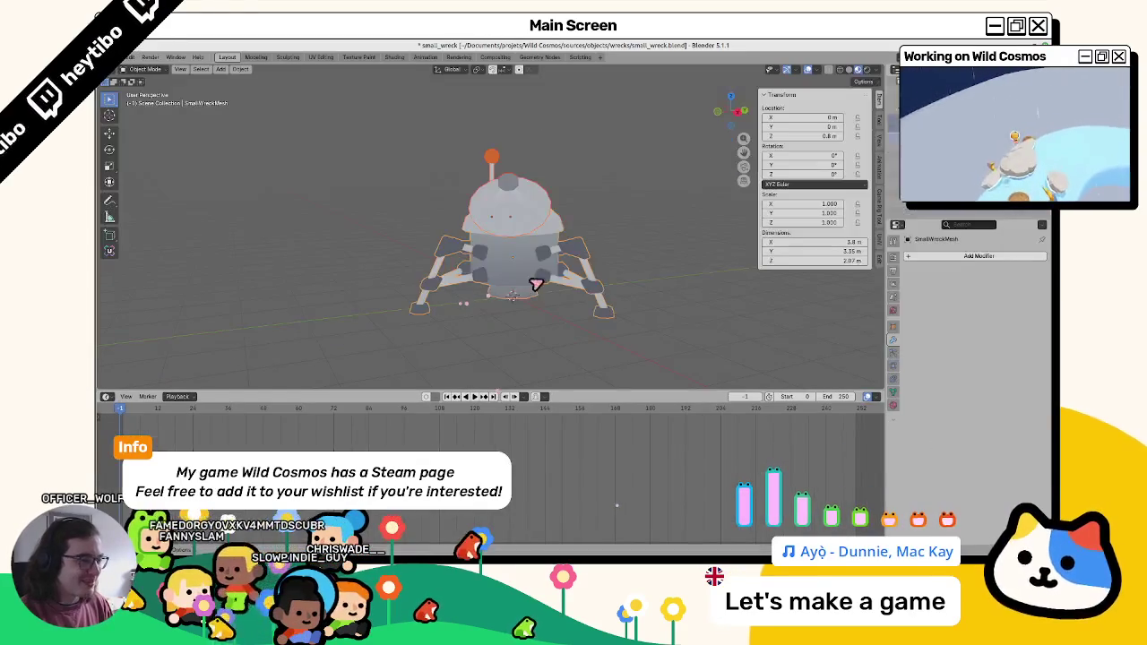
Step: Check the wreck in the Shading workspace and save small_wreck.blend
click(391, 57)
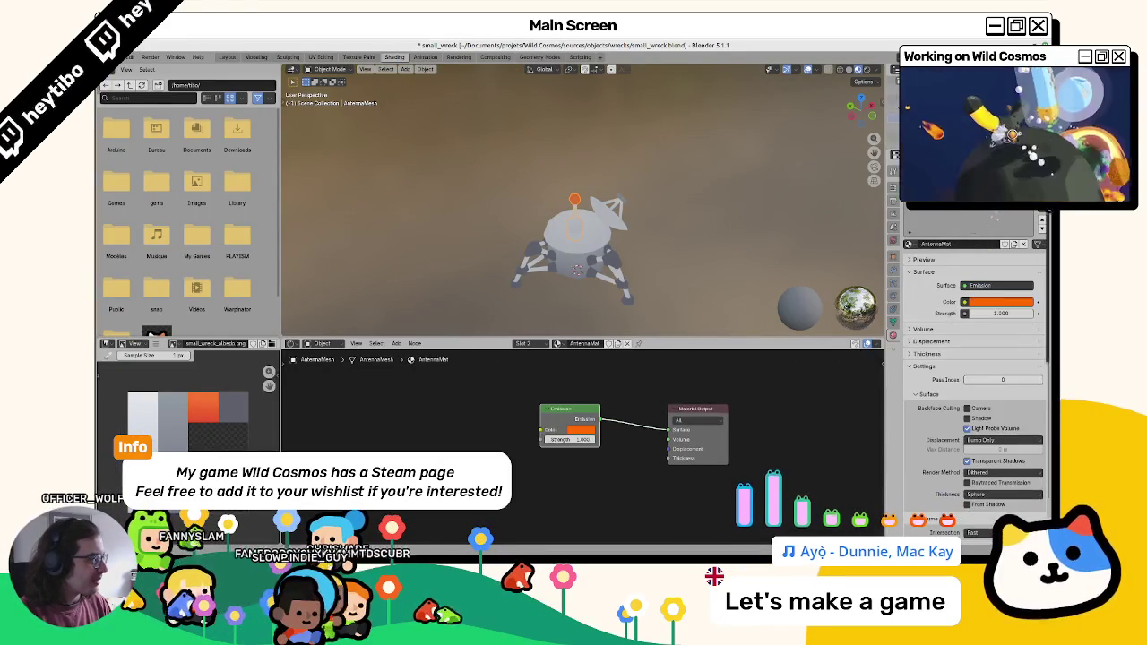
scroll(601, 210, up, 8)
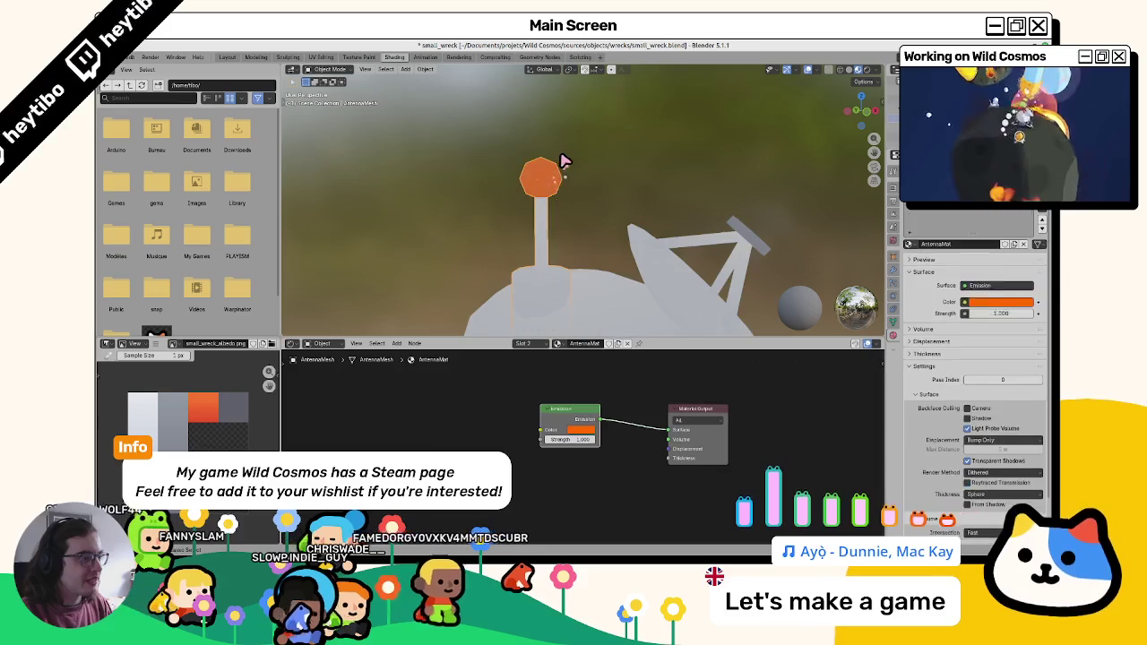
scroll(599, 177, down, 6)
key(ctrl+s)
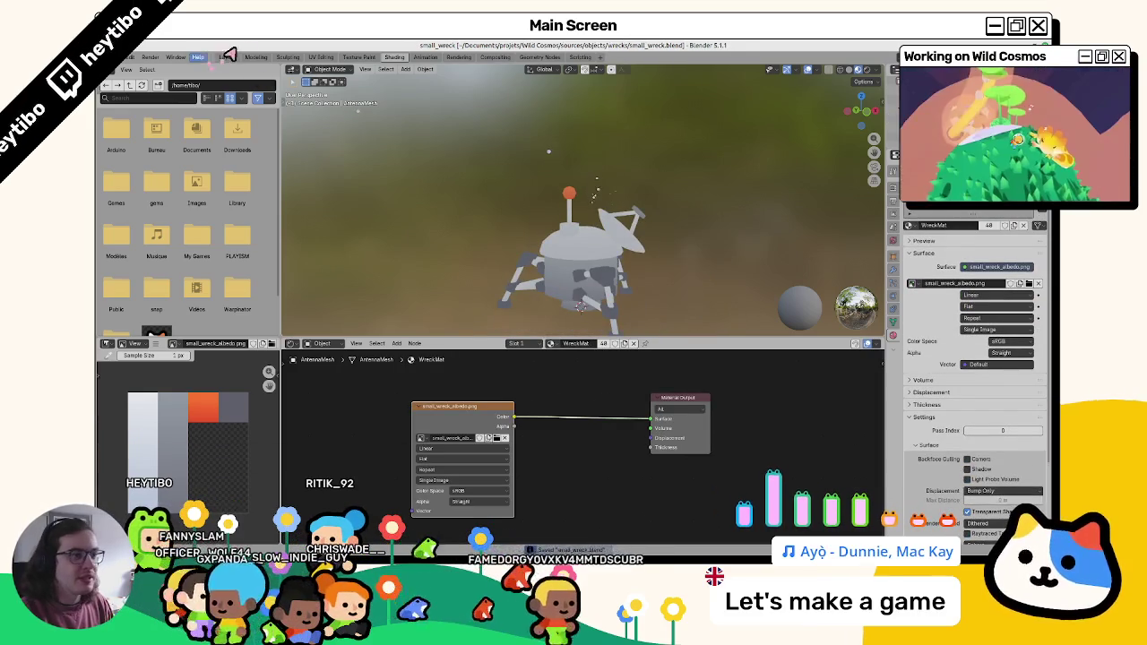
Step: Back in Layout, select the SmallWreckMesh body, then clear the selection
click(227, 57)
scroll(520, 215, left, 5)
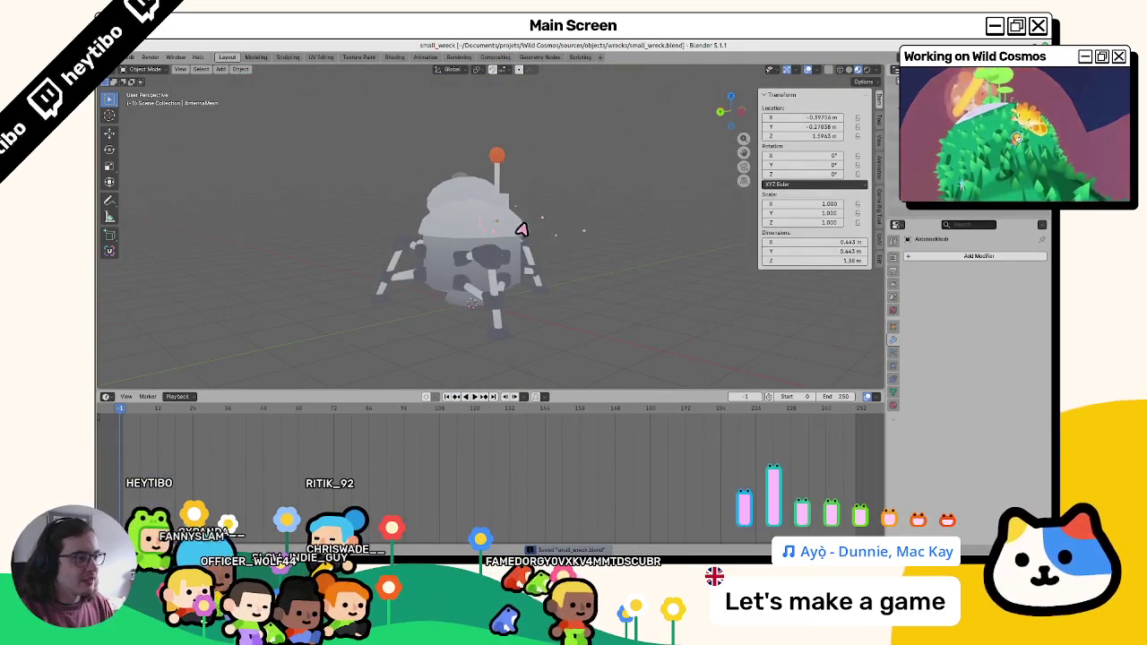
click(525, 226)
scroll(588, 237, left, 3)
scroll(608, 242, left, 4)
click(484, 146)
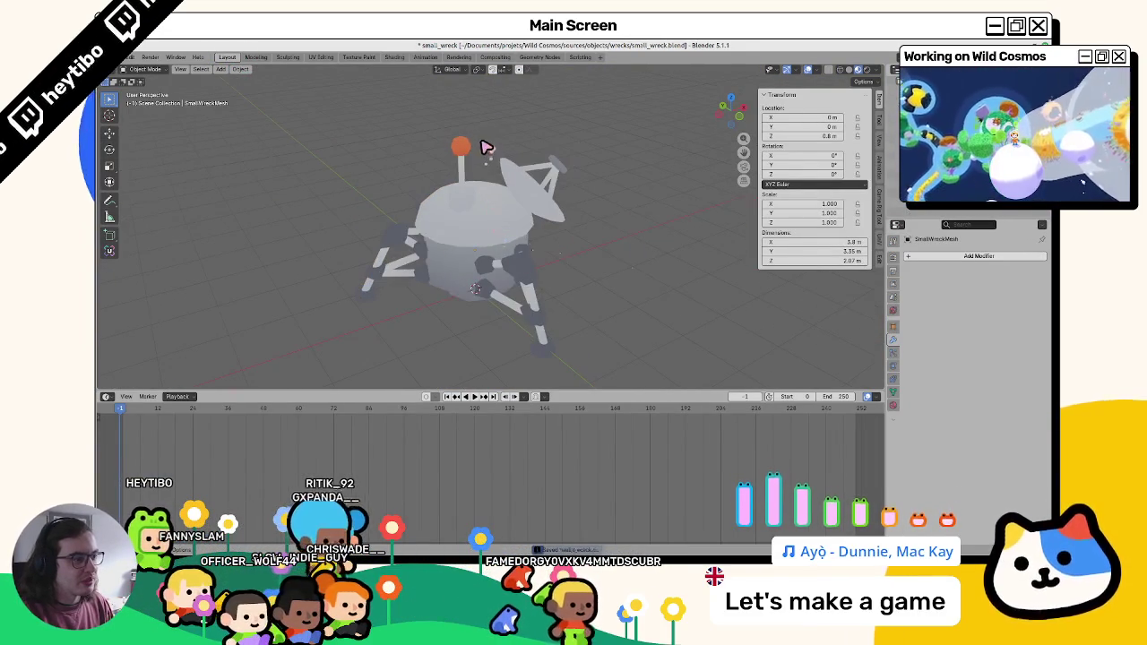
Step: Export the model as glTF 2.0, overwriting small_wreck.glb
click(127, 58)
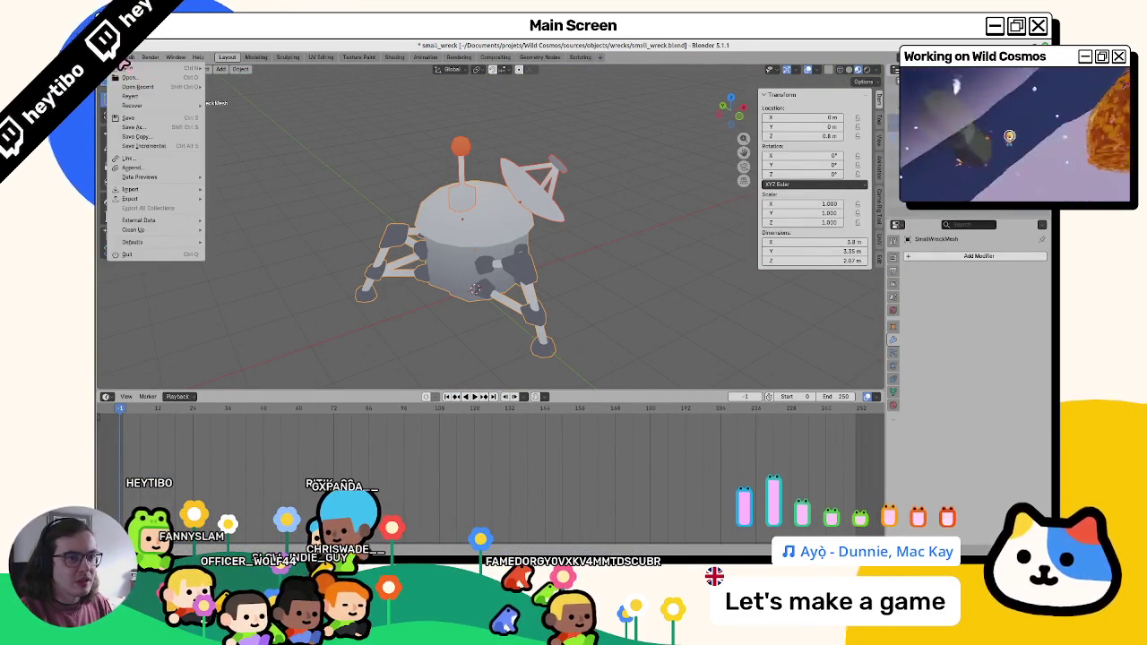
mouse_move(154, 201)
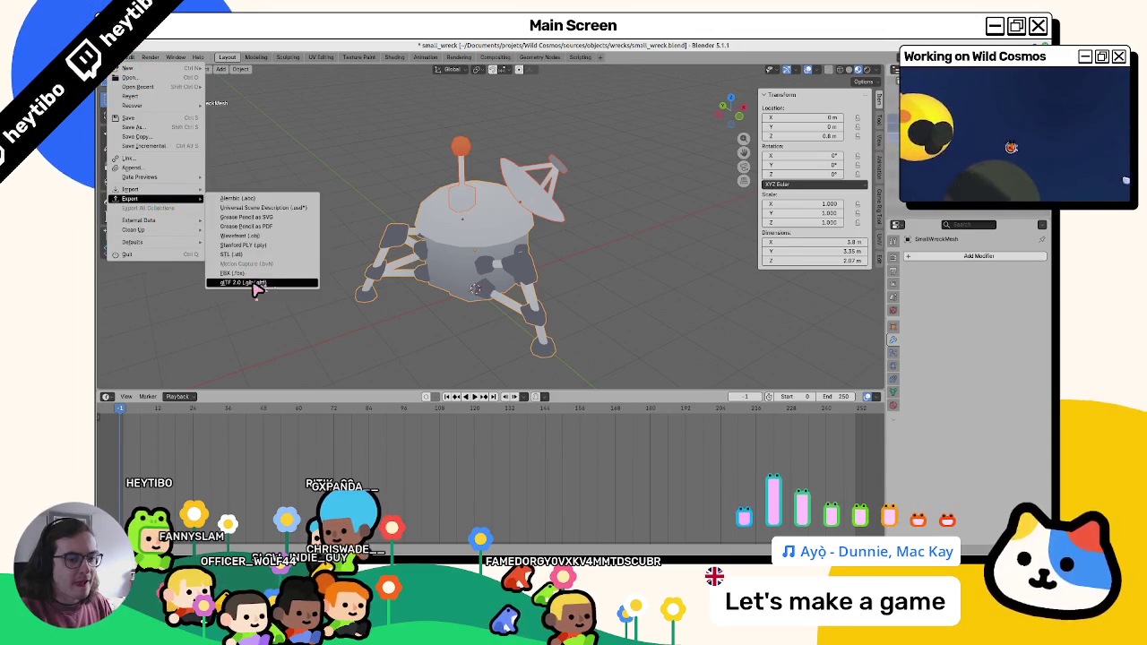
click(254, 285)
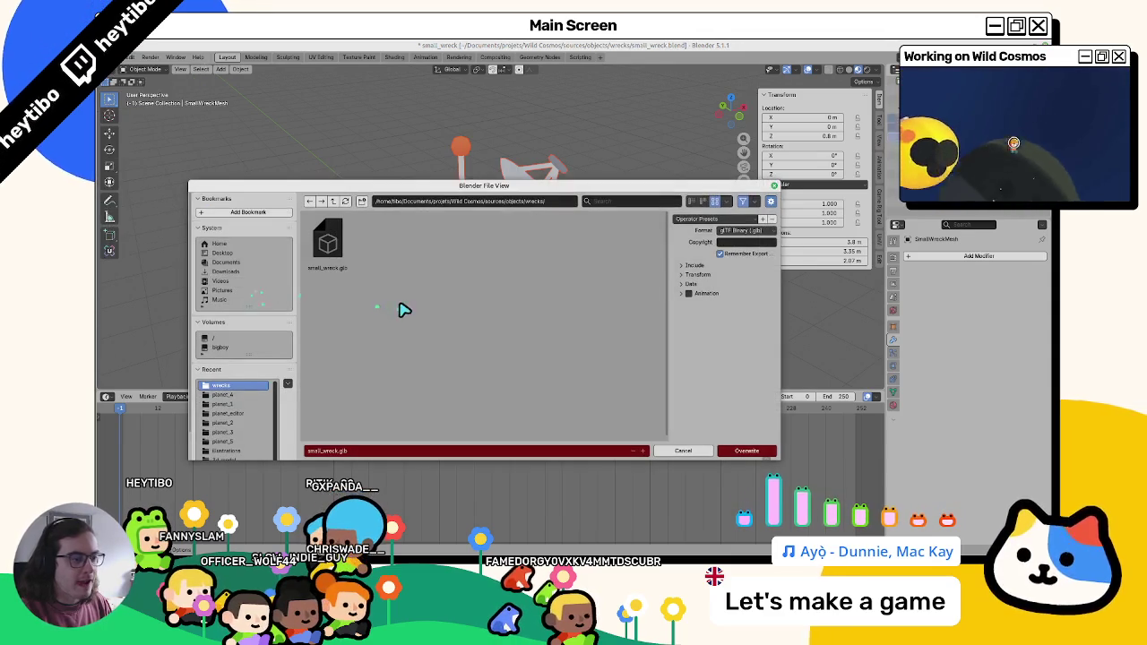
double_click(341, 268)
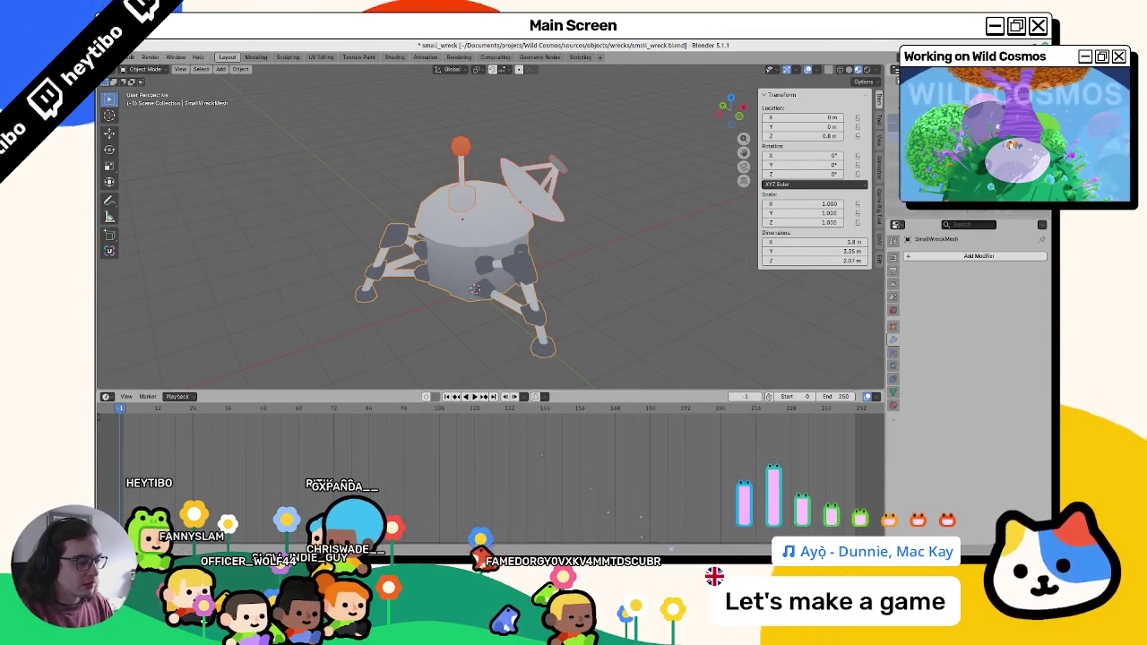
key(alt+Tab)
key(alt+f)
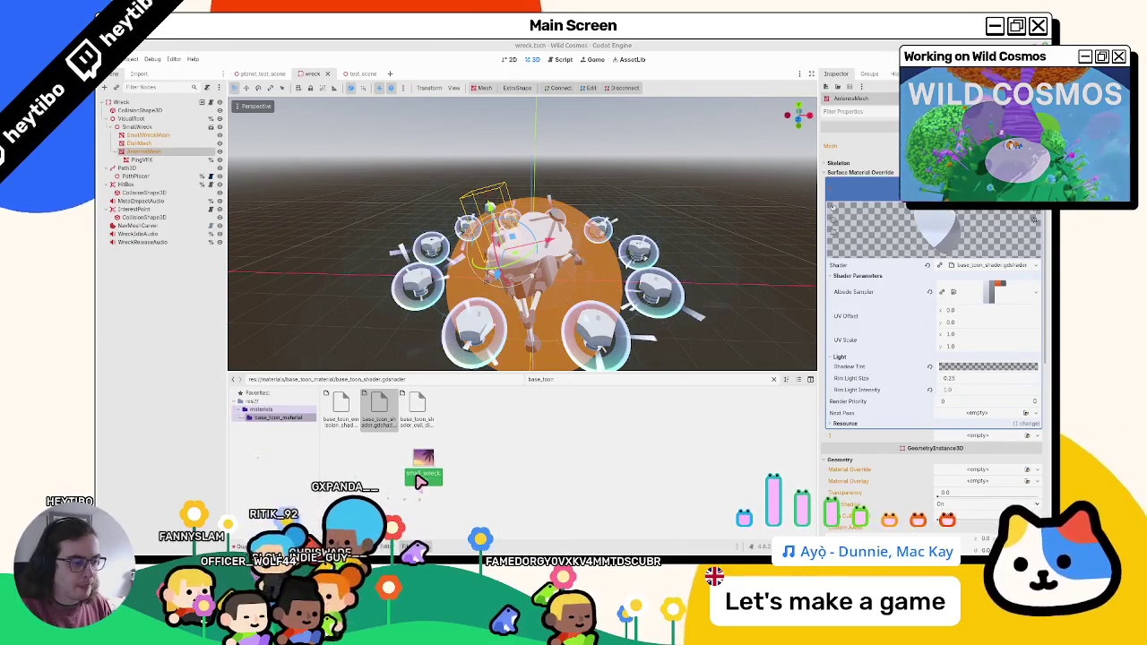
Step: Filter the FileSystem dock by 'small_wreck' and select small_wreck.glb
key(BackSpace)
key(BackSpace)
key(BackSpace)
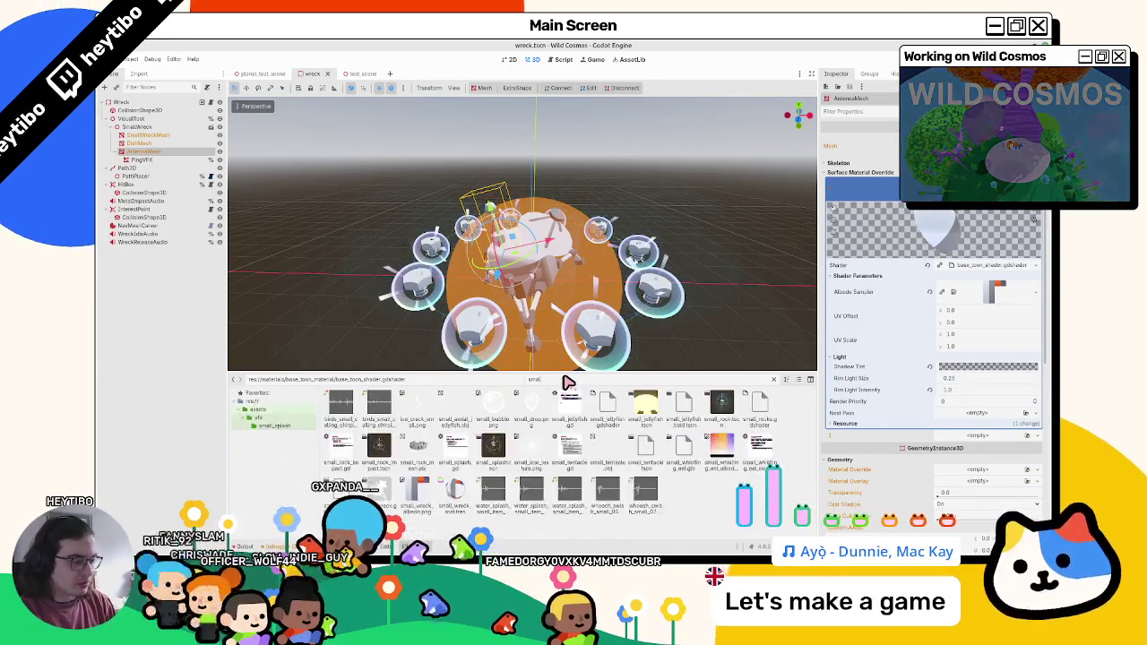
text(small_wreck)
click(340, 408)
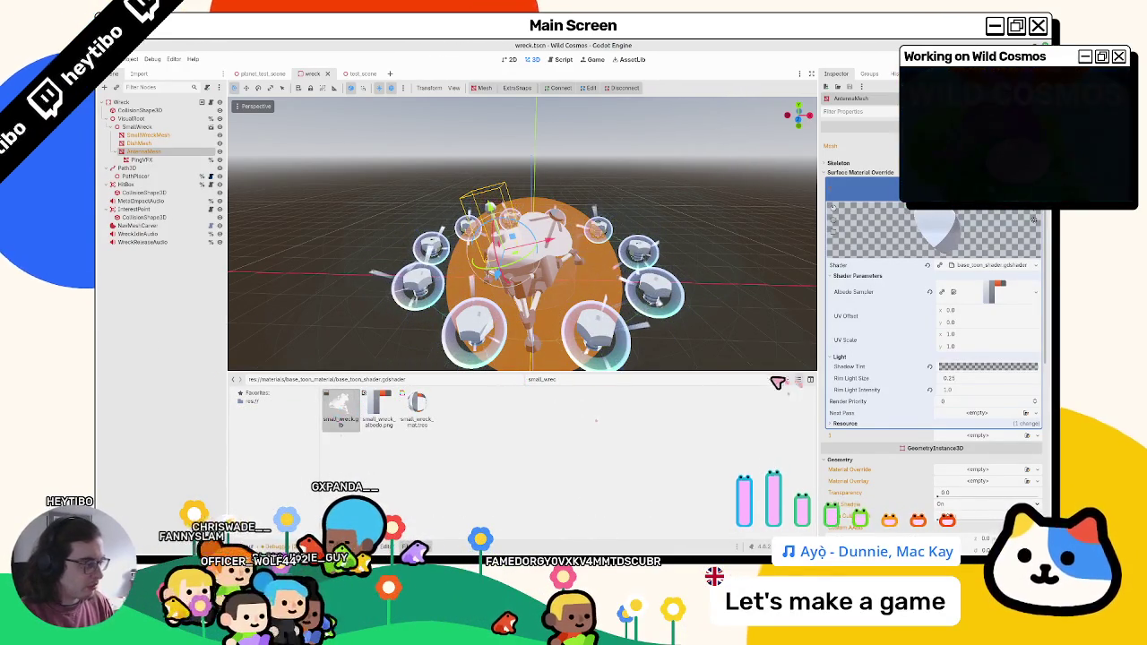
click(774, 379)
mouse_move(379, 408)
mouse_down()
mouse_move(508, 493)
mouse_move(480, 262)
mouse_up()
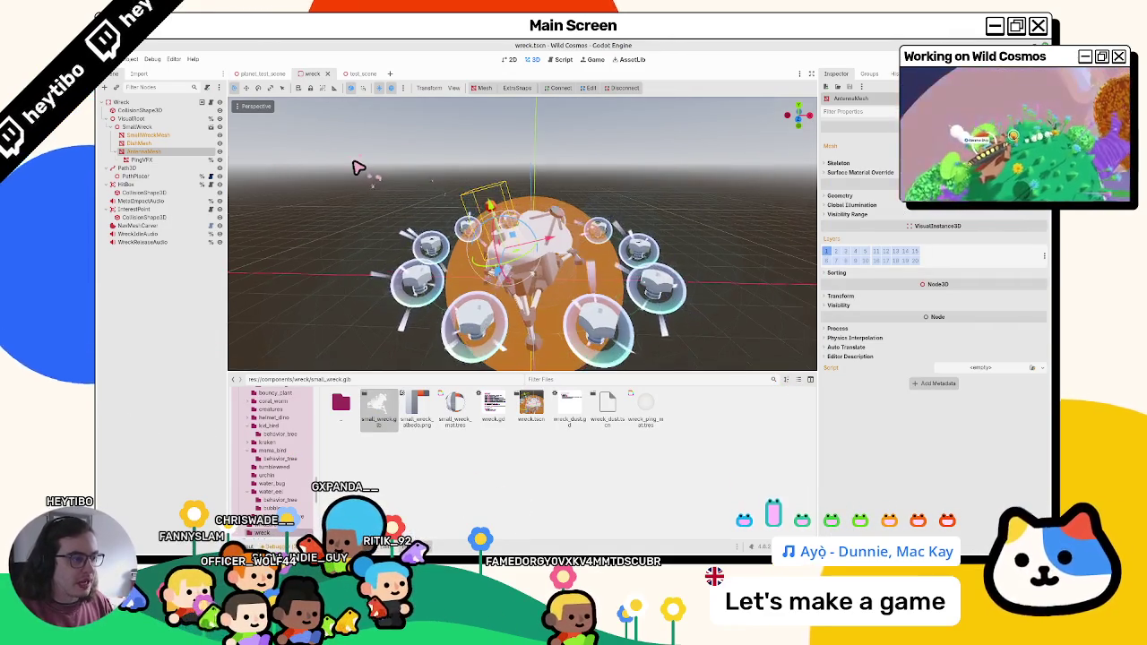
Step: Make small_wreck_mat.tres the AntennaMesh's Geometry material override and save the scene
scroll(358, 172, up, 5)
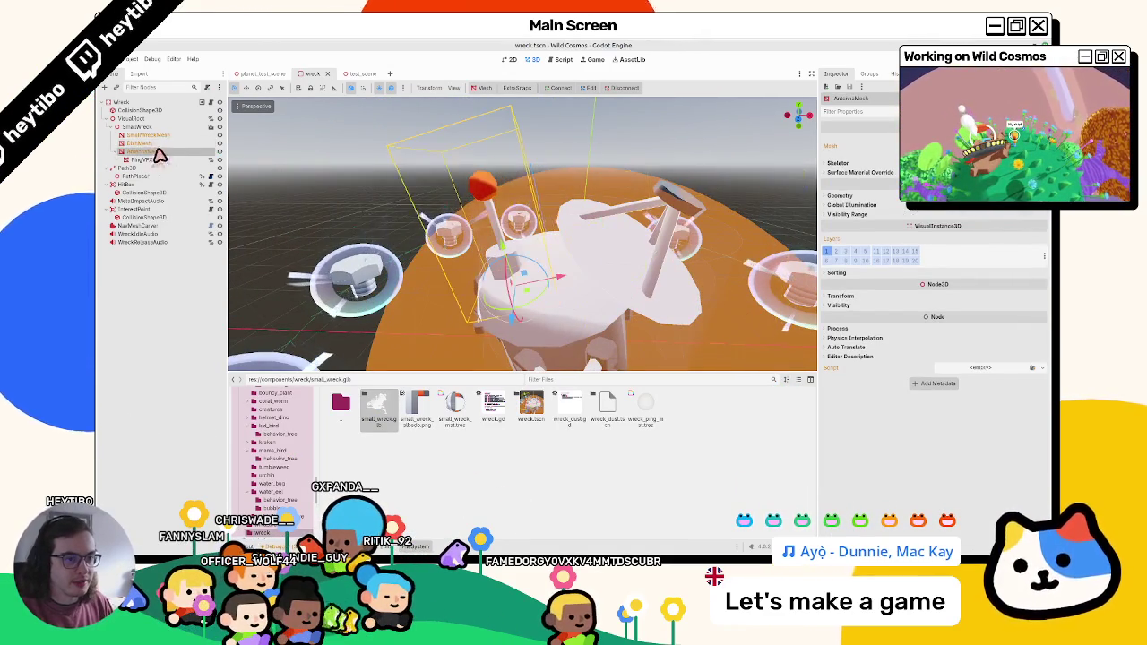
click(866, 196)
click(883, 173)
click(986, 189)
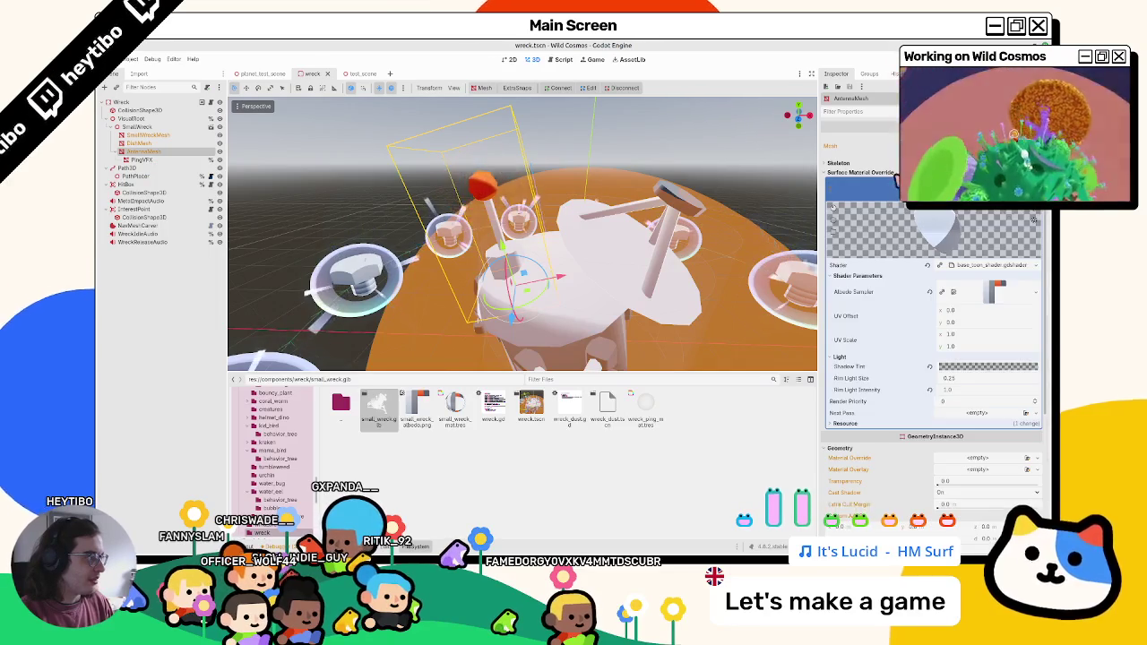
click(883, 173)
mouse_move(455, 404)
mouse_down()
mouse_move(807, 237)
mouse_move(976, 228)
mouse_up()
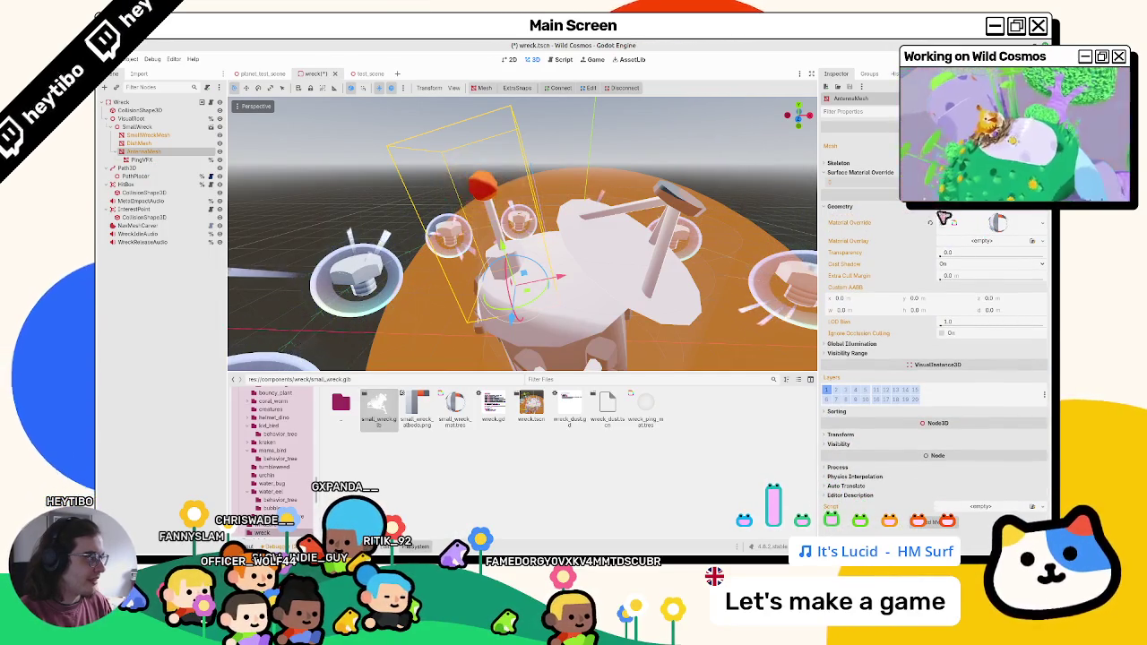
key(ctrl+s)
Step: Expand the override material and quick-load a new shader, searching 'base_toon_'
click(993, 223)
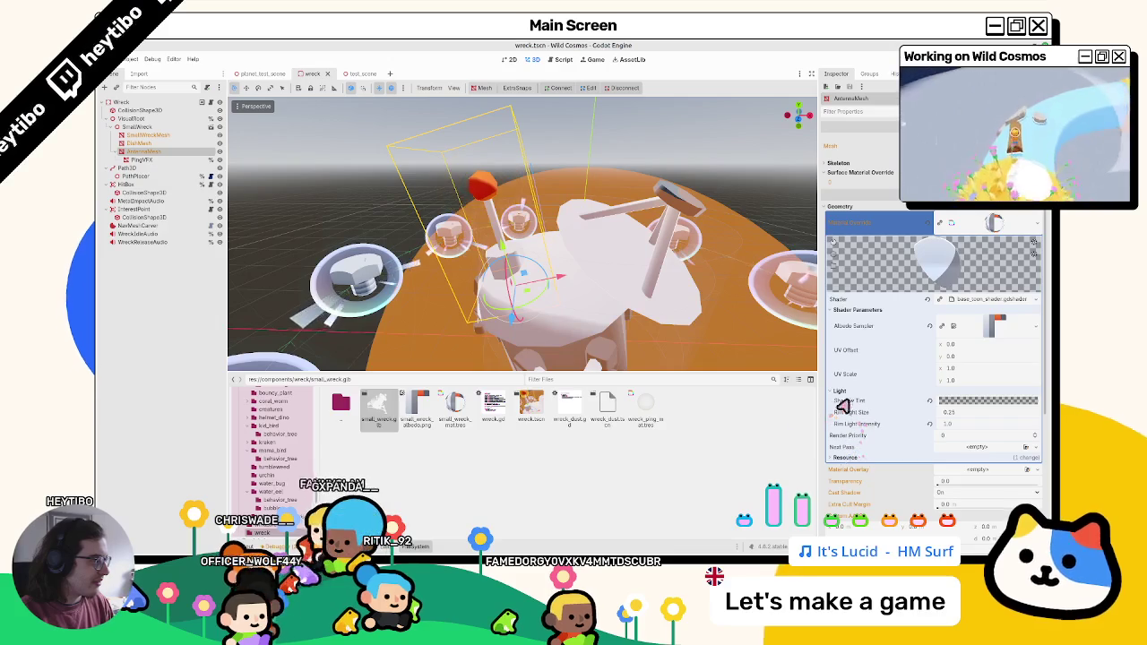
click(1037, 299)
click(995, 323)
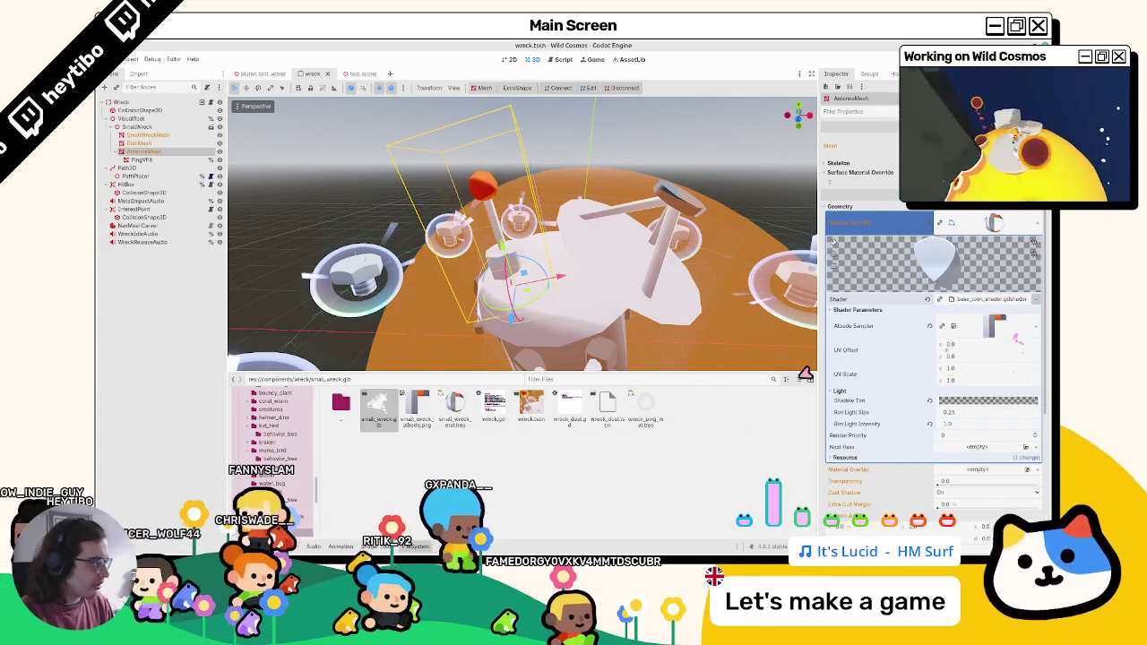
text(base)
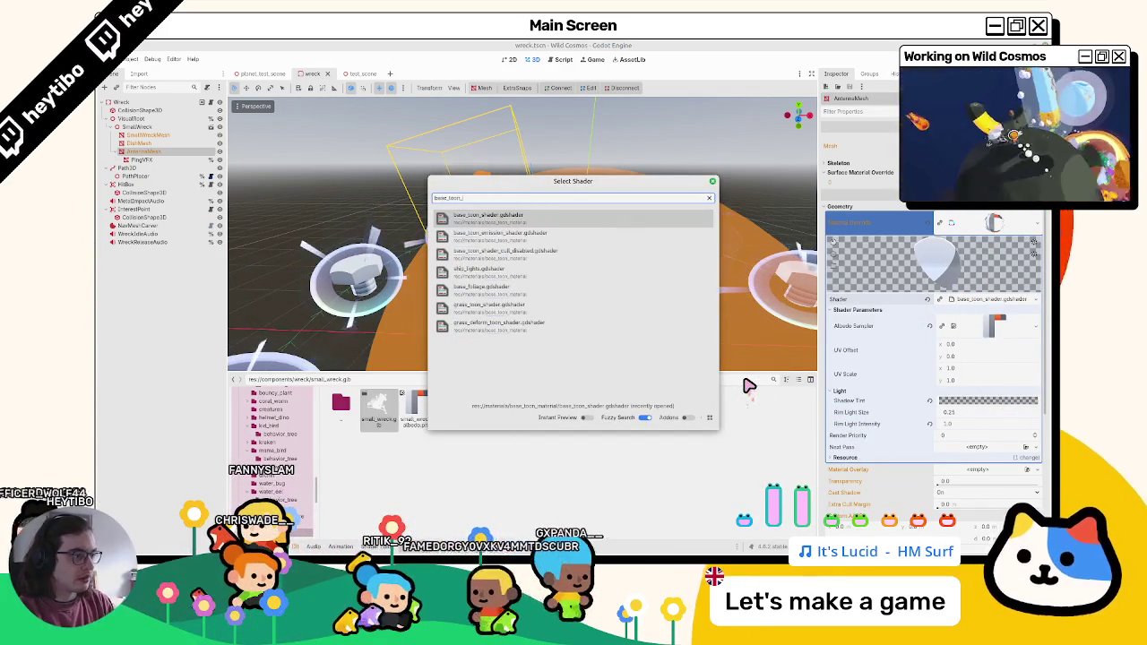
text(_toon_)
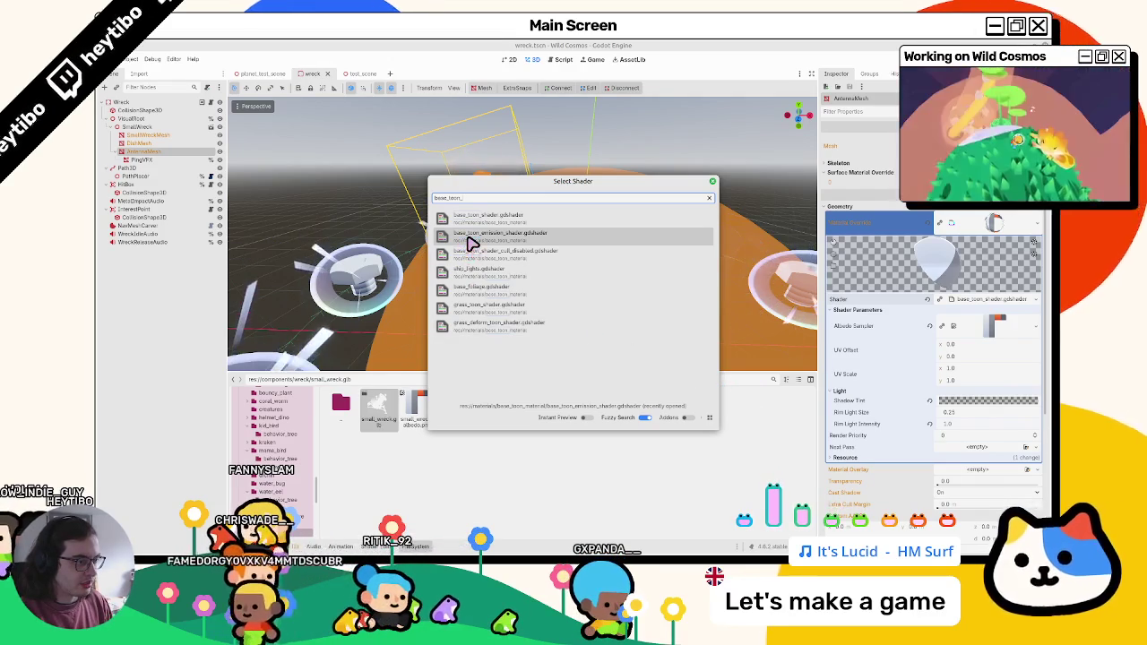
Step: Assign base_toon_emission_shader.gdshader to the material and look at the emission texture choices
click(482, 242)
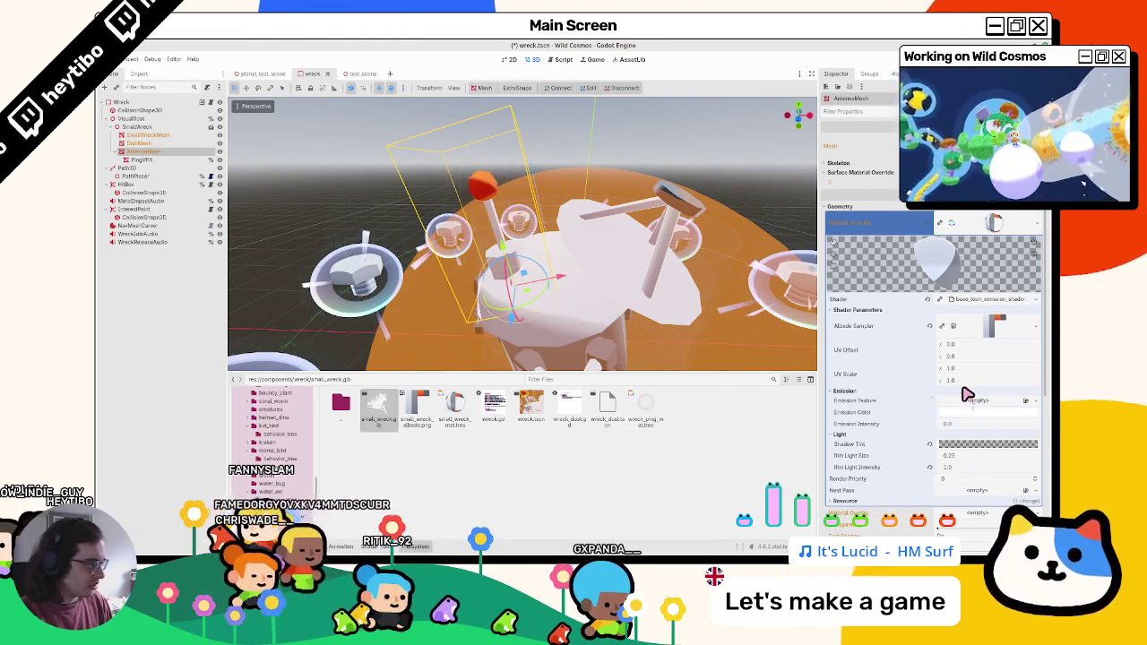
click(972, 400)
key(Escape)
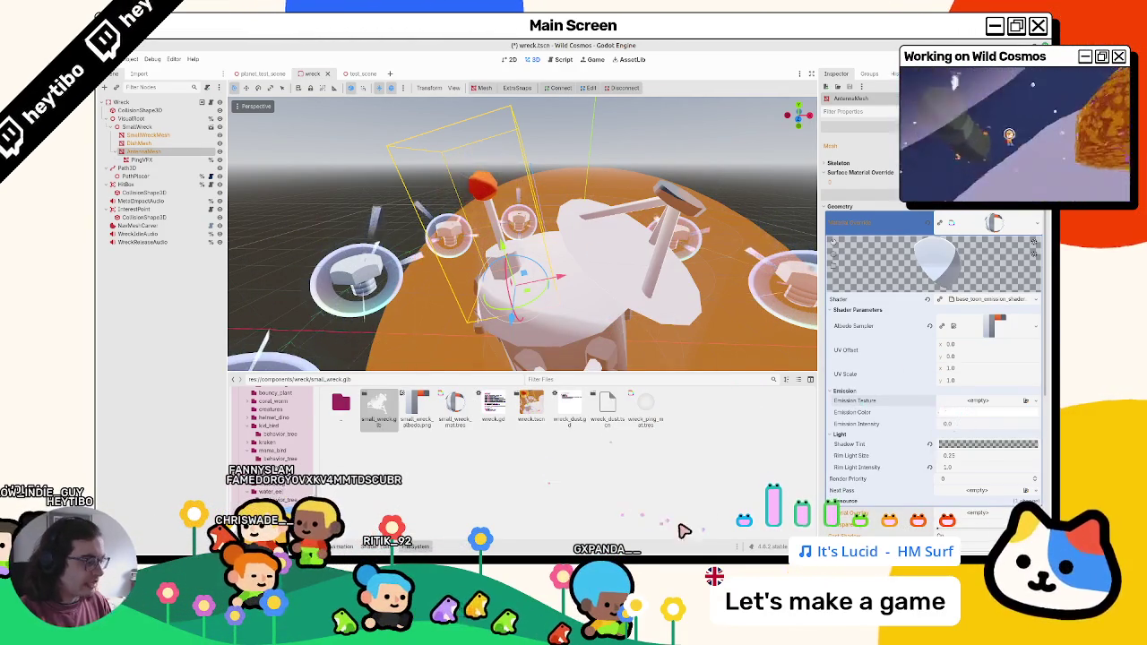
click(413, 414)
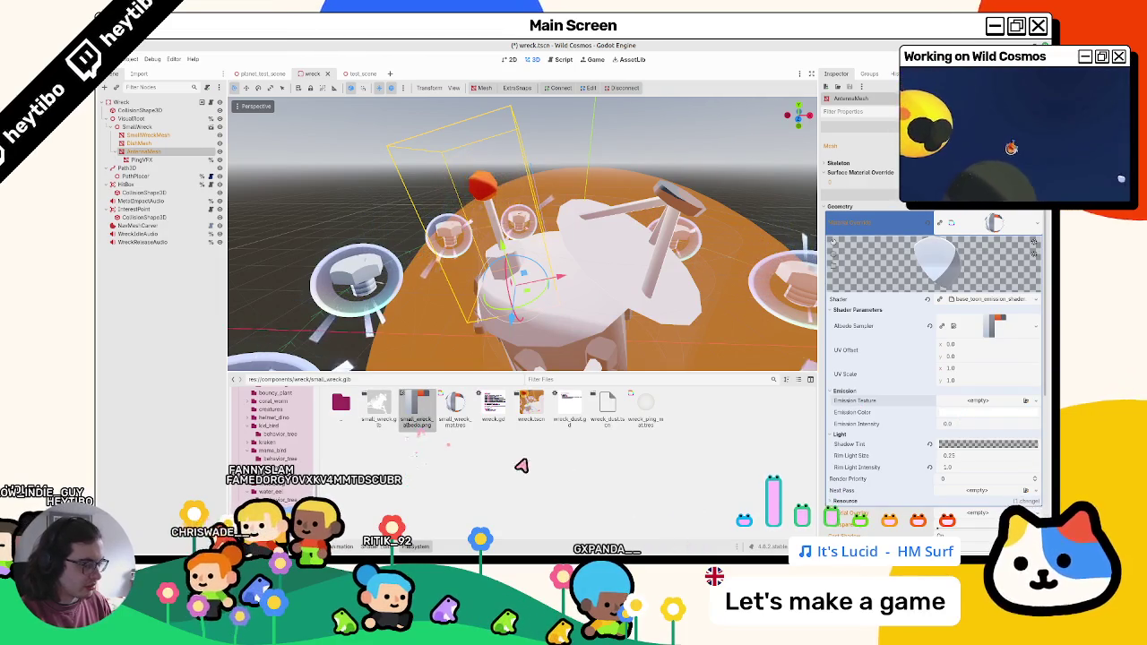
key(alt+Tab)
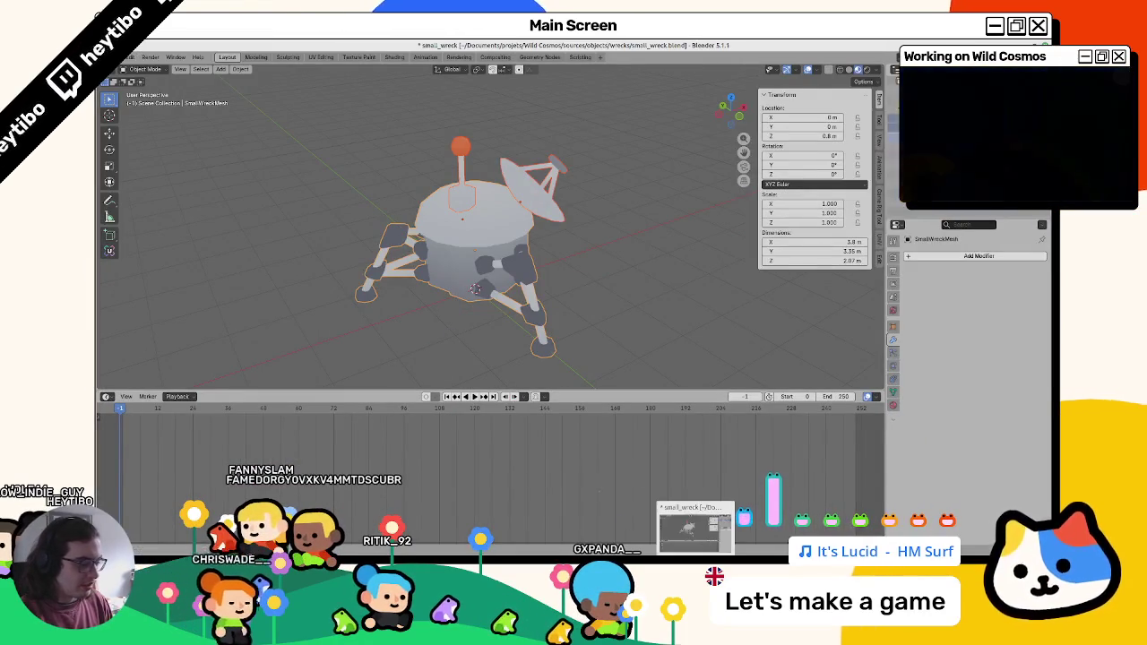
Step: Switch through Godot to the Inkscape window showing small_wreck_albedo.svg
key(alt+Tab)
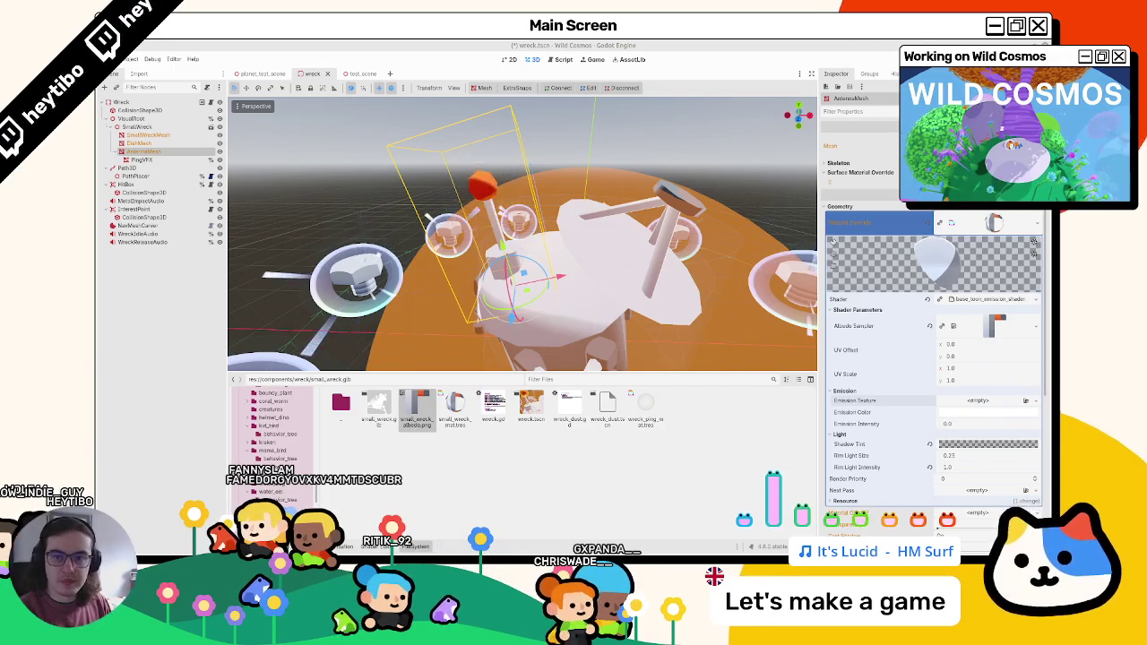
key(alt+Tab)
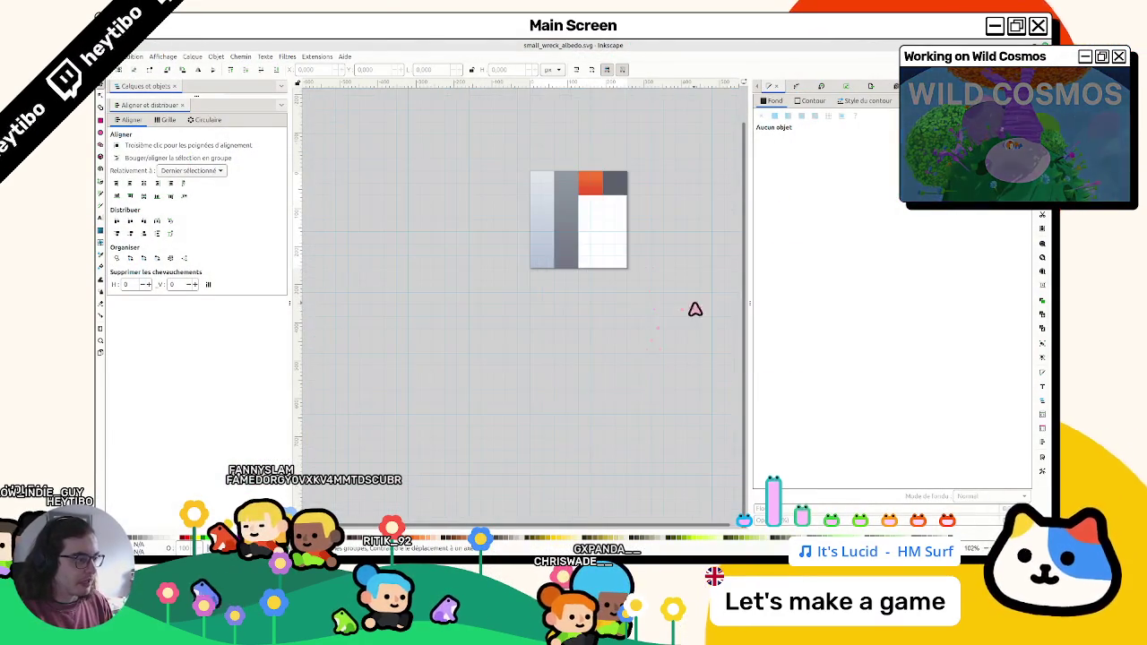
Step: Draw a second page below the texture, sized to match the first
scroll(384, 292, down, 2)
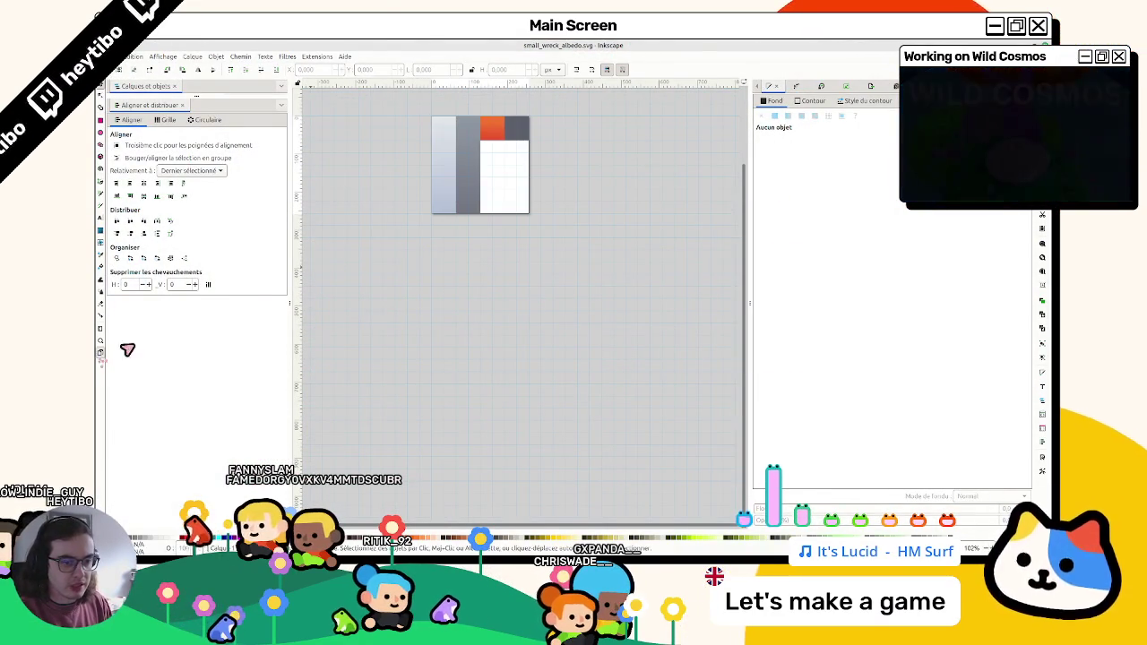
click(101, 351)
drag(499, 285, 436, 248)
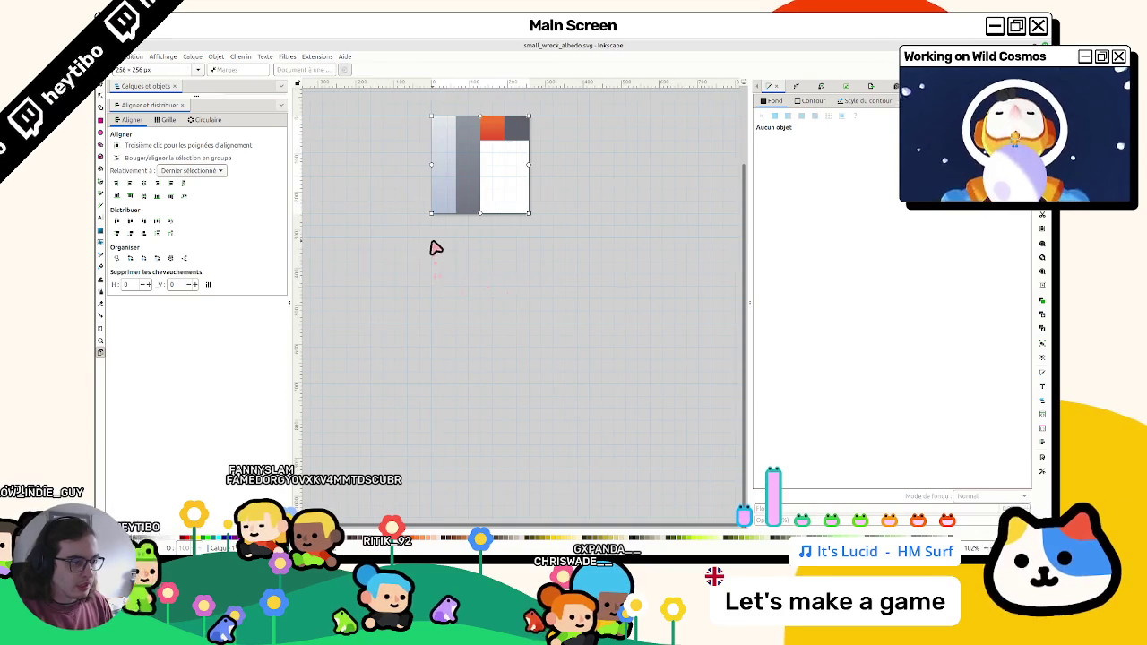
mouse_move(552, 339)
mouse_down()
mouse_move(530, 320)
mouse_move(529, 336)
mouse_up()
scroll(474, 336, up, 3)
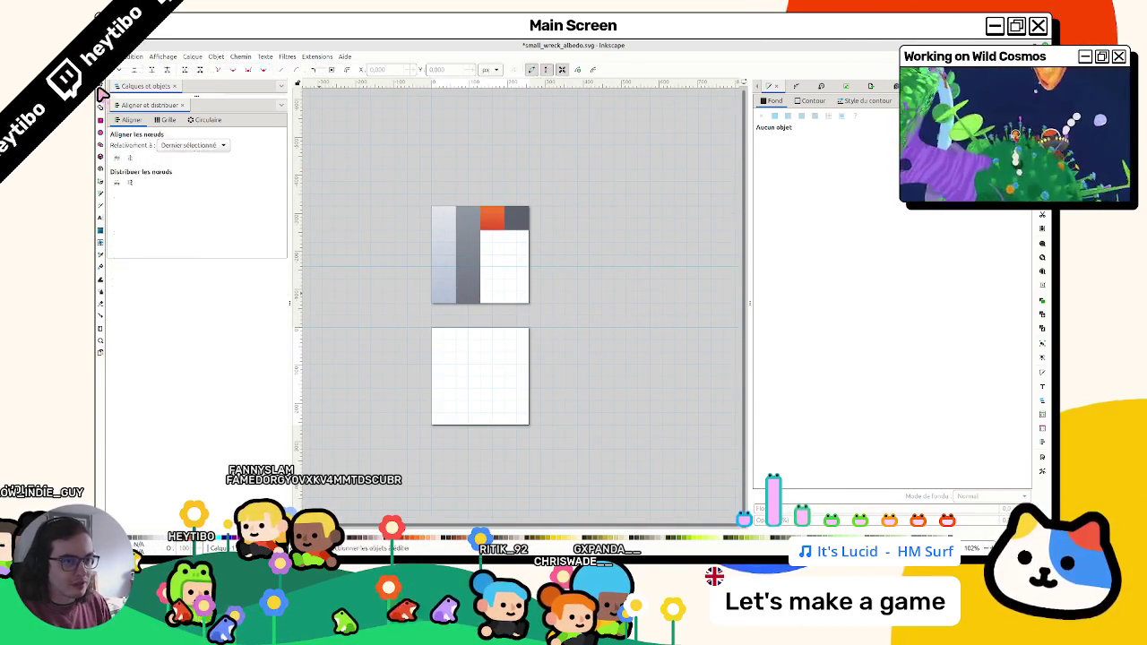
Step: Copy all of page one's texture objects onto the new page
click(101, 94)
scroll(457, 265, up, 1)
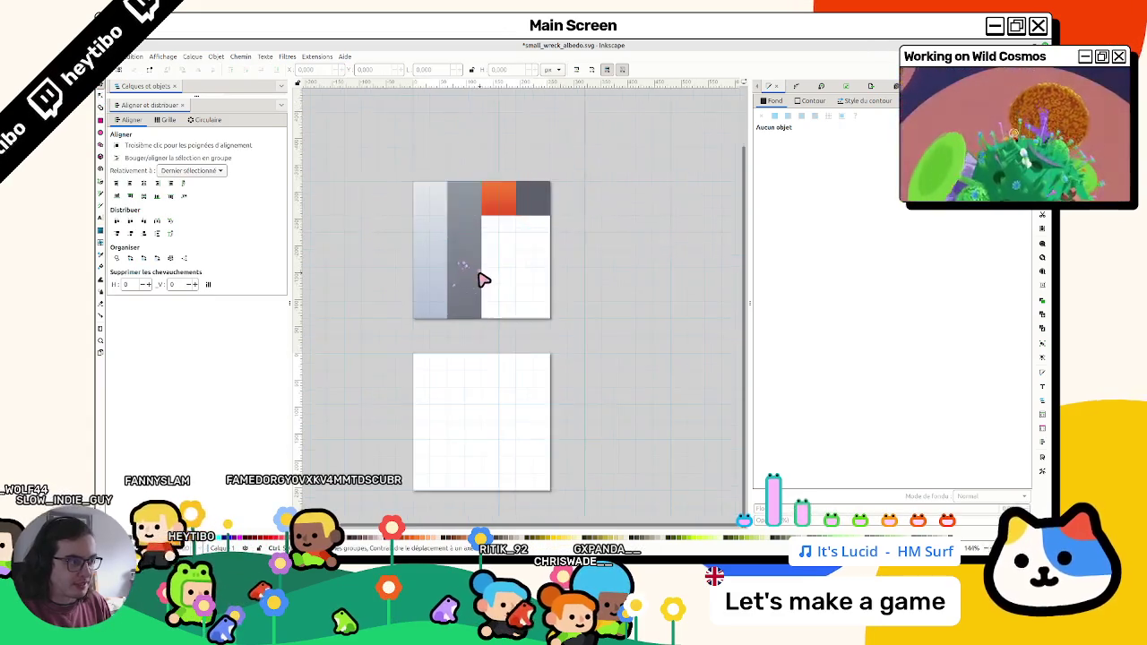
scroll(475, 277, down, 1)
drag(579, 200, 454, 323)
scroll(453, 322, up, 2)
scroll(428, 303, up, 2)
mouse_move(367, 311)
mouse_down()
mouse_move(371, 266)
mouse_move(402, 323)
mouse_move(403, 307)
mouse_move(320, 333)
mouse_up()
scroll(372, 266, down, 3)
click(358, 296)
Step: Delete the dark square and both grey columns from the copy, keeping the orange square
scroll(403, 304, left, 2)
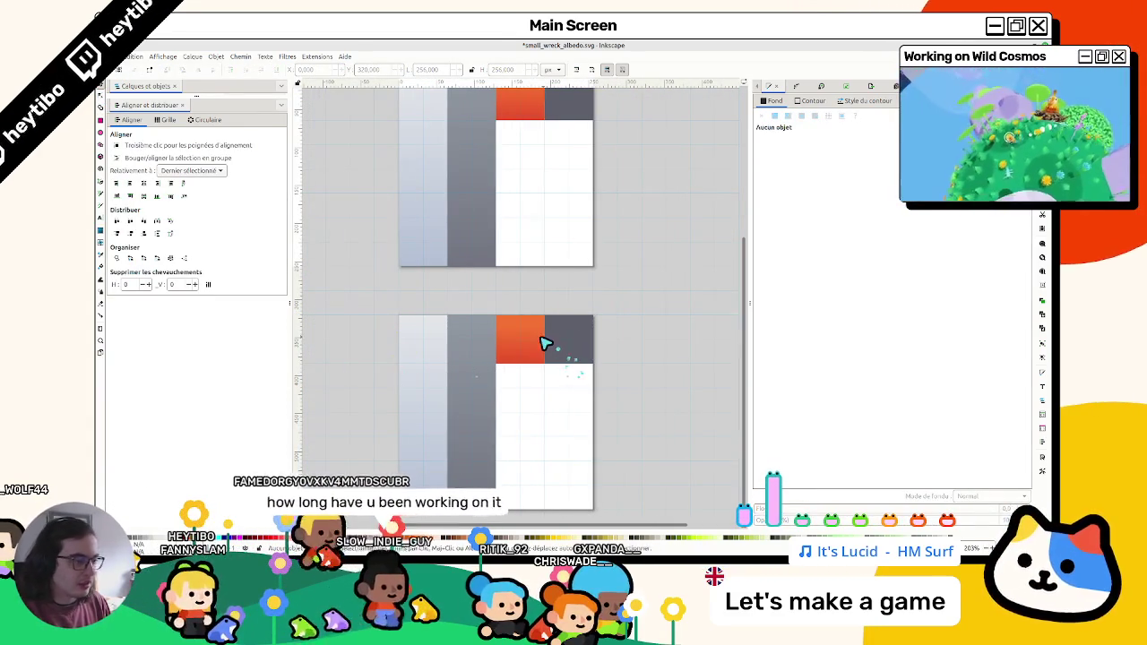
click(545, 343)
click(868, 87)
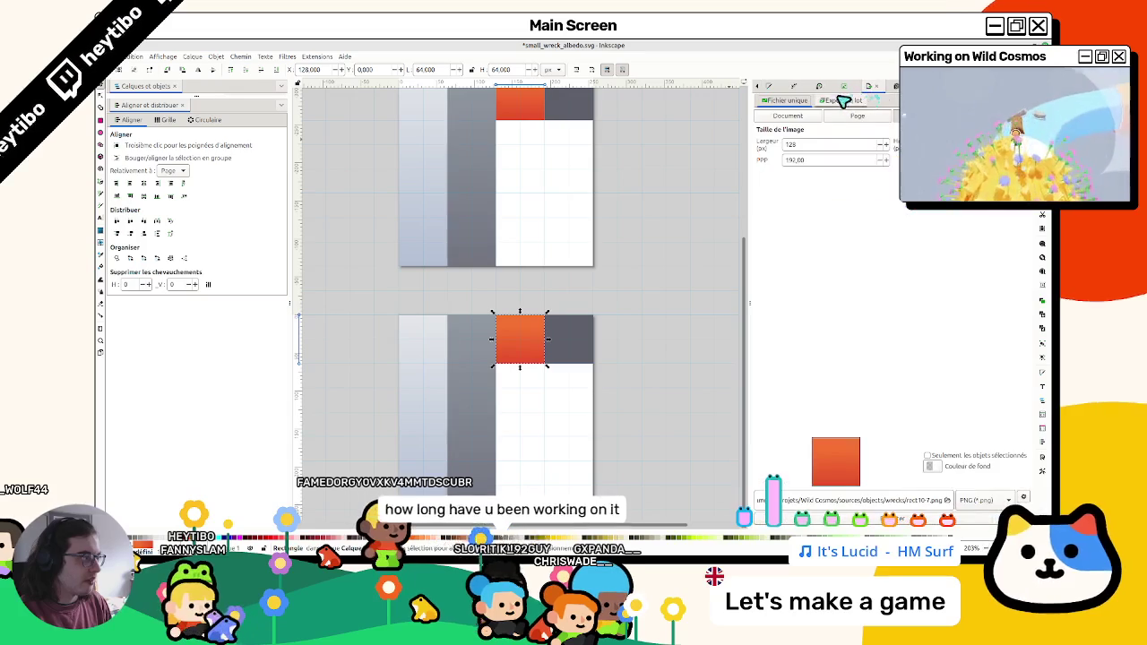
key(Delete)
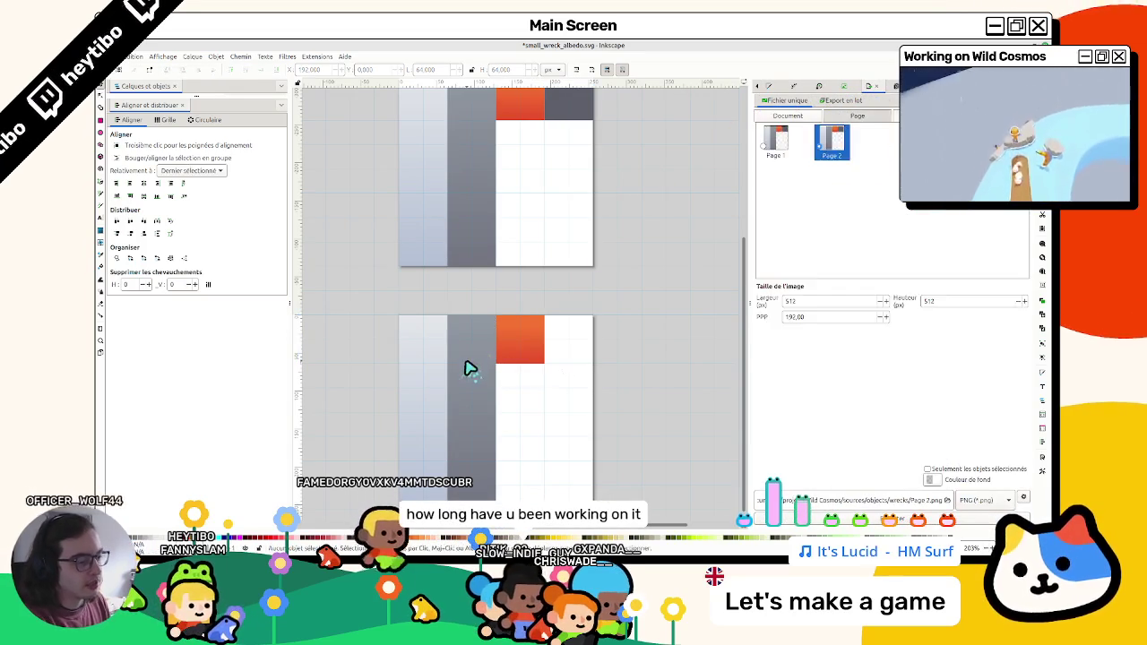
click(470, 367)
key(Delete)
click(430, 366)
key(Delete)
Step: Draw a rectangle covering the second page and send it behind the square
key(r)
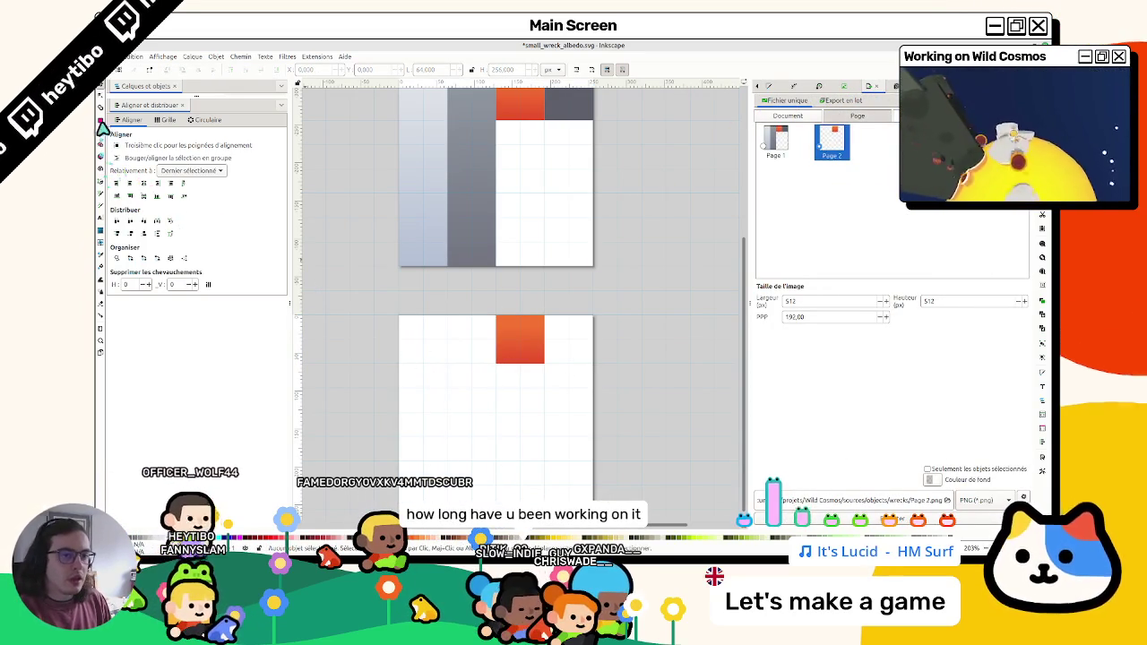
drag(402, 323, 537, 450)
drag(580, 494, 593, 508)
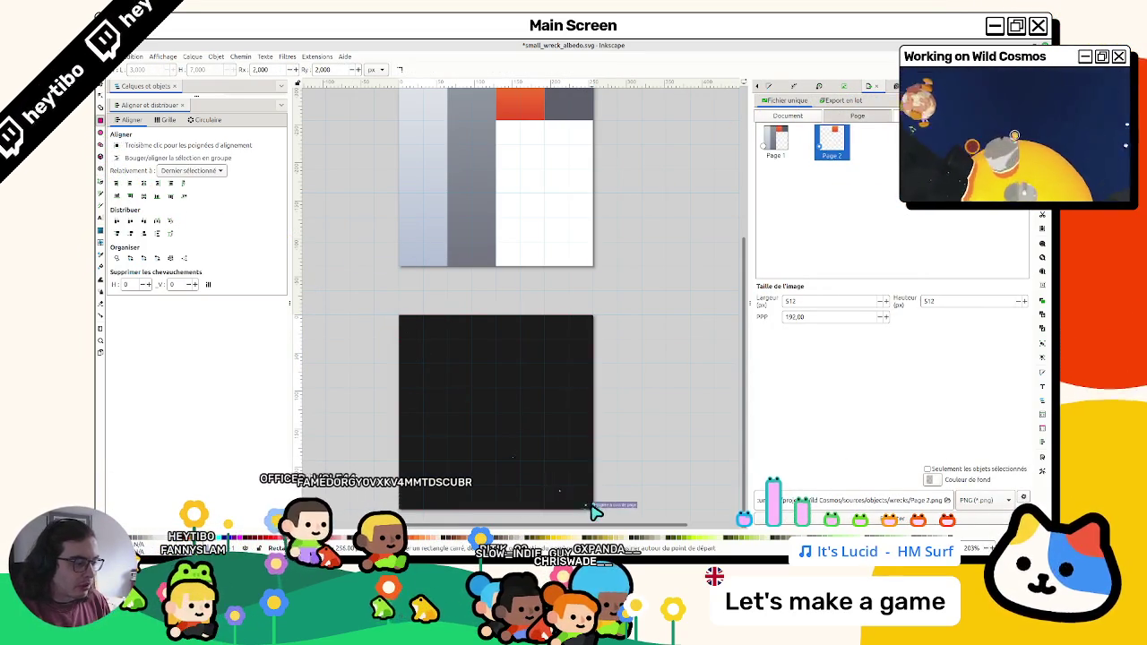
key(s)
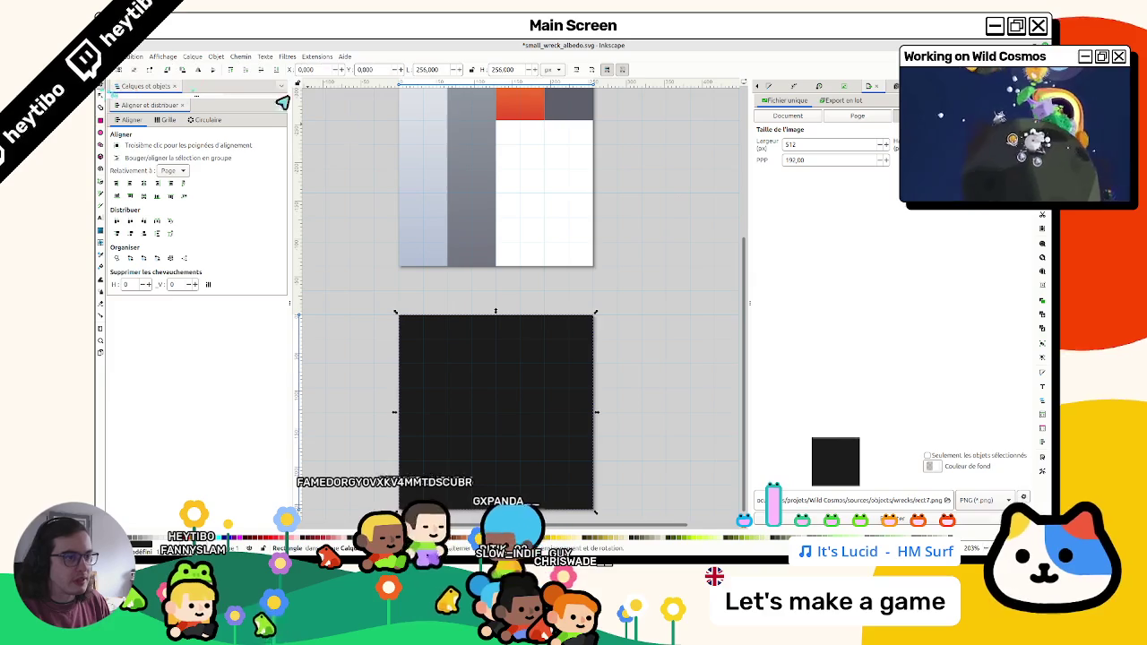
key(End)
click(351, 211)
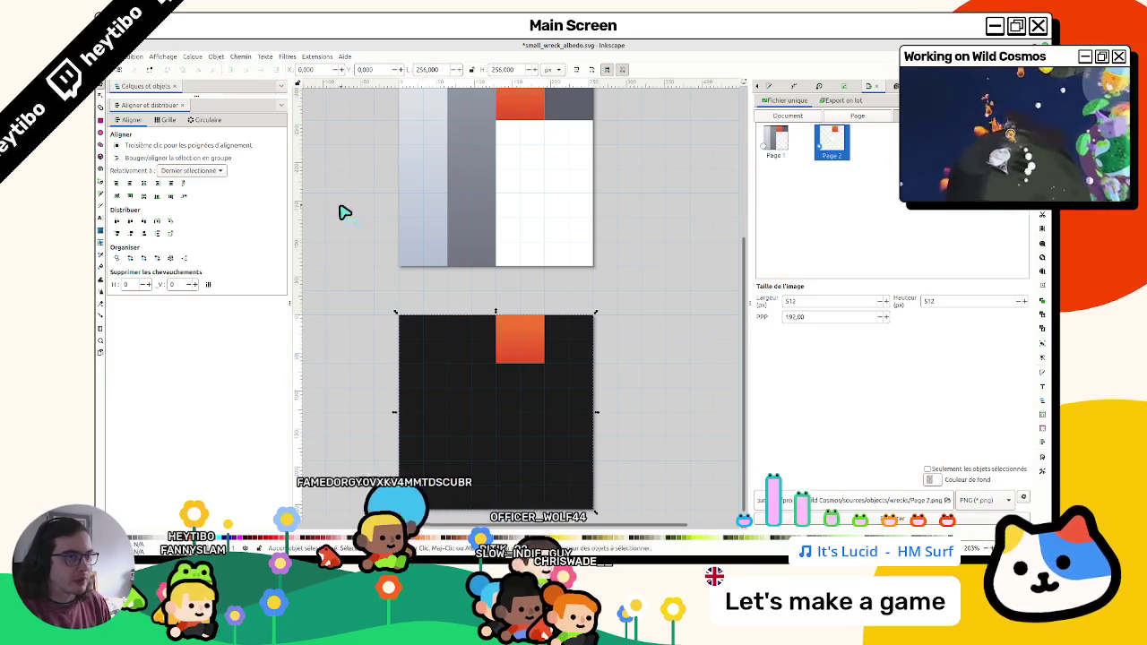
Step: Give the copied square a flat white fill
click(543, 333)
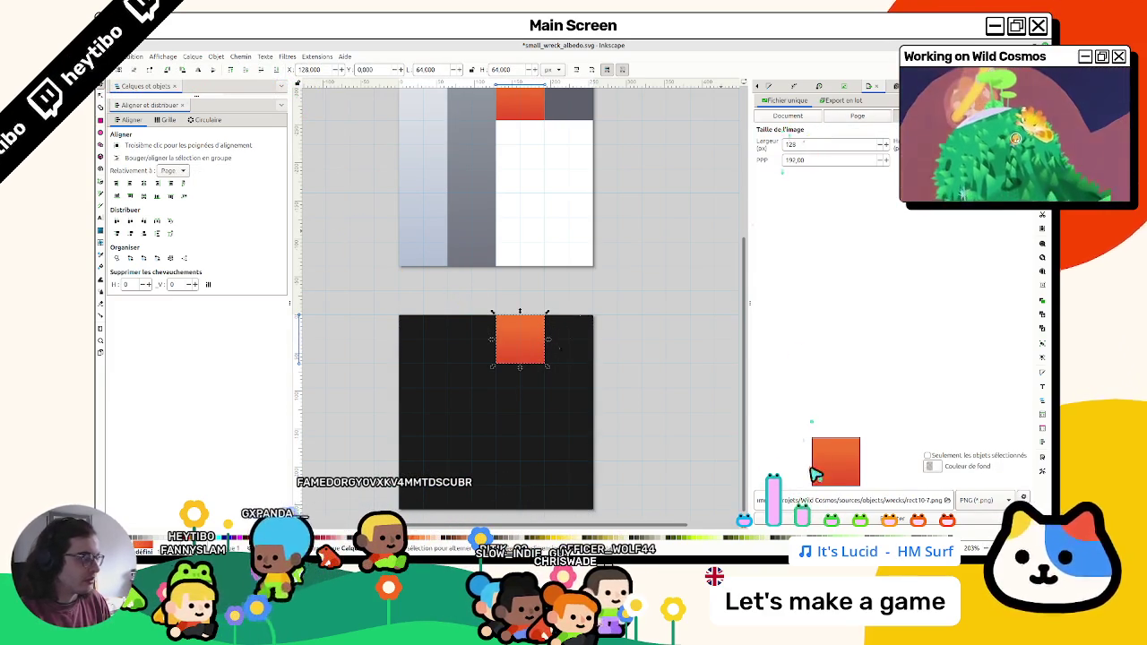
key(ctrl+shift+f)
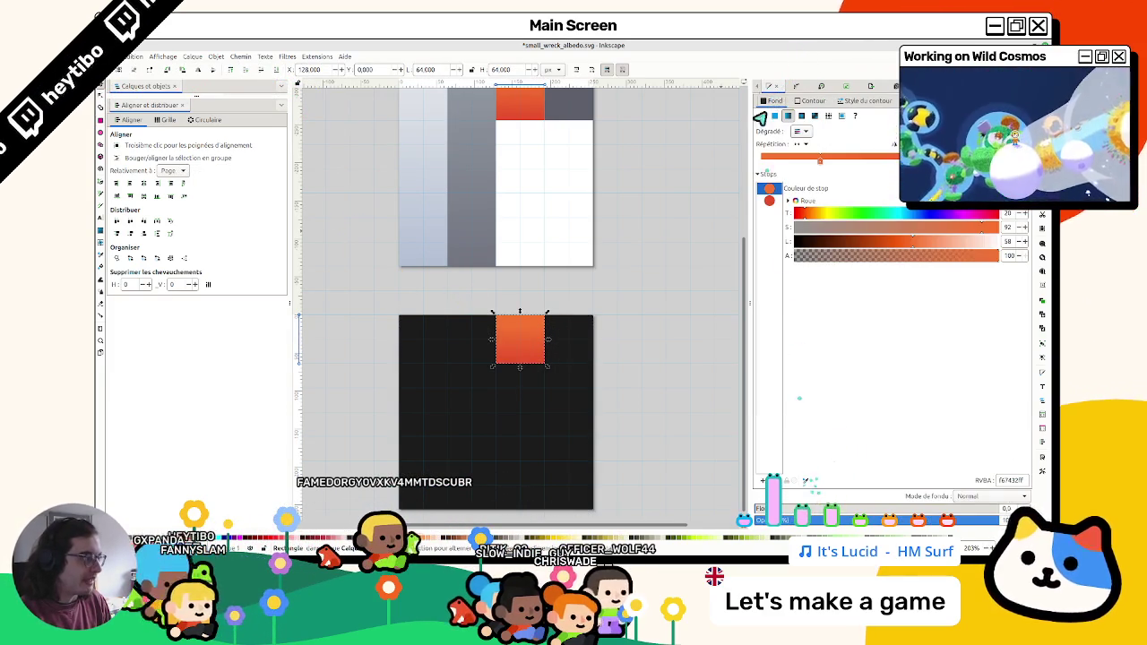
click(776, 117)
drag(847, 186, 896, 186)
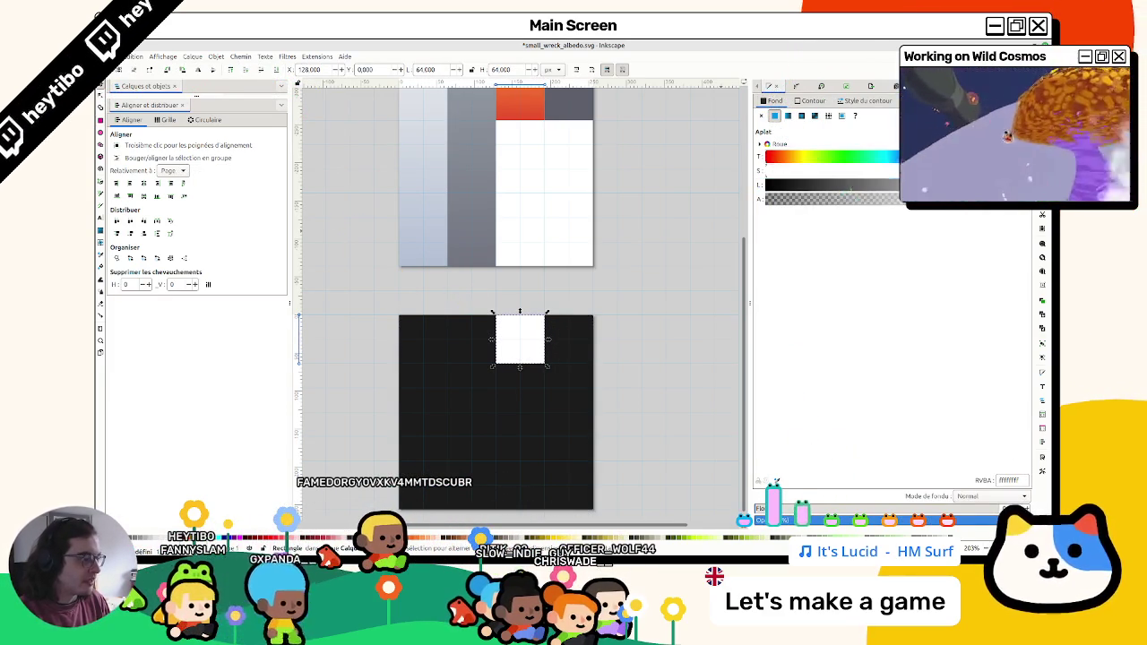
key(Escape)
Step: Make the background rectangle pure black (000000ff) and check its colour
click(576, 337)
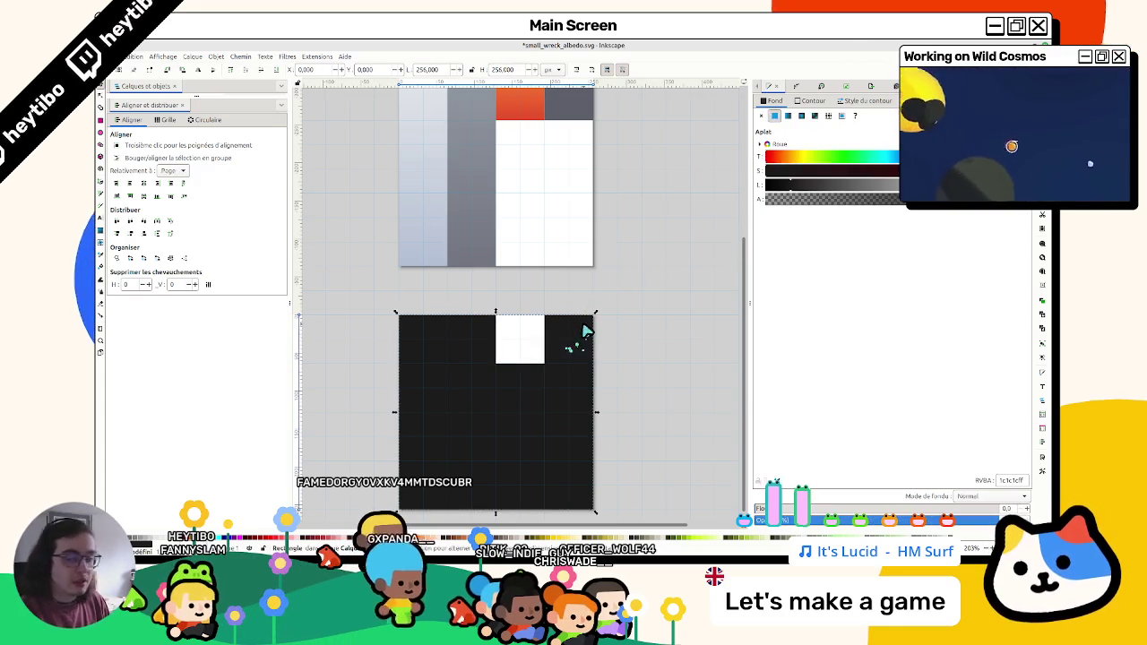
click(769, 186)
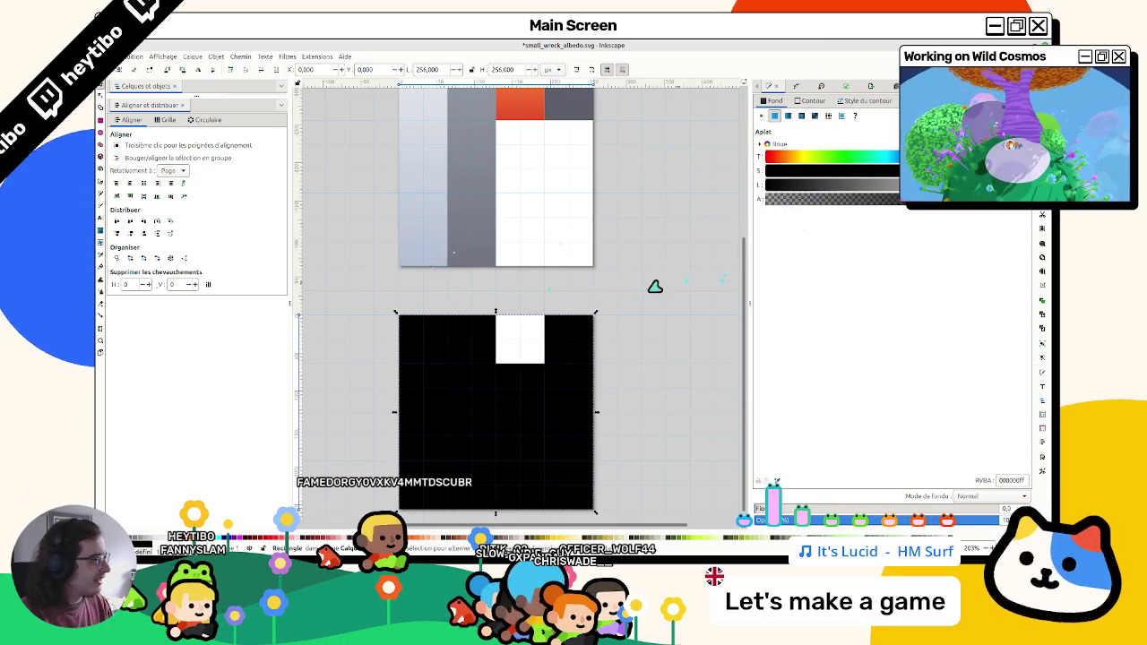
key(Escape)
click(564, 379)
key(Escape)
click(551, 390)
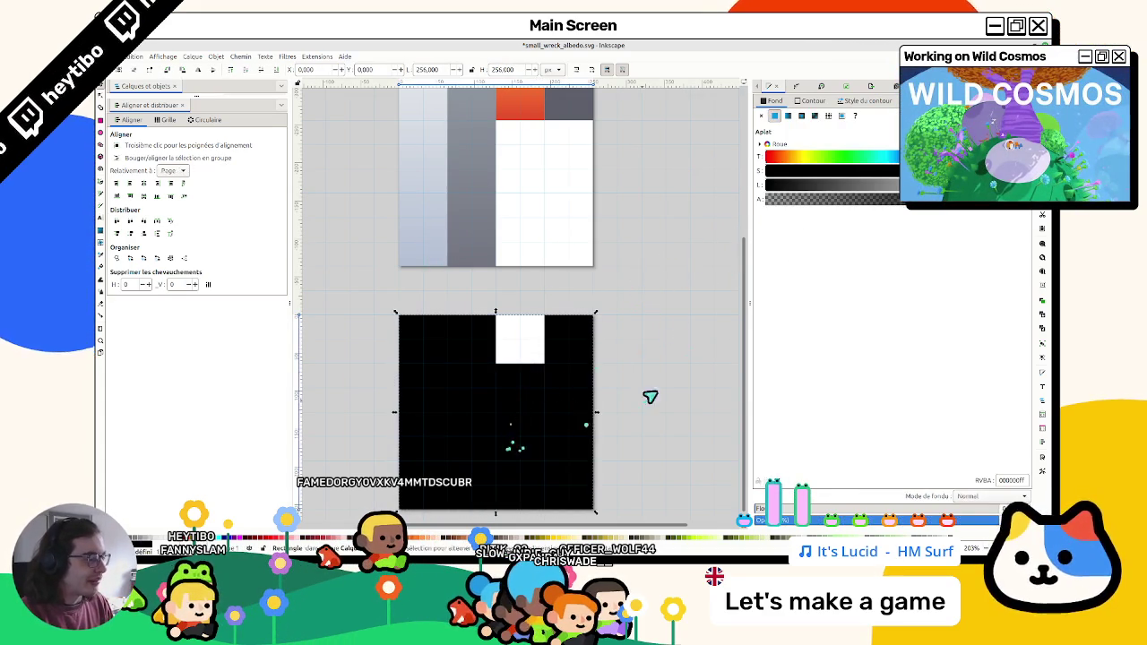
click(655, 392)
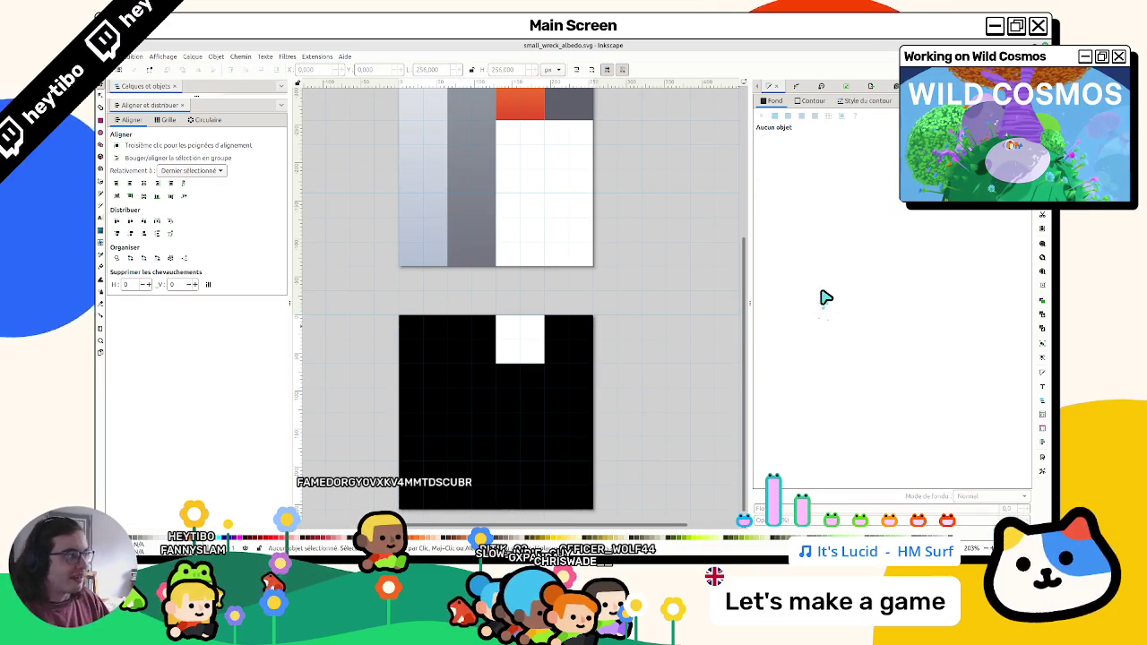
Step: Name the two pages albedo and emission
click(870, 87)
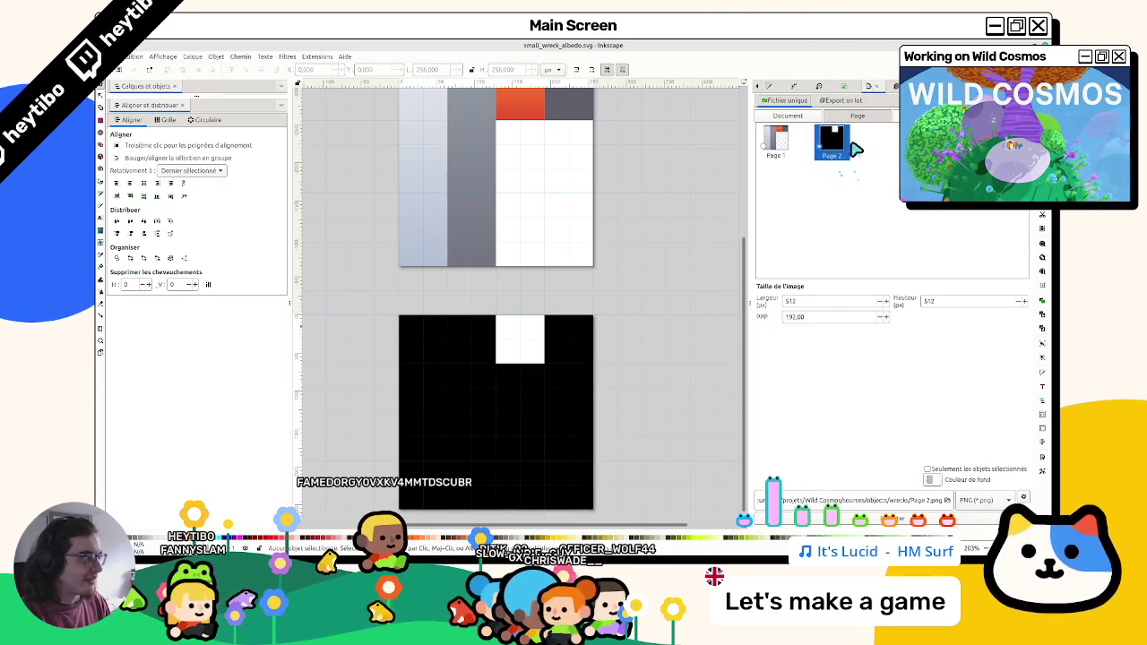
click(775, 140)
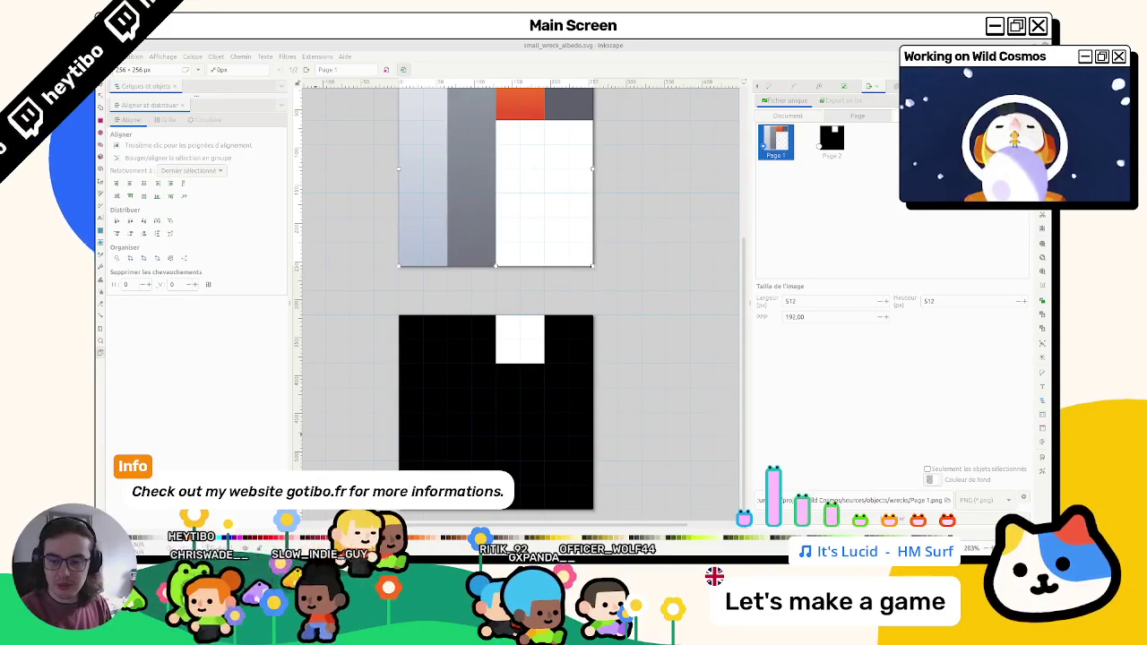
scroll(520, 230, up, 2)
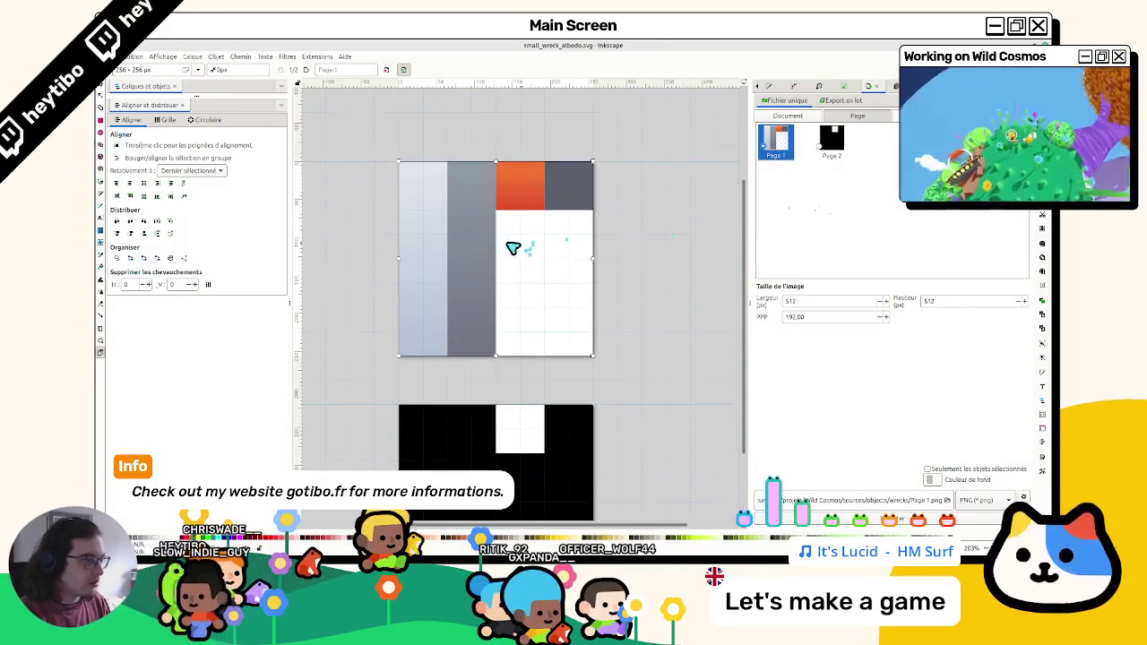
key(Return)
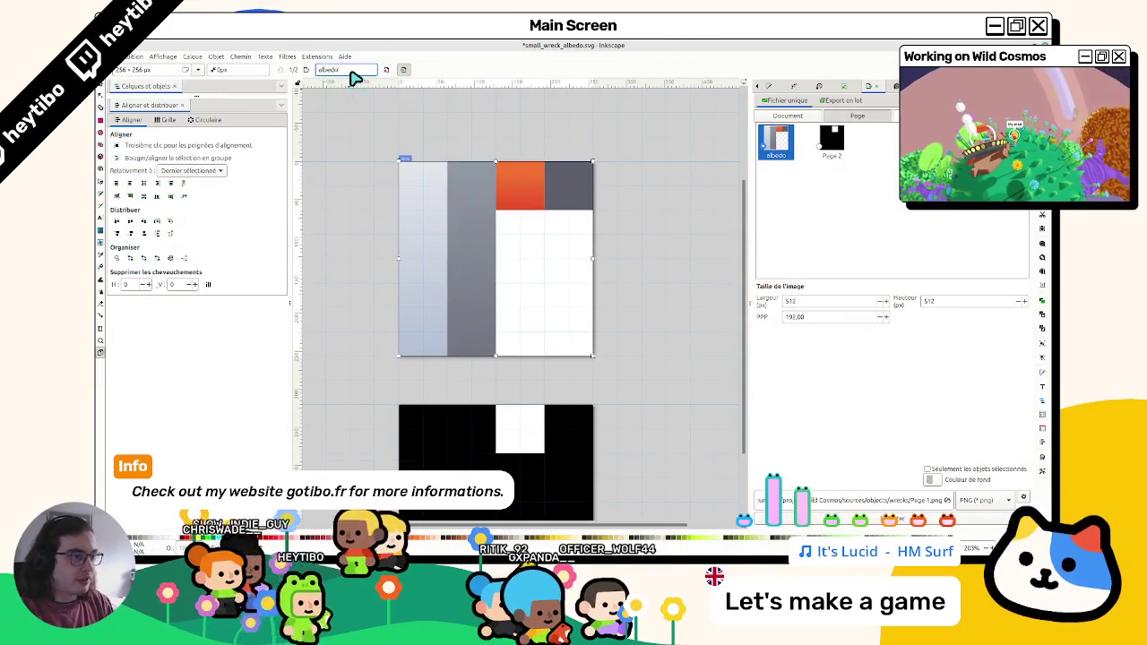
click(432, 431)
click(359, 69)
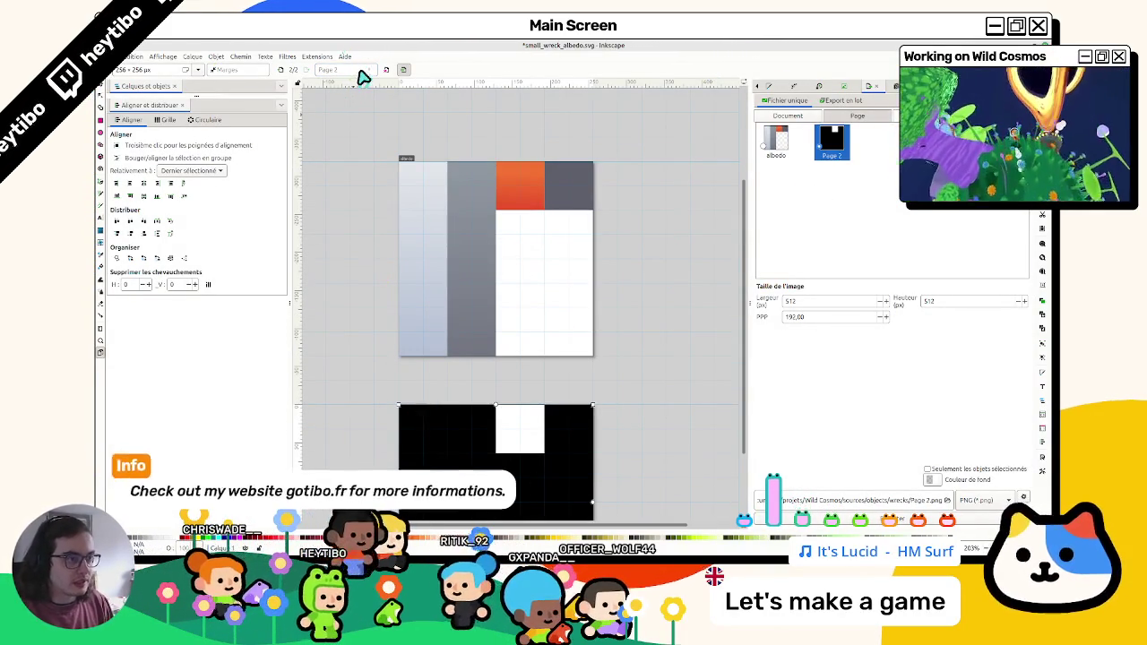
text(emission)
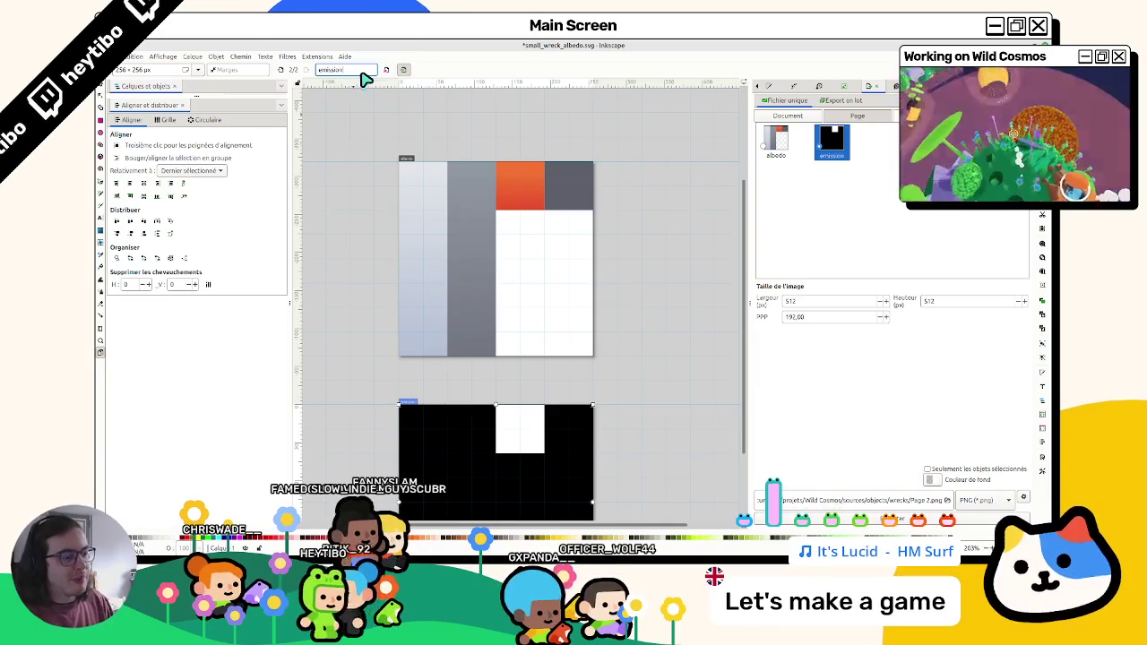
scroll(504, 390, down, 2)
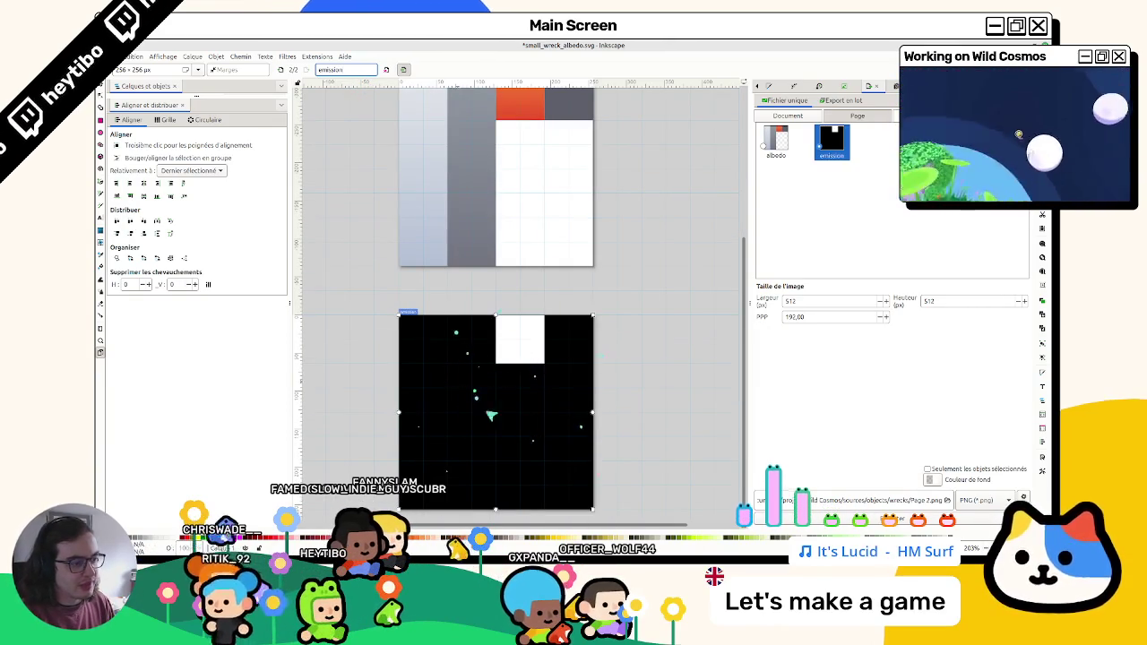
click(102, 93)
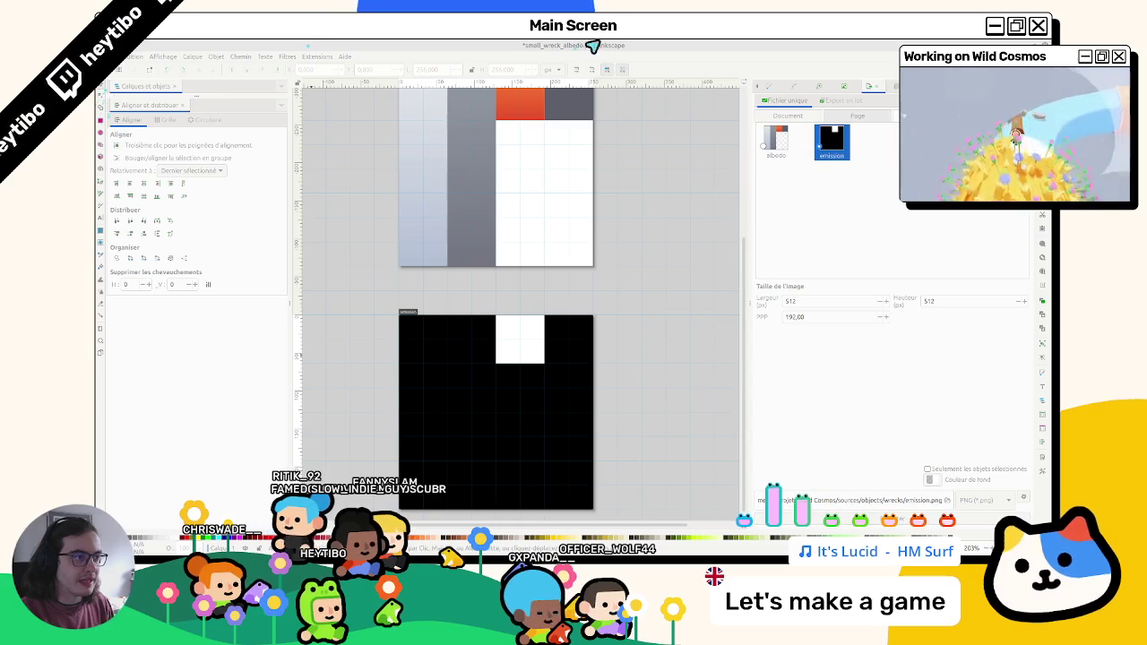
Step: Set up batch export in Export en lot with the albedo page selected
click(776, 146)
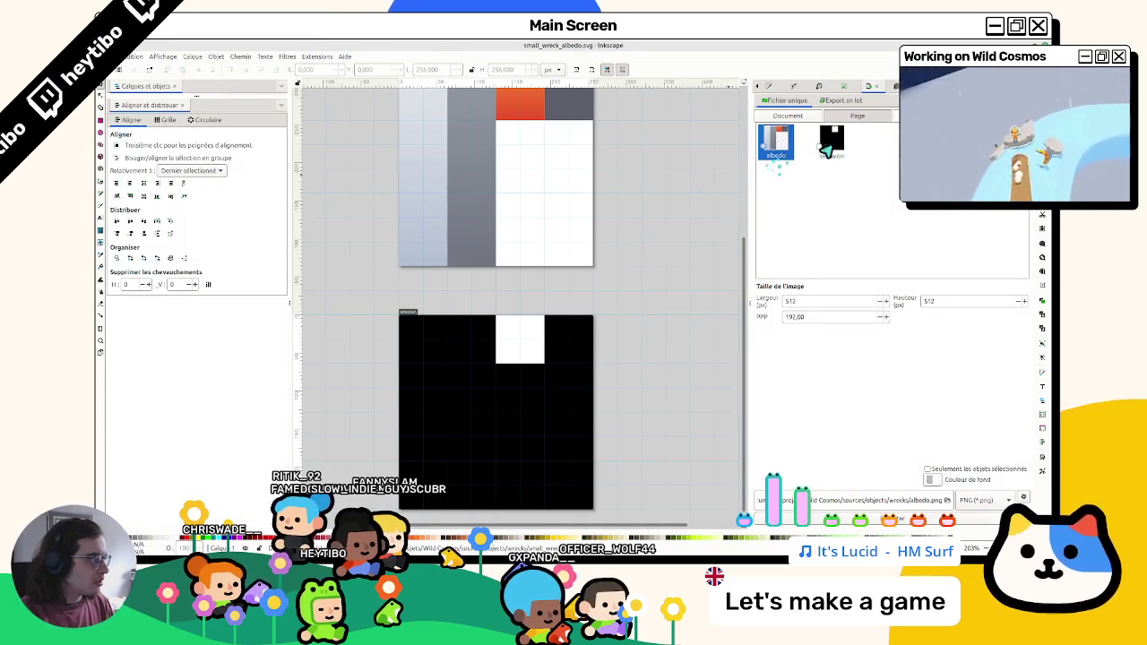
click(831, 151)
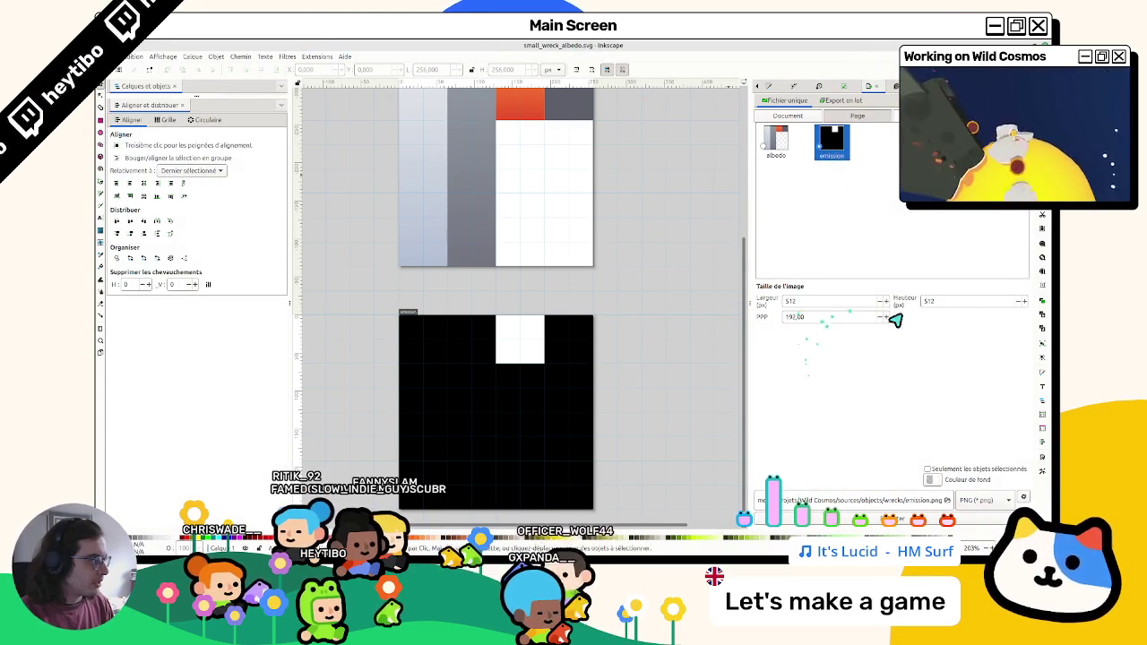
click(776, 141)
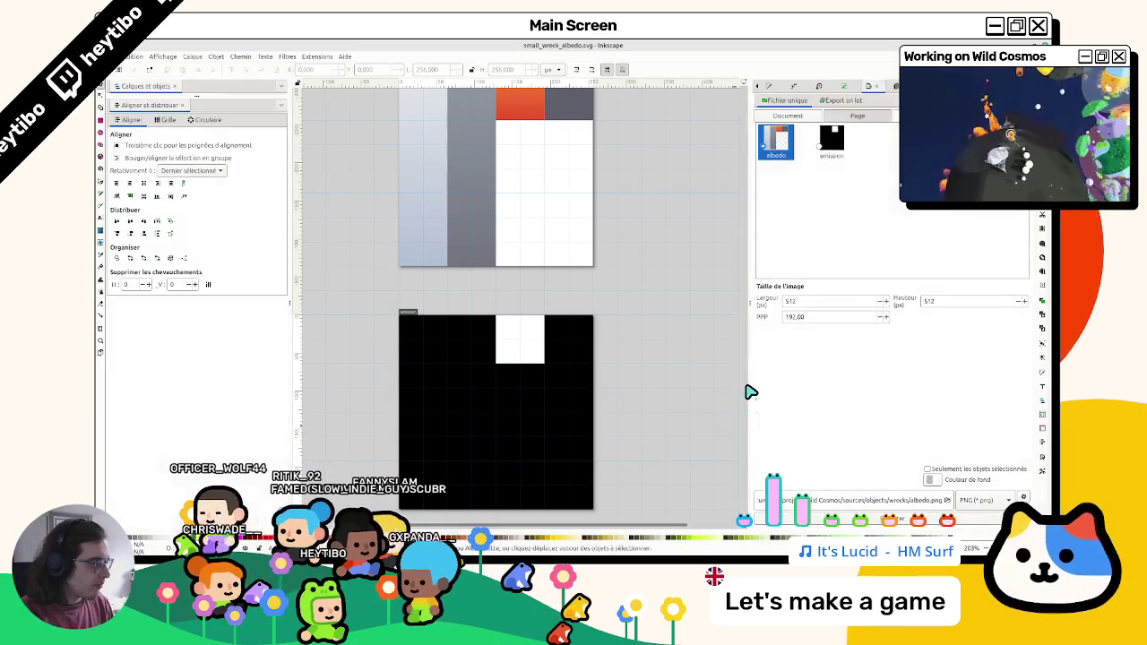
drag(749, 391, 622, 396)
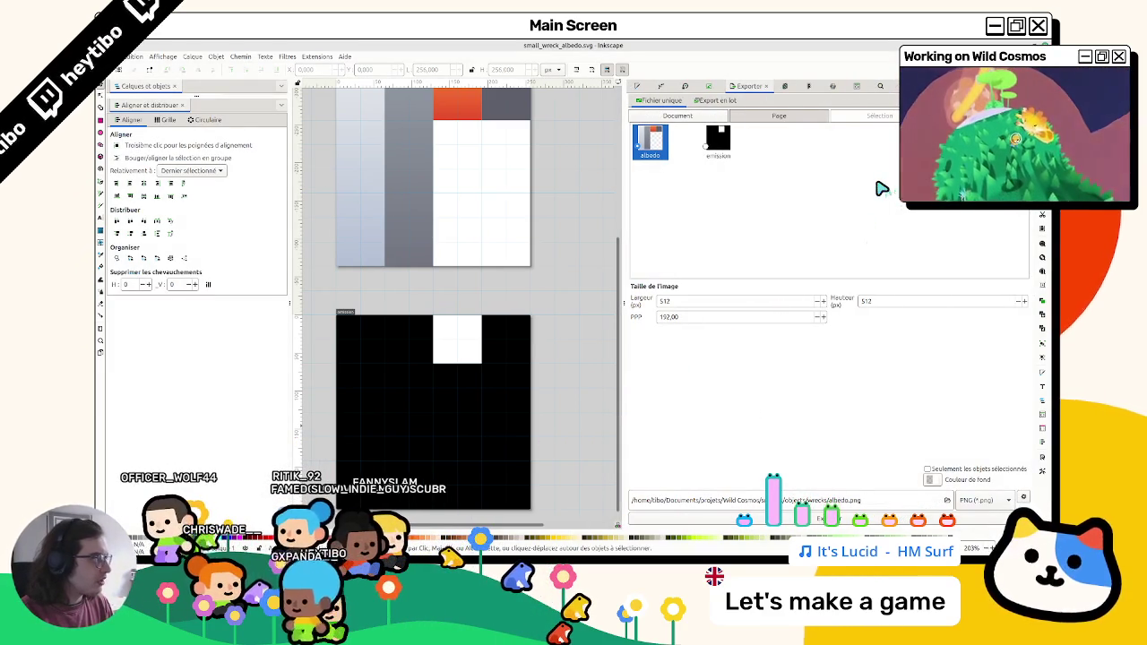
click(717, 100)
click(657, 99)
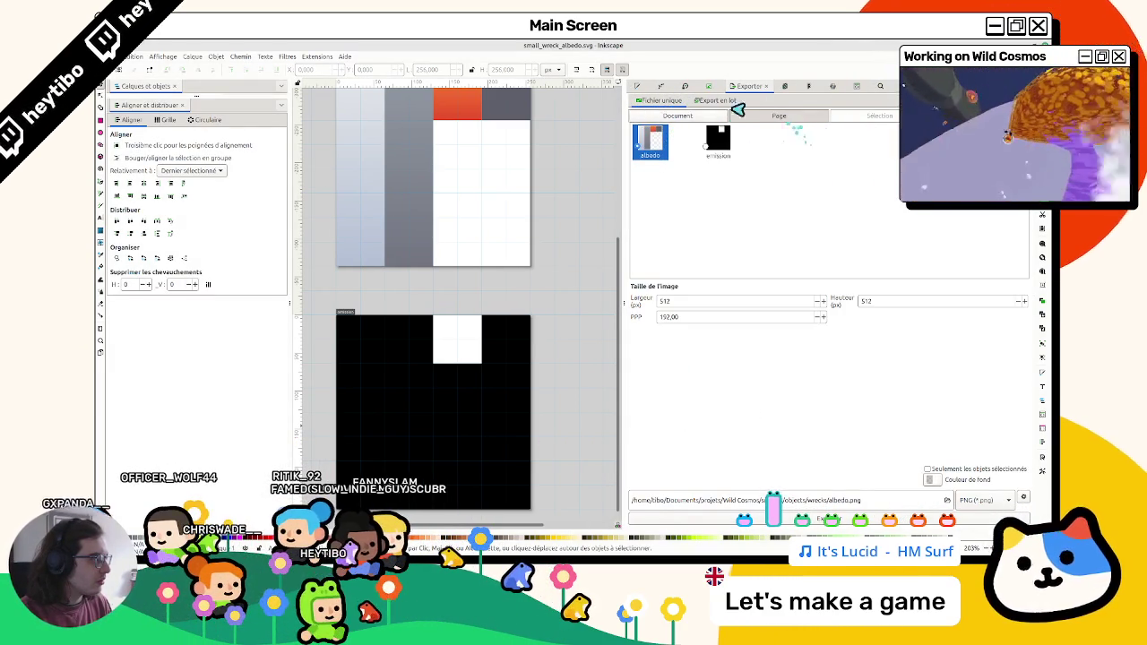
click(724, 101)
click(716, 117)
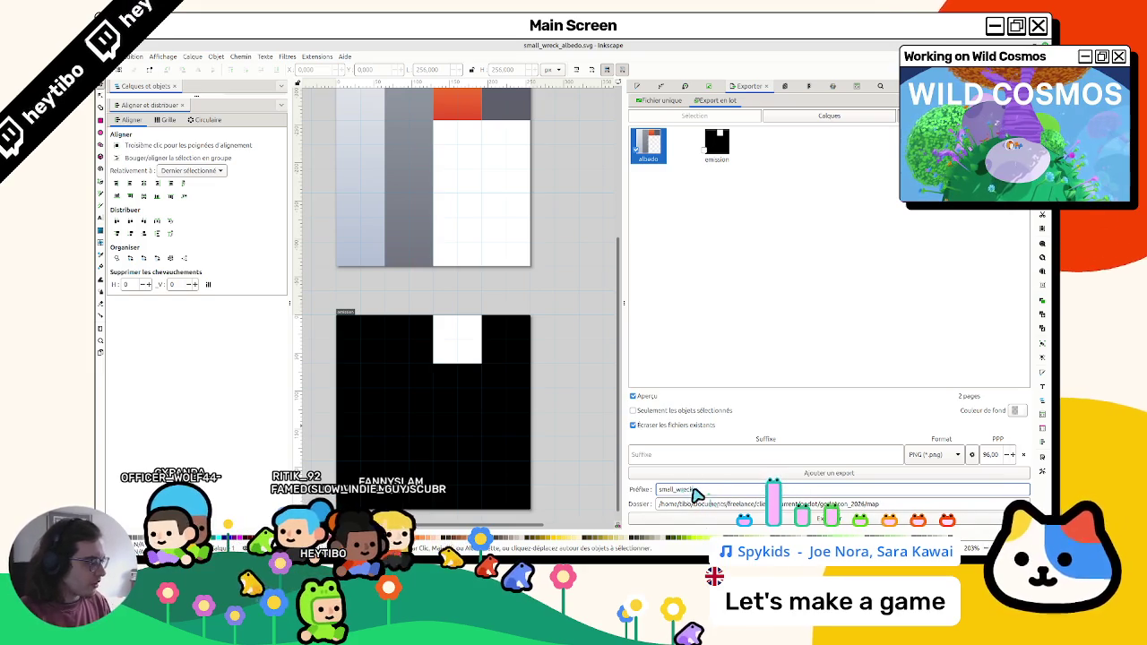
Step: Export the albedo page as a PNG into the wrecks folder
click(904, 511)
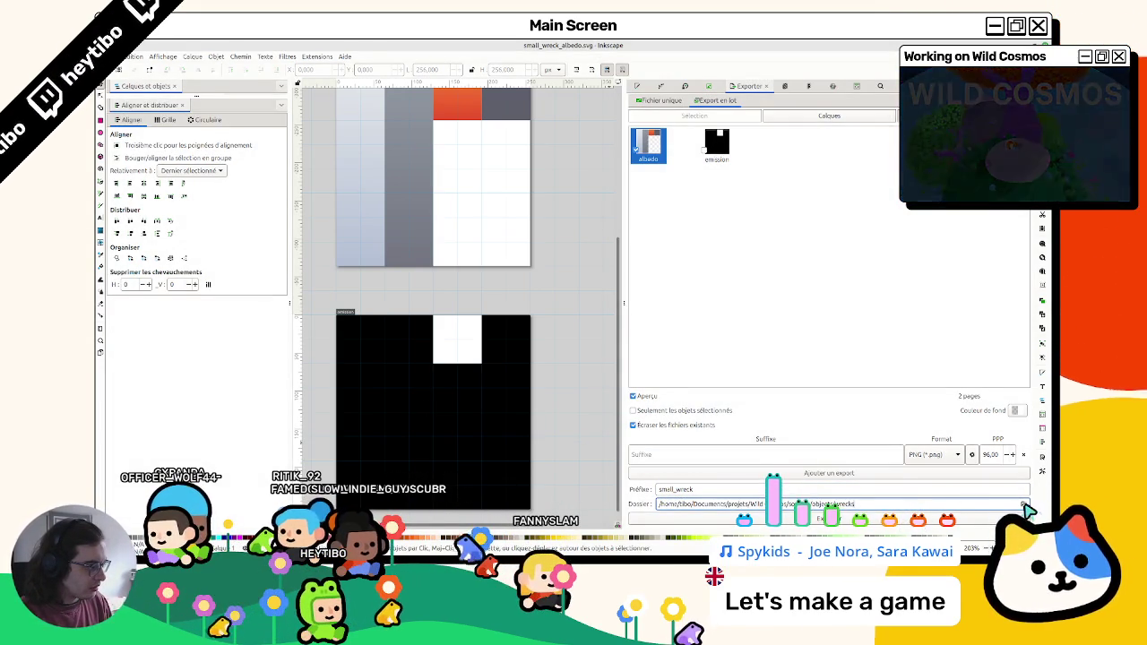
click(1025, 505)
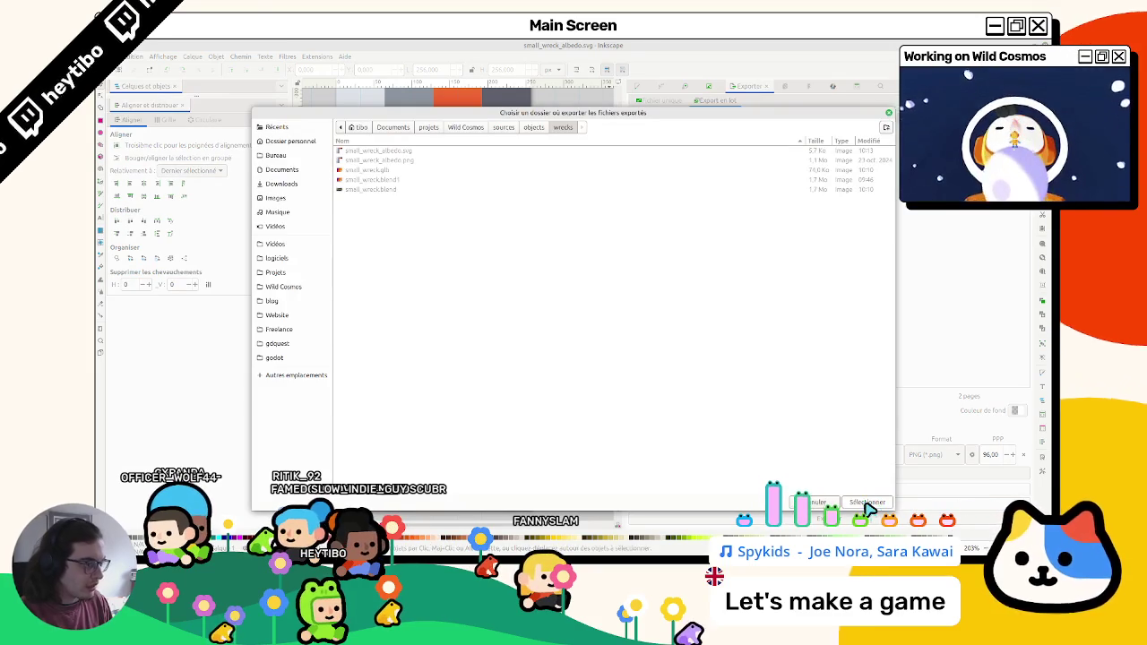
click(866, 503)
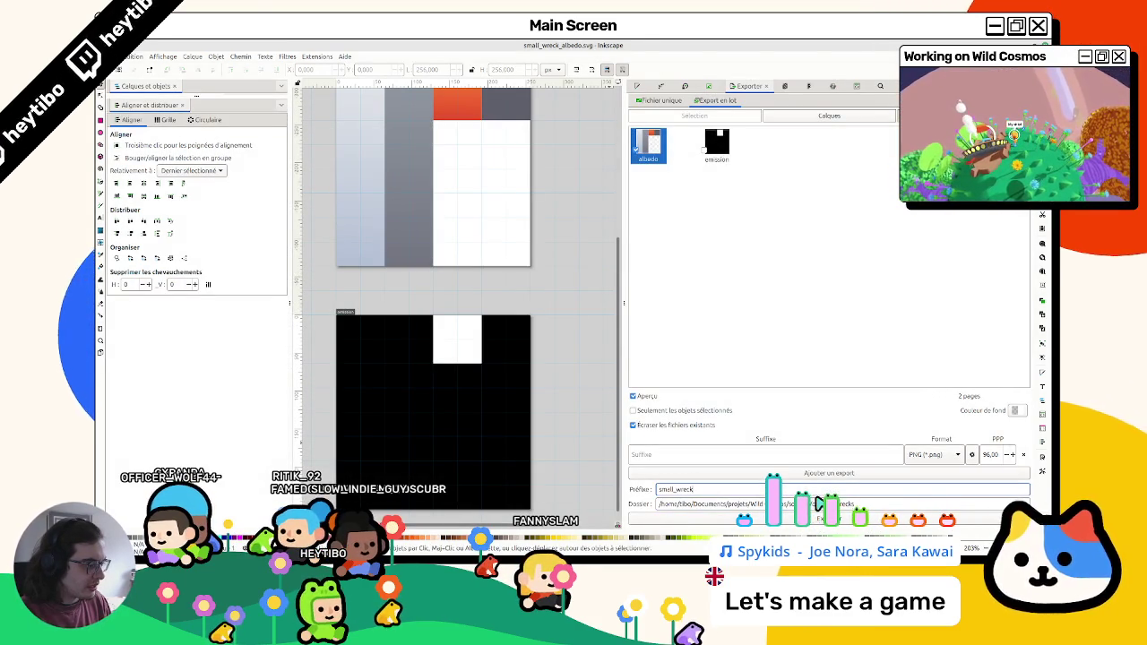
click(829, 518)
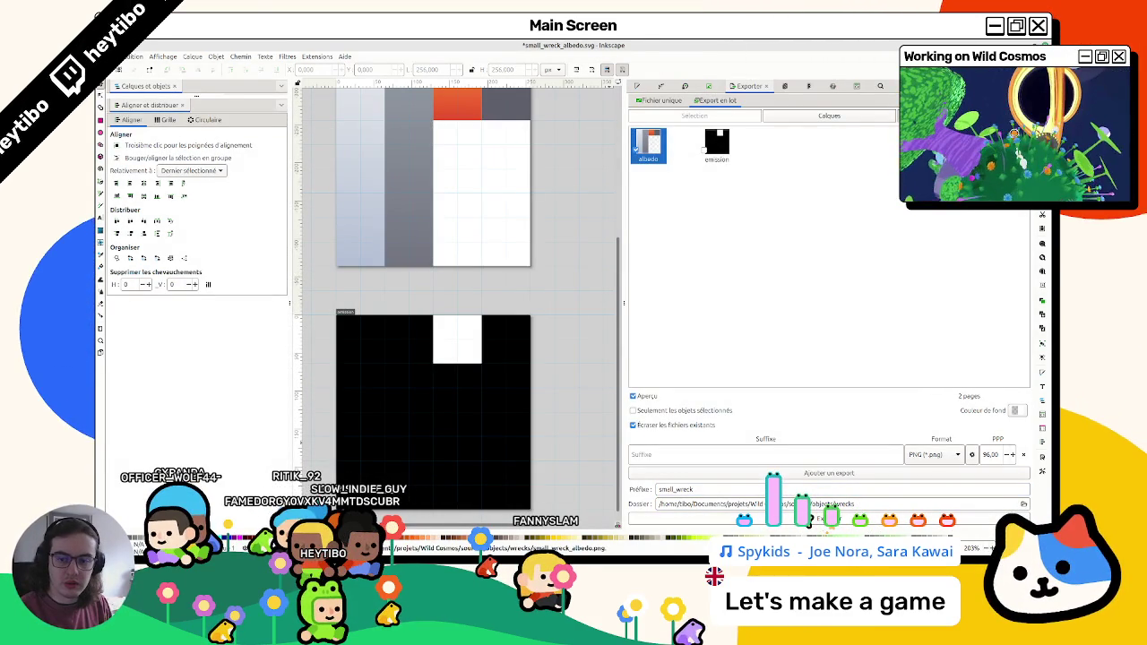
click(720, 158)
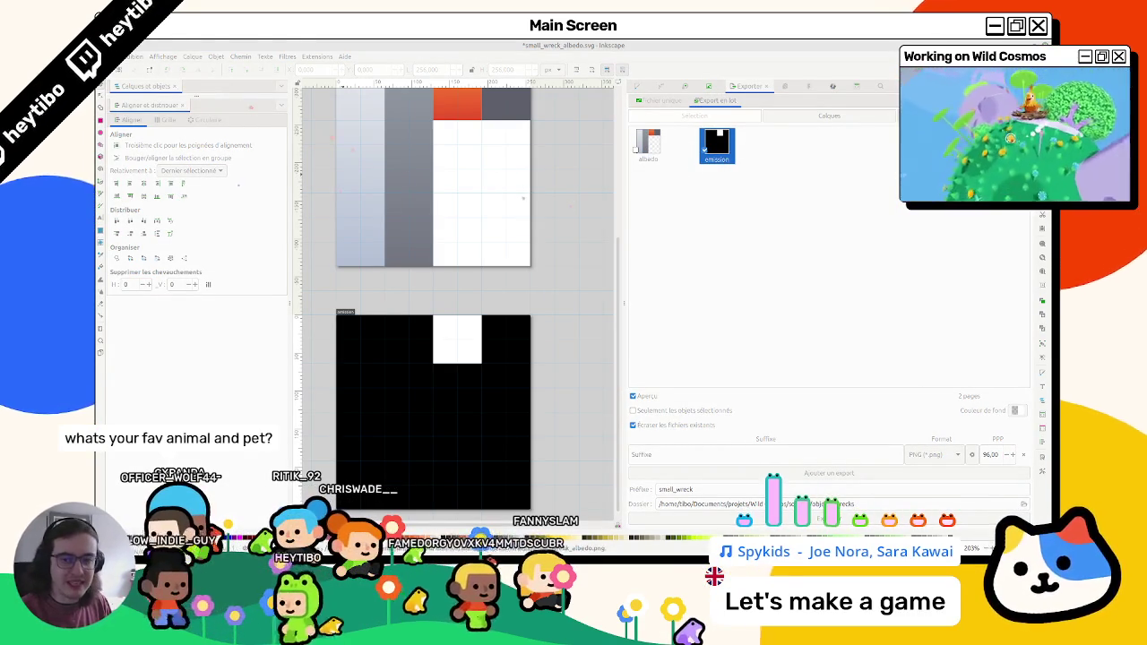
Step: Inspect and close the exported albedo PNG, then select the single-file export resolution
drag(369, 171, 570, 207)
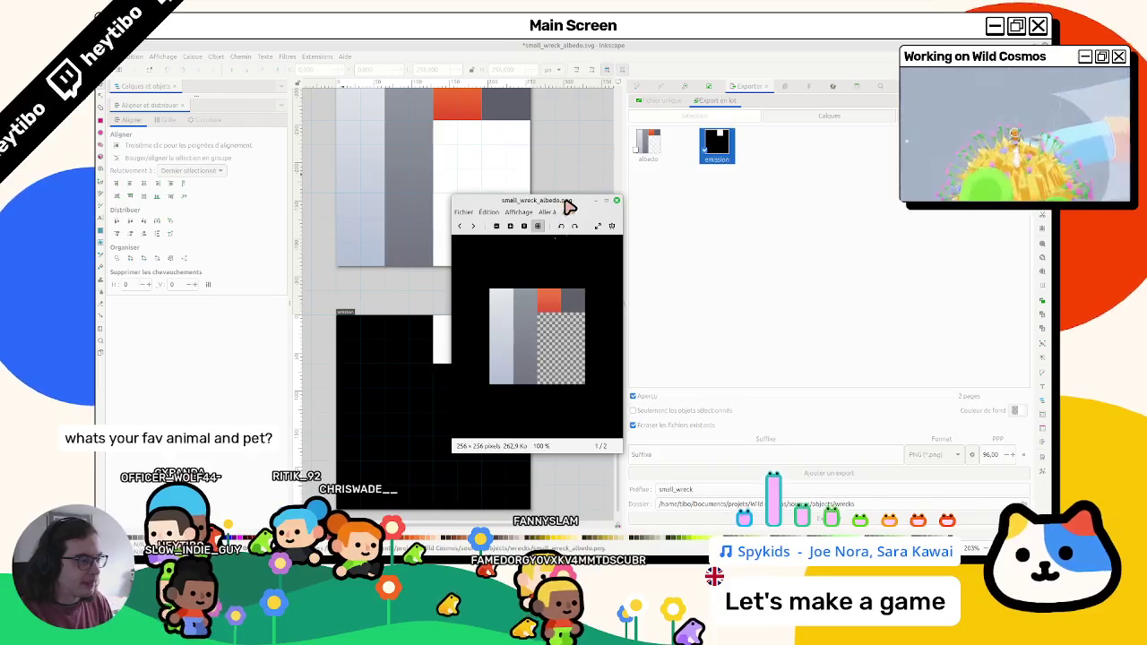
click(616, 200)
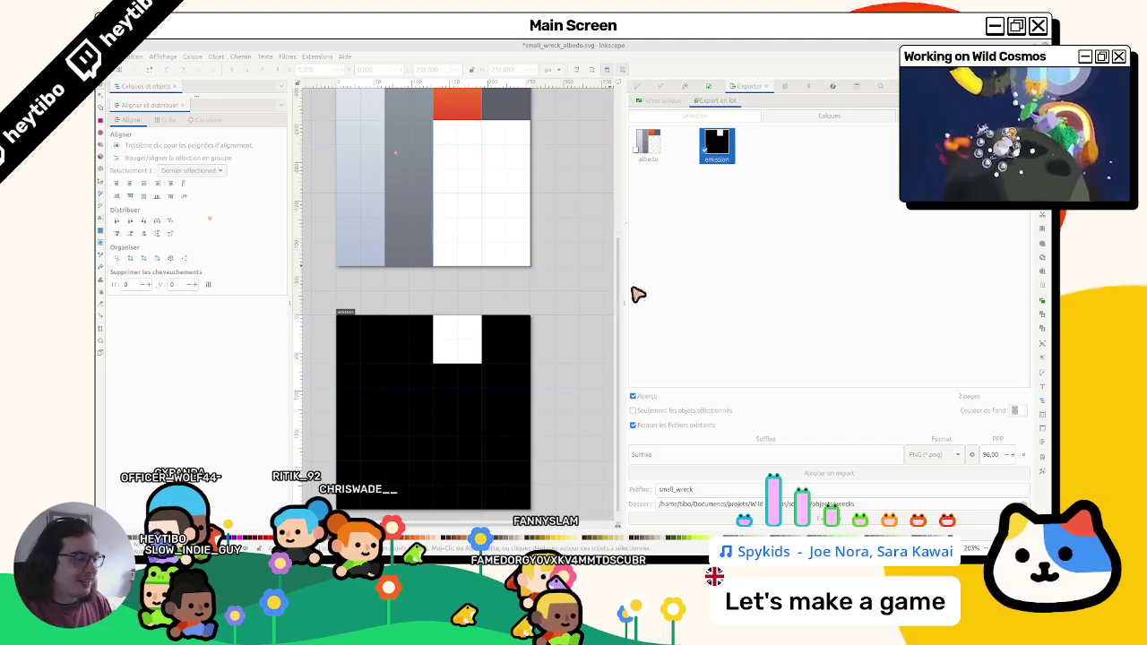
click(677, 154)
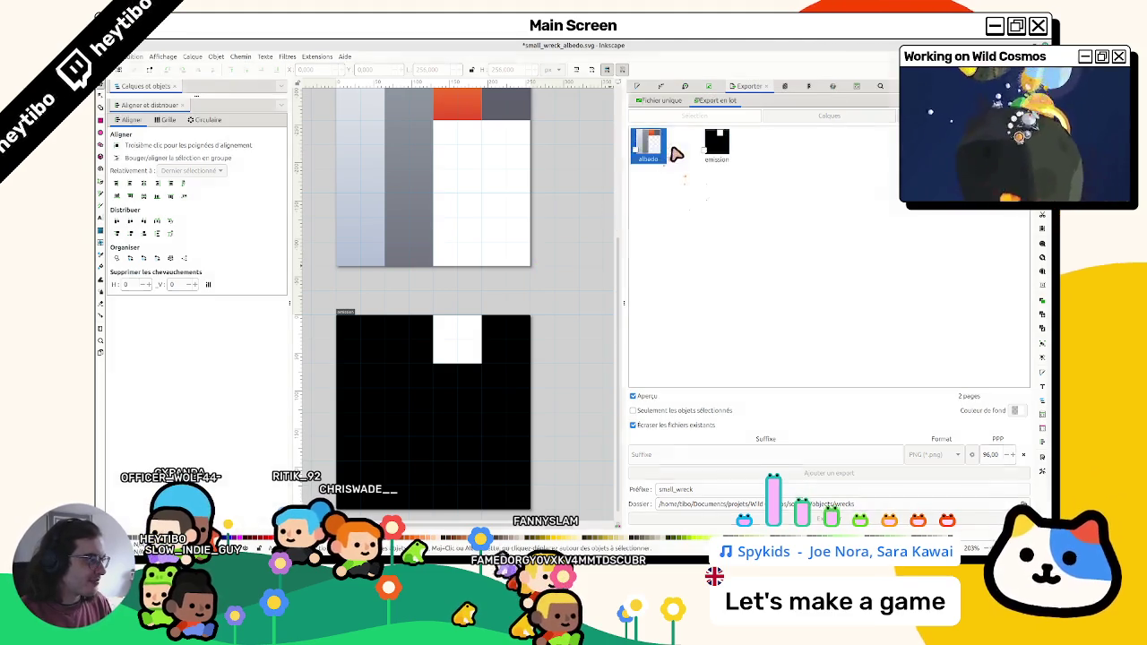
click(661, 100)
double_click(762, 317)
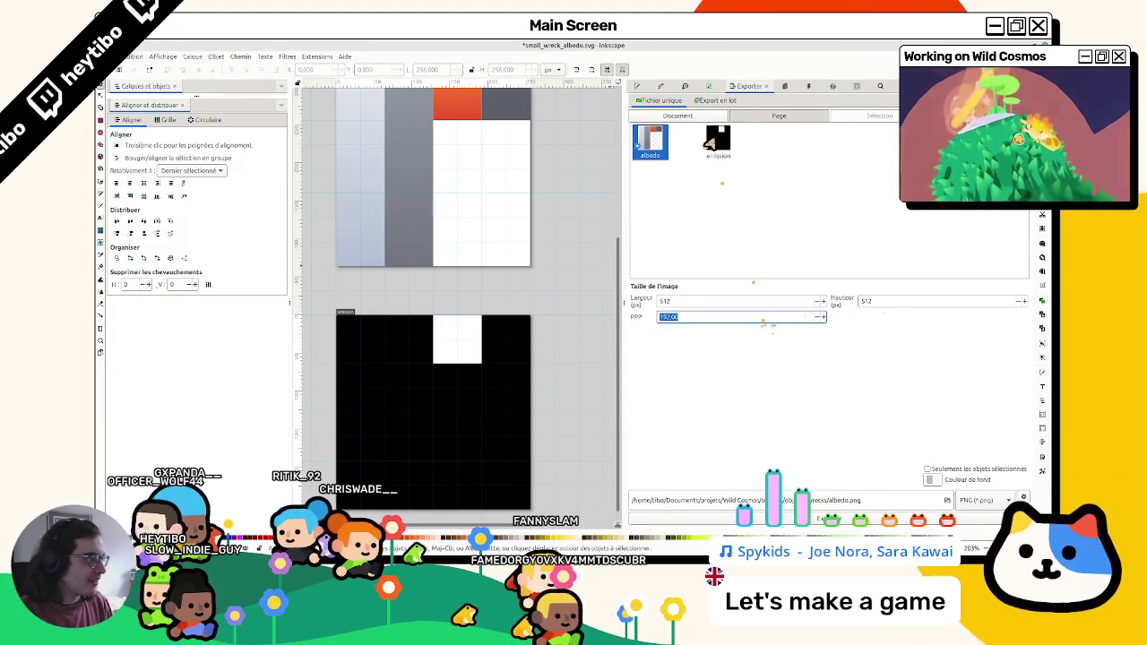
Step: Batch-export only the emission page as small_wreck_emission.png at 96 DPI
click(716, 100)
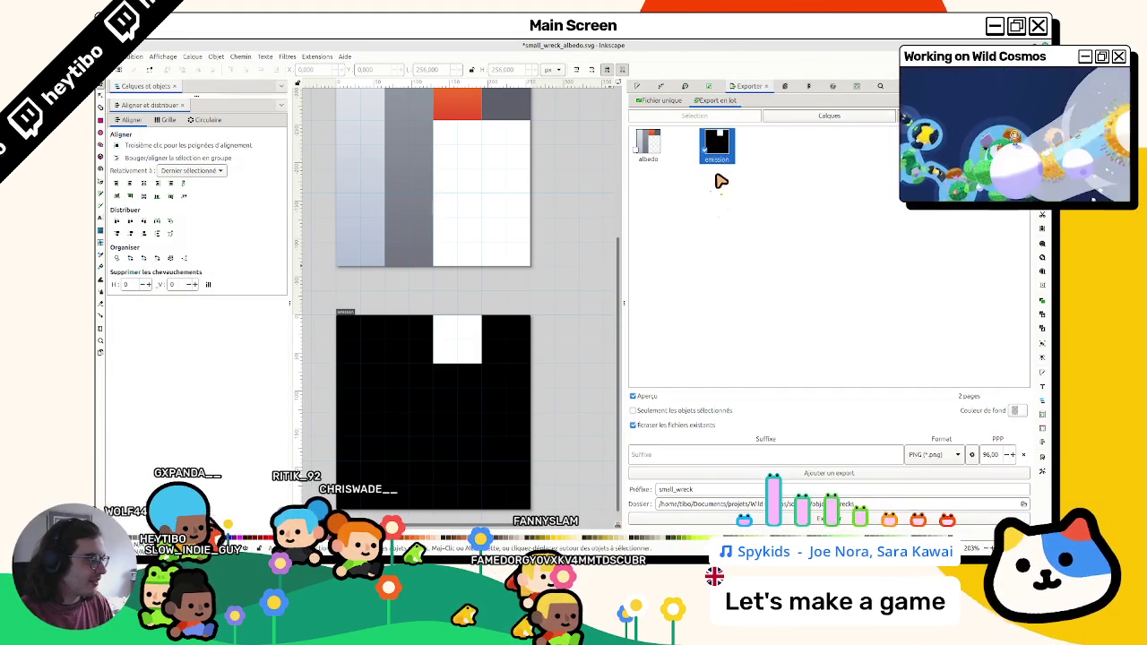
ctrl+click(664, 153)
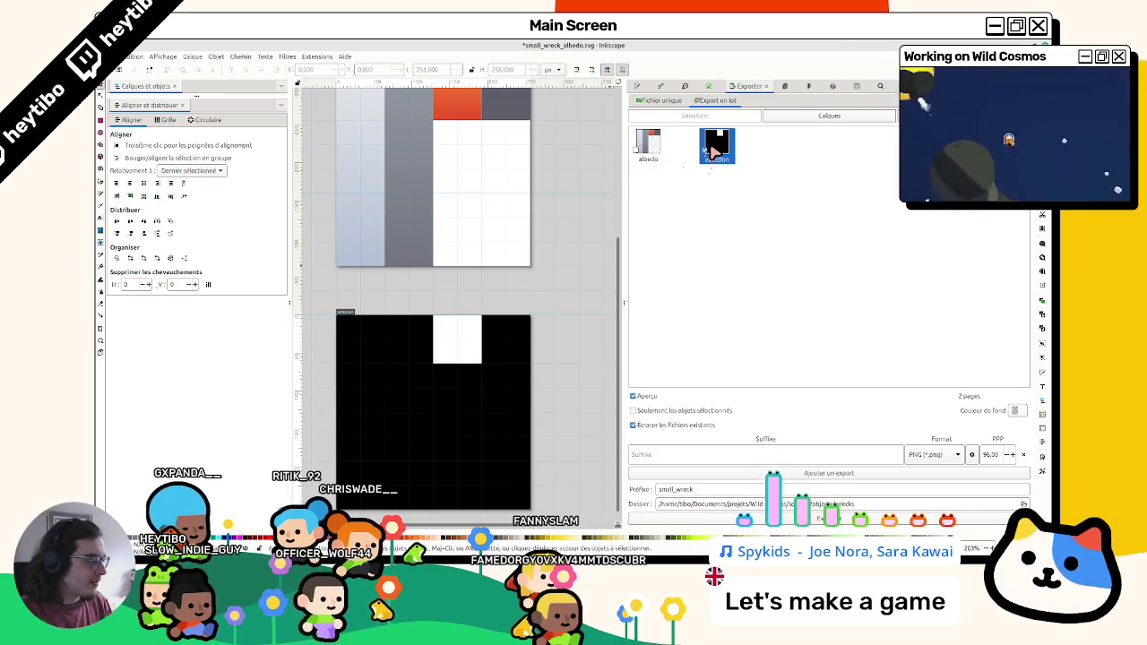
click(657, 160)
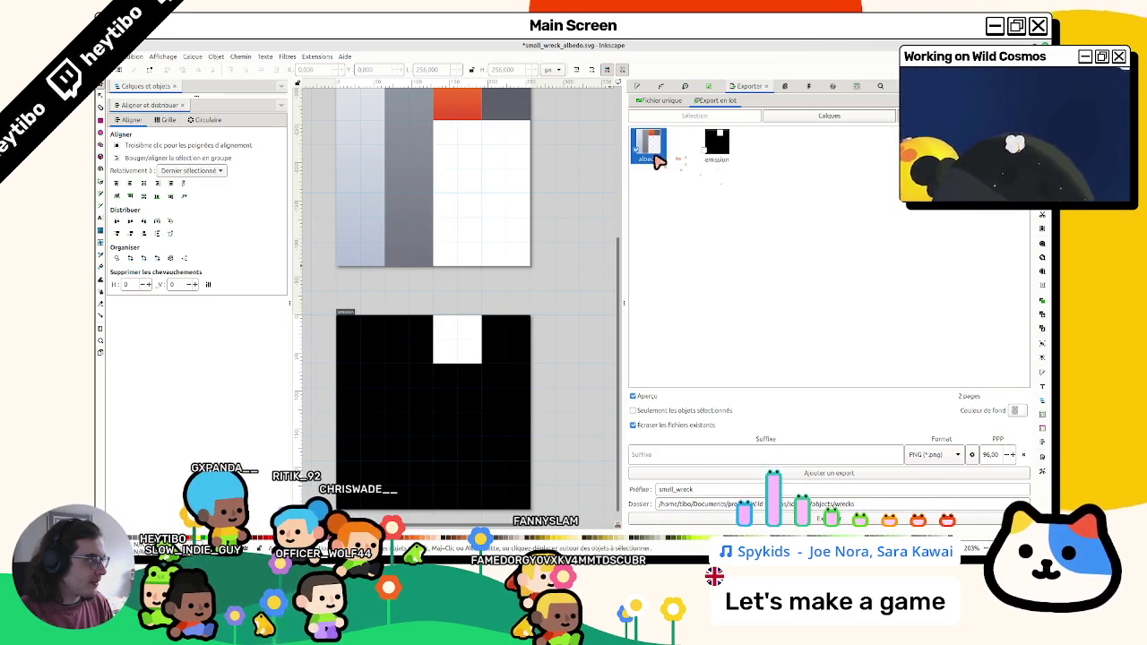
click(705, 152)
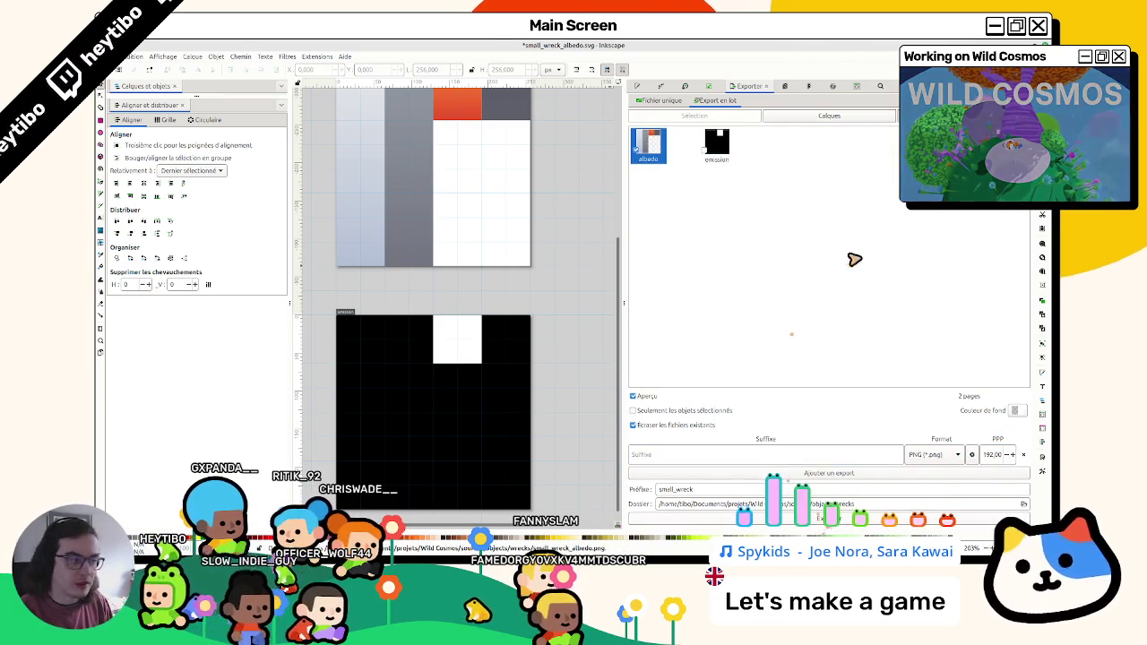
click(710, 149)
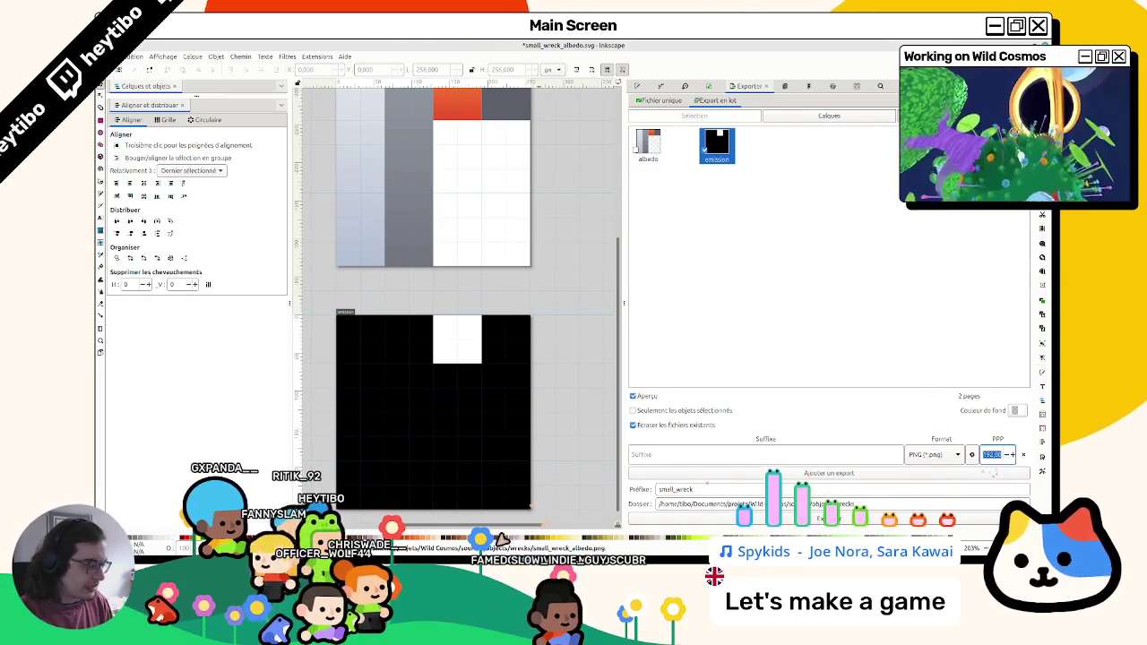
key(Return)
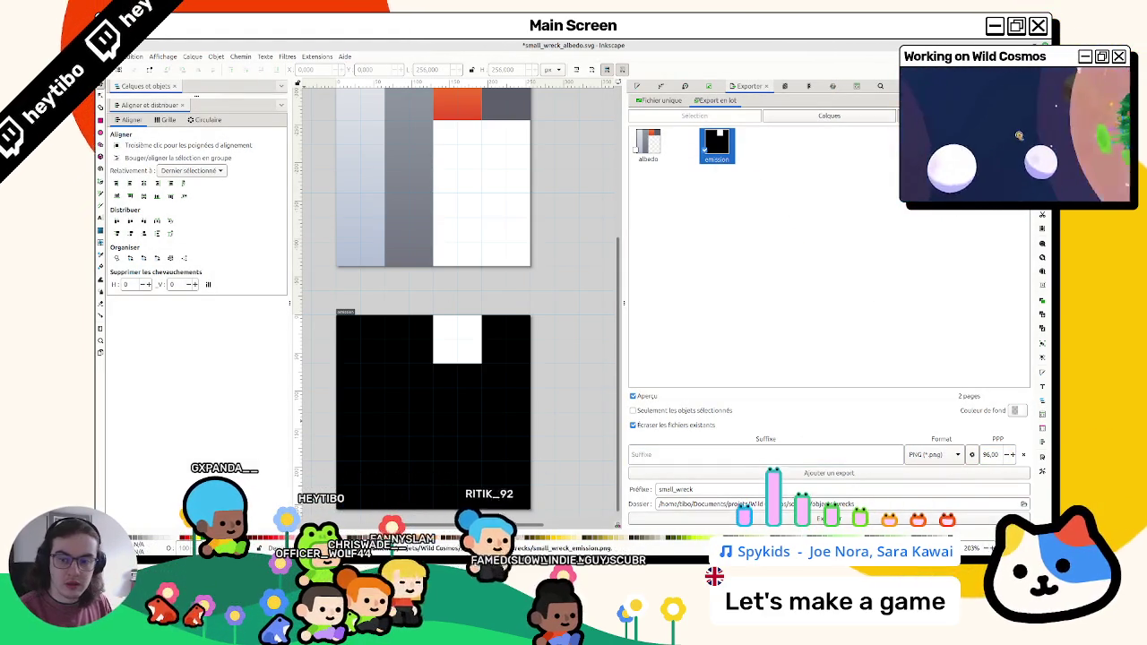
key(Return)
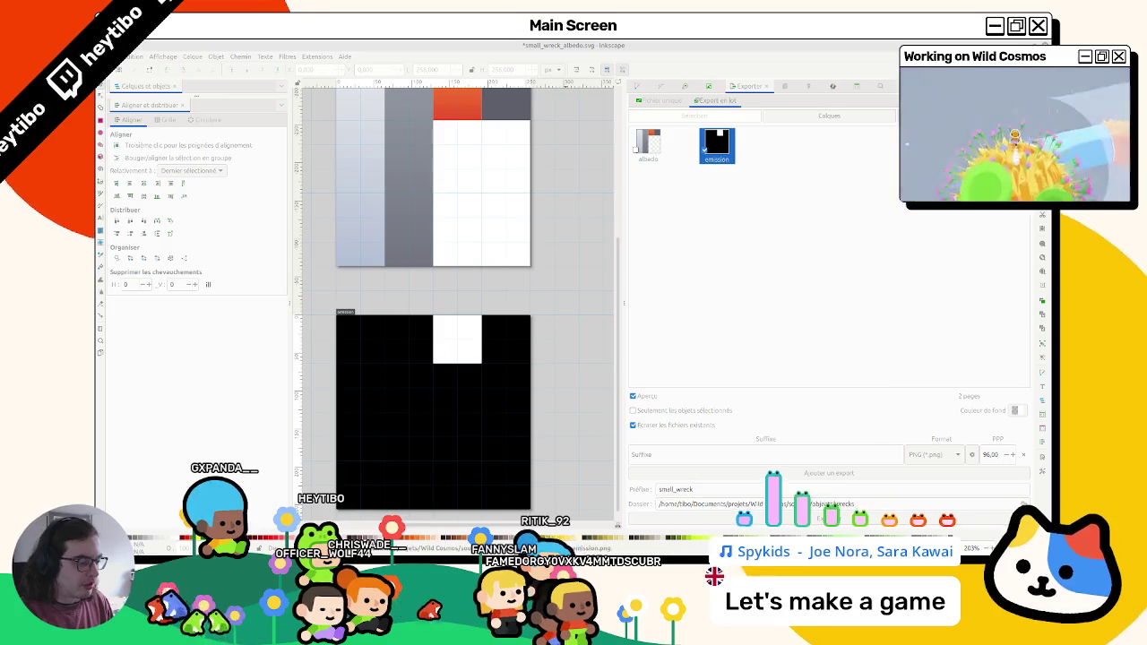
key(alt+Tab)
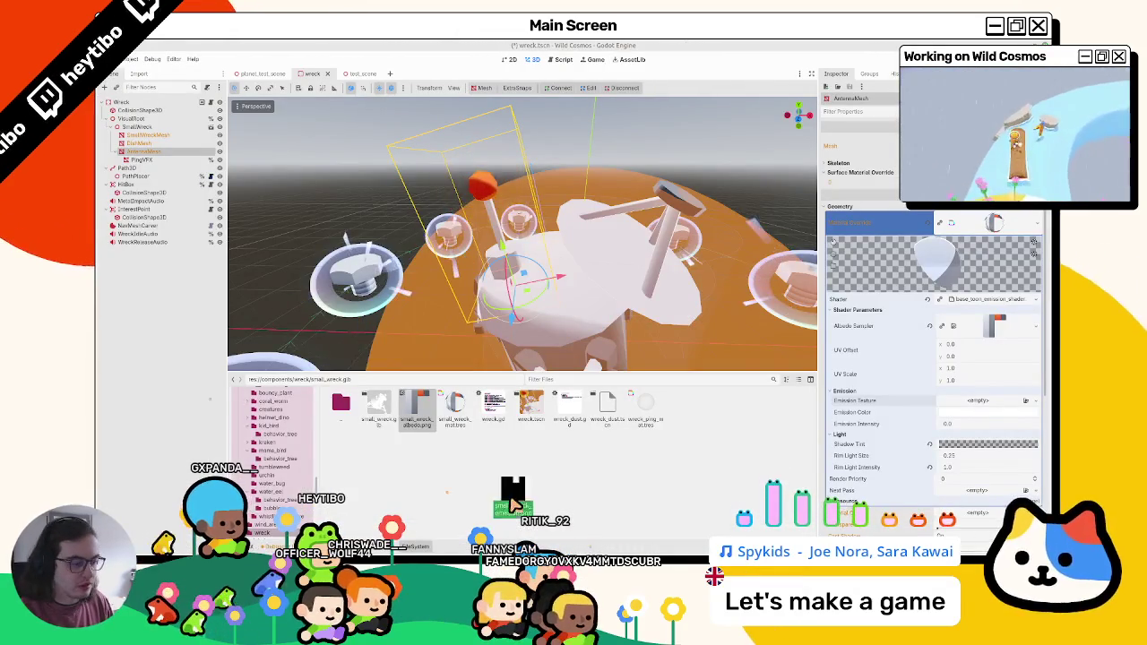
Step: Import small_wreck_emission.png, make it the antenna's emission texture, and open the toon emission shader code
drag(514, 505, 514, 502)
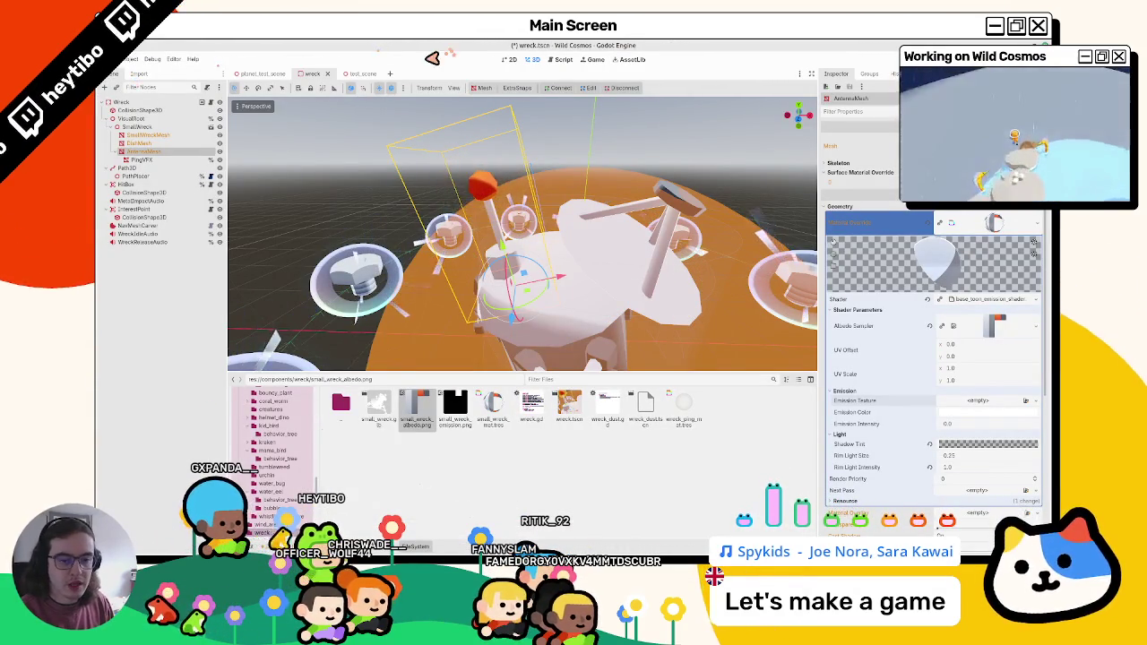
scroll(515, 354, down, 2)
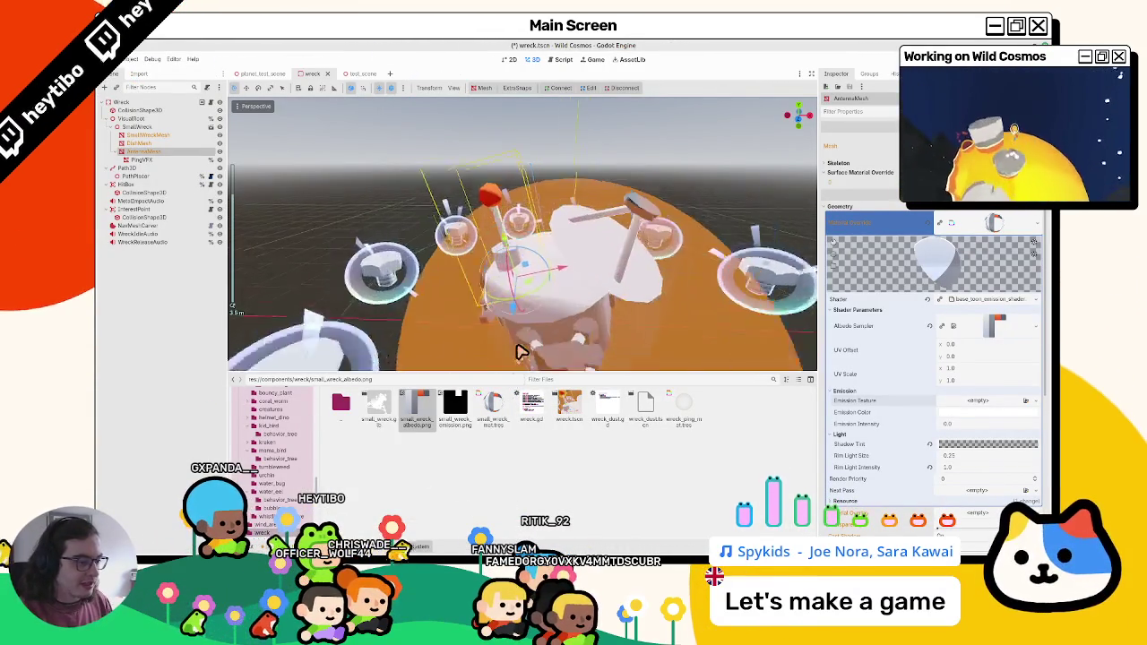
scroll(520, 351, up, 2)
mouse_move(455, 417)
mouse_down()
mouse_move(956, 404)
mouse_move(1022, 433)
mouse_move(1004, 433)
mouse_up()
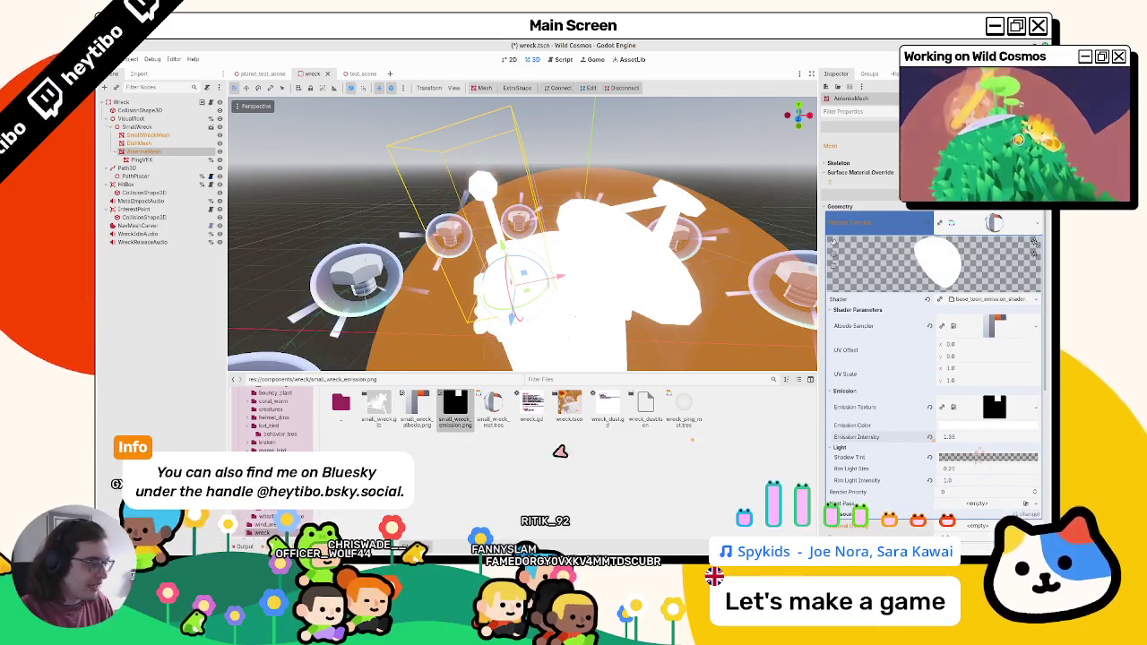
click(421, 547)
scroll(508, 448, up, 3)
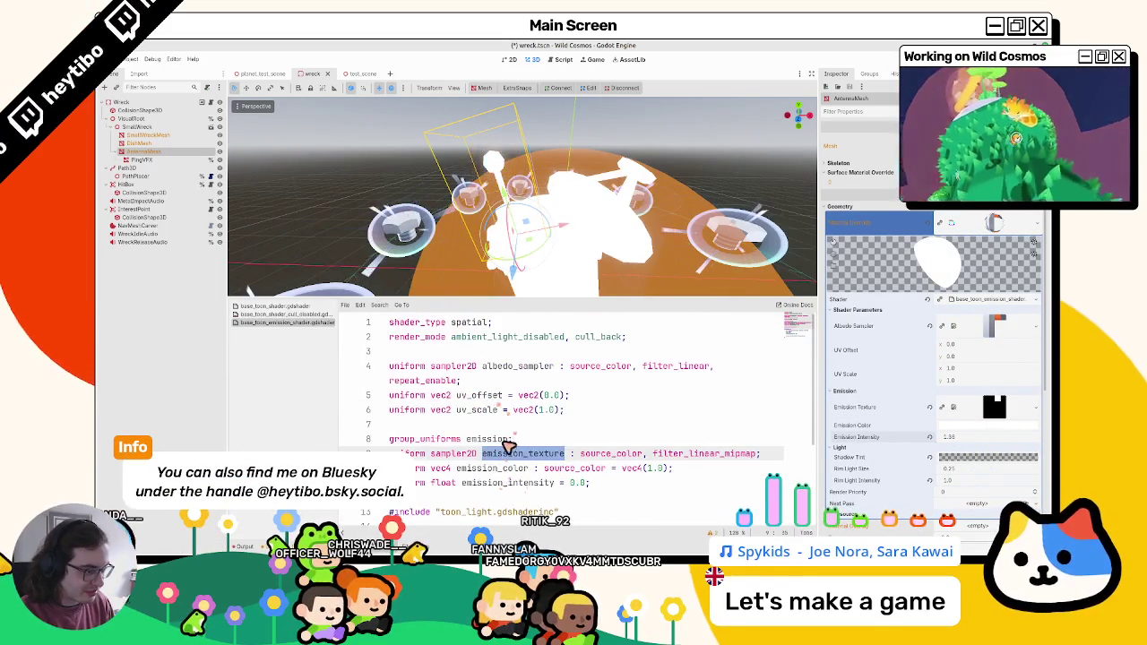
Step: Insert a new vec3 variable line above the EMISSION line in the shader and save
scroll(512, 460, down, 3)
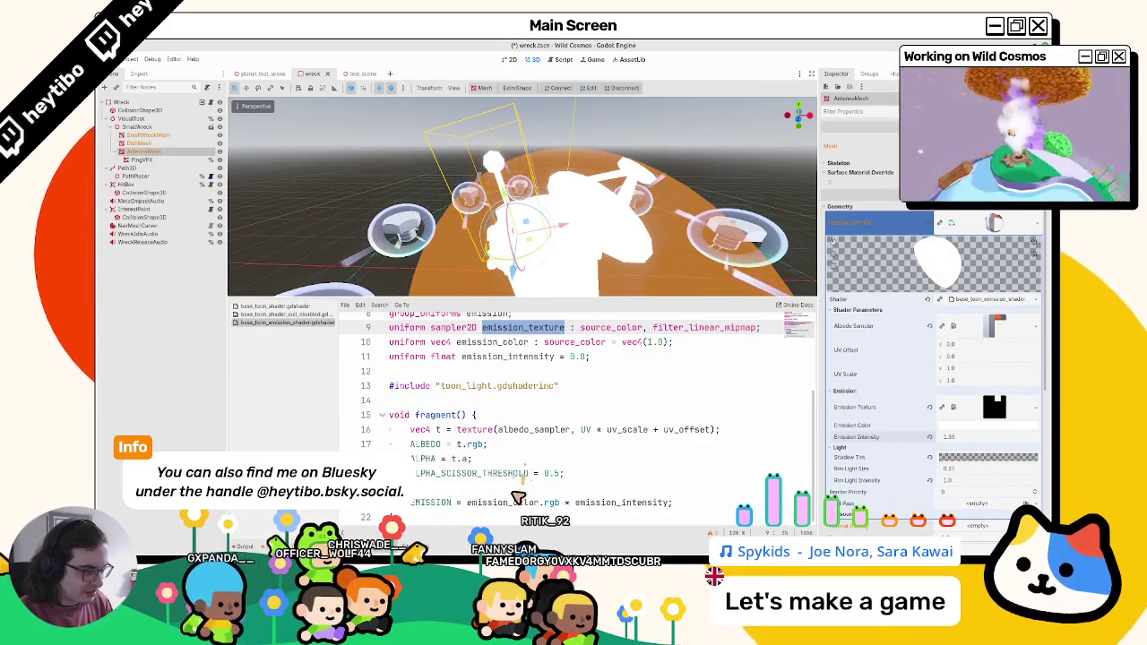
drag(467, 502, 565, 502)
text(()
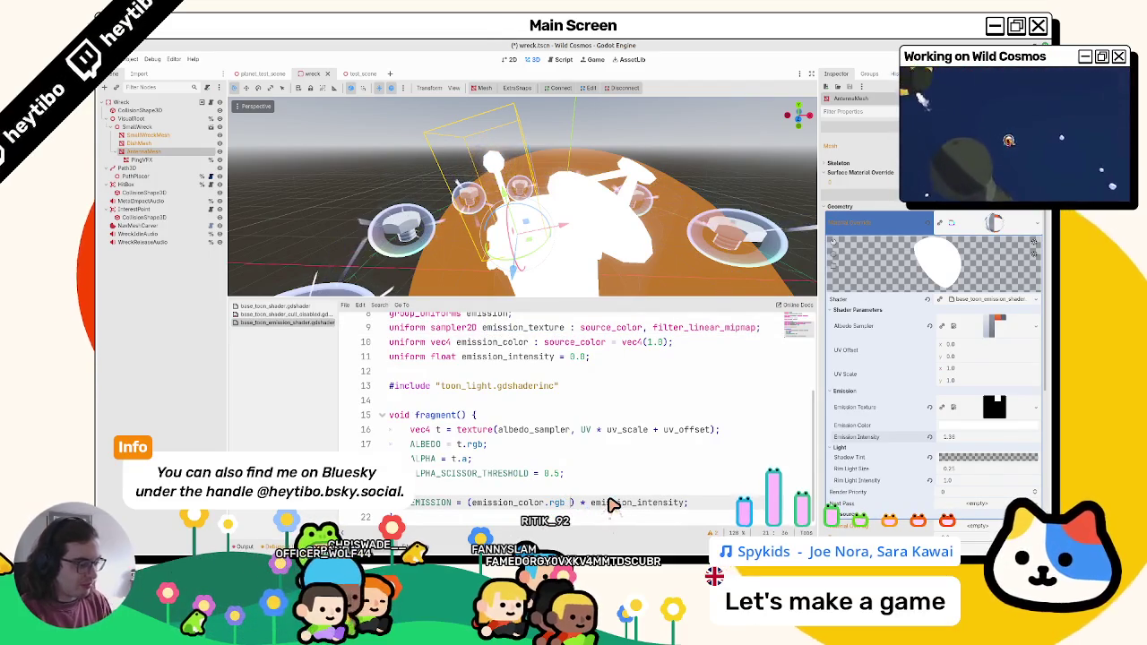
key(ctrl+z)
key(ctrl+z)
key(ctrl+z)
key(ctrl+z)
key(ctrl+y)
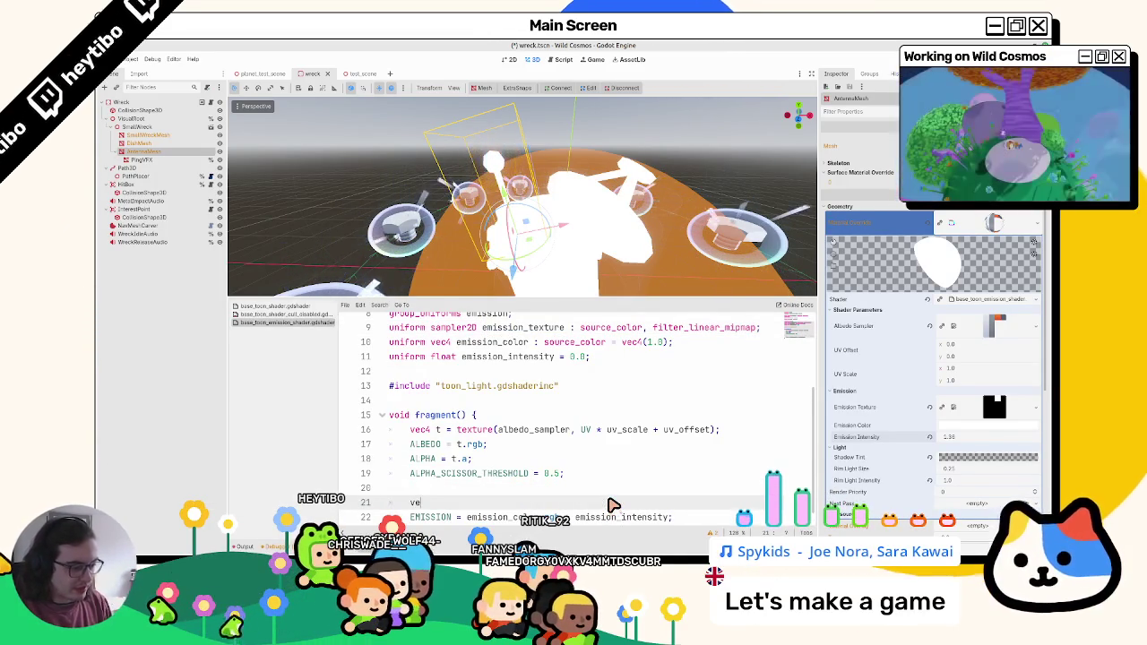
text(c4)
key(BackSpace)
key(BackSpace)
text(3 )
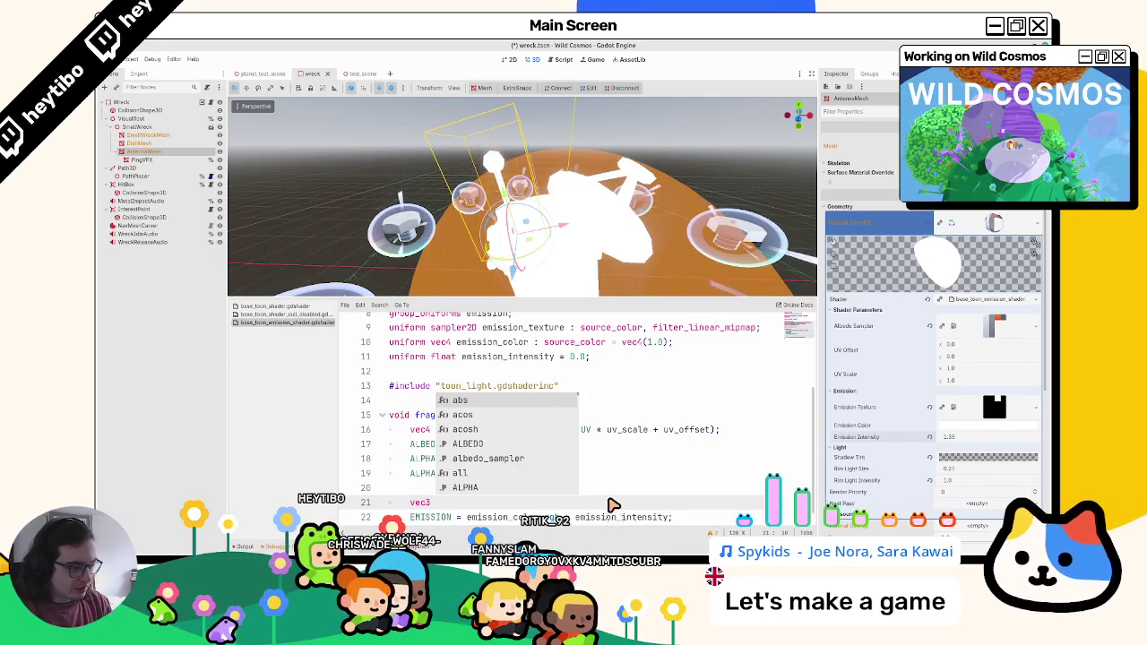
text(emission)
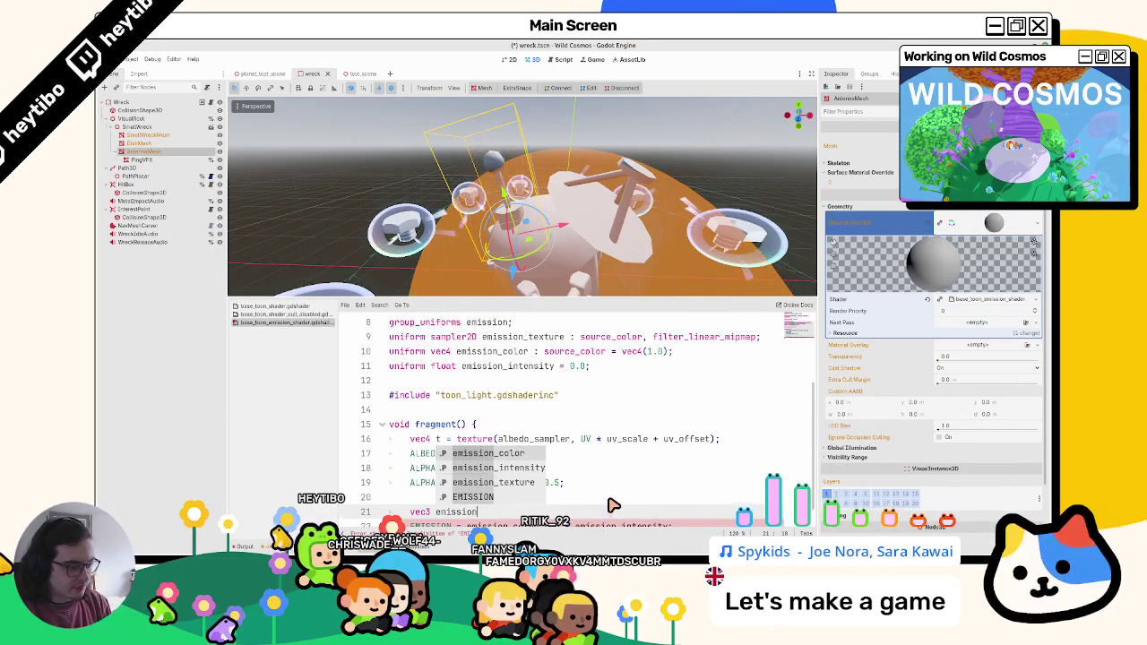
text(_te)
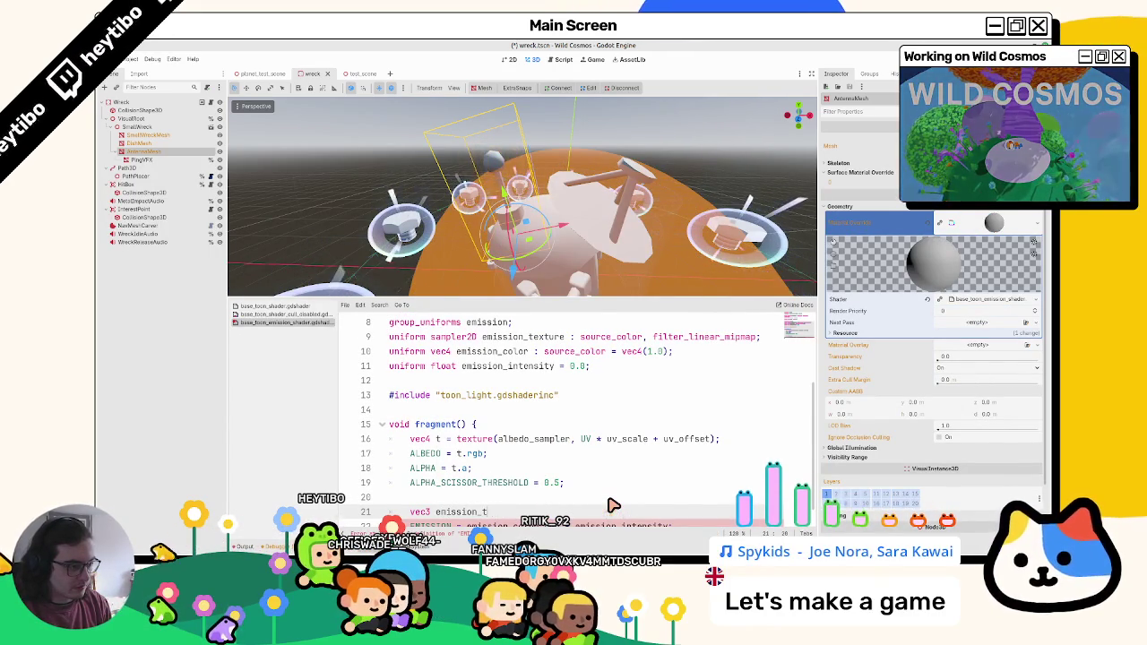
scroll(609, 502, up, 3)
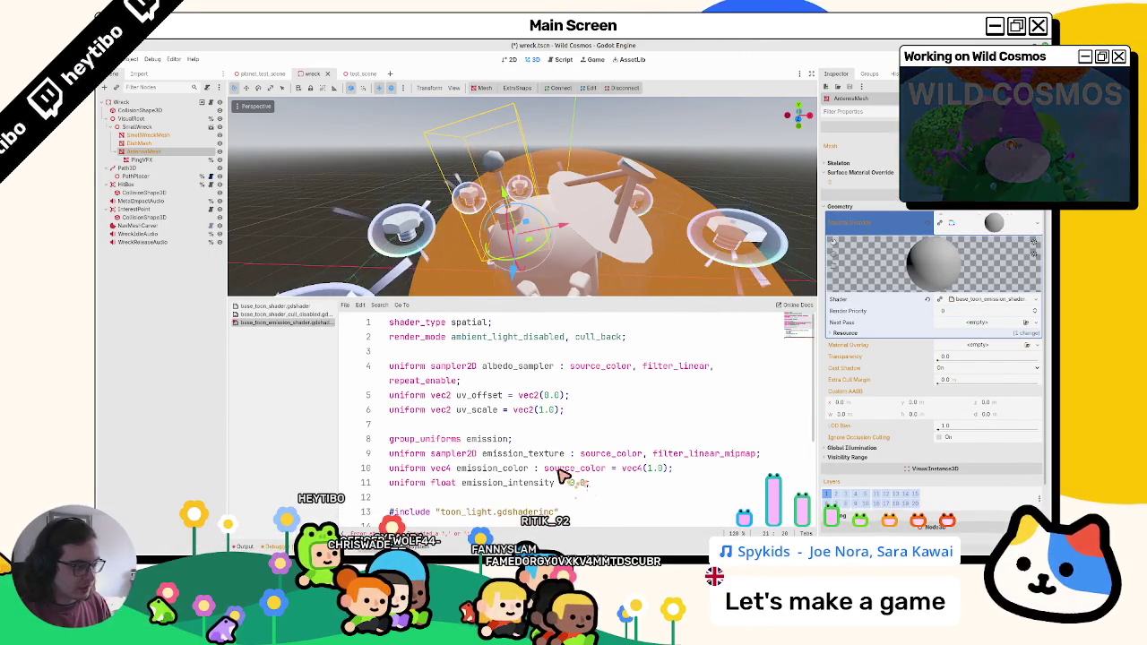
drag(527, 453, 564, 453)
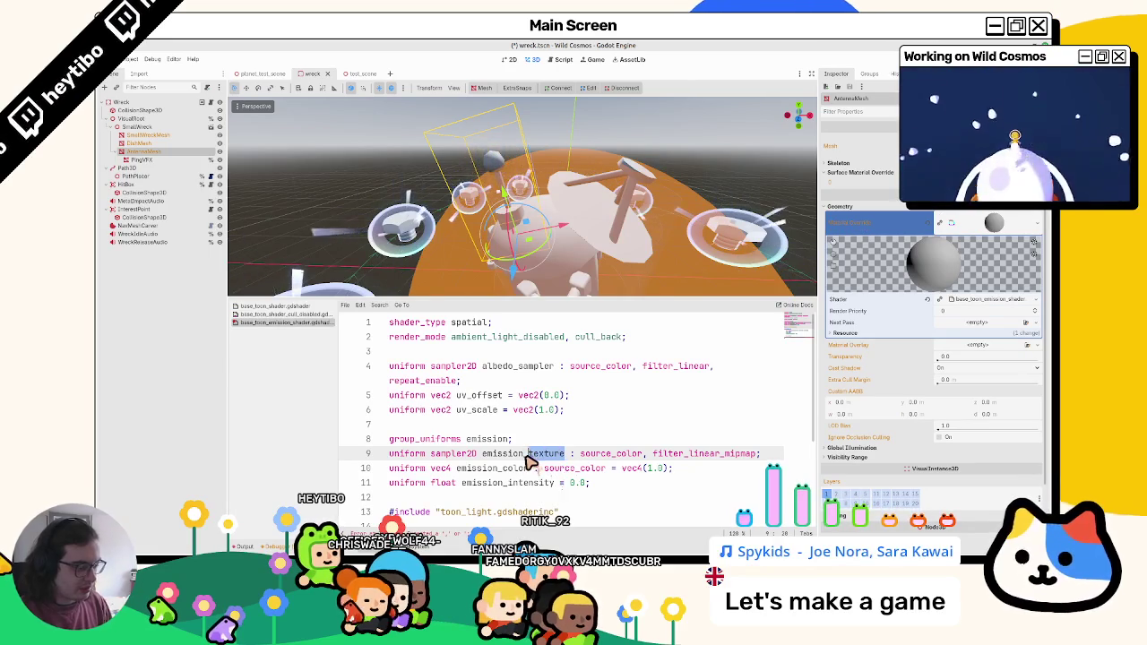
text(sam)
scroll(529, 462, down, 3)
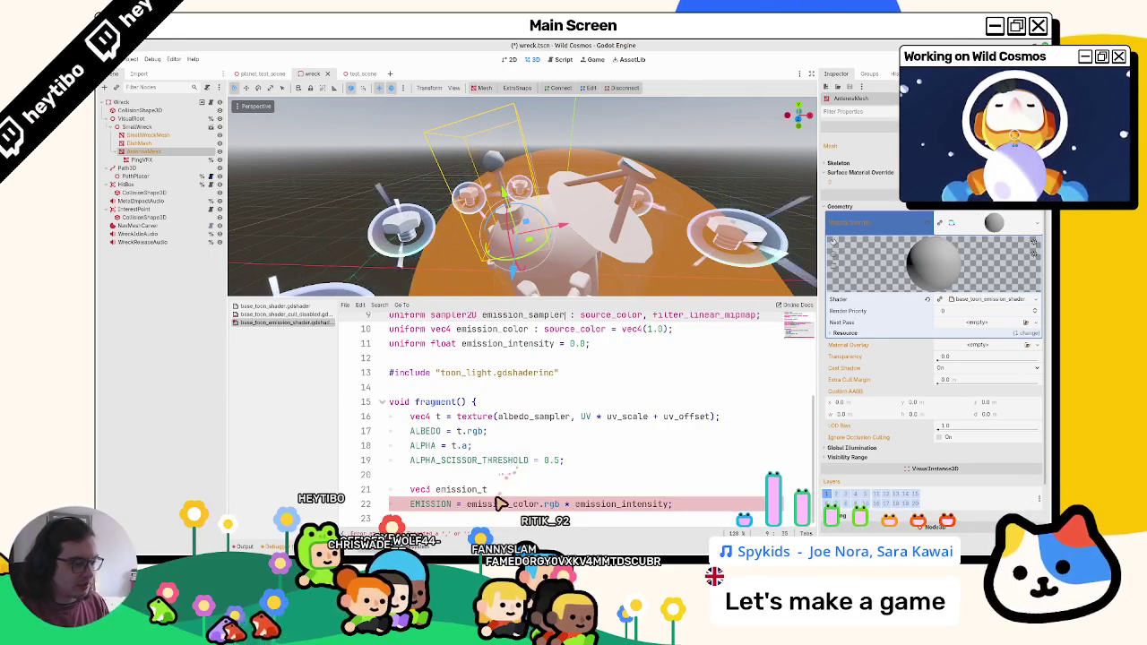
key(ctrl+s)
Step: Set line 21 to texture(emission_sampler, UV).rgb and line 22 to (emission_color.rgb + _t_emission)
double_click(503, 491)
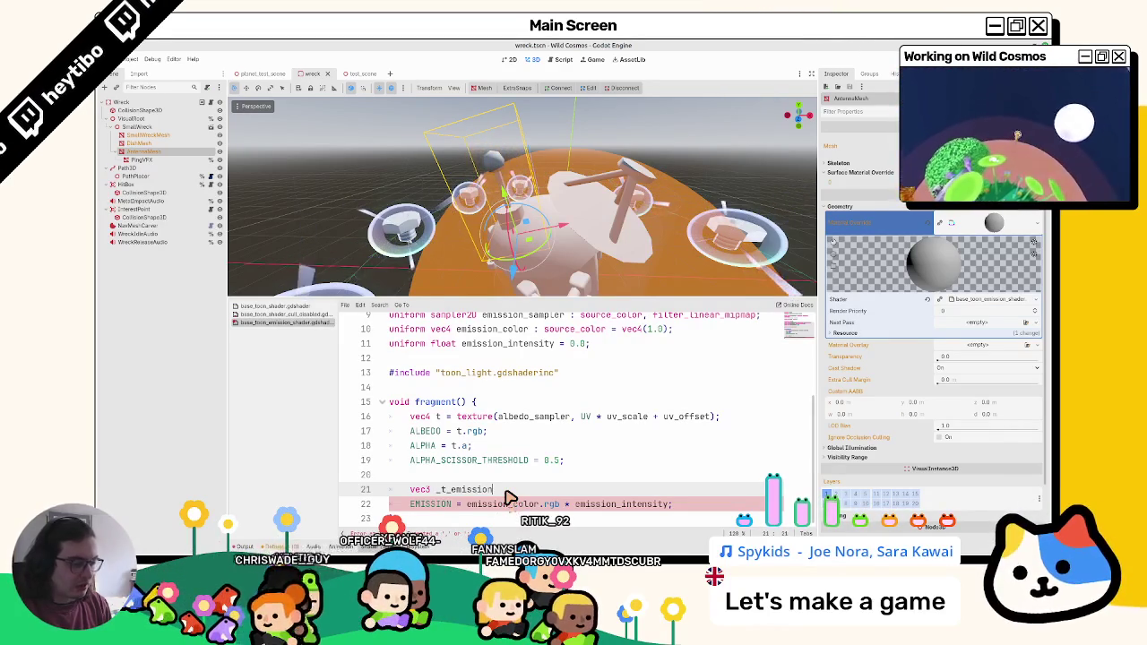
text((emission_texture, )
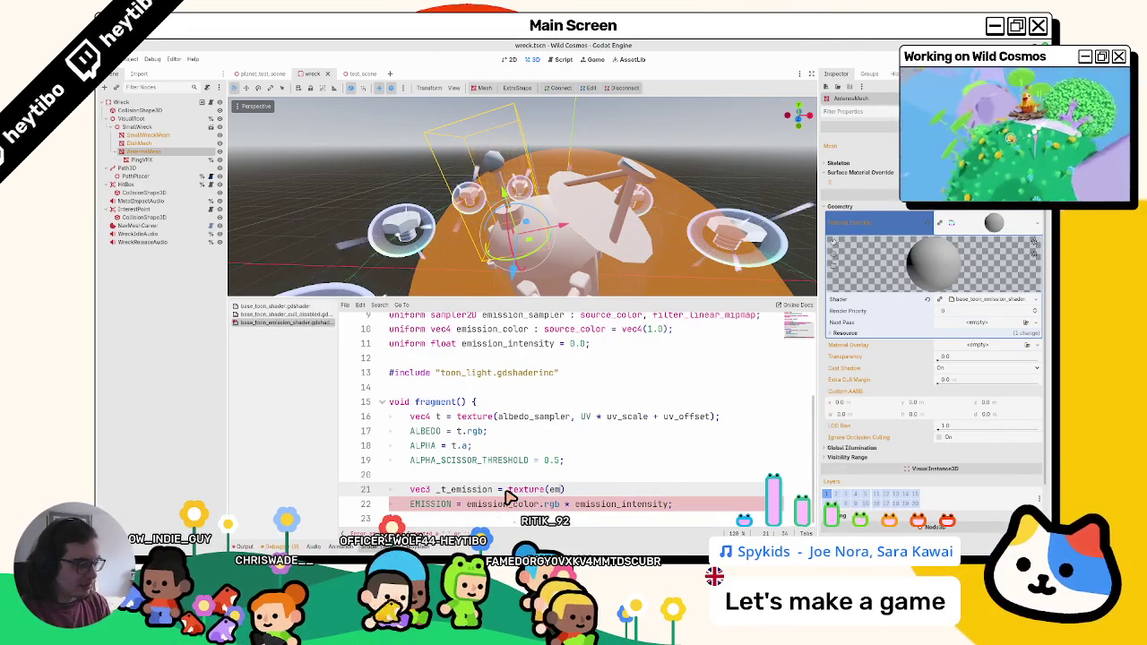
text(iss)
key(Down)
key(Down)
key(Return)
text(, UV))
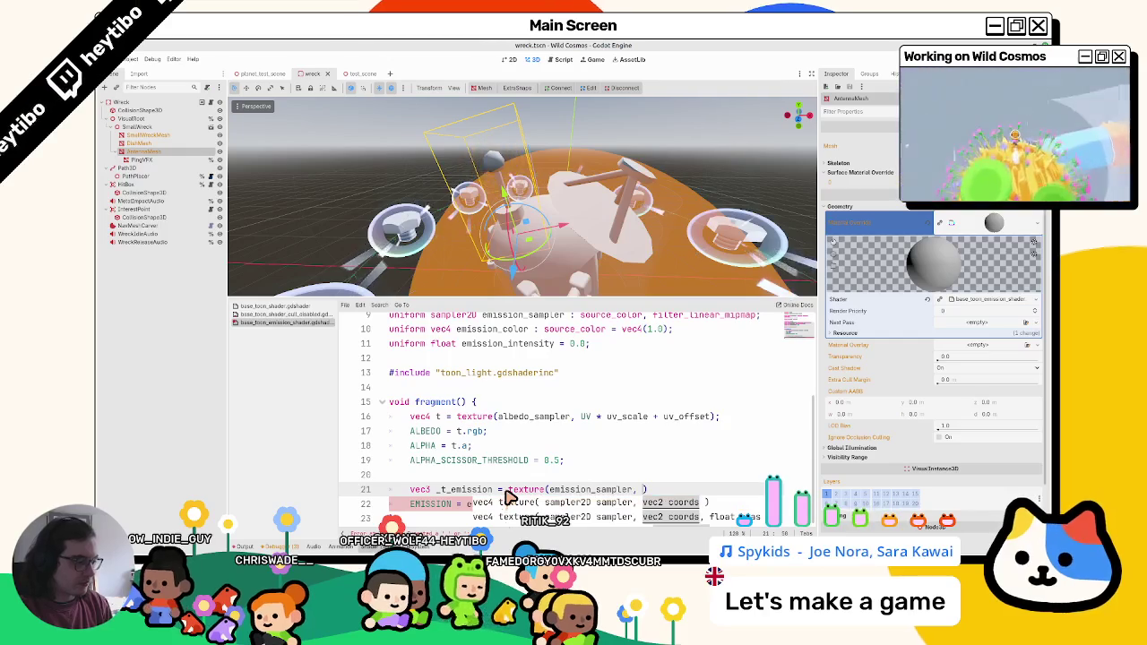
text(.)
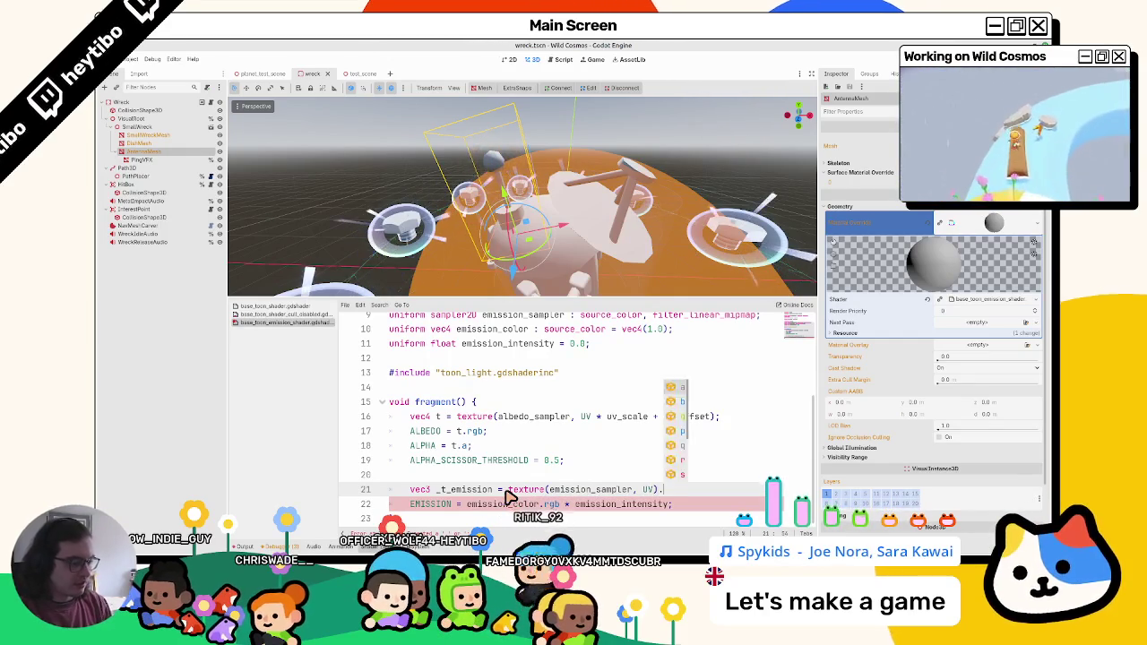
text(rgb;)
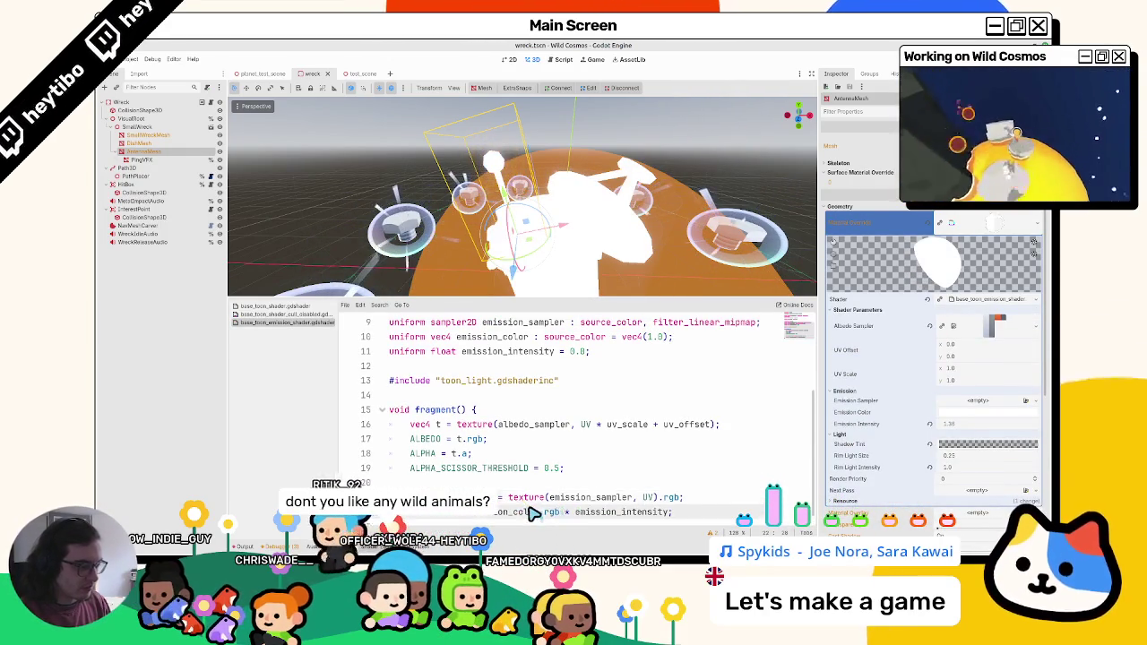
drag(467, 512, 568, 512)
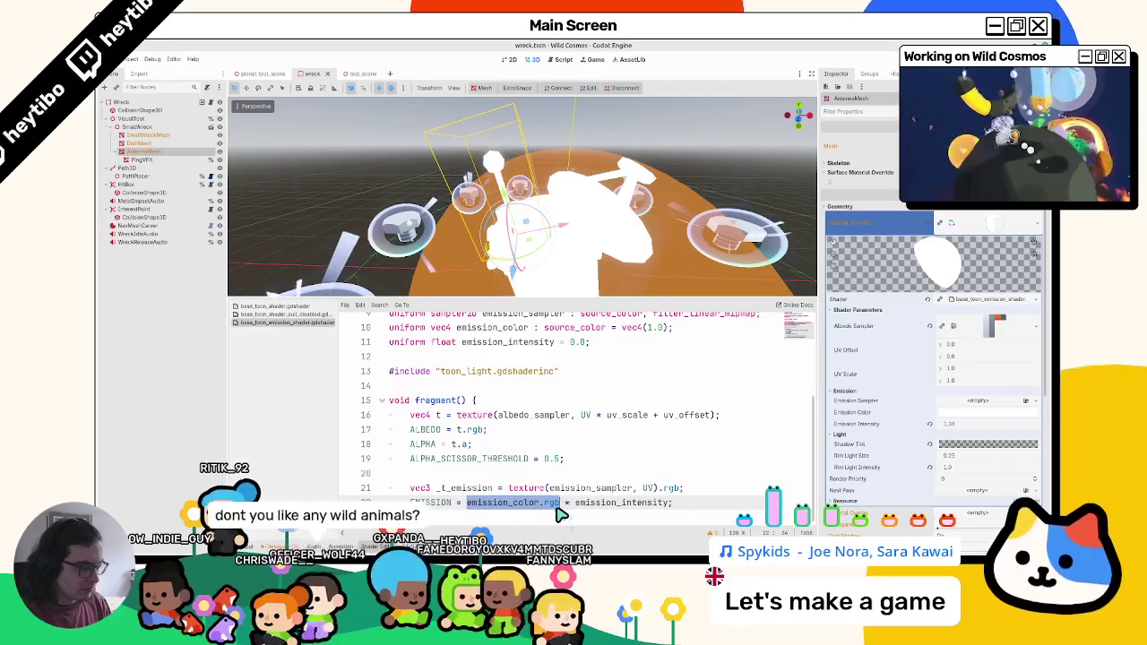
text(( + _t_emission)
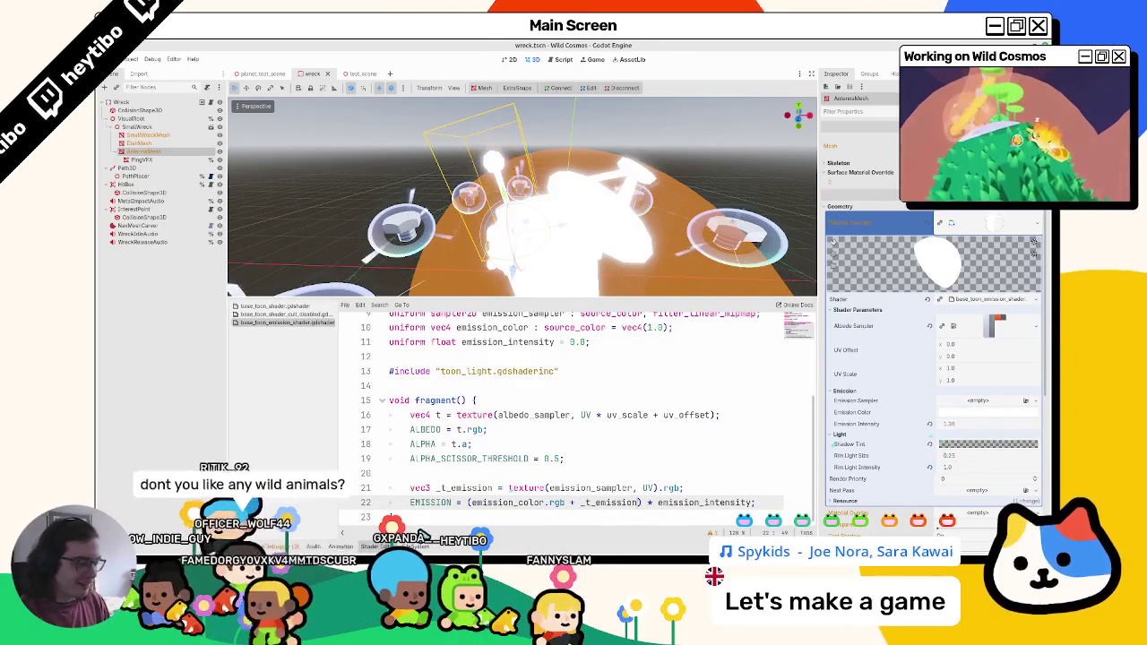
click(421, 547)
Step: Assign small_wreck_emission.png to the Emission Sampler and re-save the shader to apply it
mouse_move(462, 428)
mouse_down()
mouse_move(950, 327)
mouse_move(991, 405)
mouse_up()
mouse_move(944, 442)
mouse_down()
mouse_move(928, 450)
mouse_move(935, 443)
mouse_up()
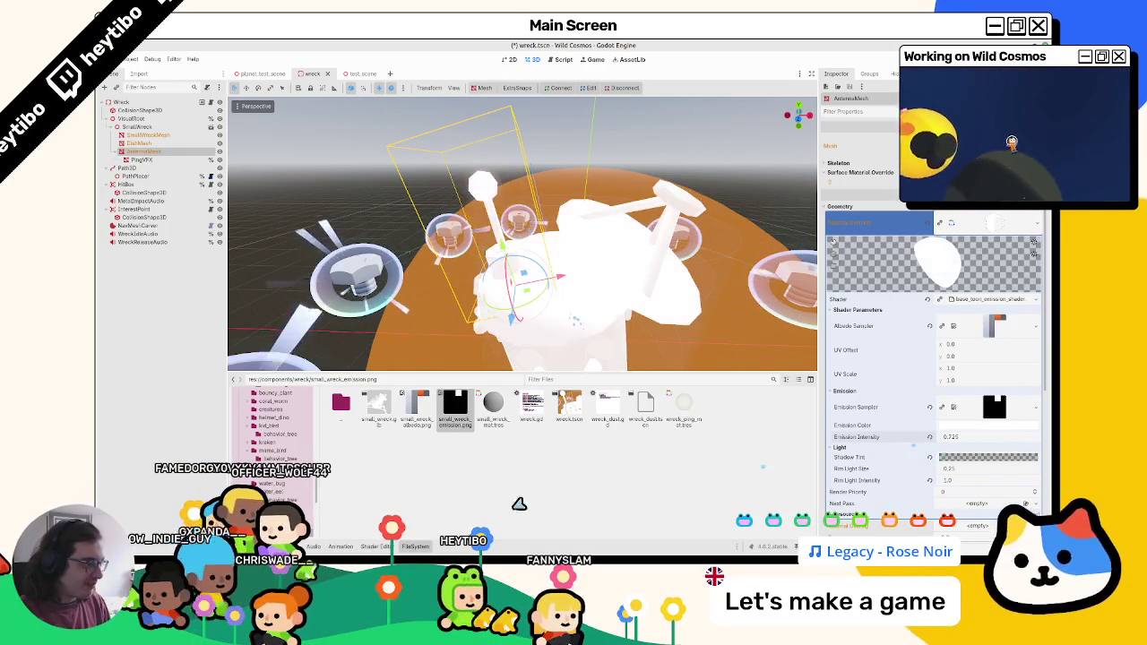
click(374, 546)
click(573, 511)
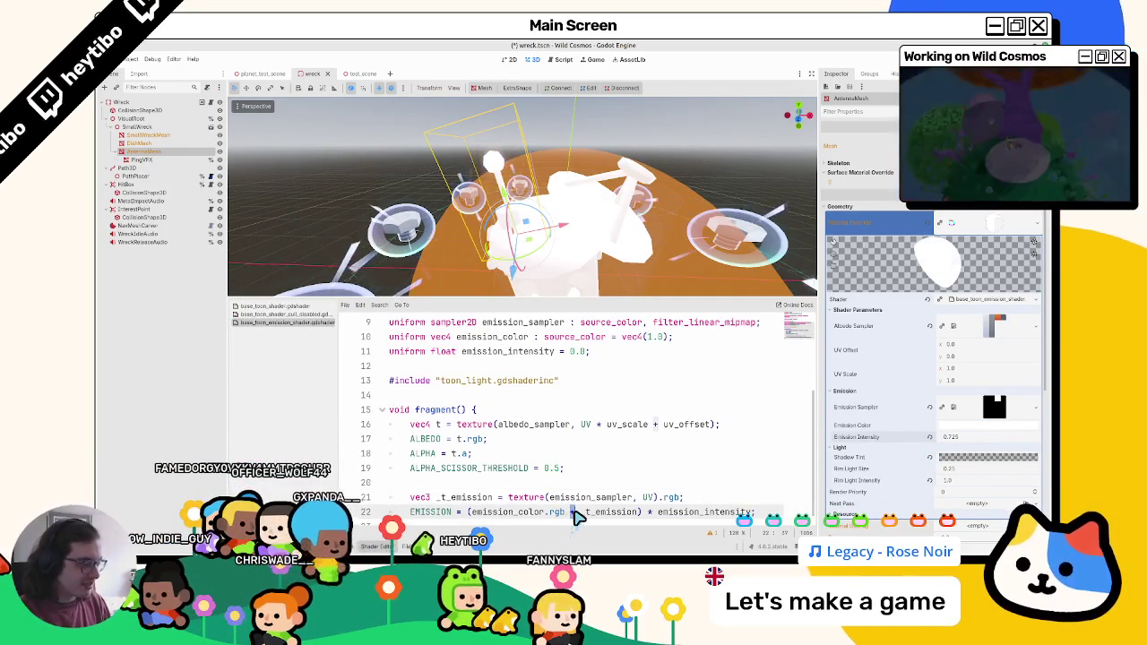
key(ctrl+s)
Step: Try emission intensity 12.275, reset it to 1.0, and pick an orange emission colour
drag(958, 448, 929, 446)
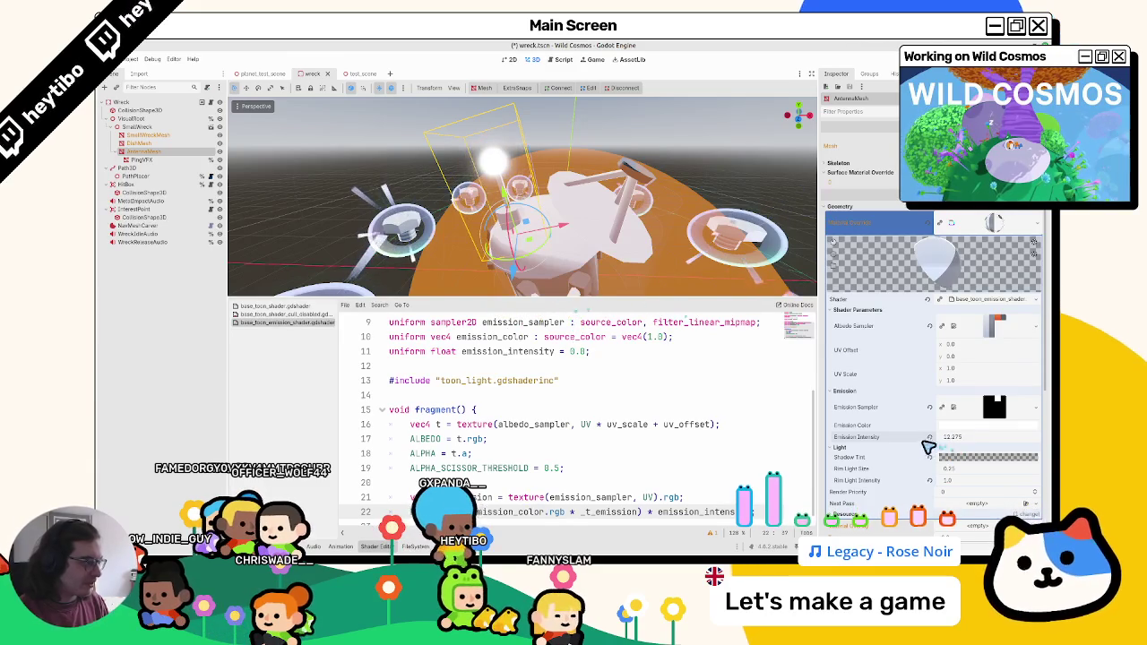
click(929, 437)
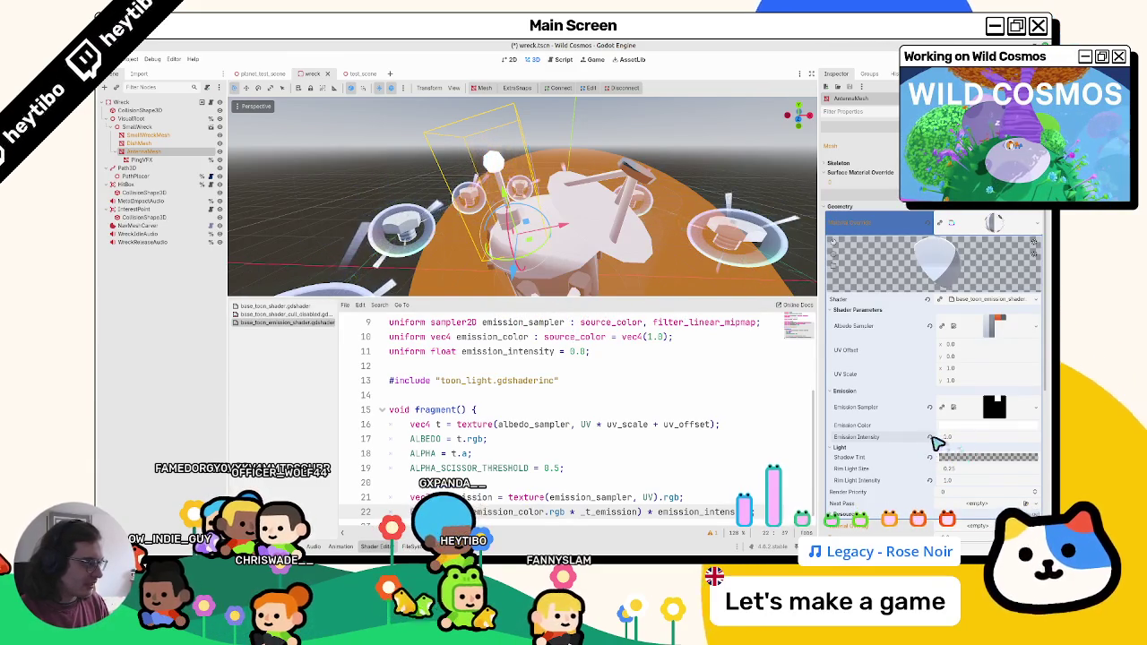
click(986, 425)
mouse_move(973, 343)
mouse_down()
mouse_move(999, 343)
mouse_move(950, 323)
mouse_up()
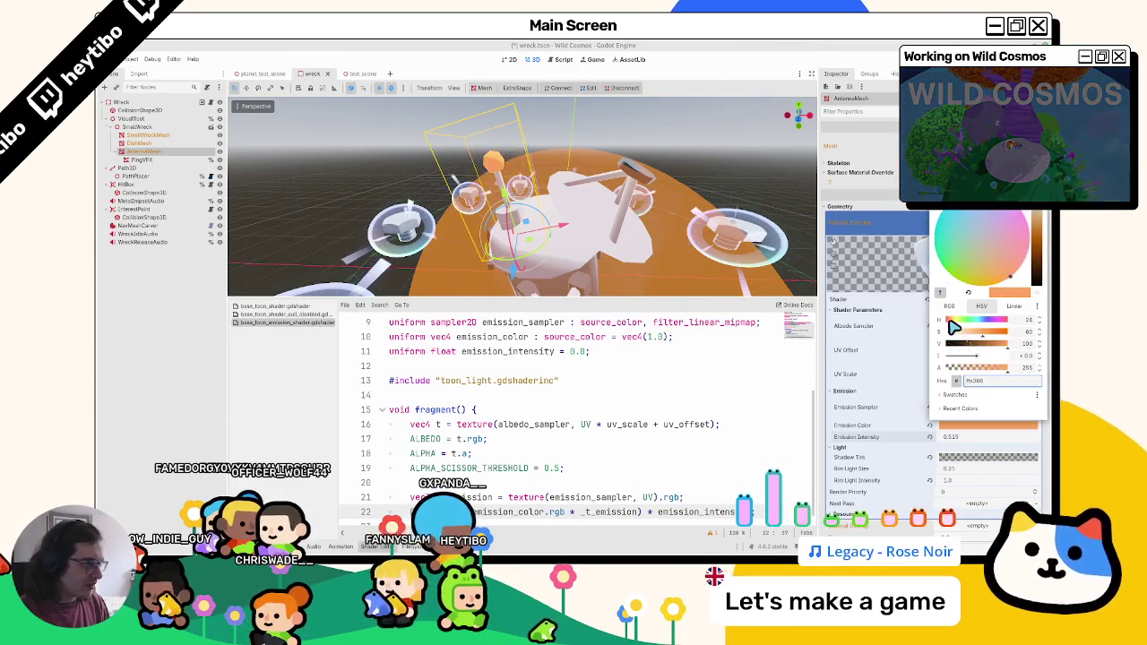
key(Escape)
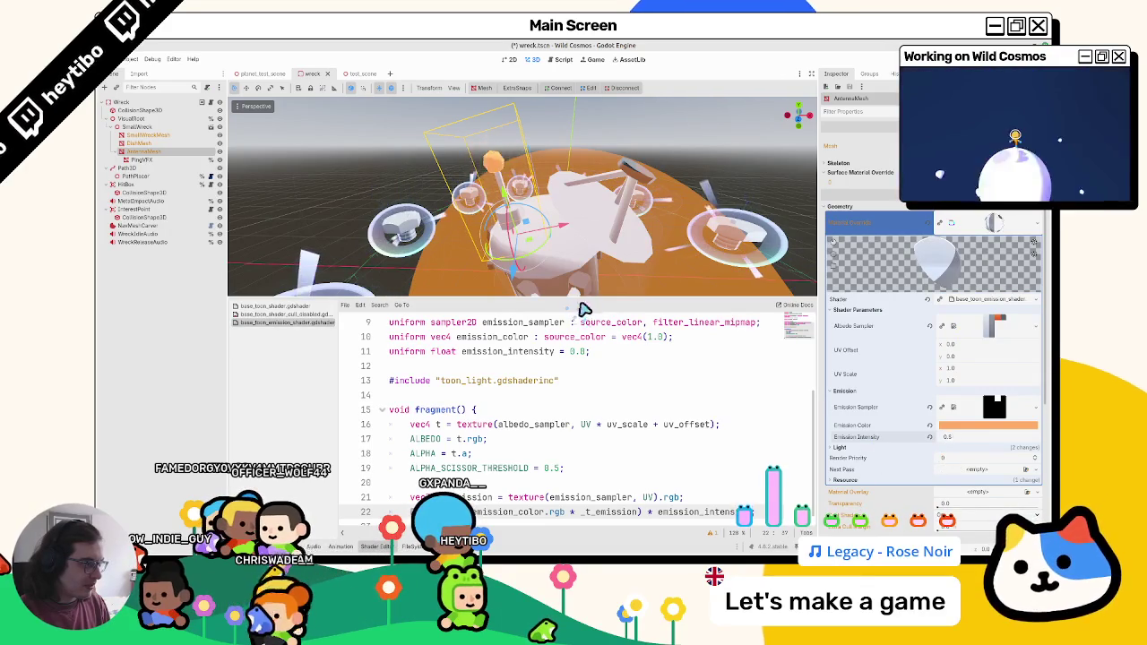
Step: Try emission intensities 1.775, 1.45, 1.445 and 0.515, ending on 1.705
text(1.775)
key(Return)
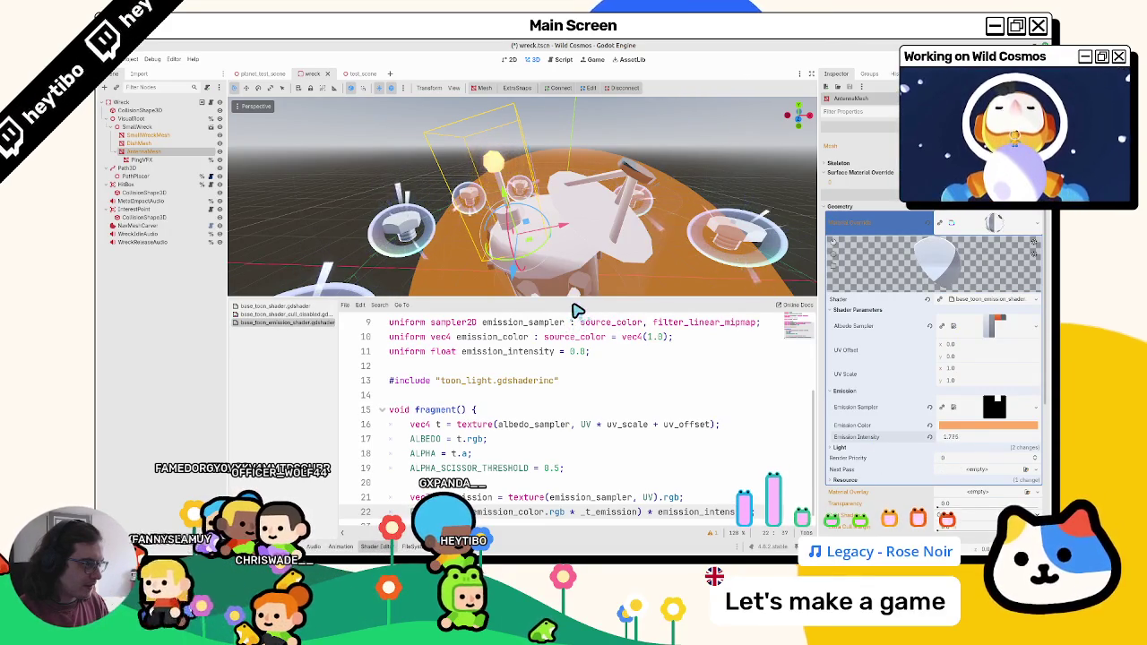
text(1.45)
key(Return)
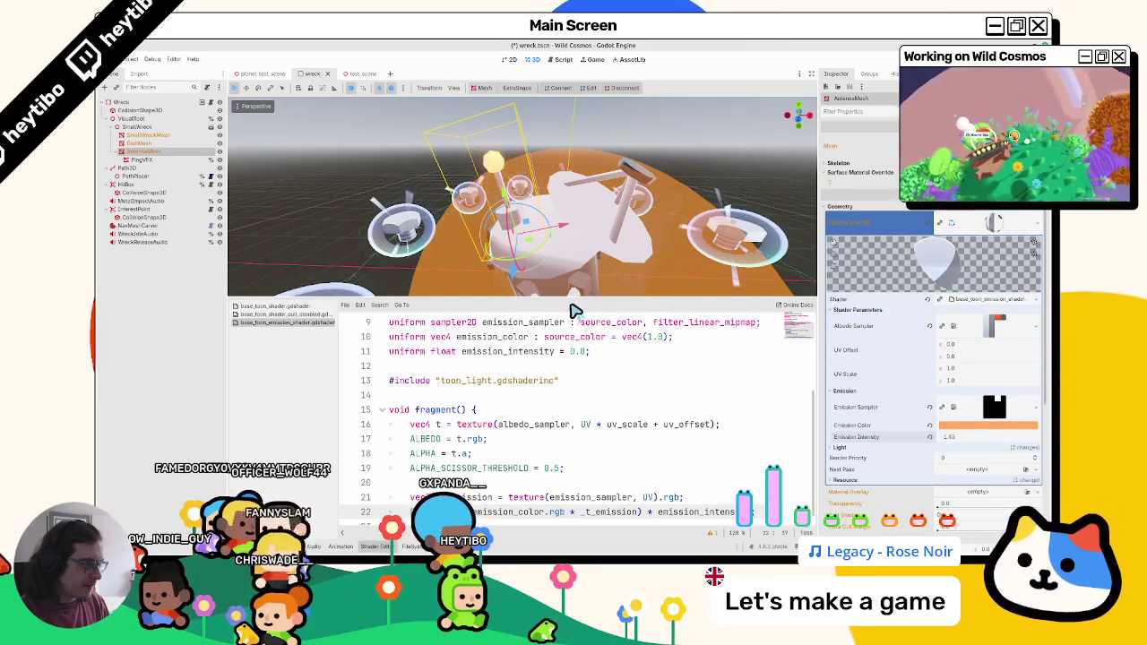
text(1.445)
key(Return)
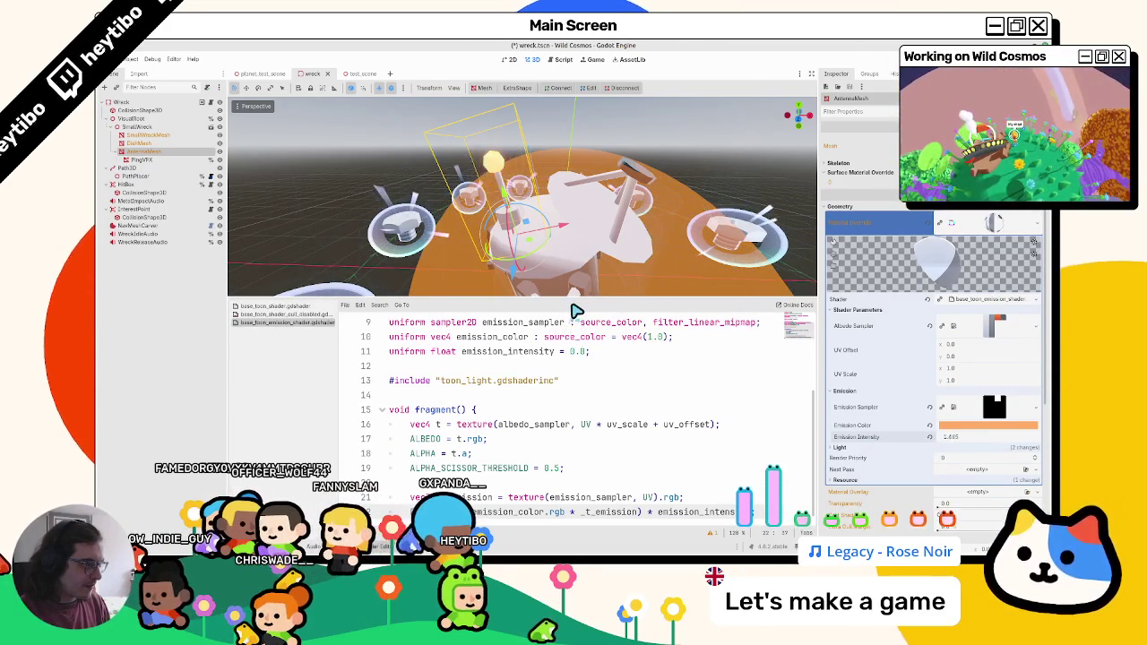
text(0.515)
key(Return)
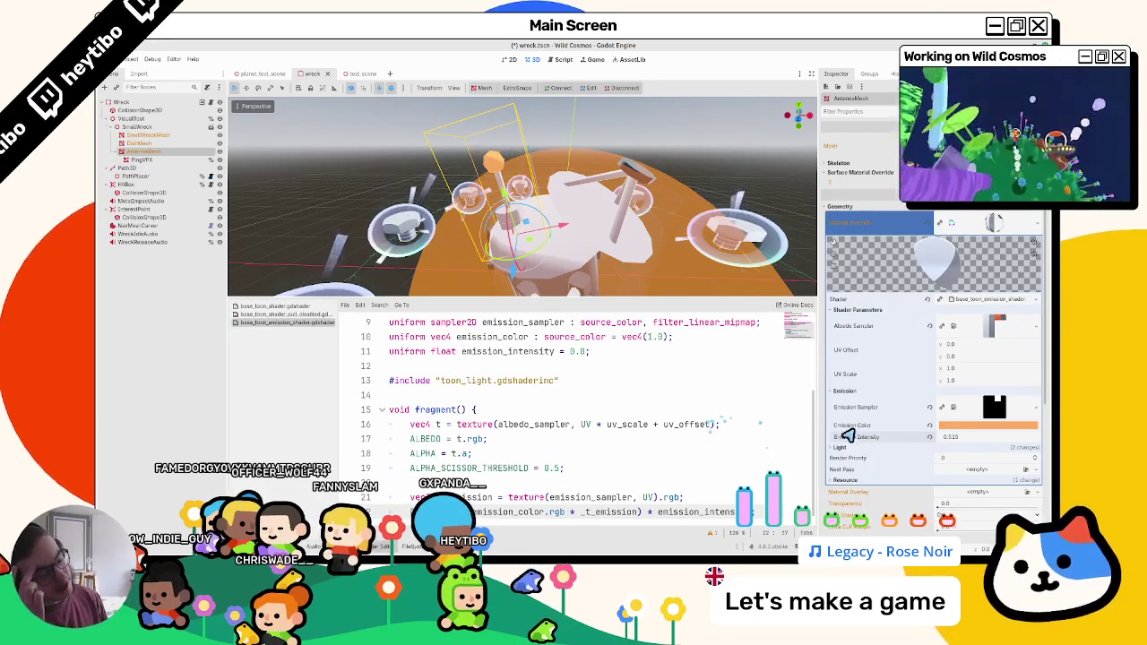
text(1.705)
key(Return)
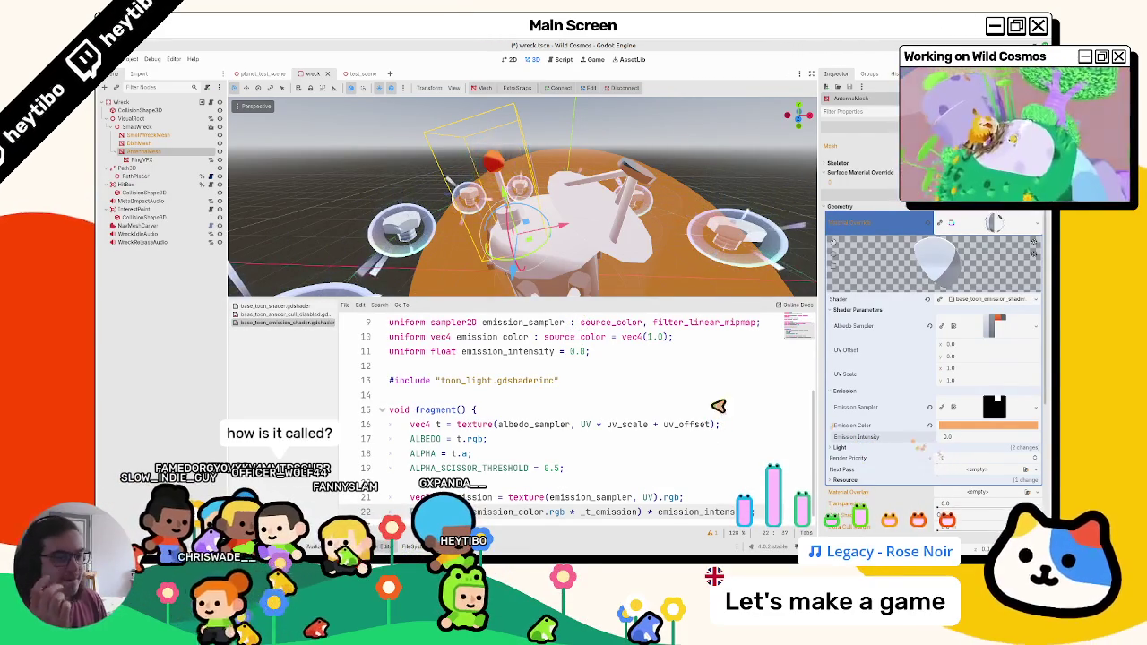
Step: Save the wreck scene and hide the bottom code panel
key(ctrl+s)
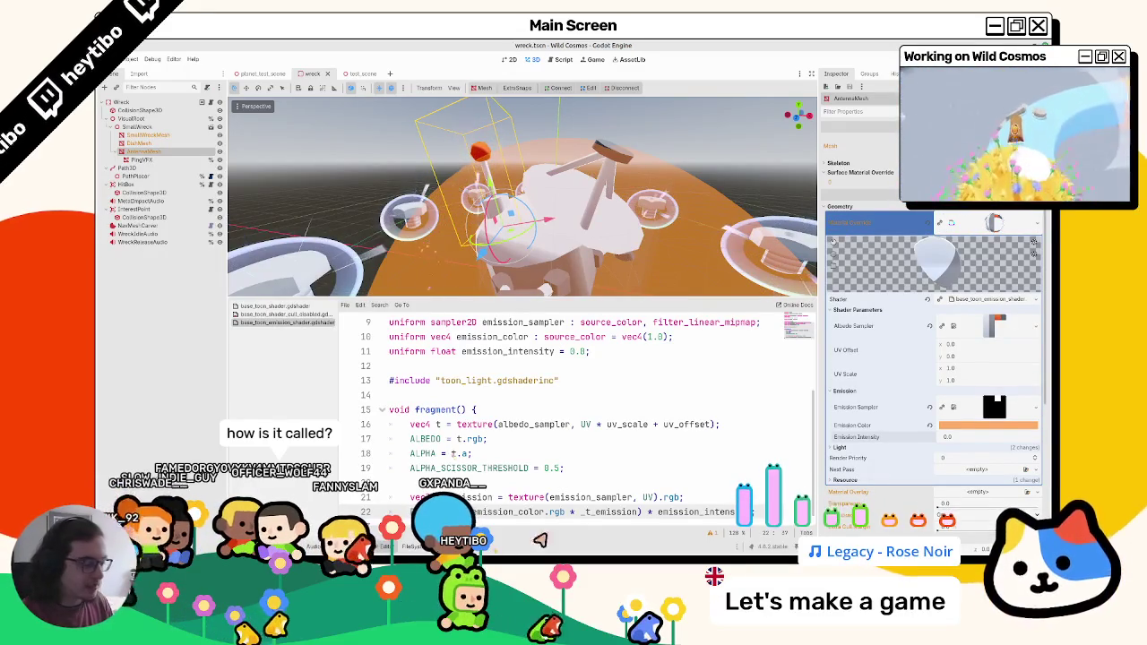
key(ctrl+j)
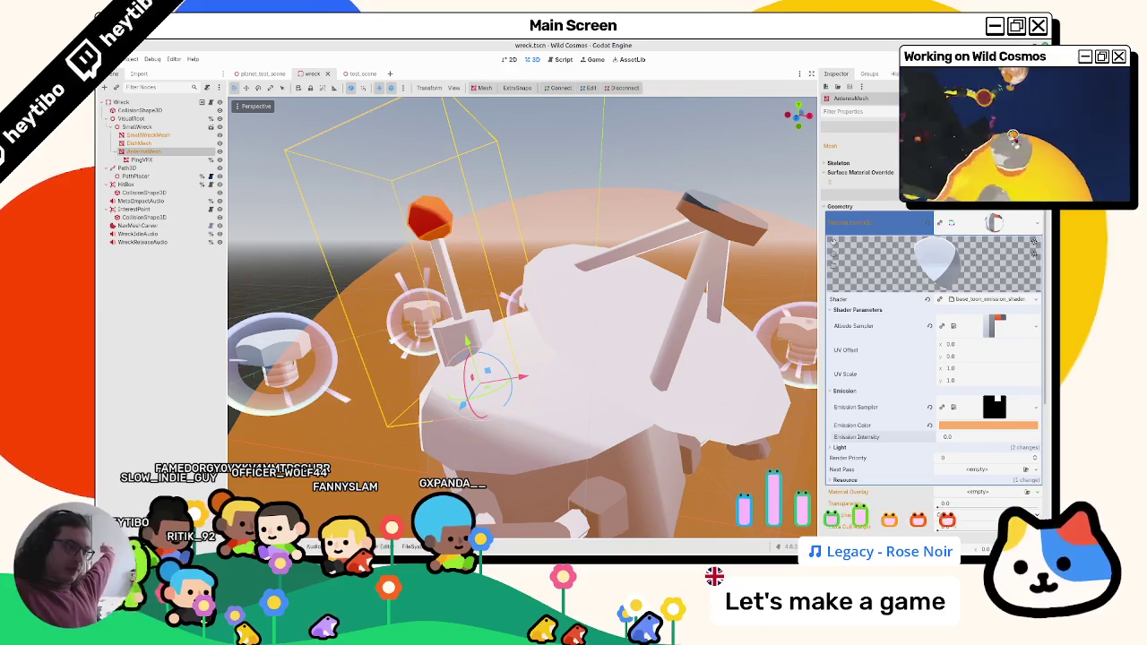
key(ctrl+shift+o)
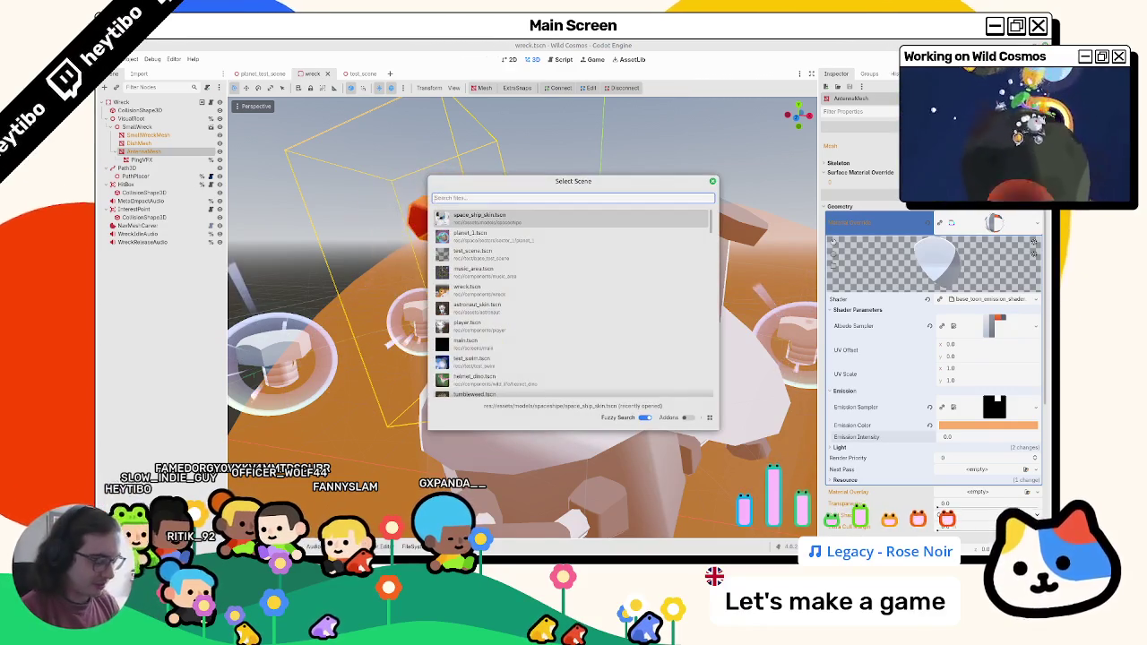
Step: Open test_scene.tscn via quick scene search and run it with F6
text(test)
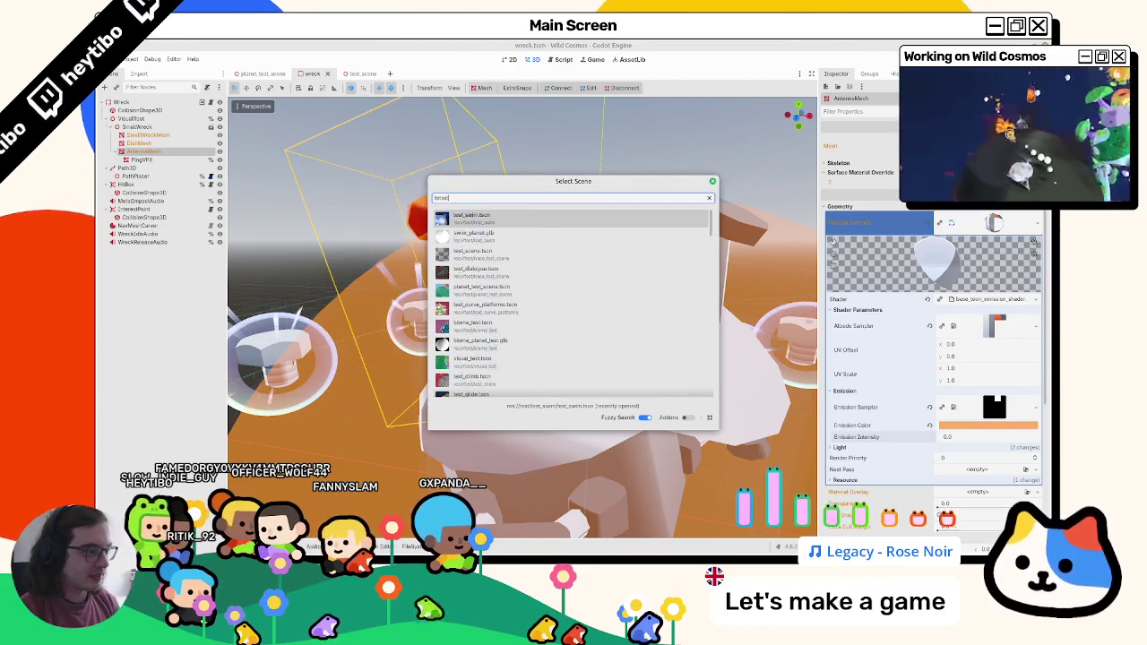
text(_scene)
key(Return)
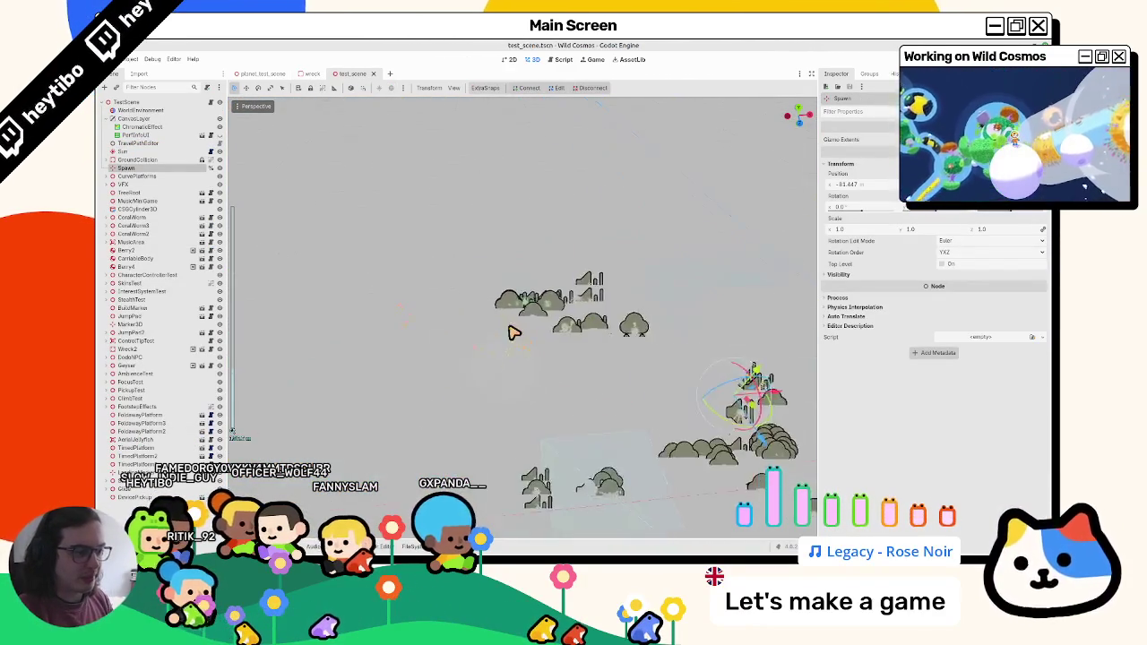
key(F6)
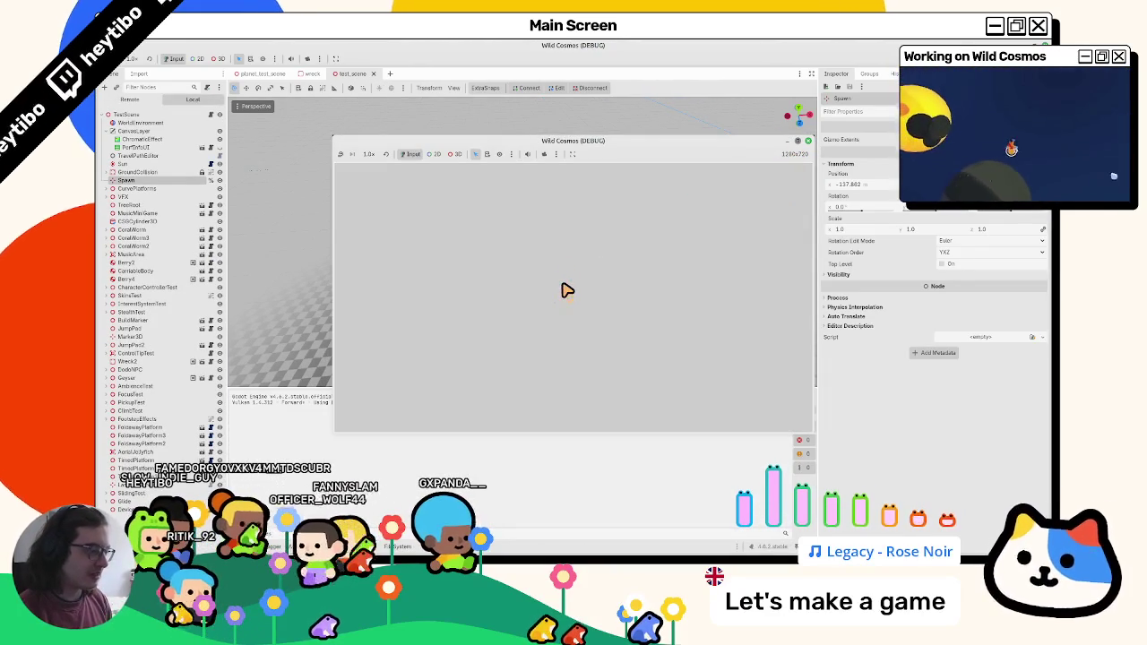
Step: Toggle the tool wheel and run the player around the test scene floor
key(Tab)
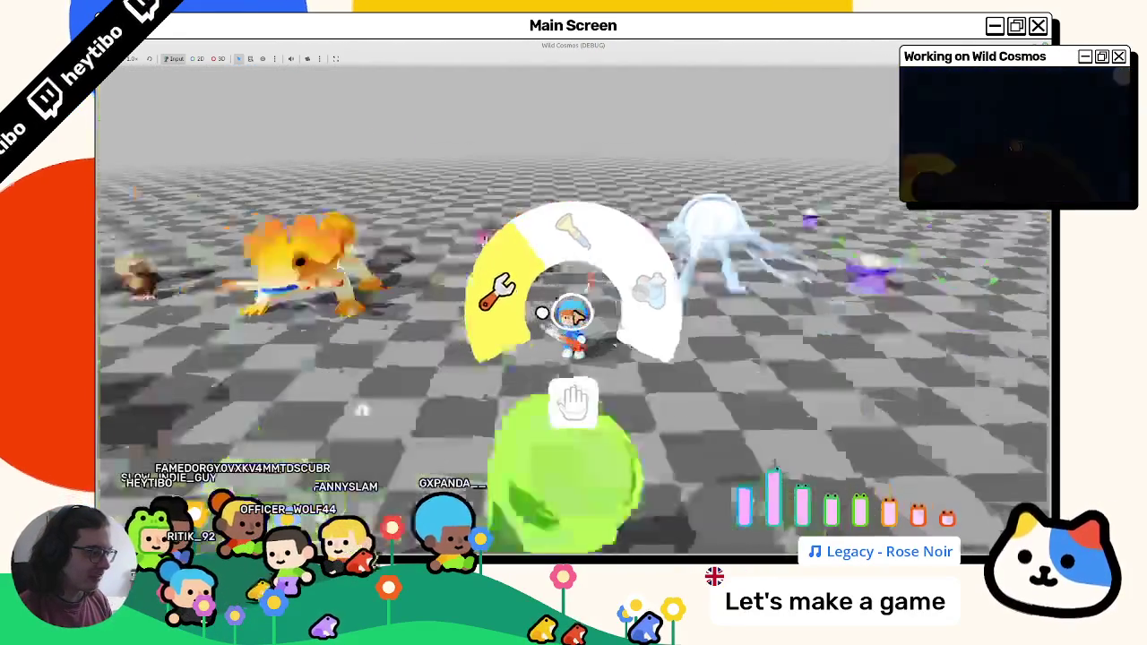
key(Tab)
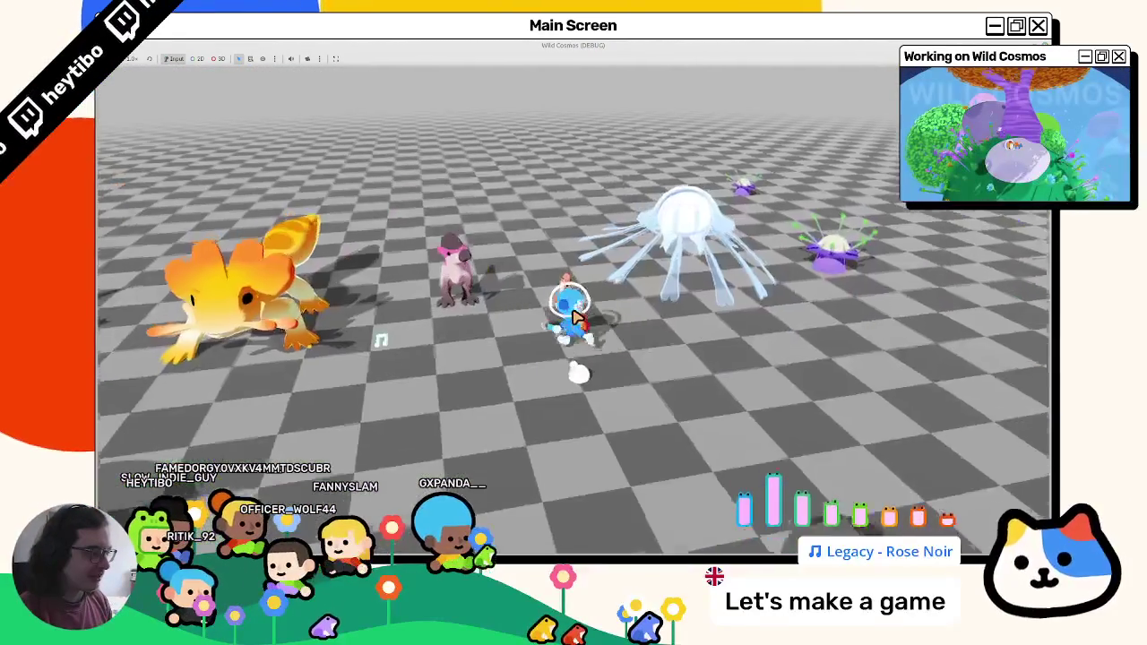
key(w)
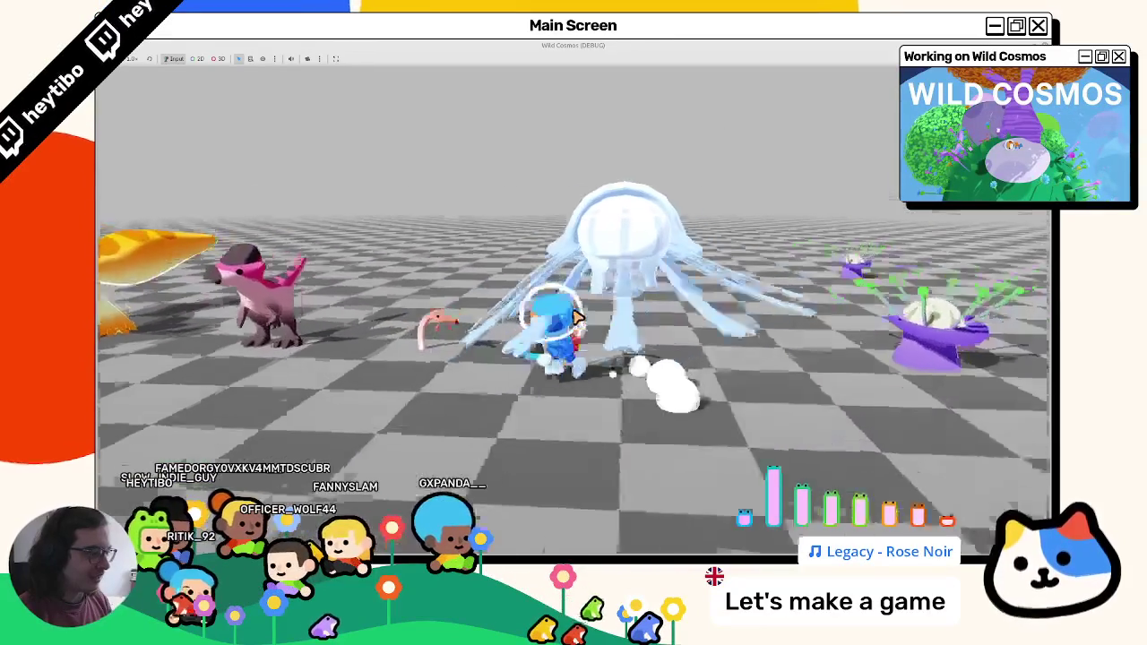
key(a)
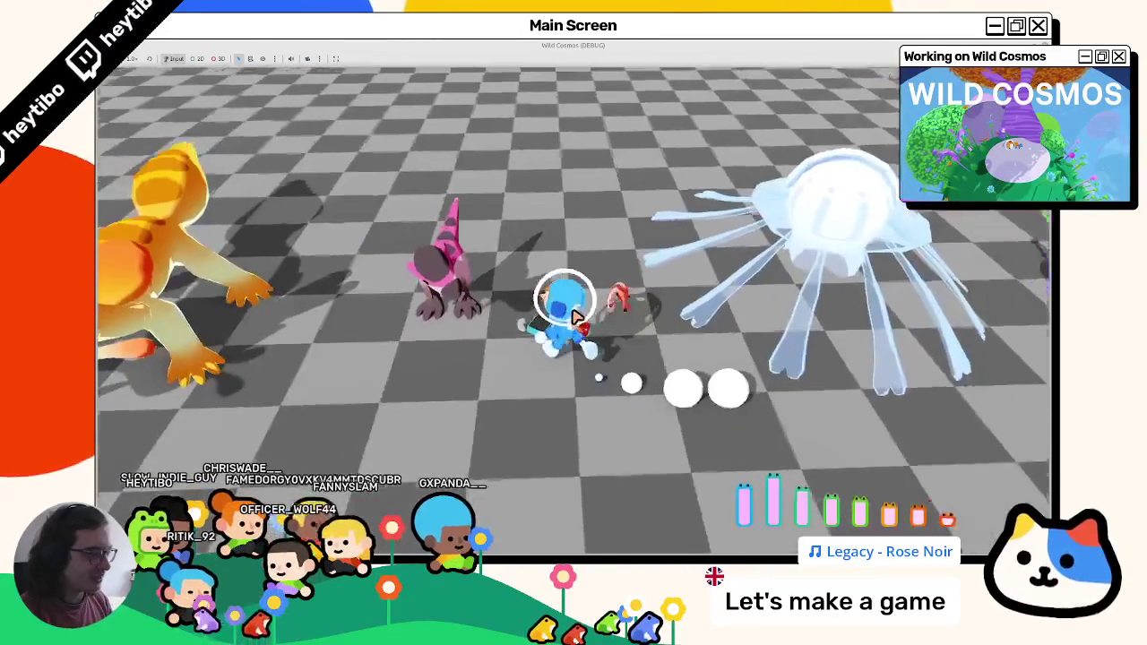
scroll(576, 315, down, 3)
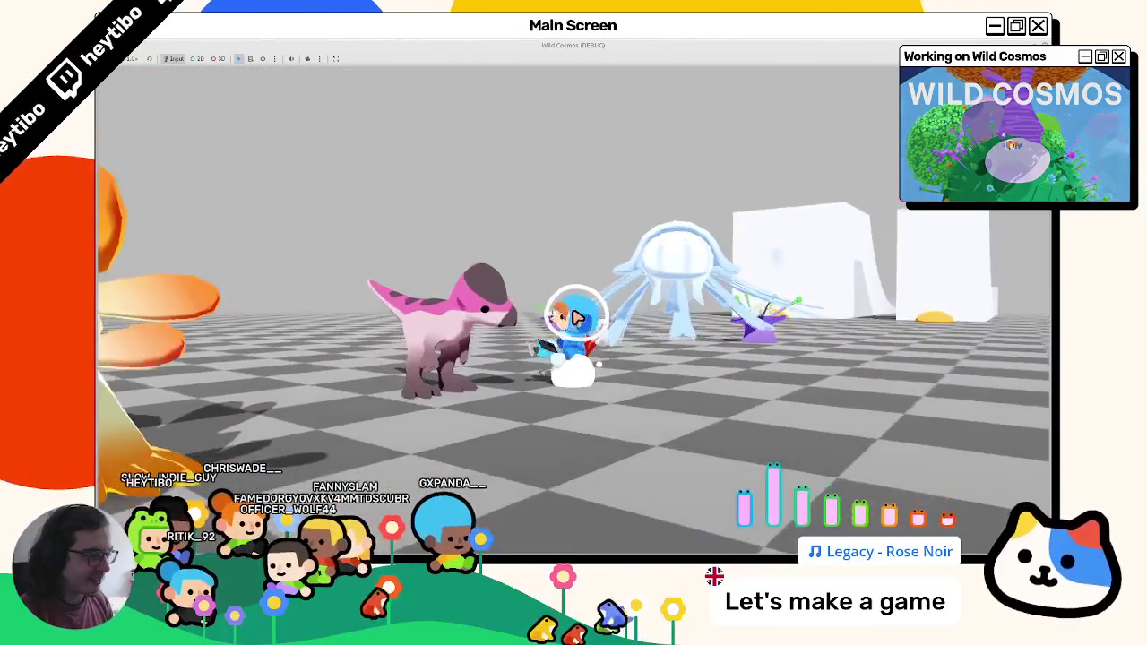
scroll(576, 315, up, 3)
scroll(576, 315, down, 3)
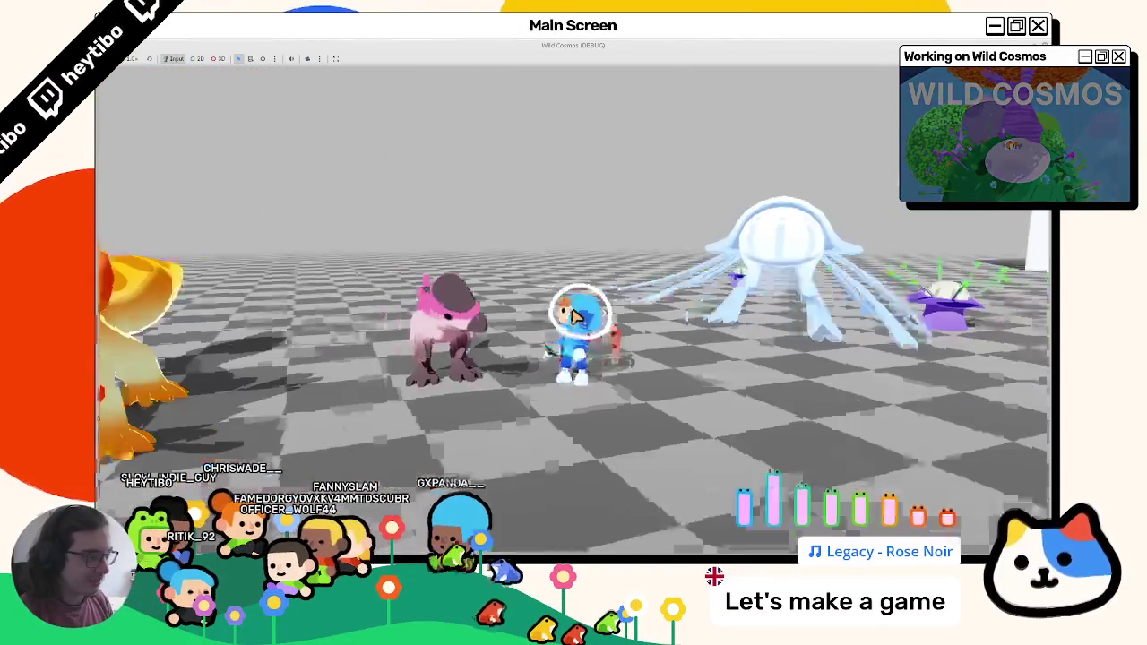
key(w)
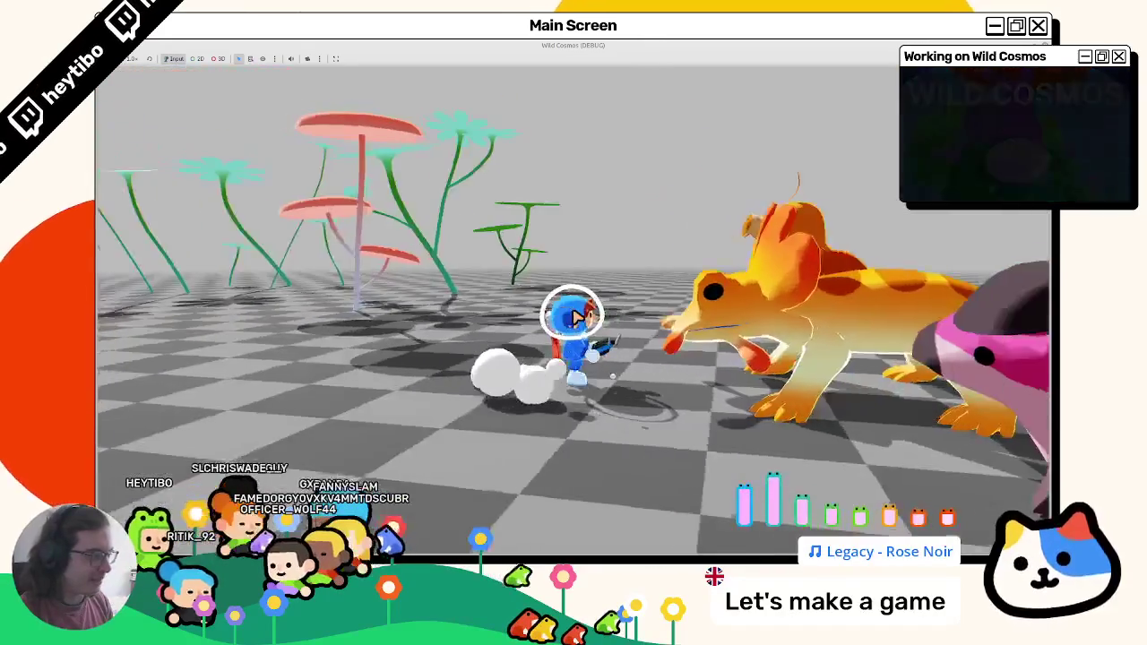
key(d)
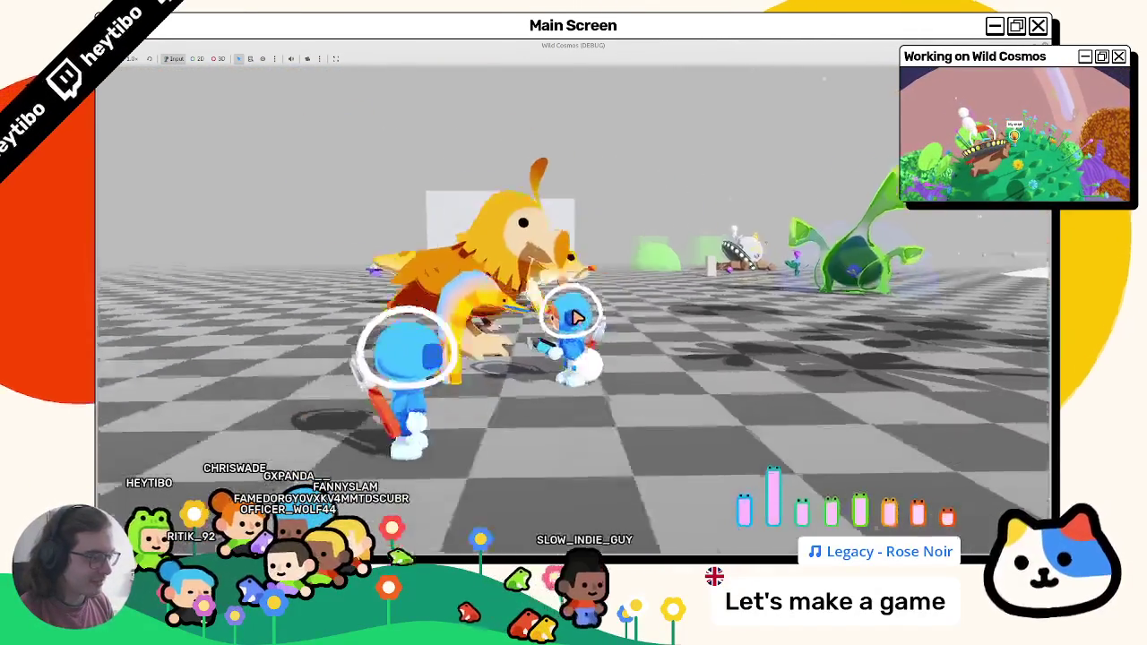
key(w)
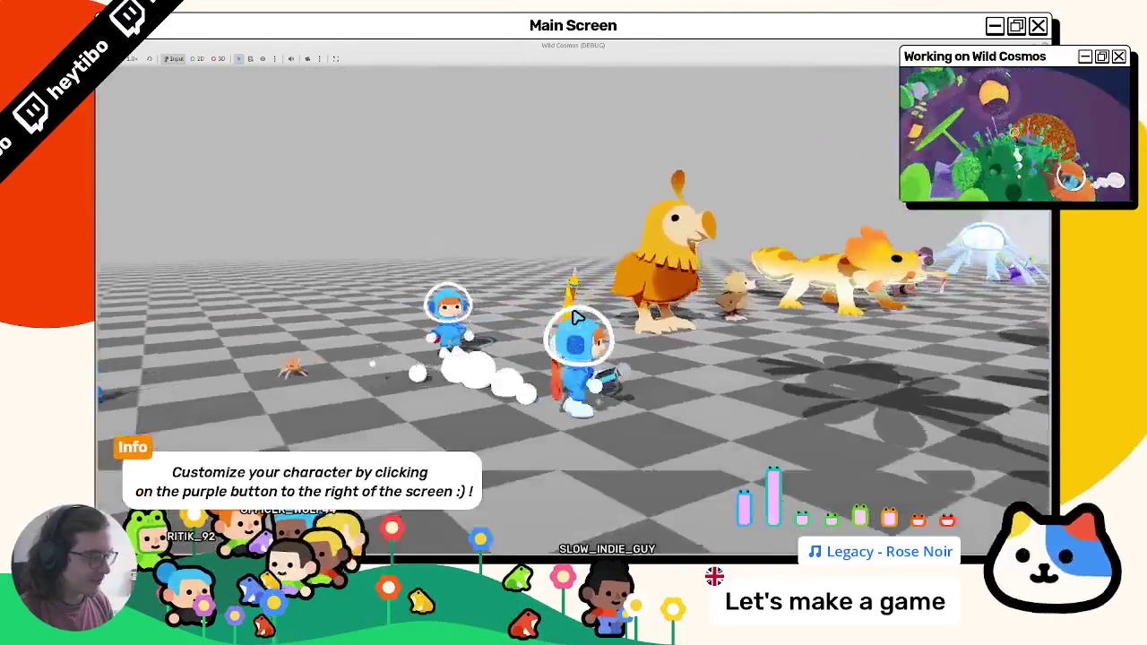
Step: Enter scanning camera mode, scan the eel creature twice, and pick the hand tool
right_click(577, 316)
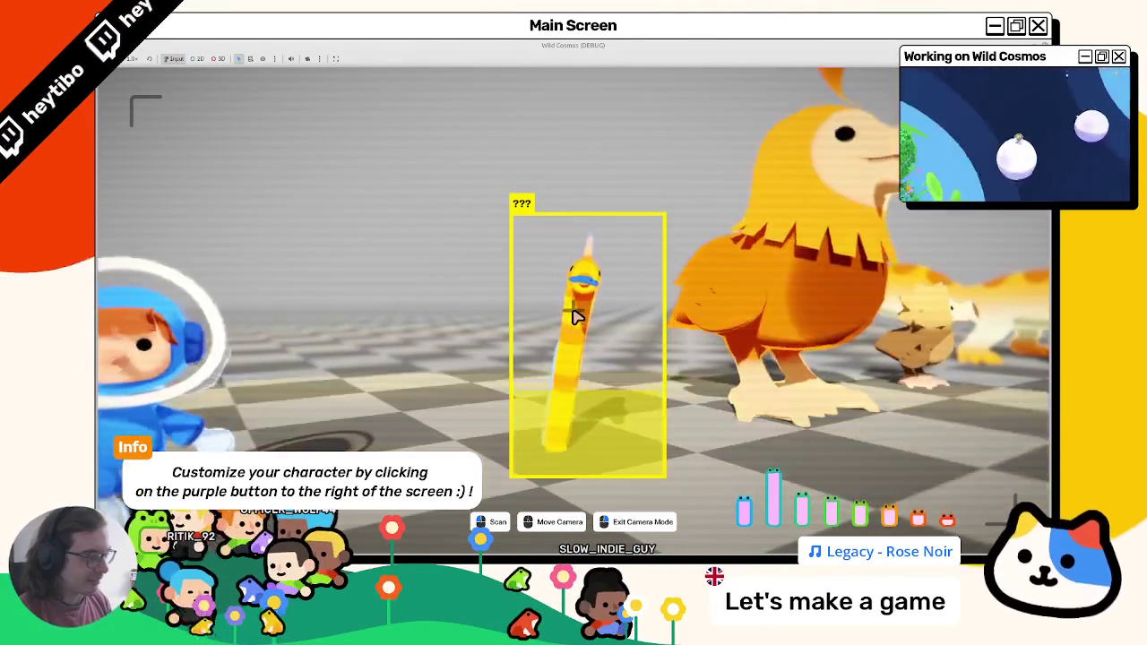
click(576, 315)
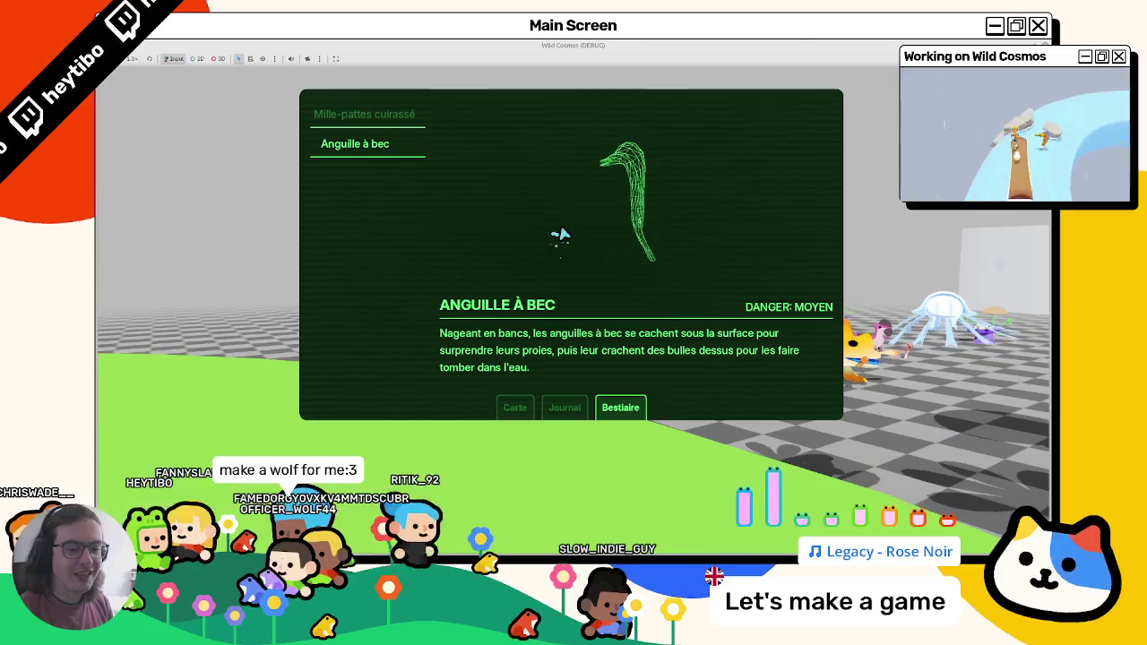
click(578, 314)
click(577, 316)
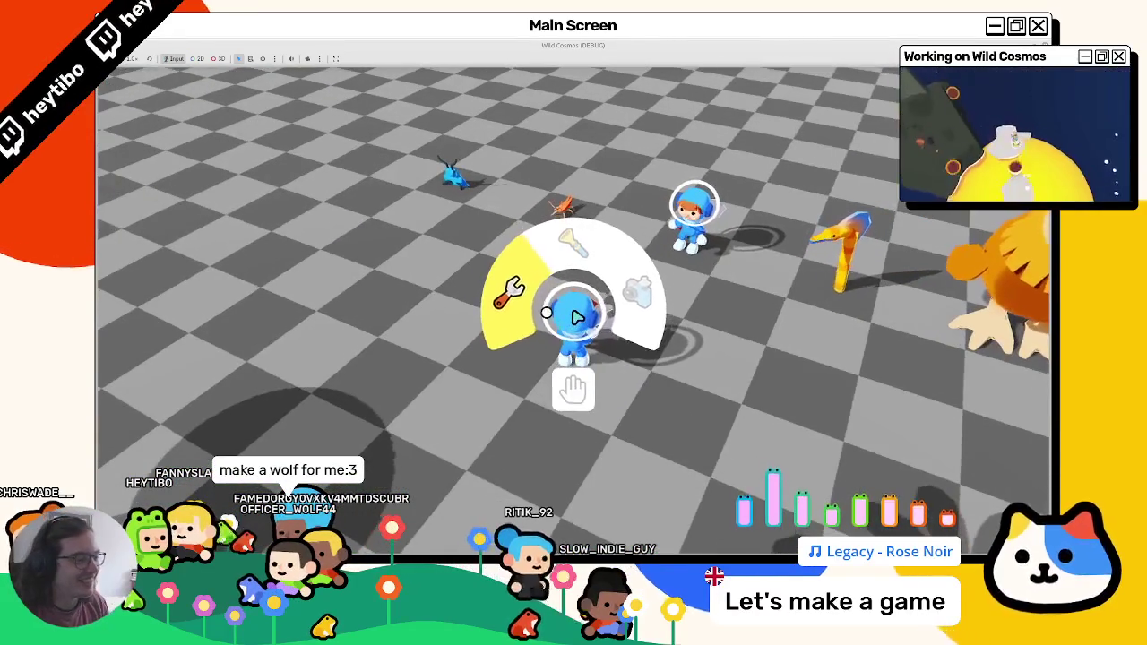
scroll(576, 316, down, 3)
click(576, 316)
Step: Run the player past the crab, white boxes and jellyfish to the UFO area and back
key(w)
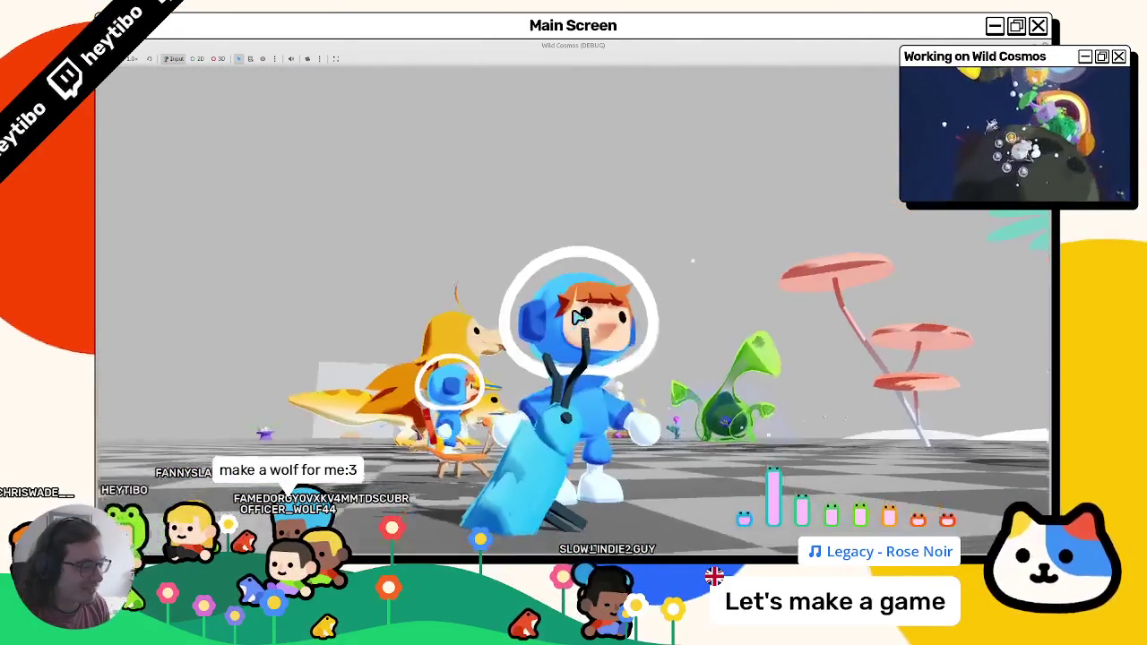
key(w)
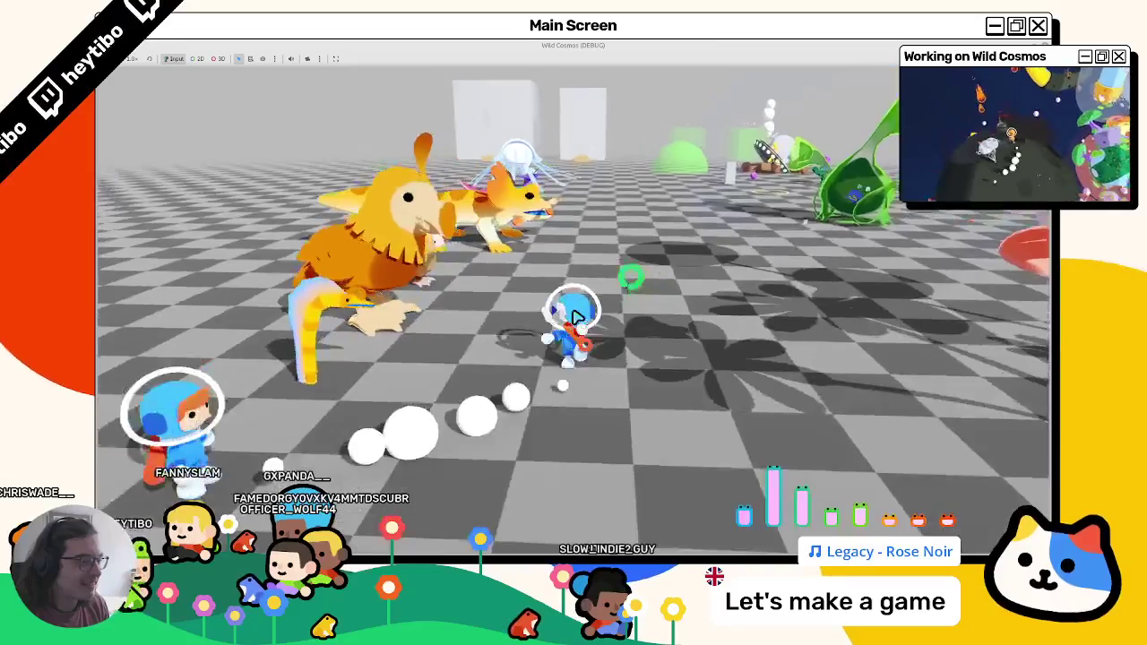
key(w)
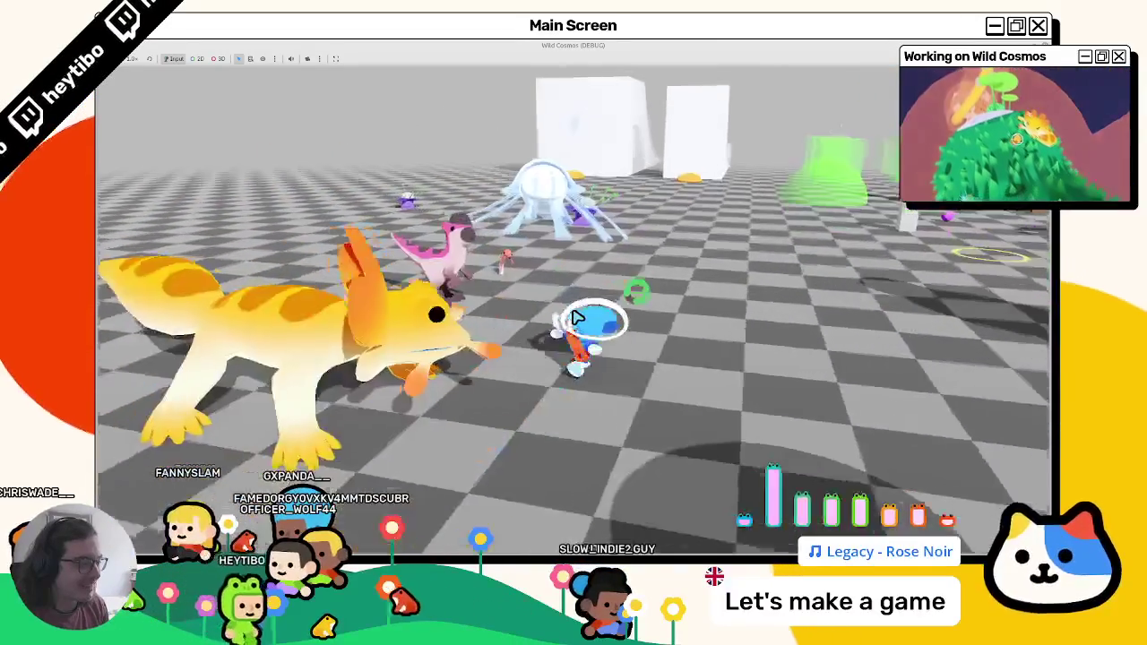
key(w)
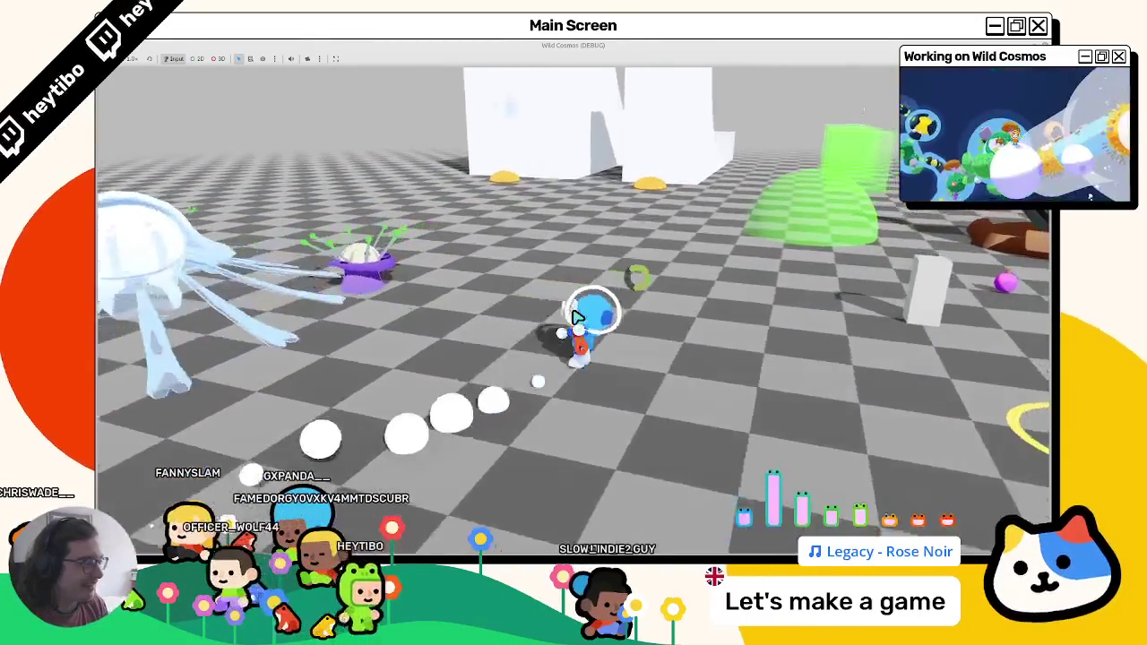
key(w)
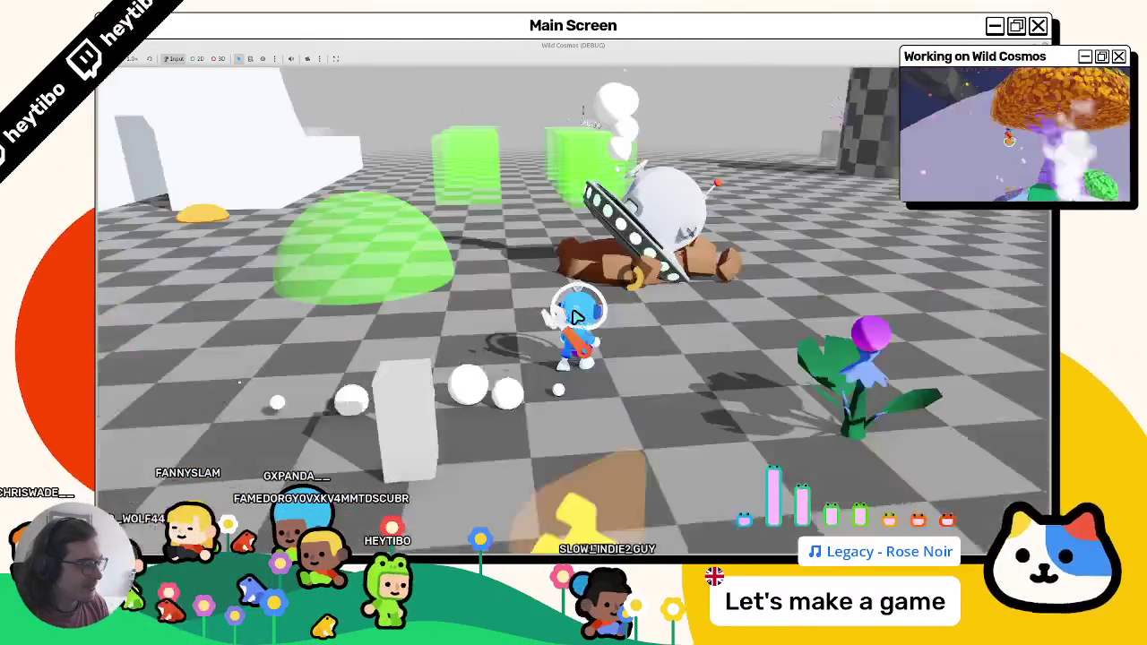
key(w)
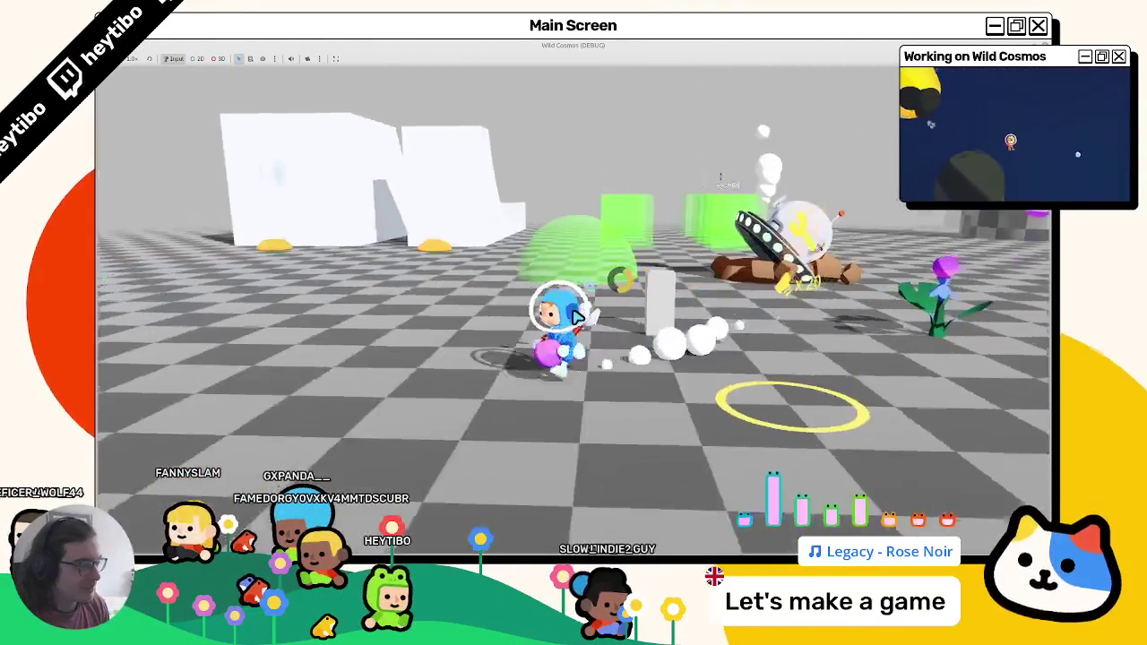
key(w)
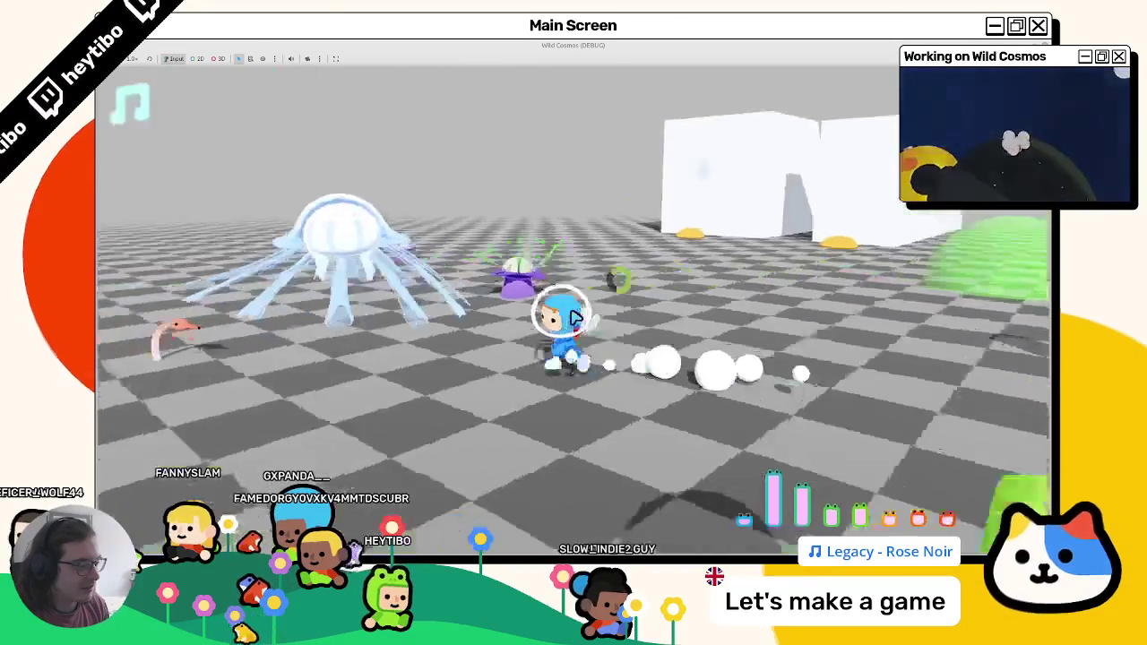
Step: Pause the game, quit back to the editor, and close the test scene tab
key(Tab)
key(Escape)
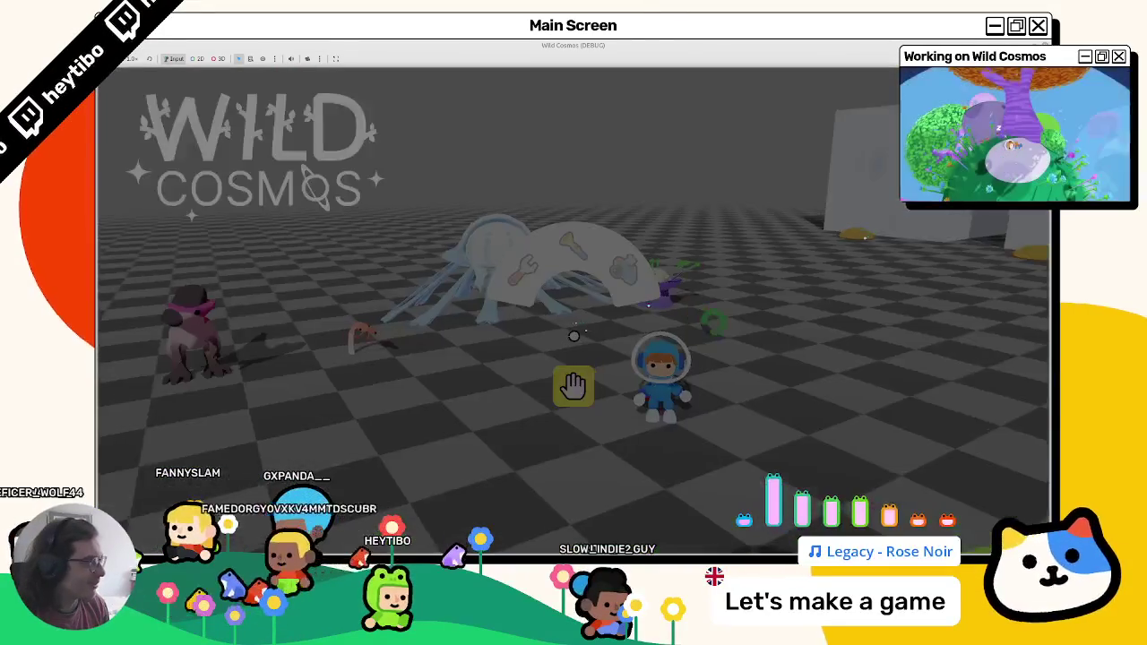
key(F8)
click(372, 73)
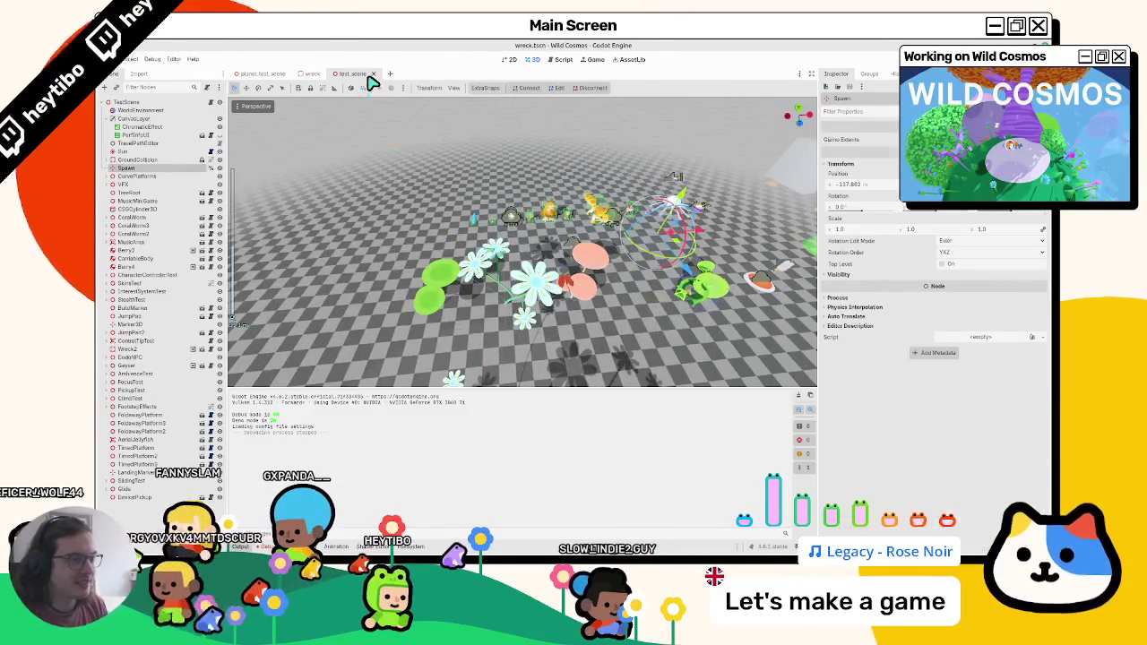
Step: Raise the antenna's emission intensity to check the glow, revert it to 0.0, and open wreck.gd
mouse_move(968, 437)
mouse_down()
mouse_move(574, 302)
mouse_move(953, 440)
mouse_move(574, 302)
mouse_move(941, 443)
mouse_move(577, 310)
mouse_up()
click(930, 438)
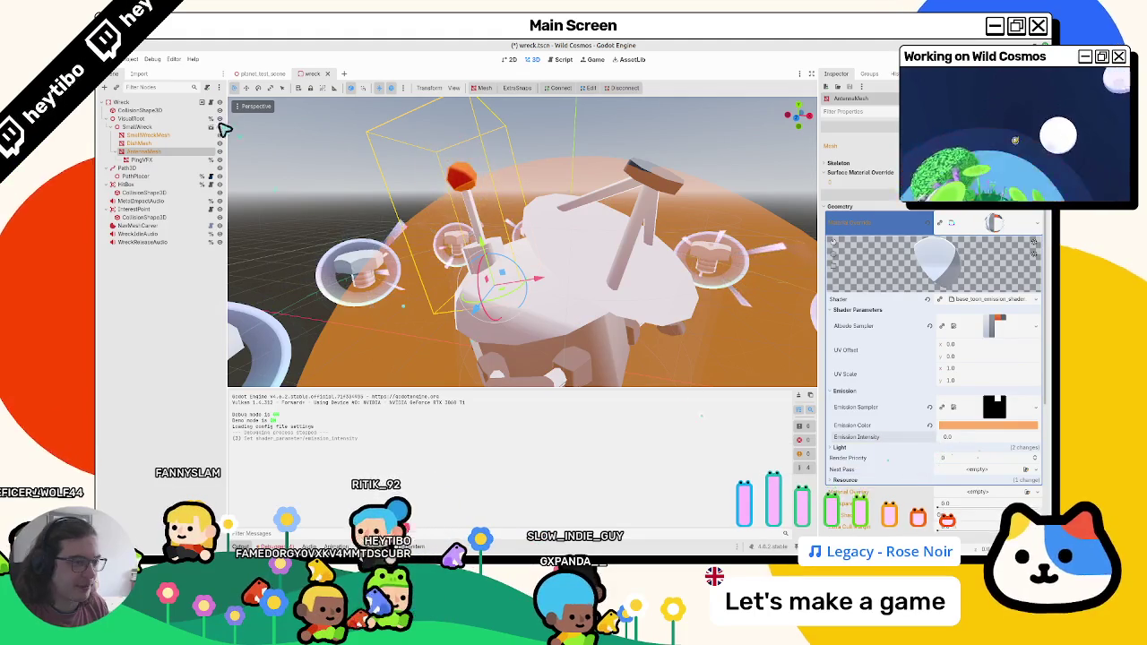
click(200, 104)
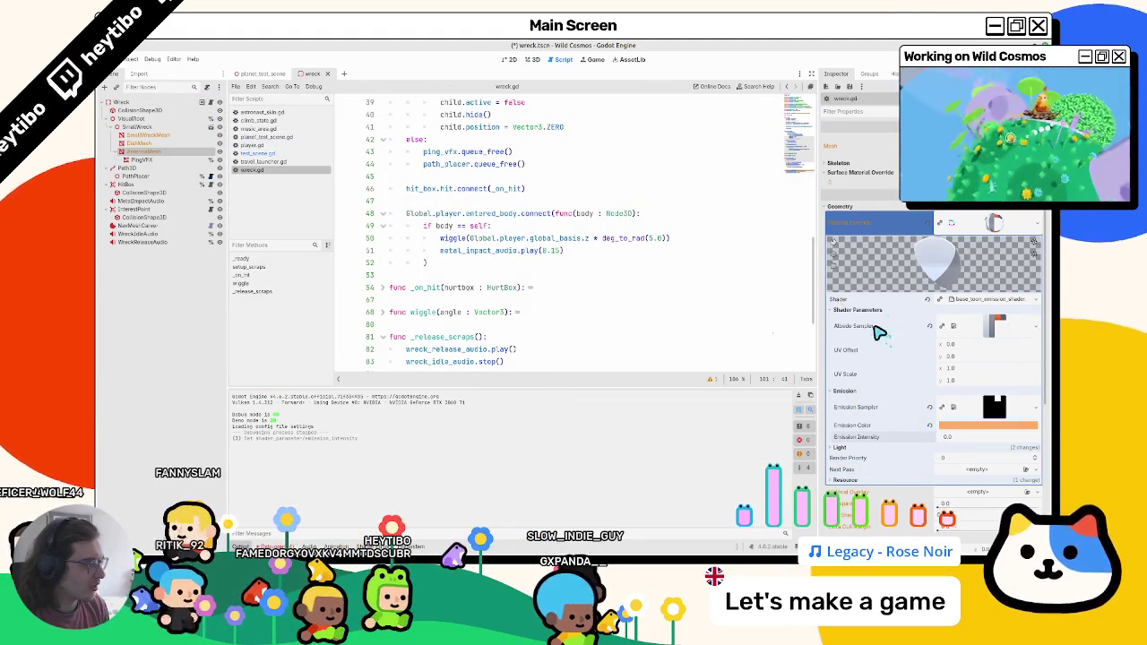
Step: Fold _ready, setup_scraps, _on_hit, wiggle and _release_scraps in wreck.gd, then save and return to 3D
scroll(408, 261, up, 10)
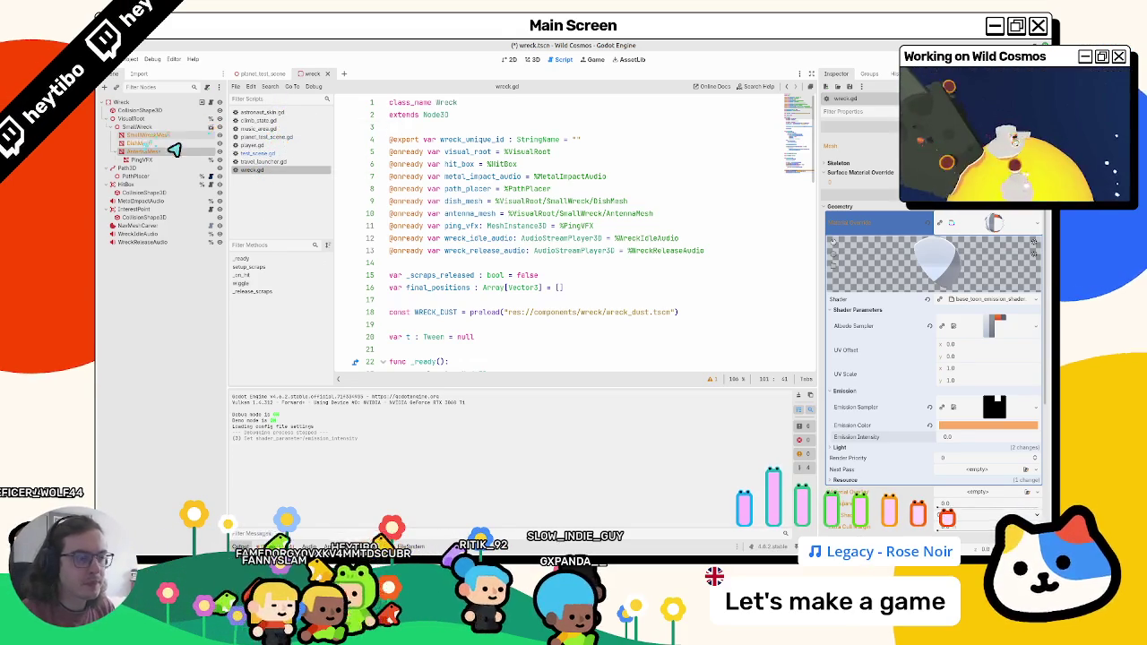
click(533, 59)
click(560, 59)
scroll(505, 269, down, 5)
scroll(448, 300, up, 4)
click(383, 325)
scroll(383, 268, down, 3)
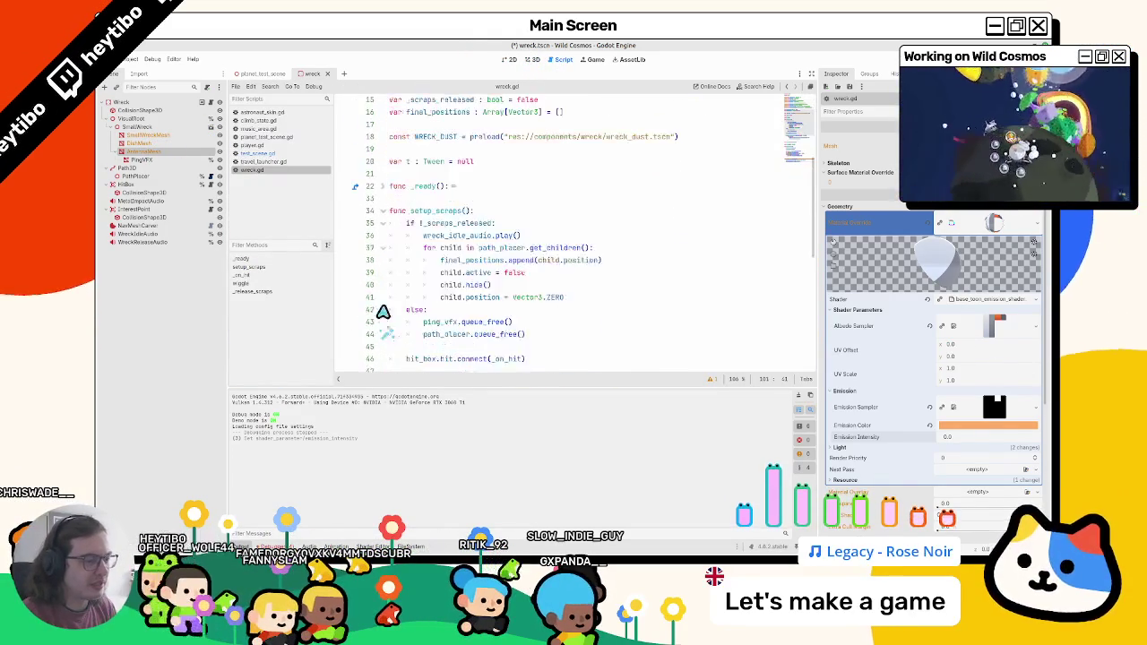
click(384, 212)
click(384, 226)
click(384, 250)
click(384, 274)
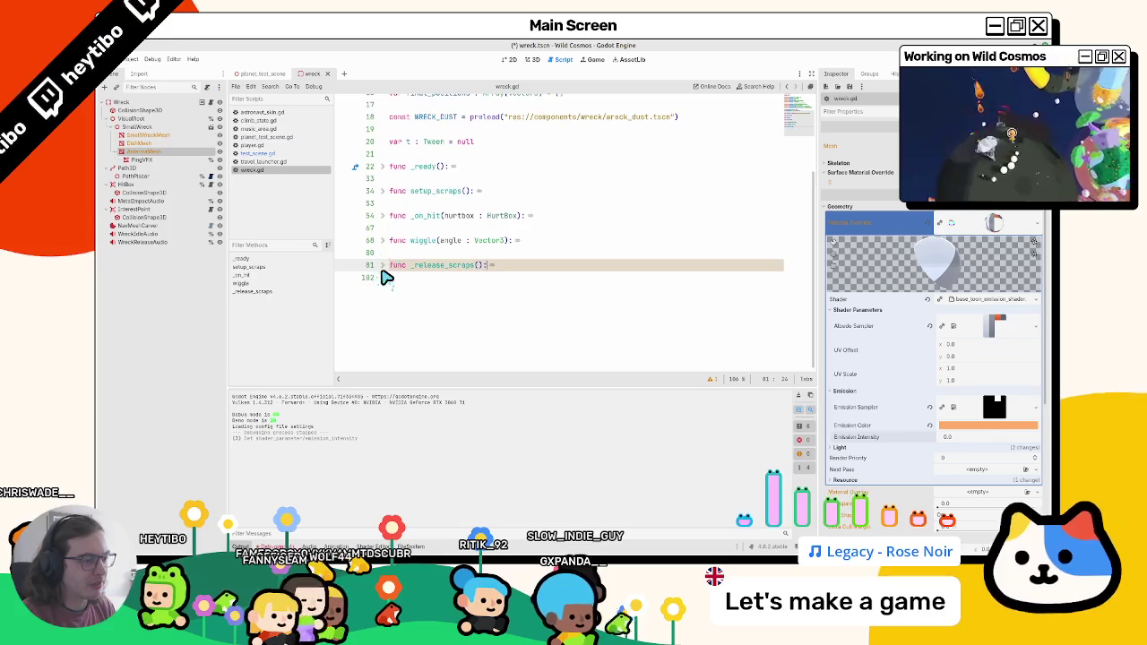
click(531, 61)
key(ctrl+s)
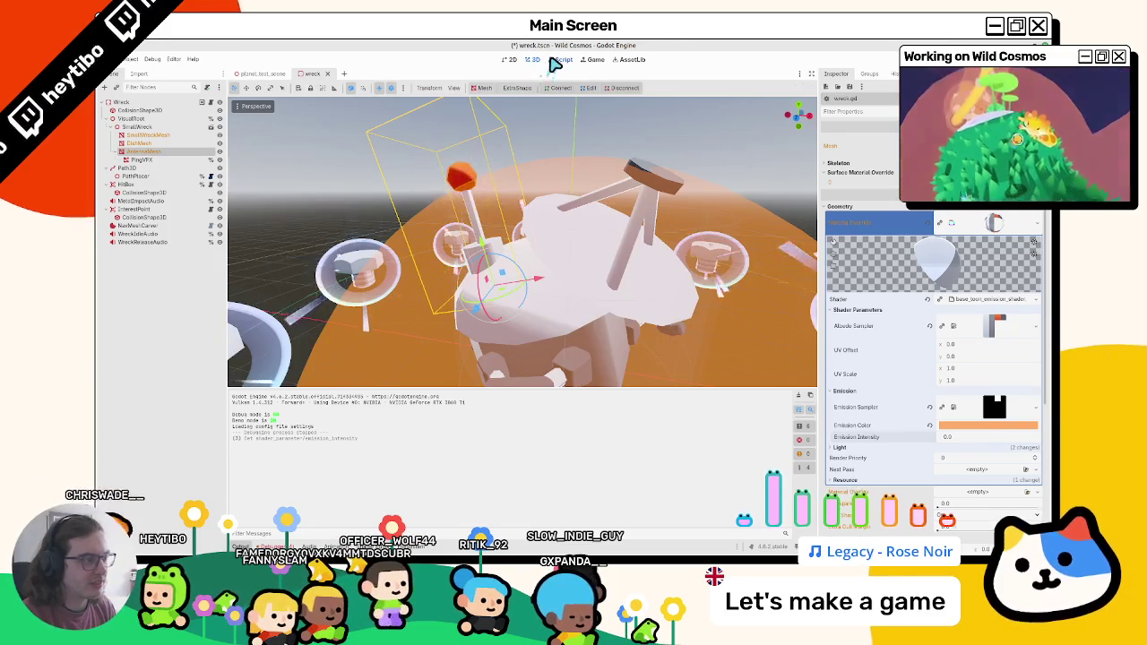
Step: Select the WreckIdleAudio node, switch its Playing property on, and widen the Inspector
click(560, 59)
click(532, 59)
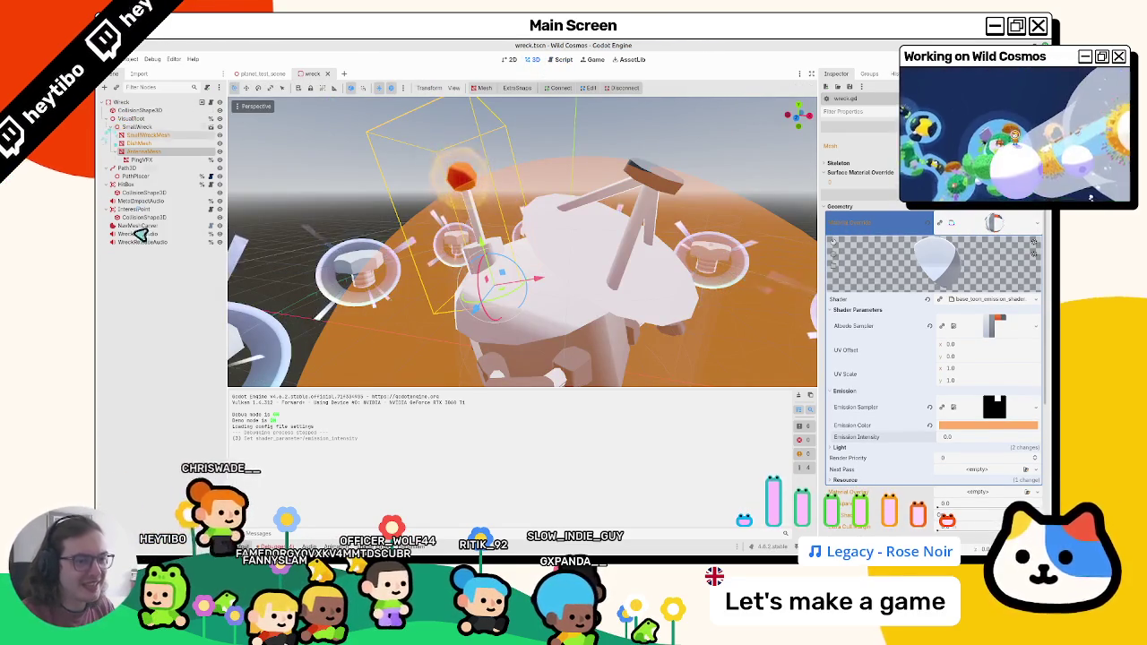
click(134, 249)
click(137, 234)
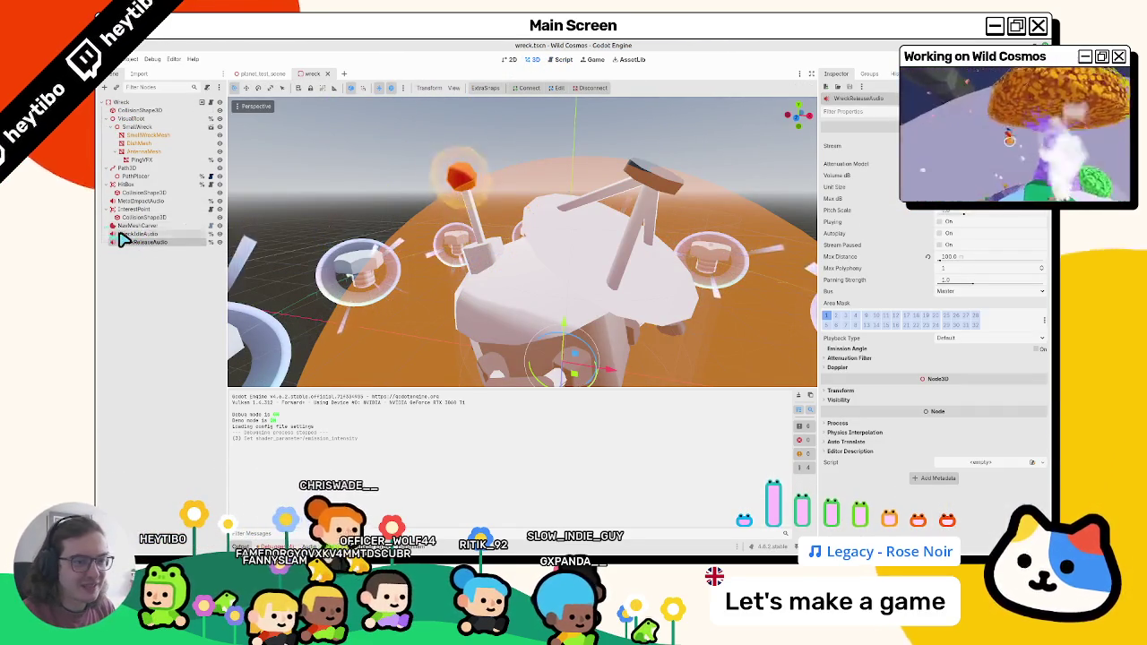
click(952, 224)
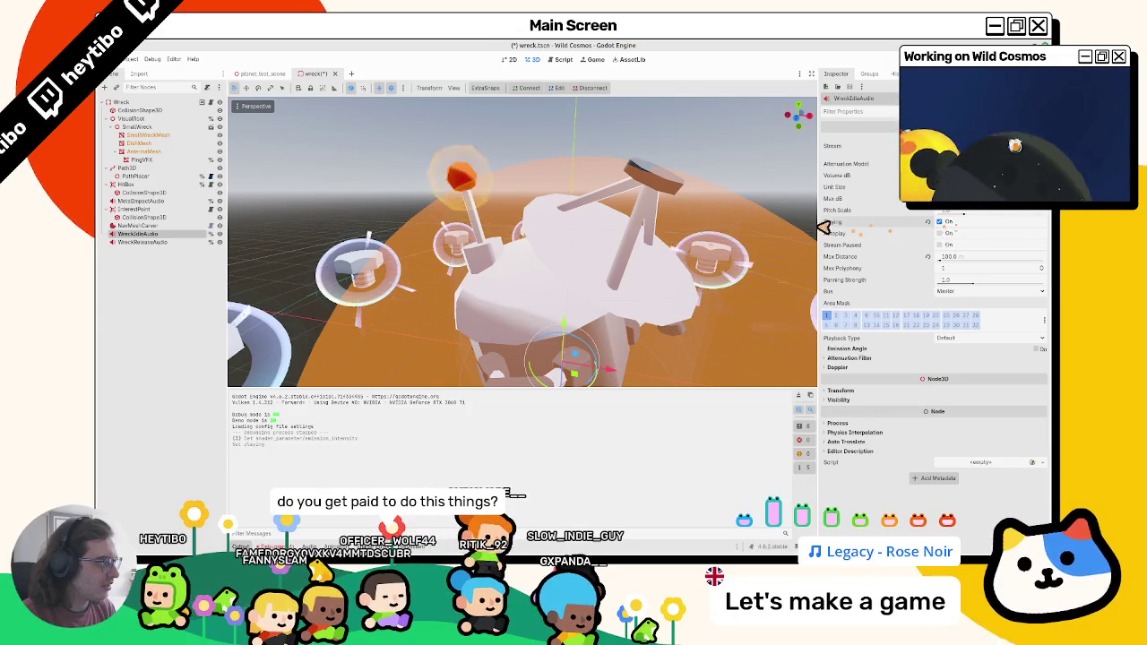
drag(819, 231, 660, 231)
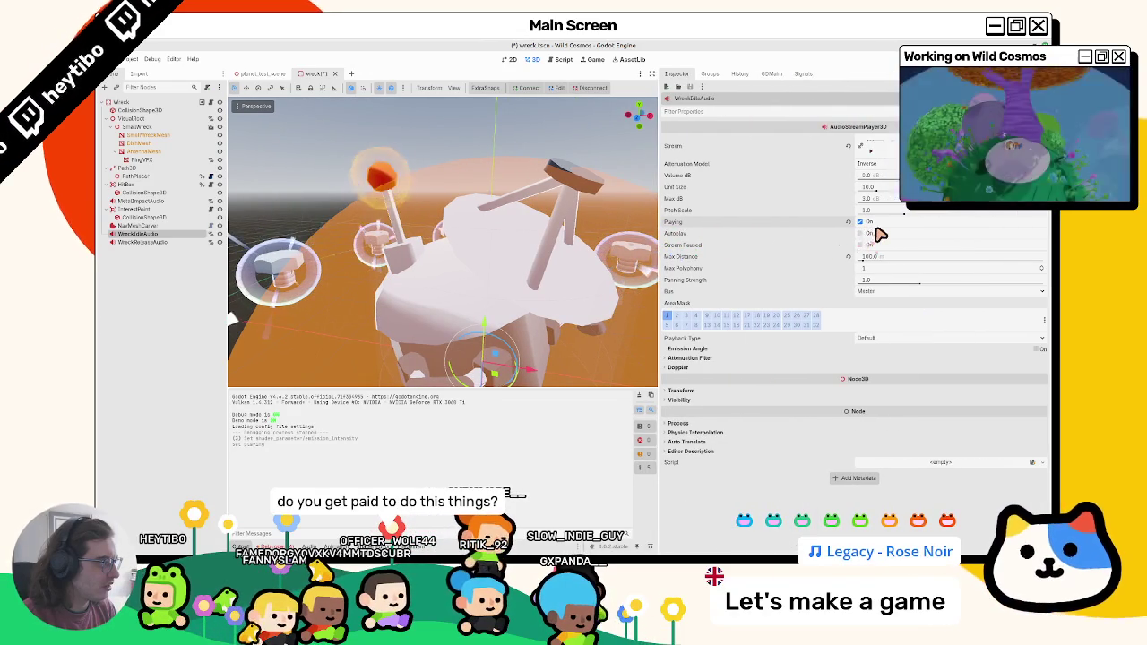
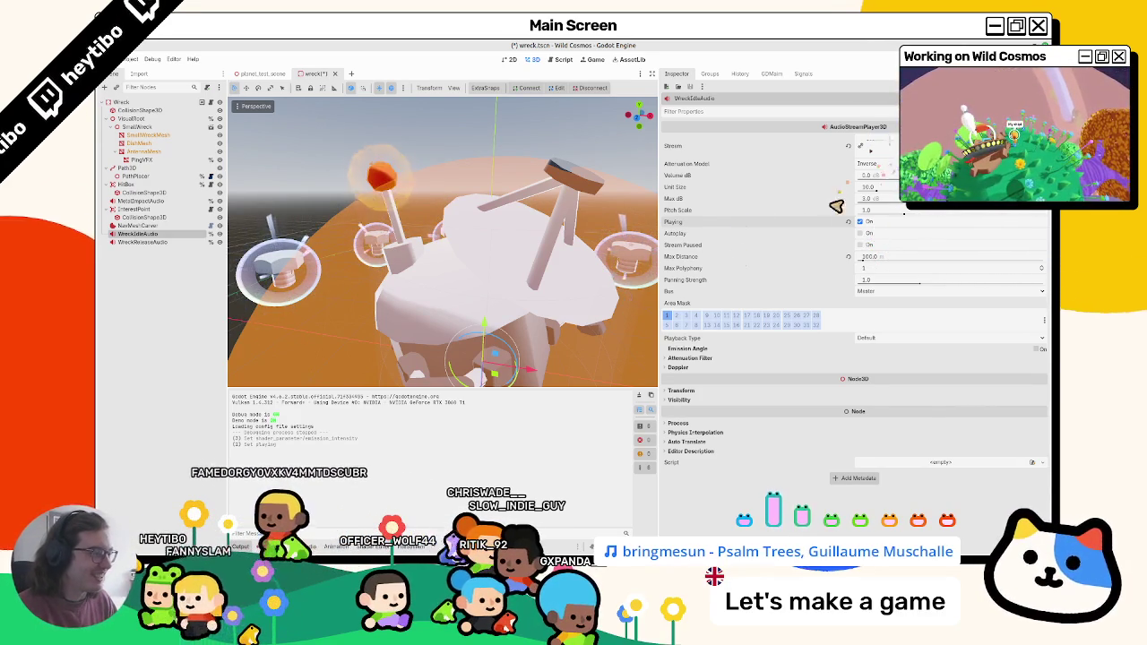
Step: Turn off Playing on WreckIdleAudio and add an AnimationPlayer node under the Wreck
click(860, 221)
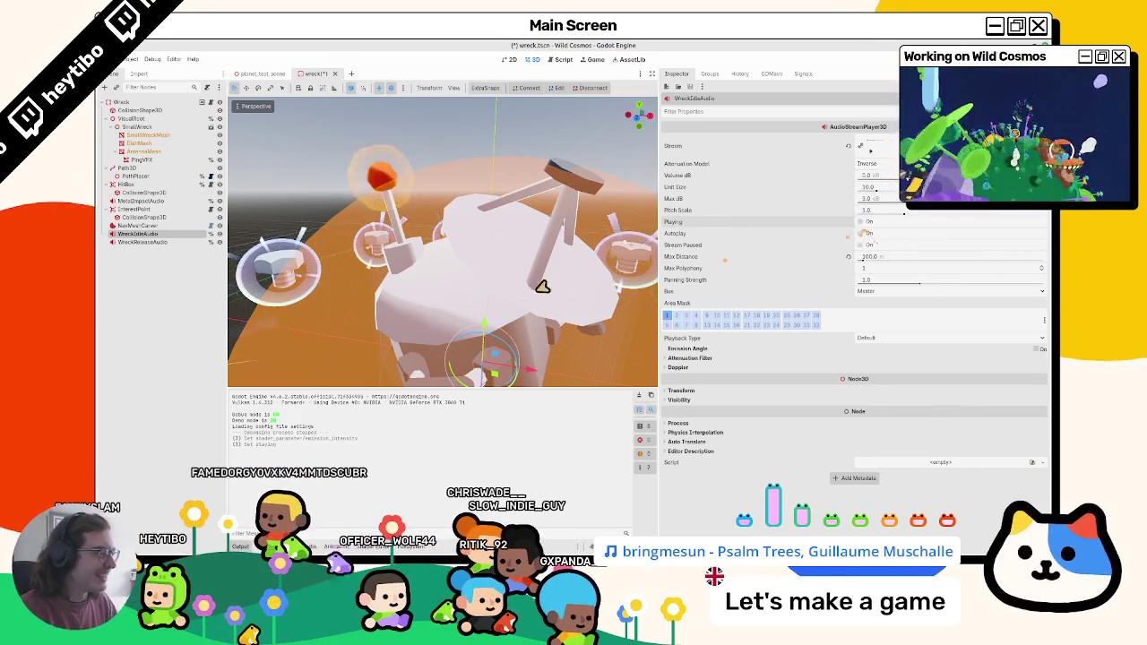
click(129, 106)
key(ctrl+a)
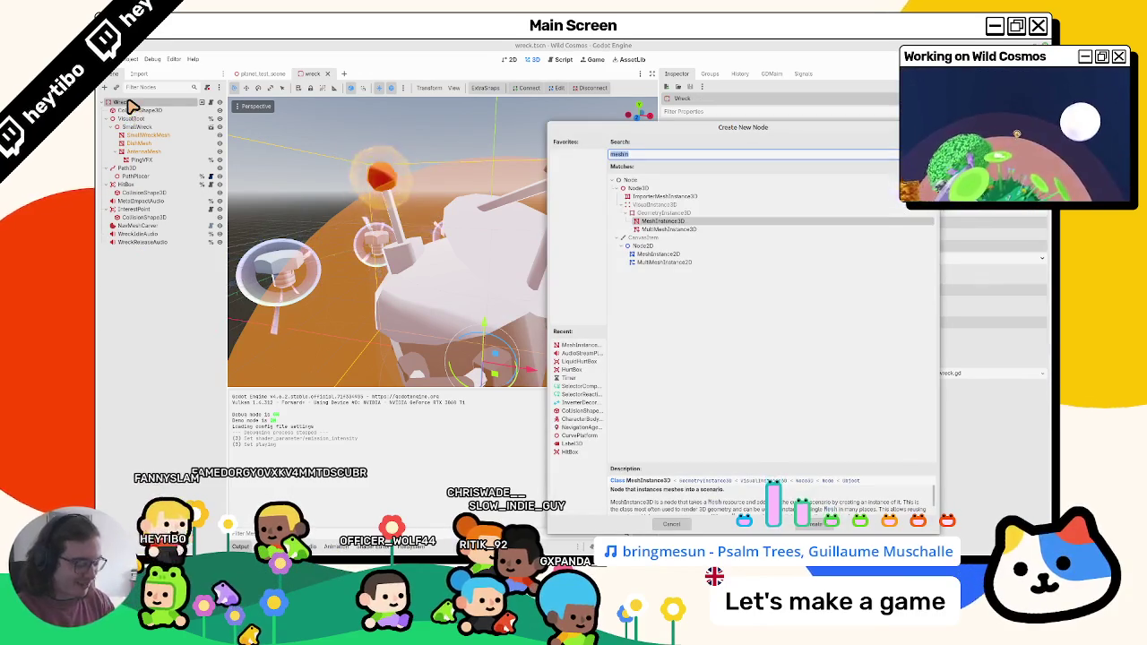
key(BackSpace)
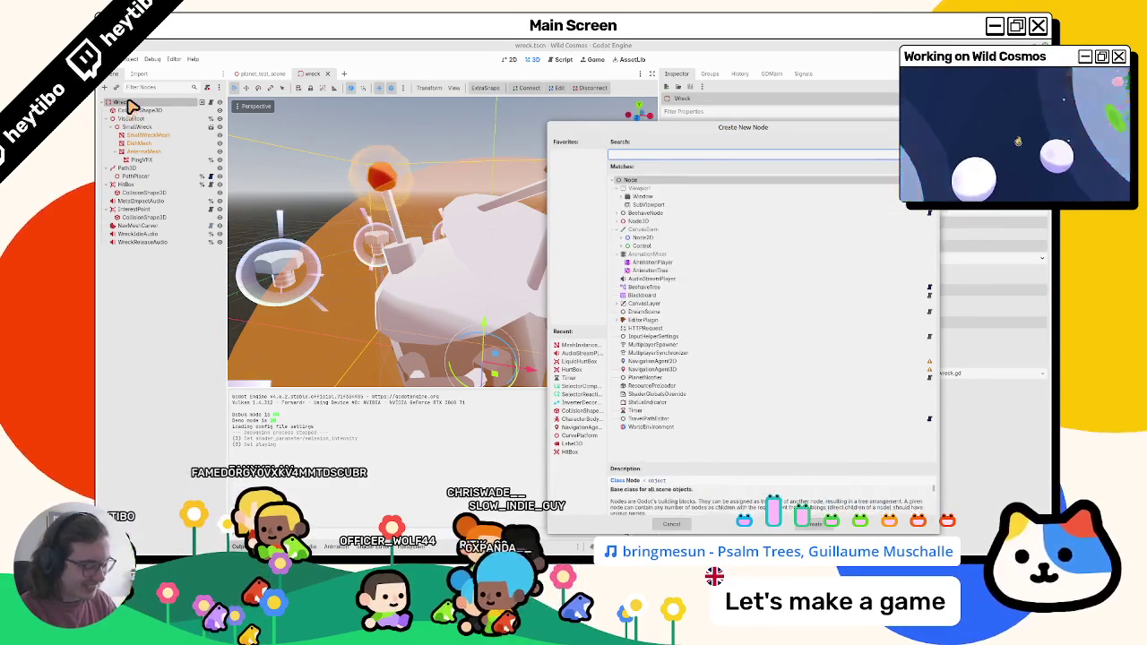
text(animation)
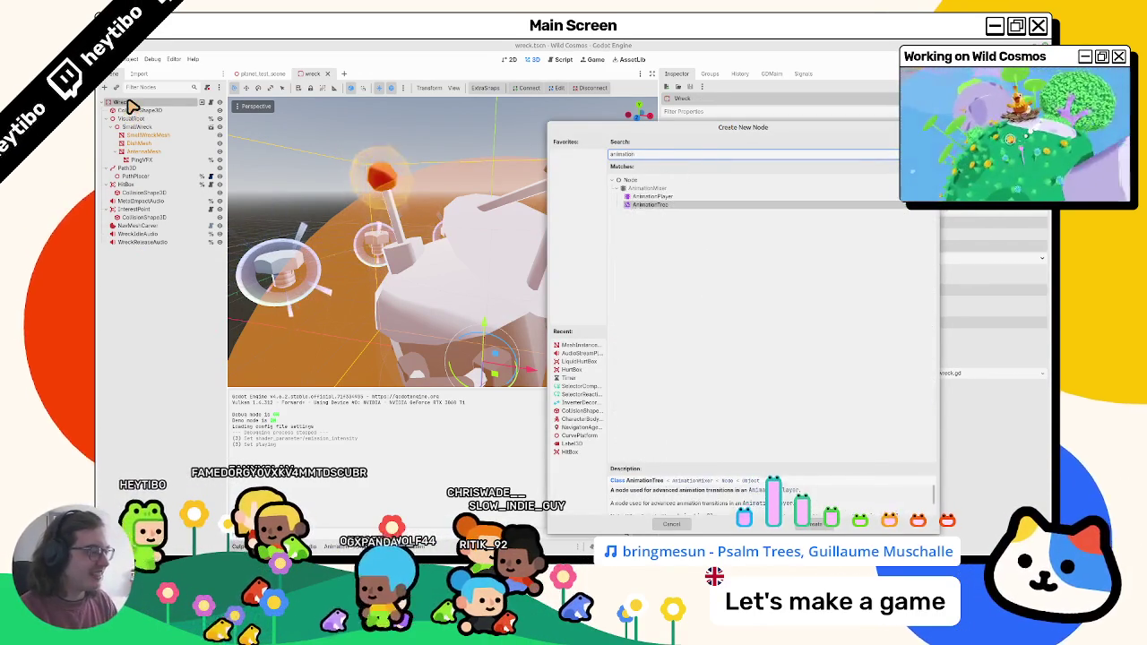
key(Up)
key(Return)
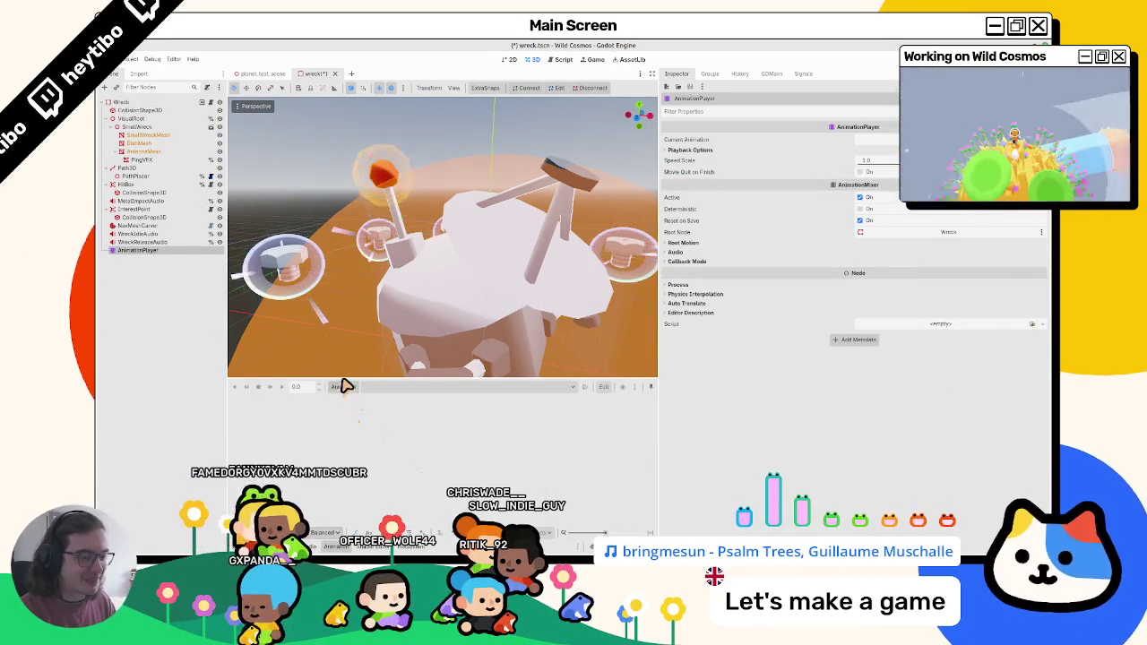
Step: Create a new animation named idle and rename it to idle_blink in the library manager
click(345, 386)
click(365, 405)
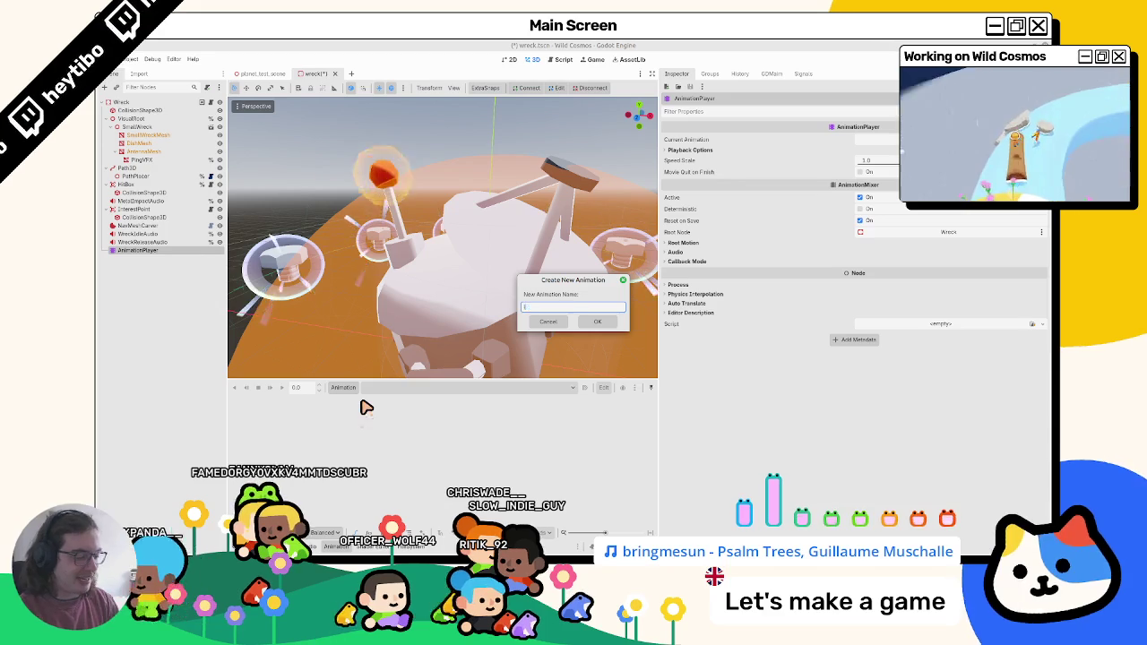
text(idle)
key(Return)
click(346, 388)
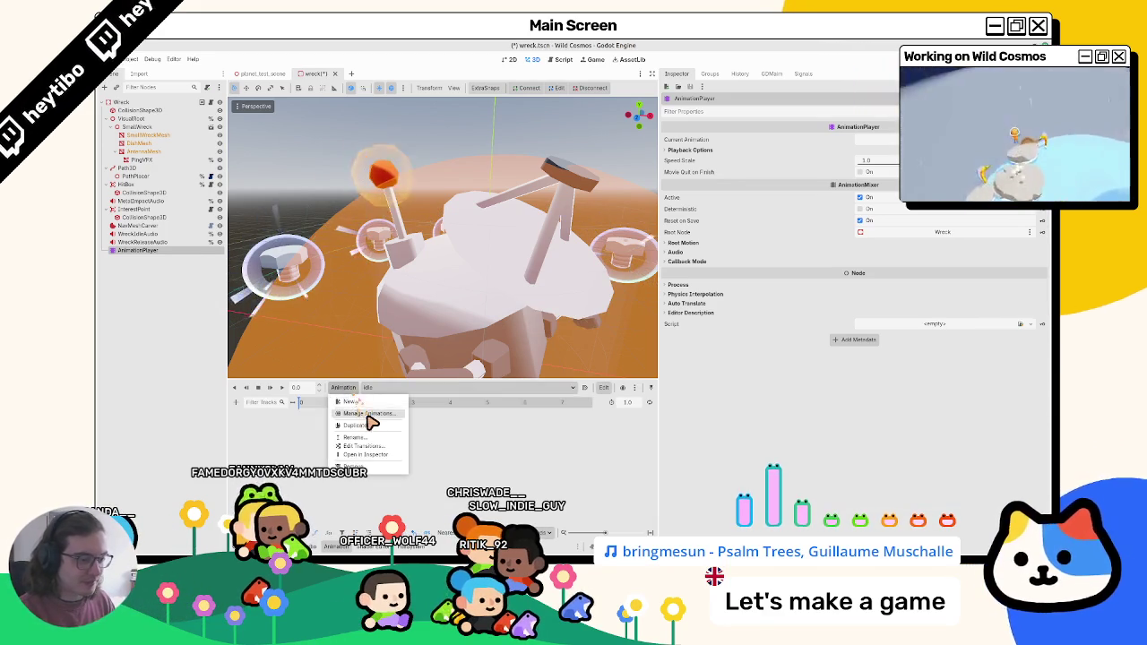
click(369, 414)
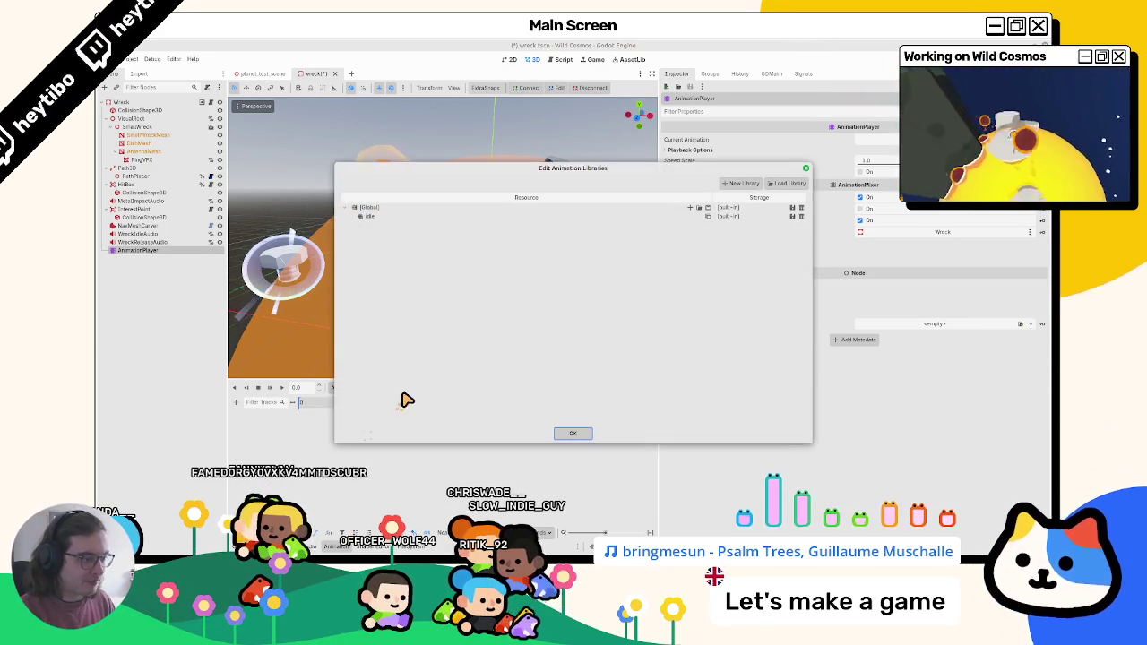
double_click(454, 218)
text(_blink)
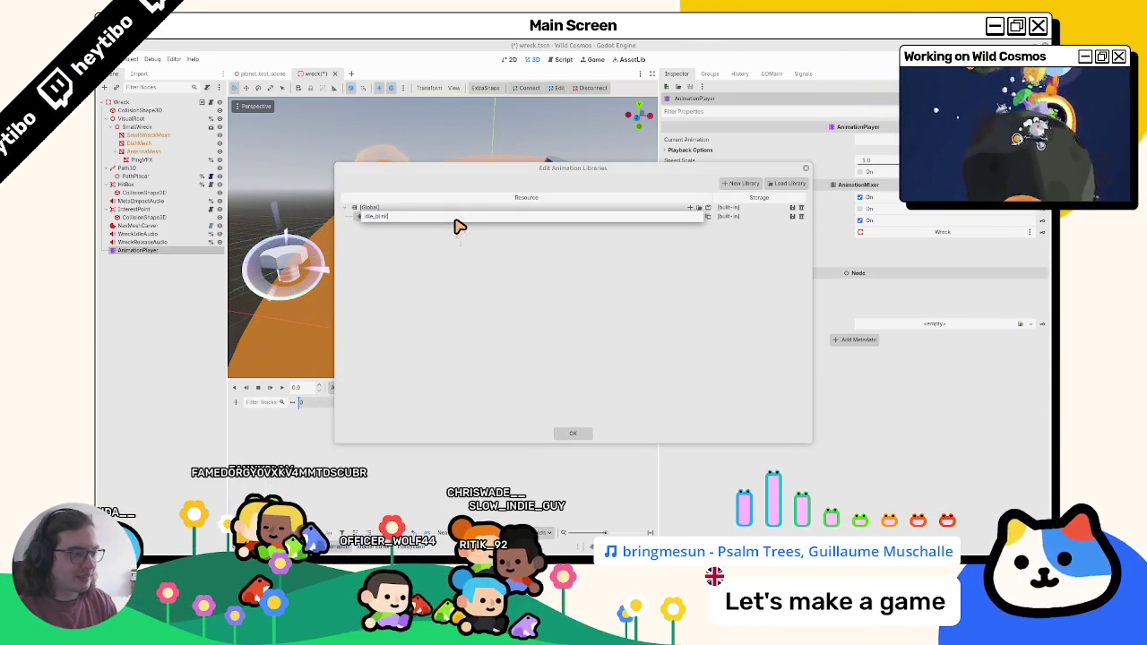
key(Return)
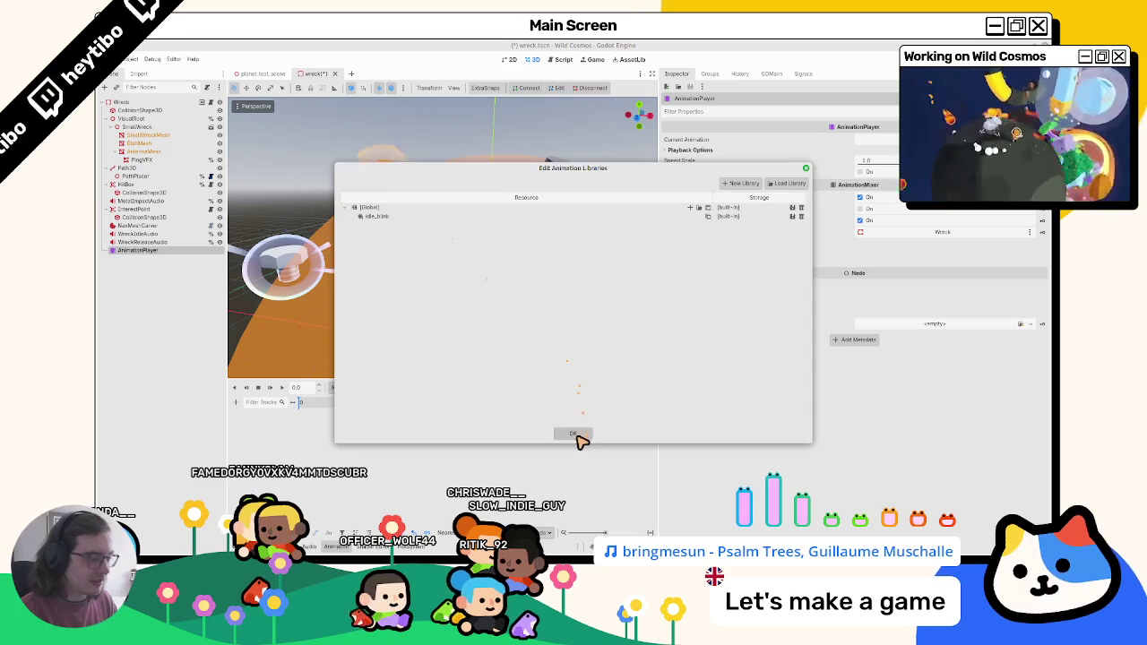
click(574, 435)
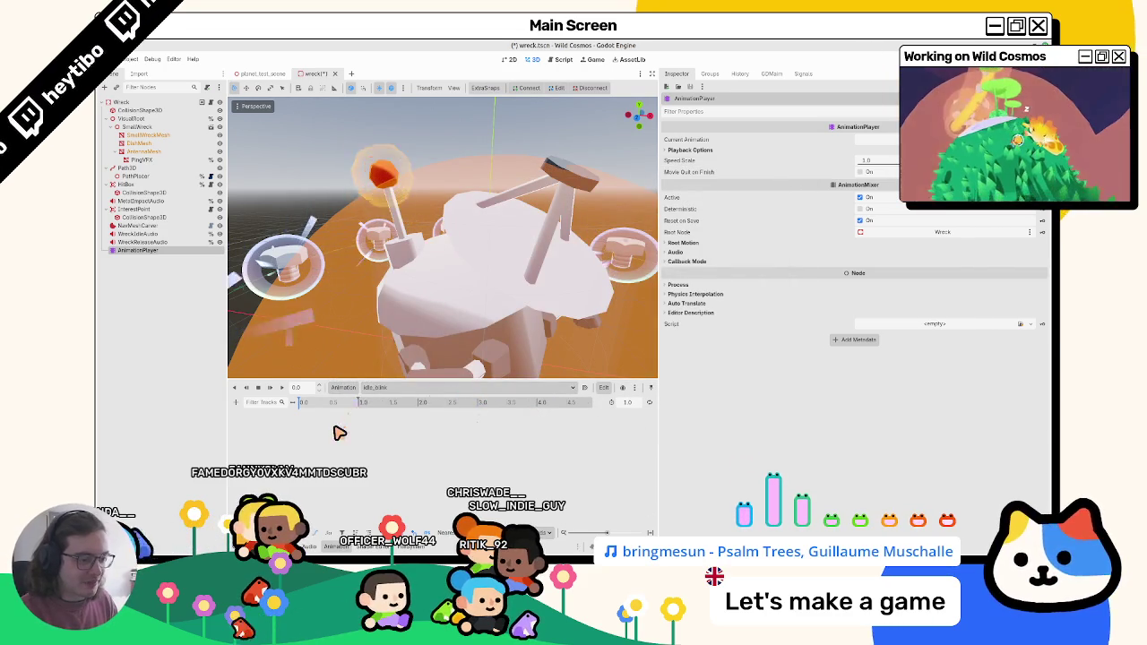
Step: Add an Audio Playback Track to idle_blink targeting WreckIdleAudio
click(237, 406)
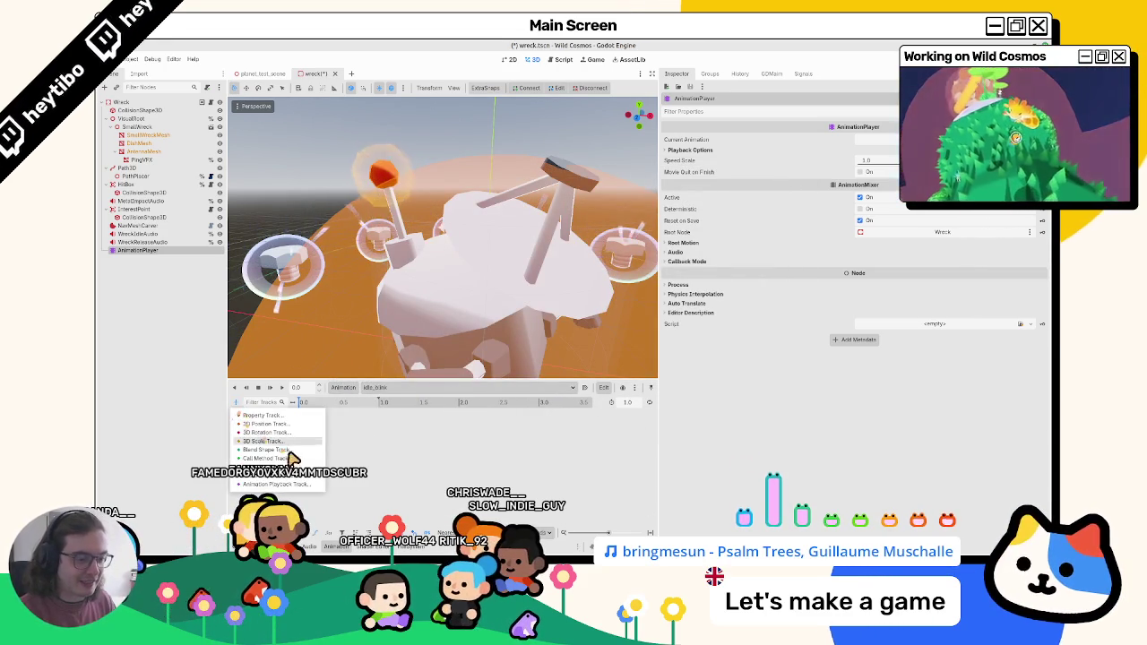
click(273, 475)
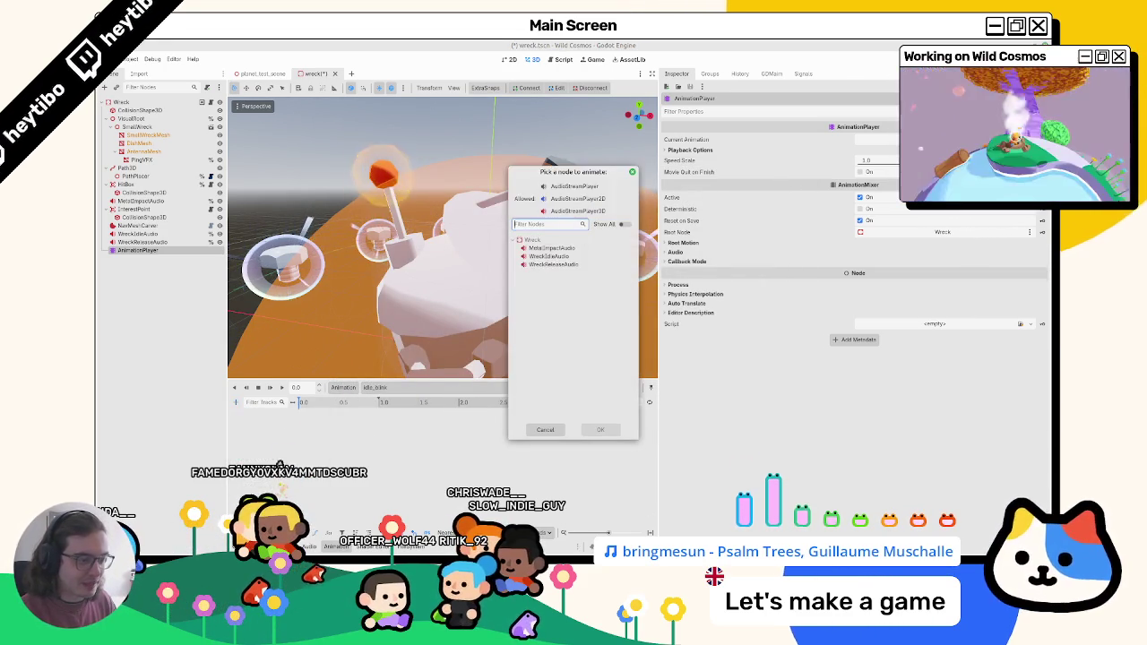
double_click(576, 258)
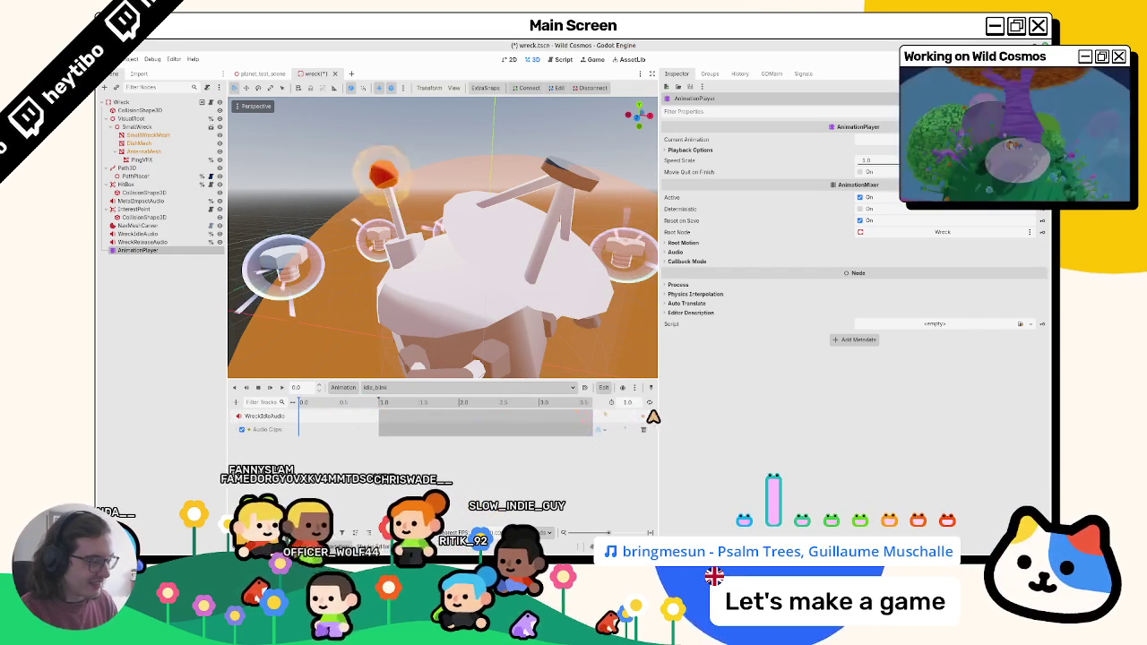
drag(660, 415, 858, 413)
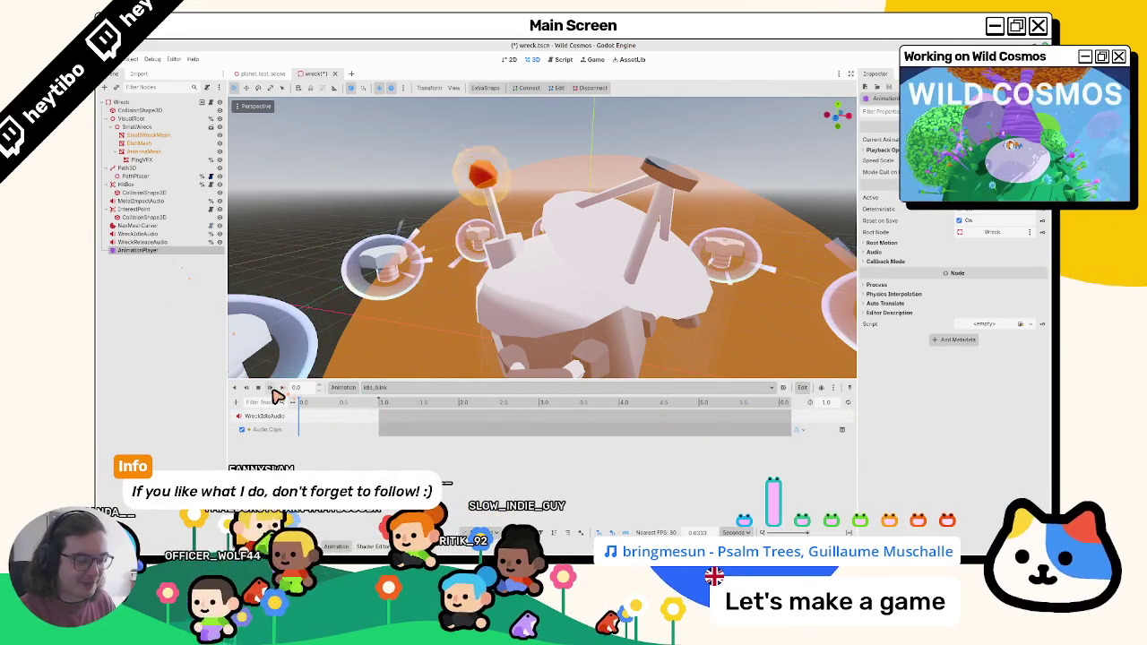
click(166, 234)
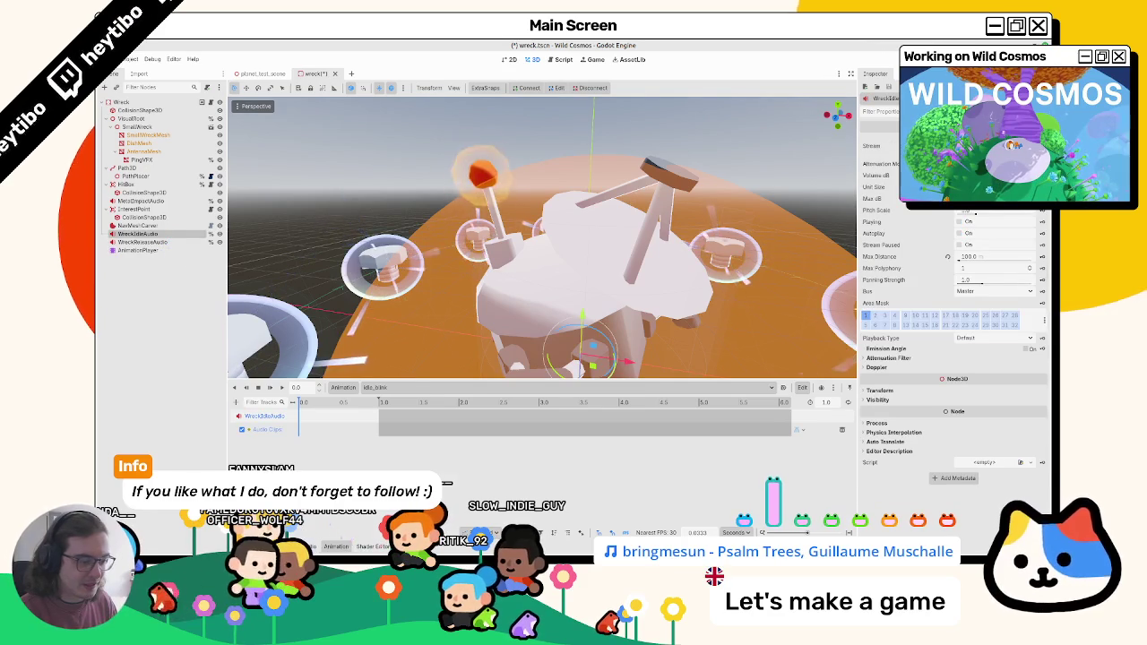
click(316, 547)
click(342, 547)
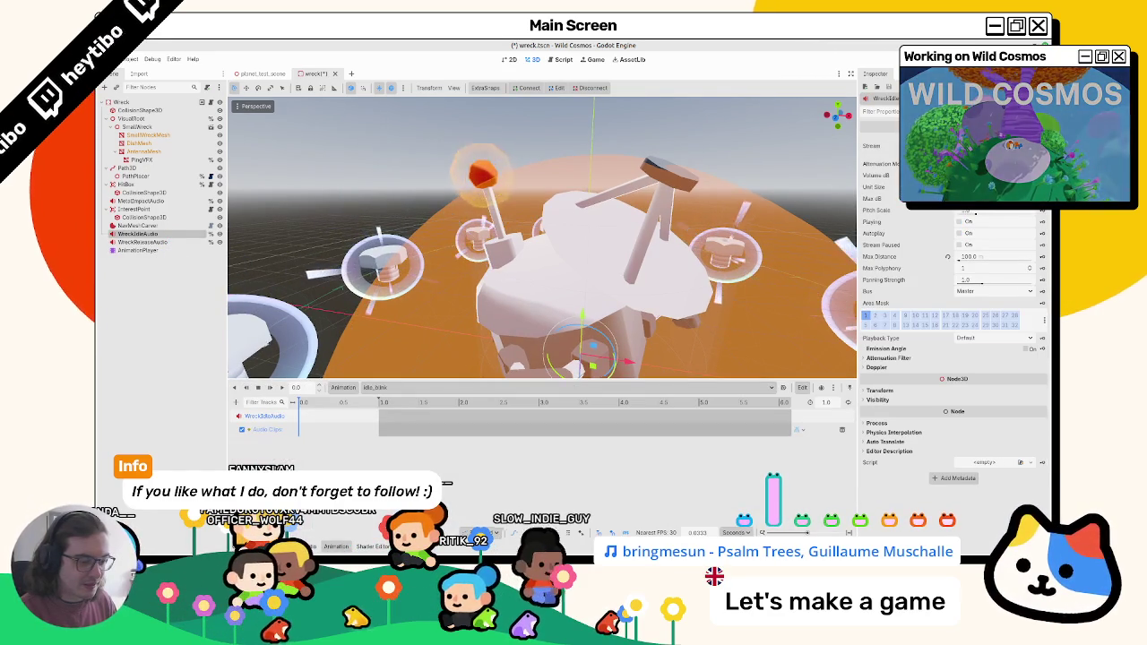
Step: Insert a key on the audio track and load sfx_enviro_probe_idle_v2.wav as its stream
right_click(319, 432)
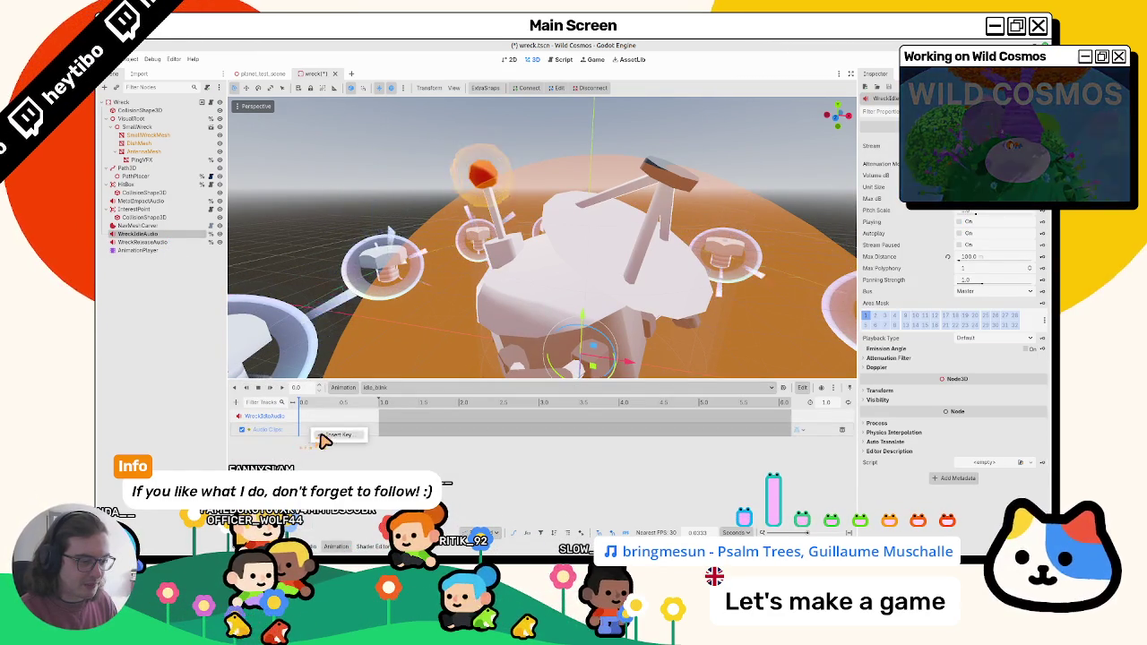
click(331, 436)
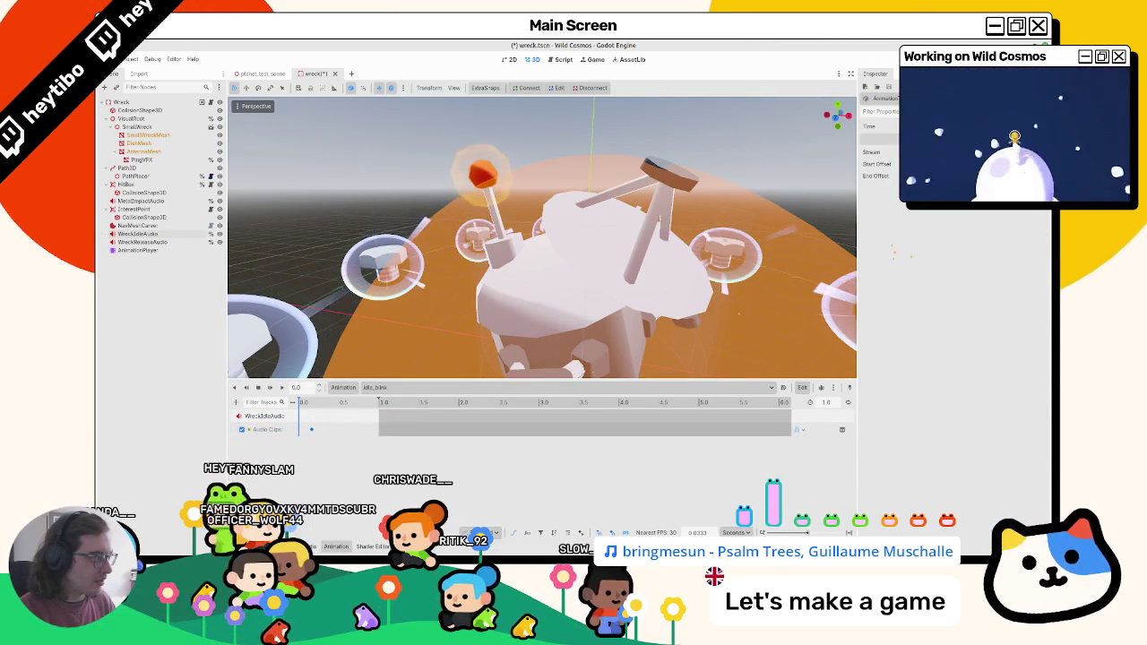
click(995, 152)
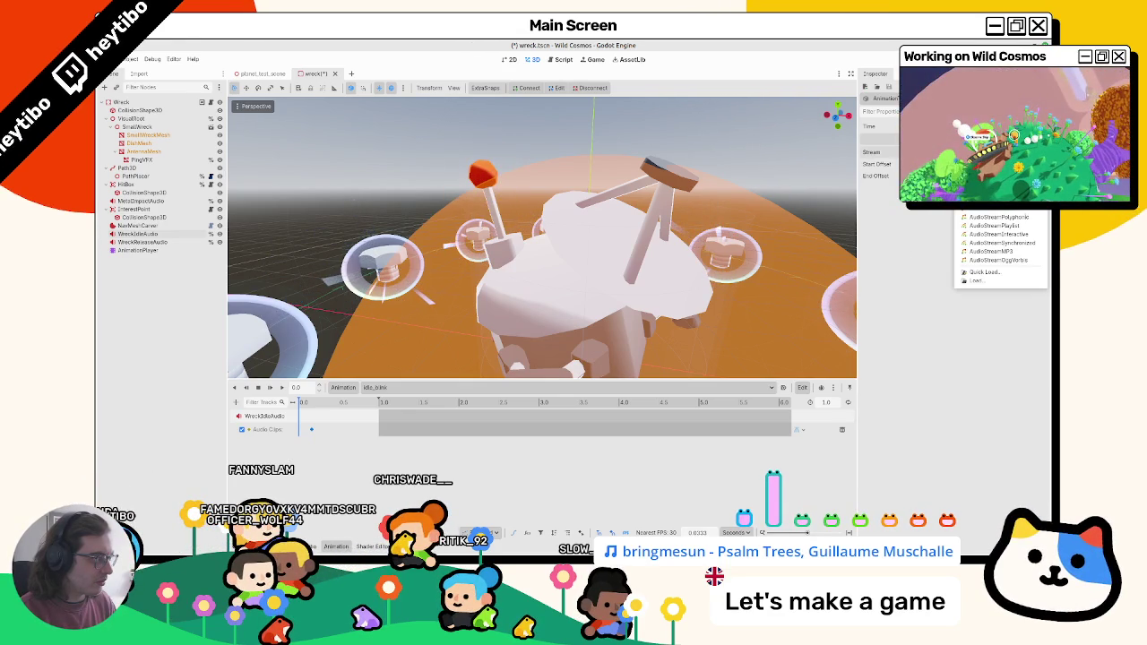
key(Escape)
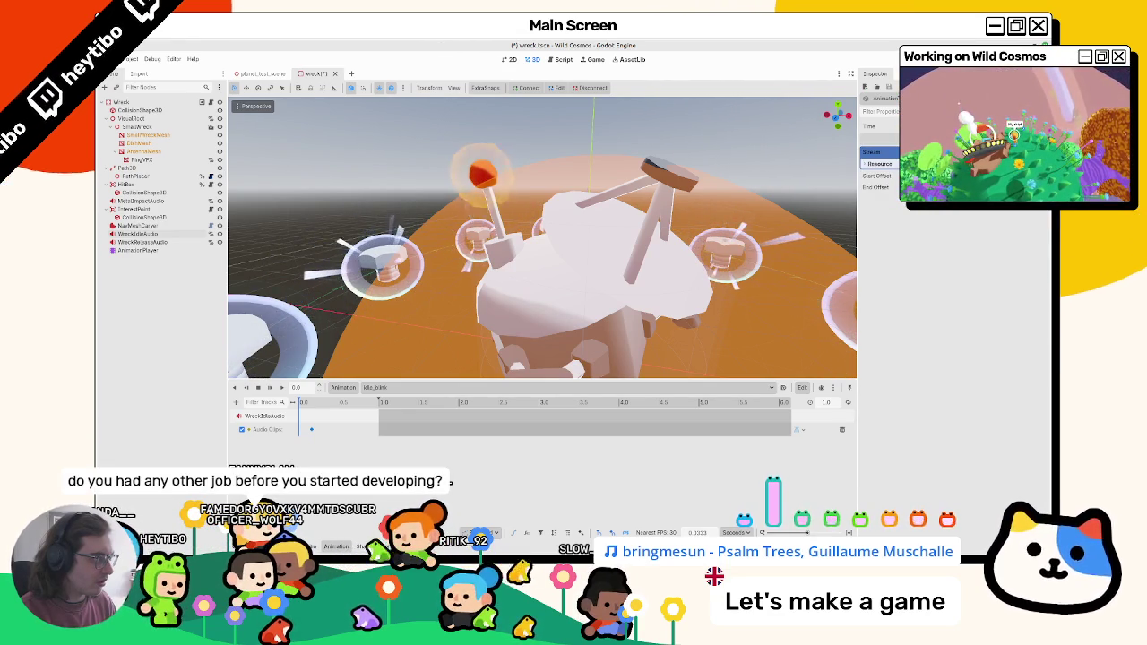
click(995, 151)
click(999, 272)
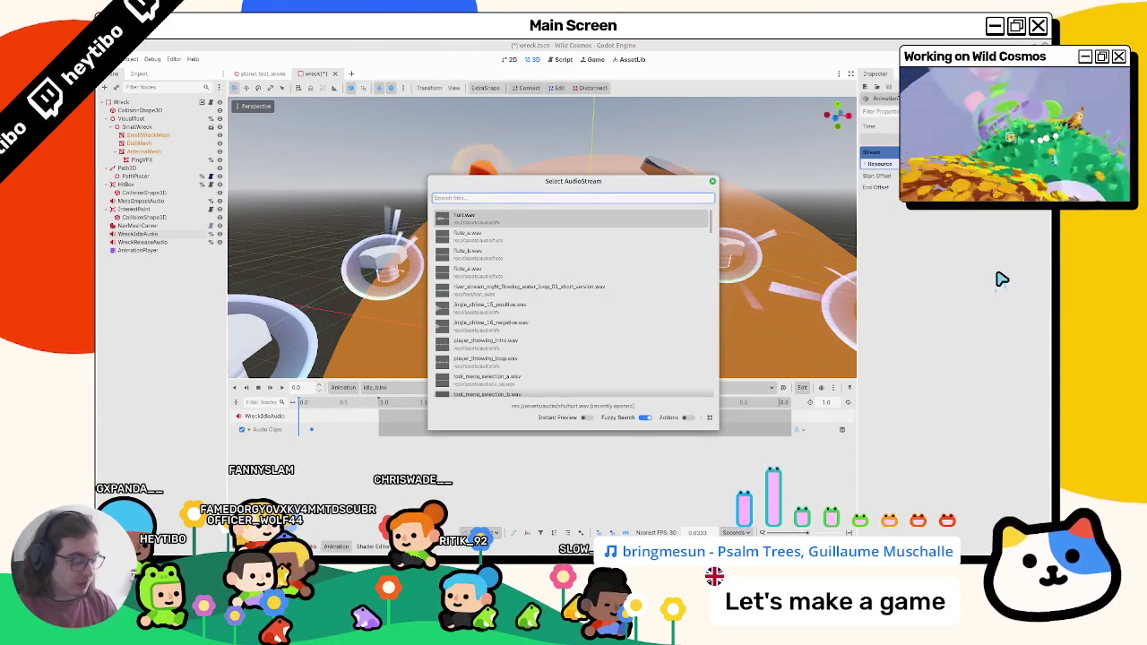
text(idle)
key(BackSpace)
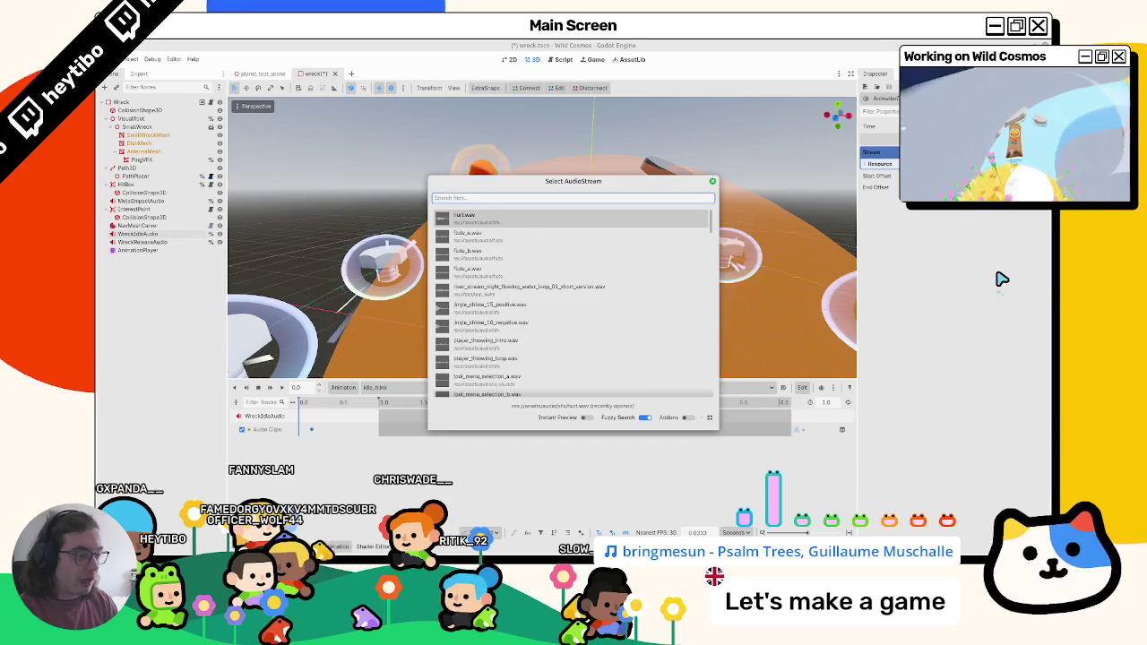
text(idle_)
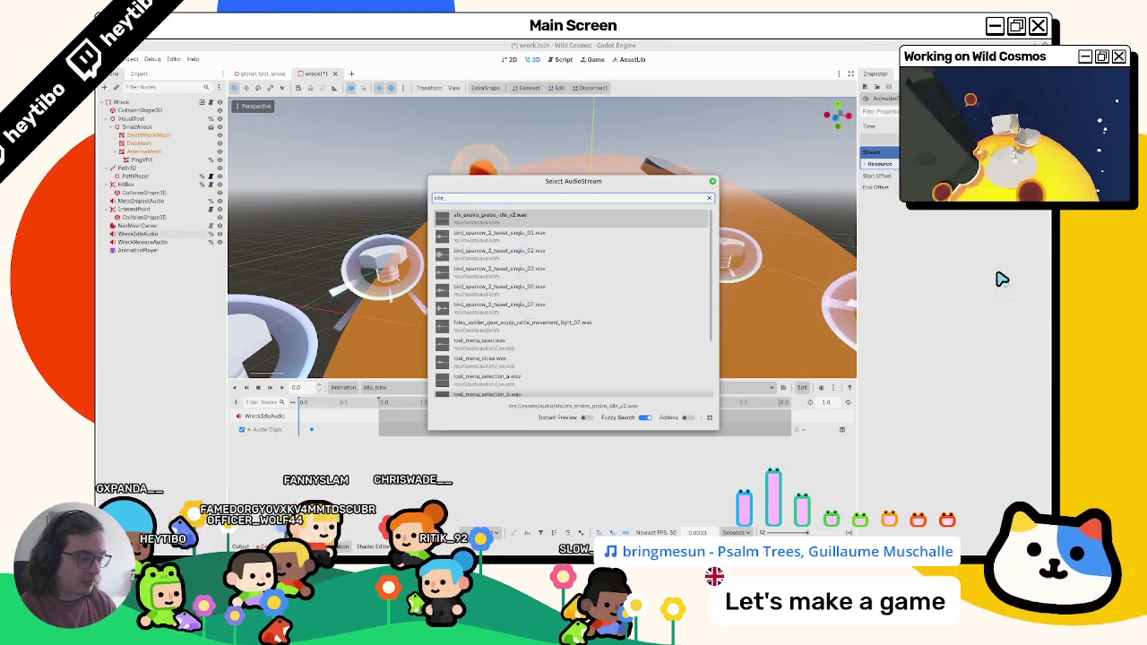
key(BackSpace)
key(BackSpace)
key(BackSpace)
text(idle)
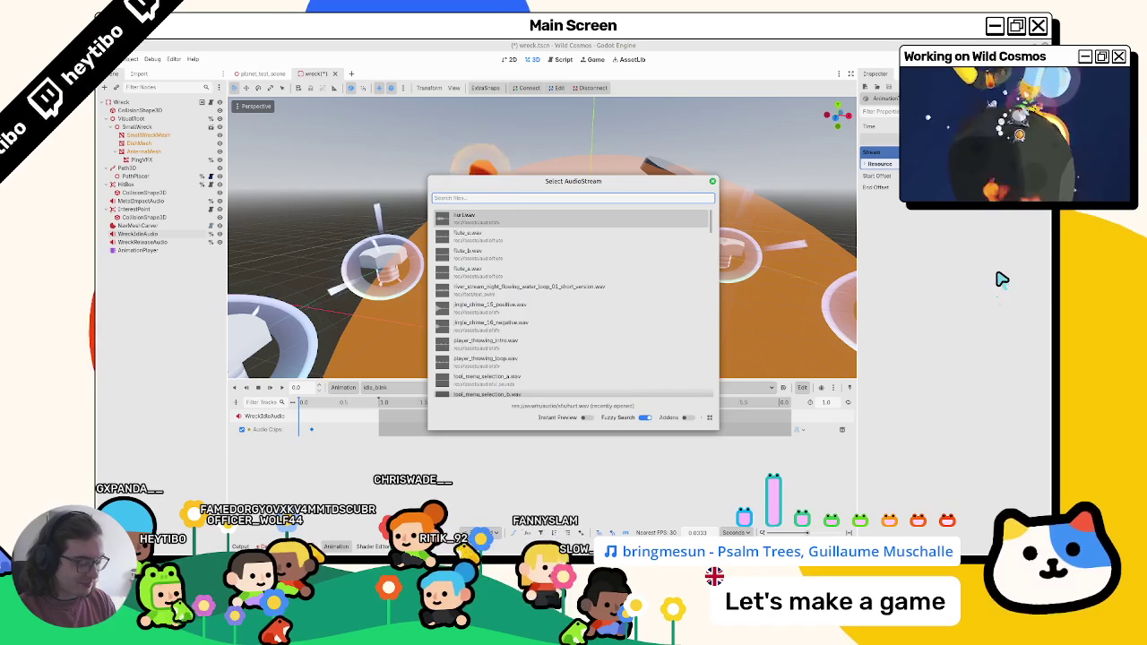
text(probe)
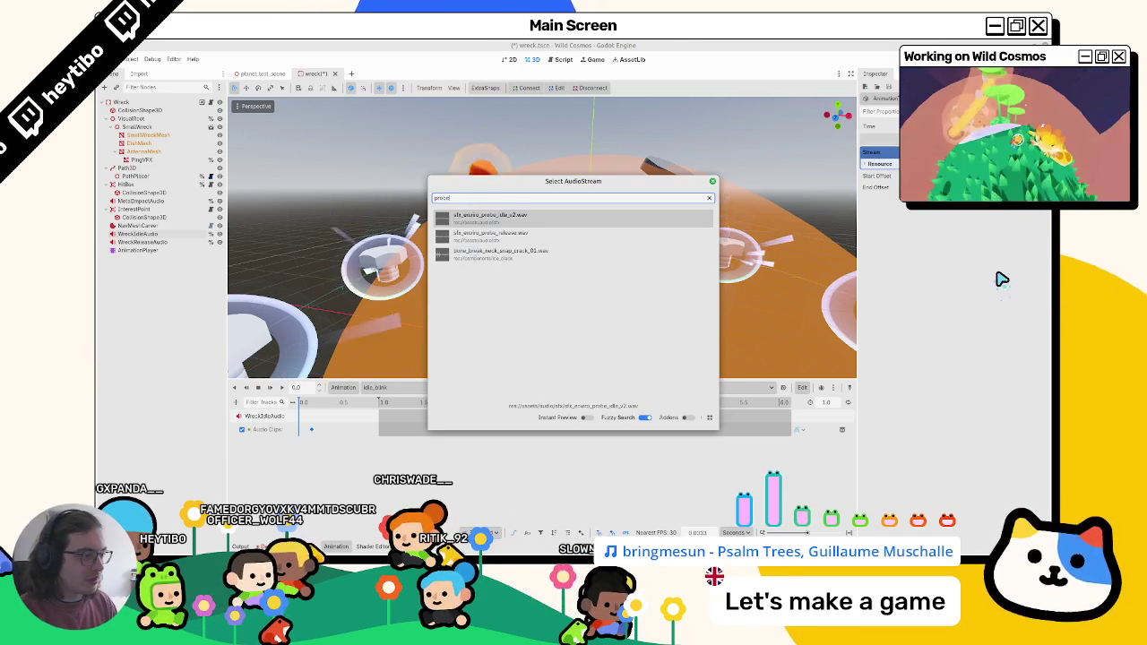
key(Return)
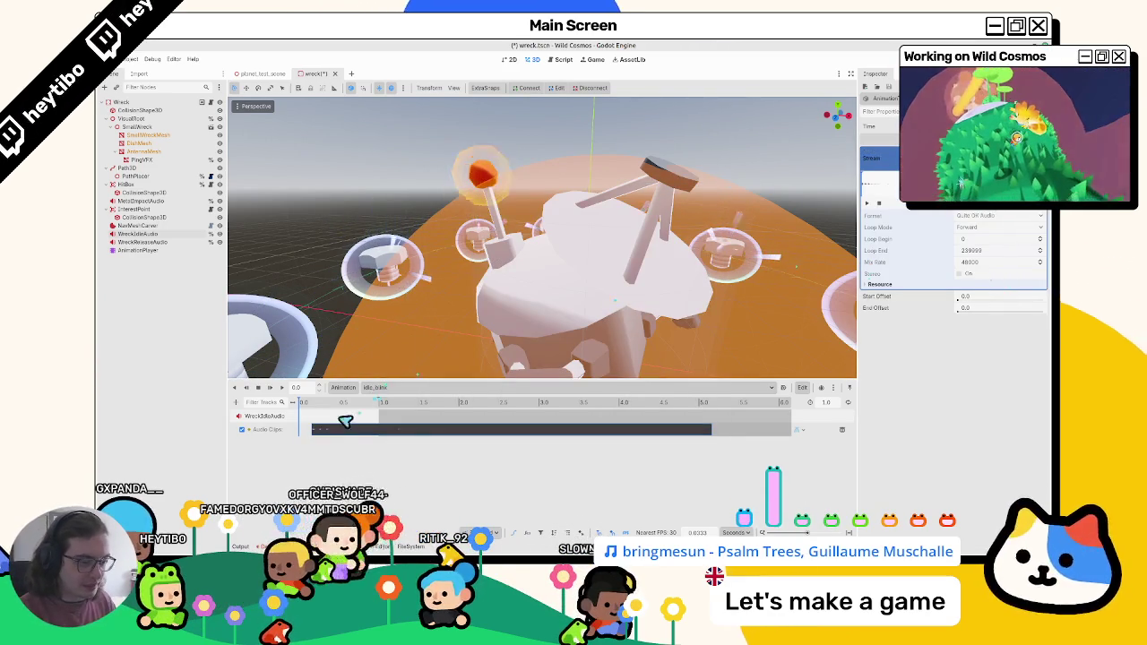
Step: Shift the audio clip slightly earlier and play the idle_blink preview
drag(345, 421, 314, 422)
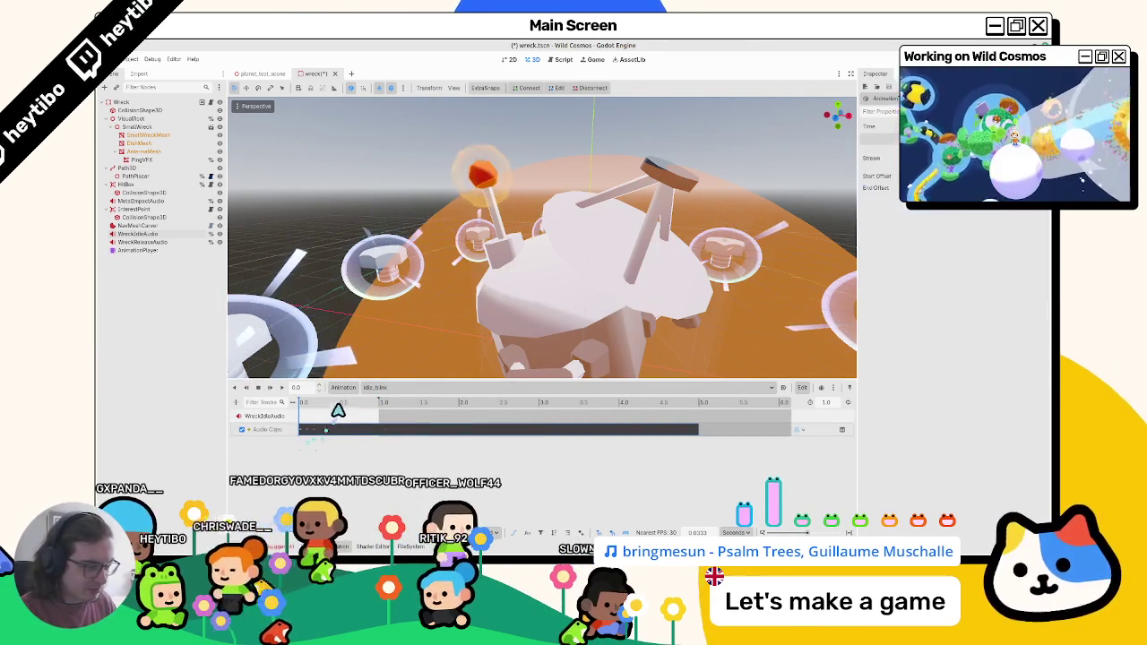
click(383, 405)
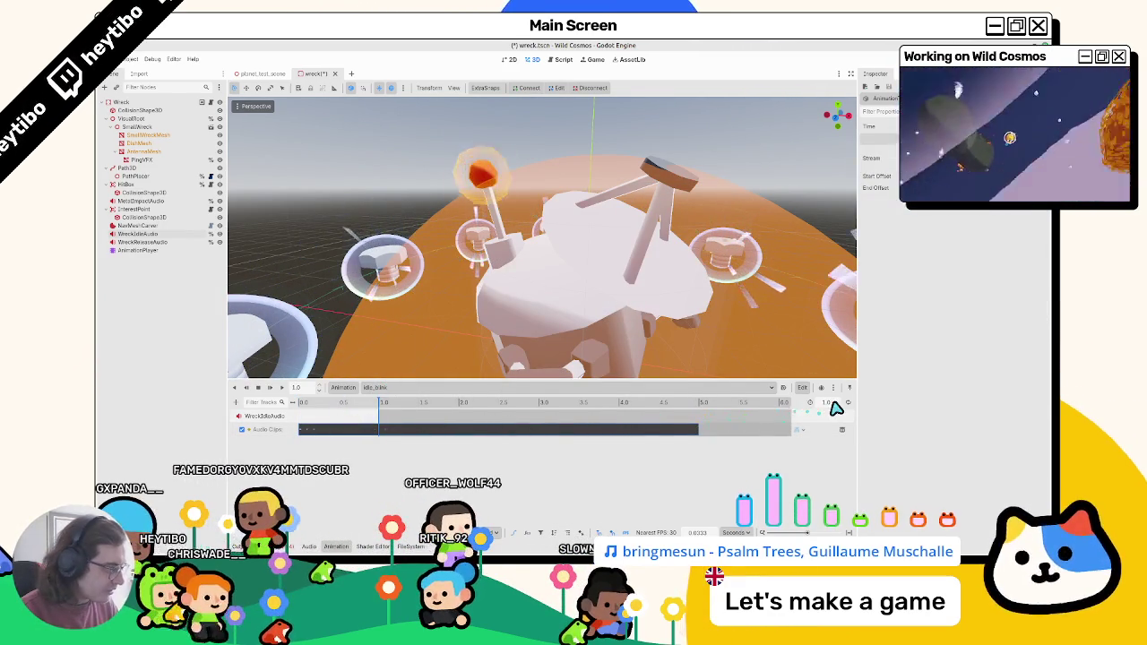
click(638, 402)
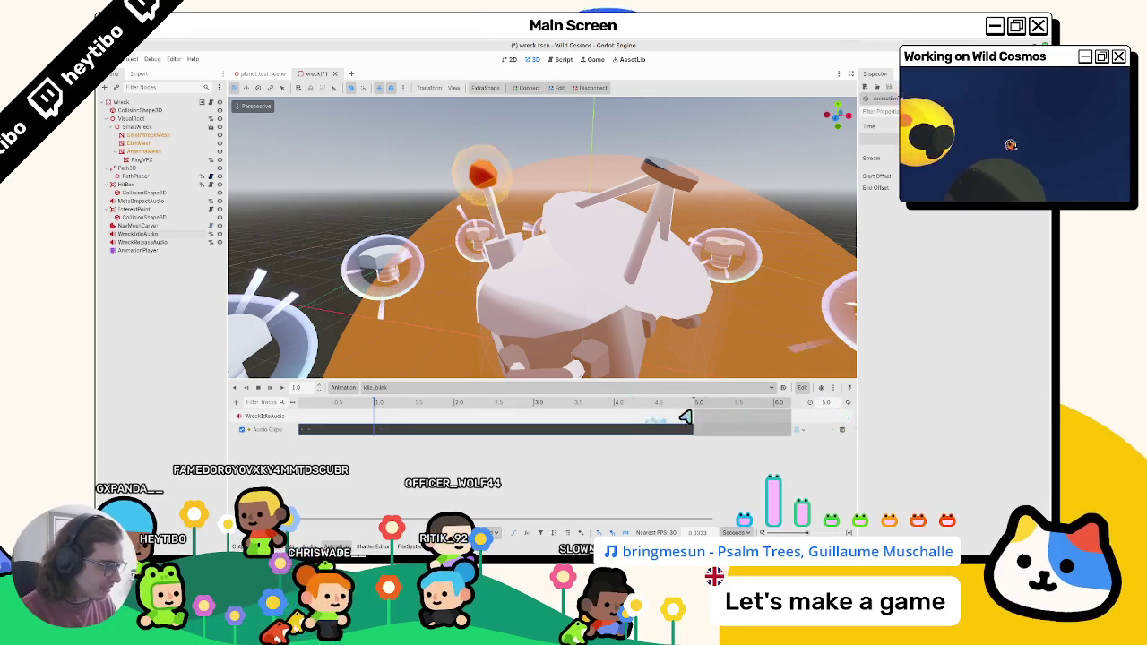
click(282, 391)
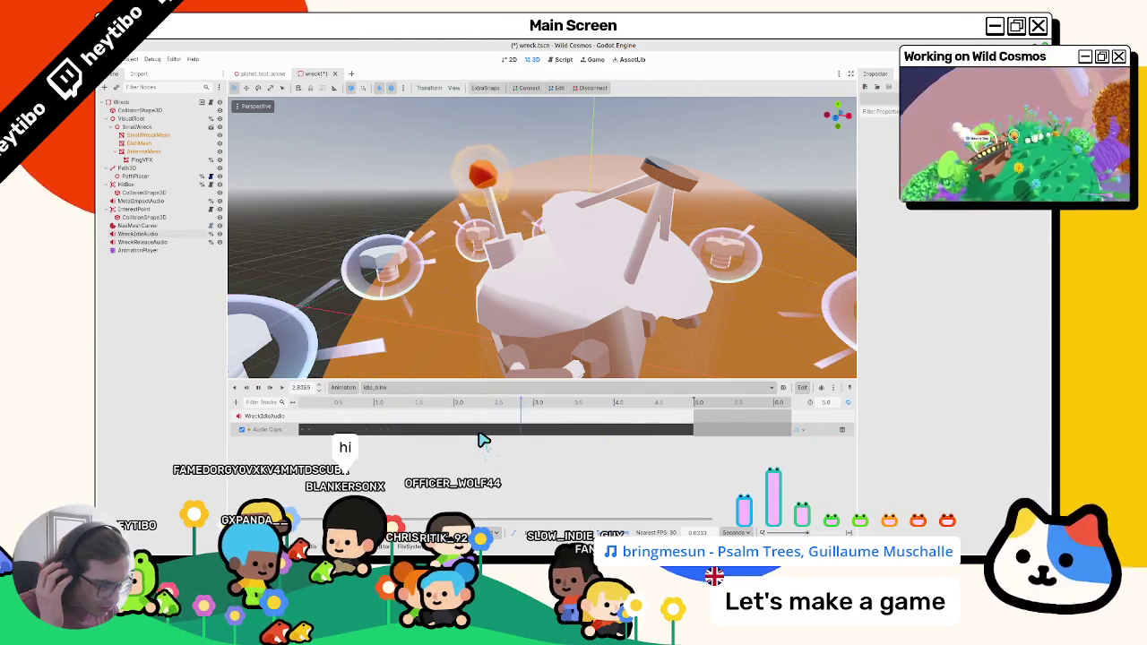
click(259, 388)
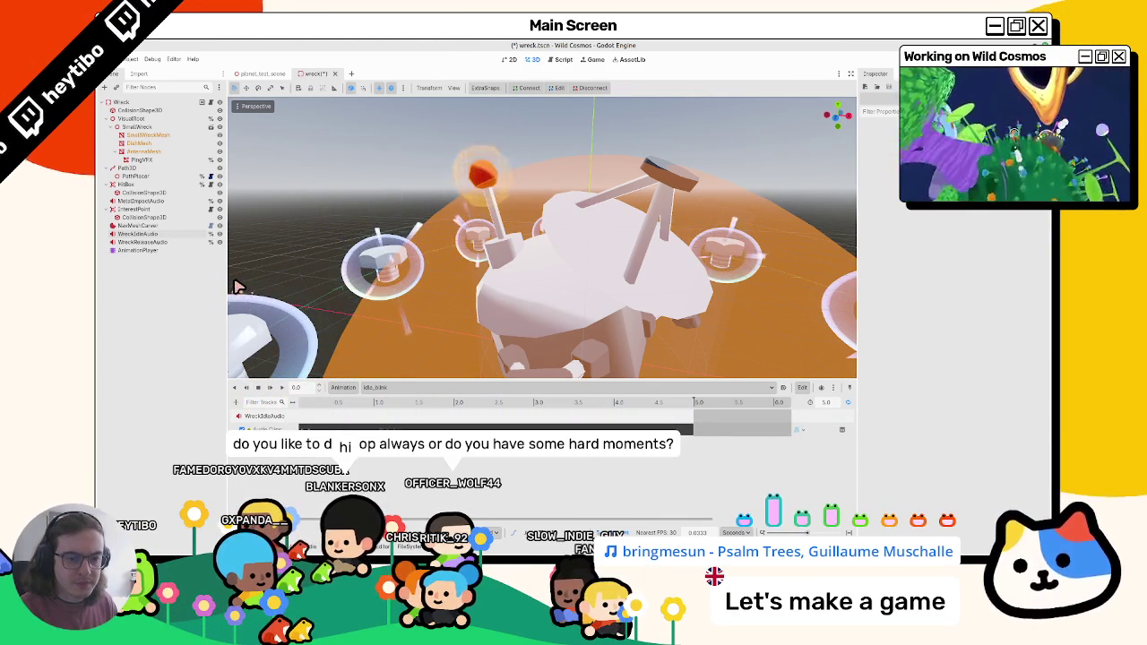
Step: Check the NavMeshCarver, audio and AnimationPlayer nodes, then replay idle_blink
click(159, 227)
click(163, 242)
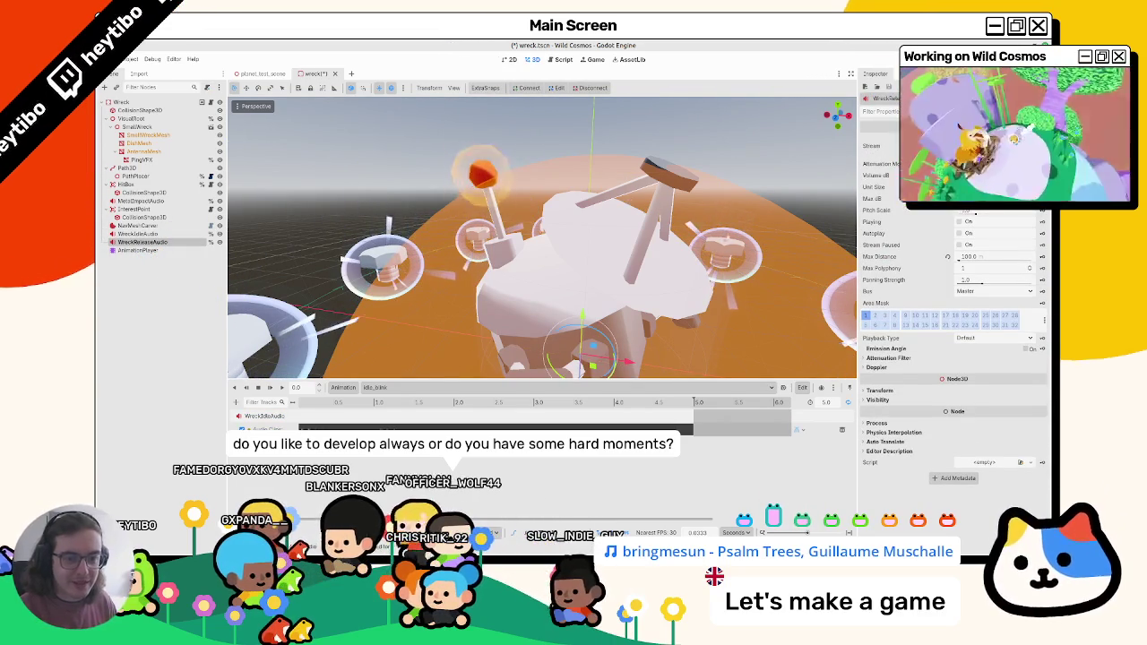
click(137, 250)
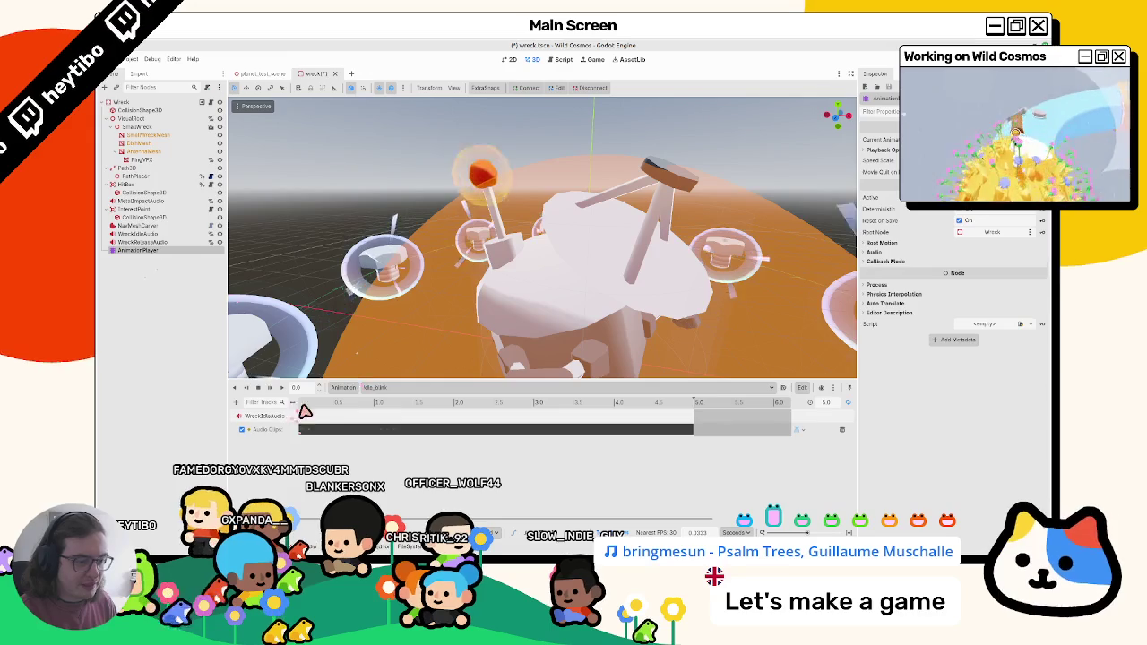
click(139, 234)
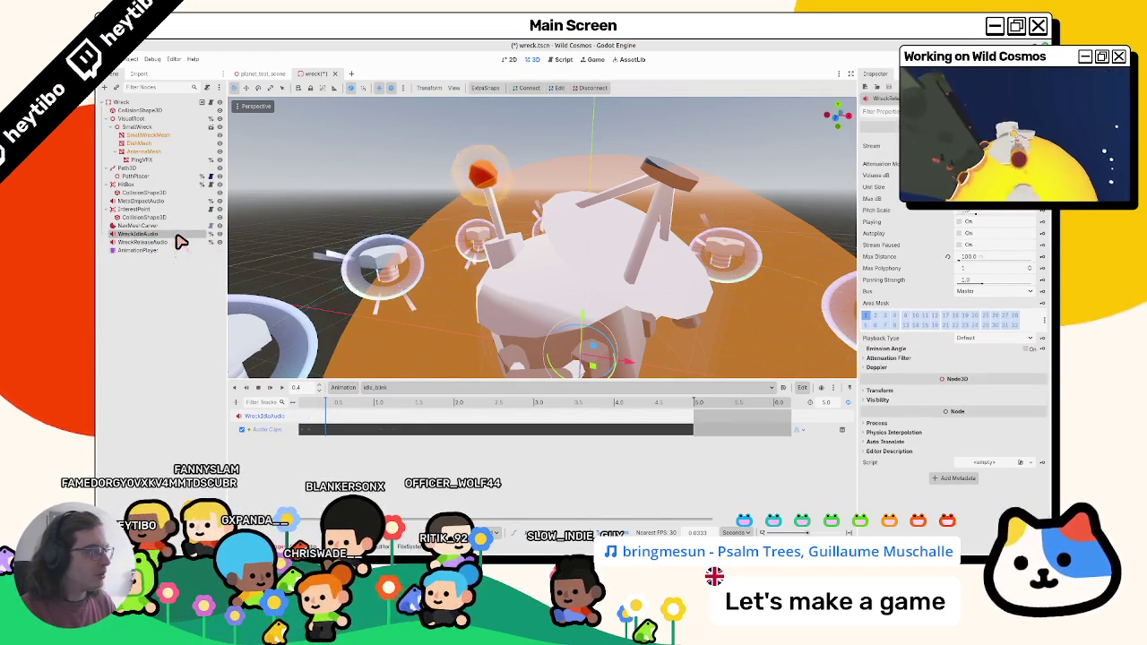
click(169, 250)
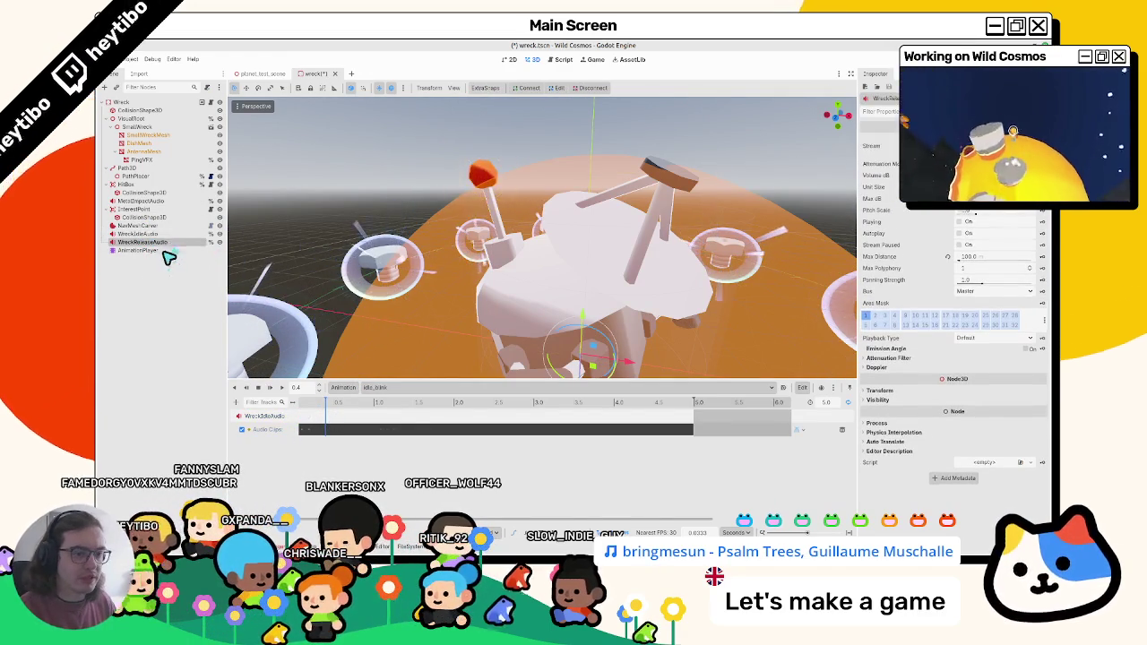
click(269, 389)
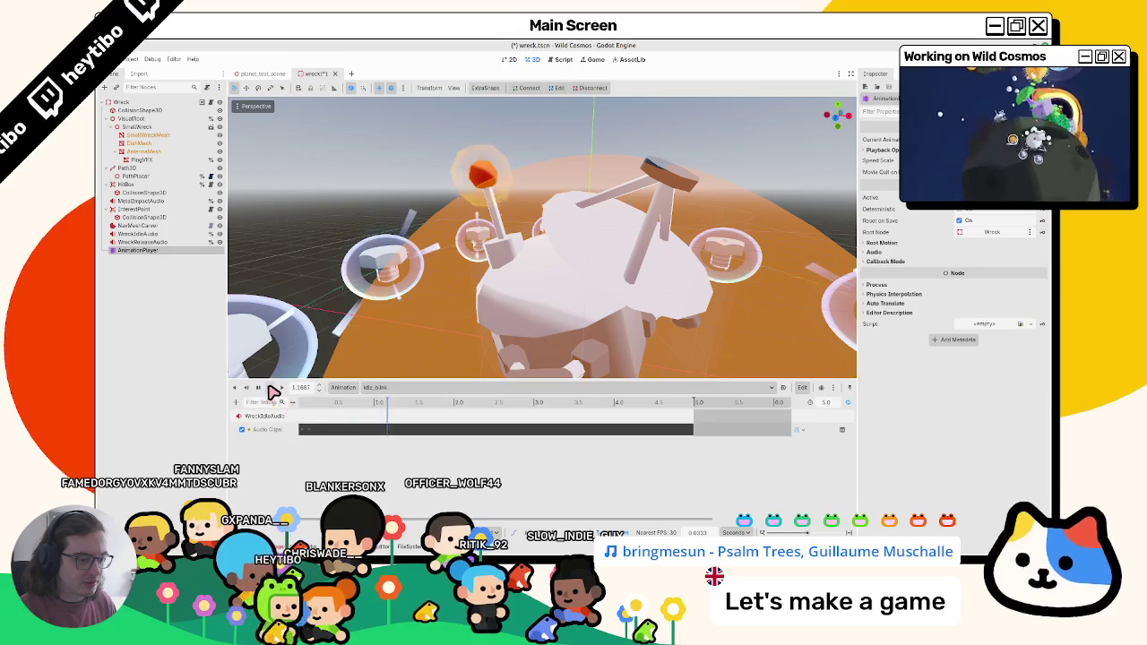
click(258, 388)
click(299, 402)
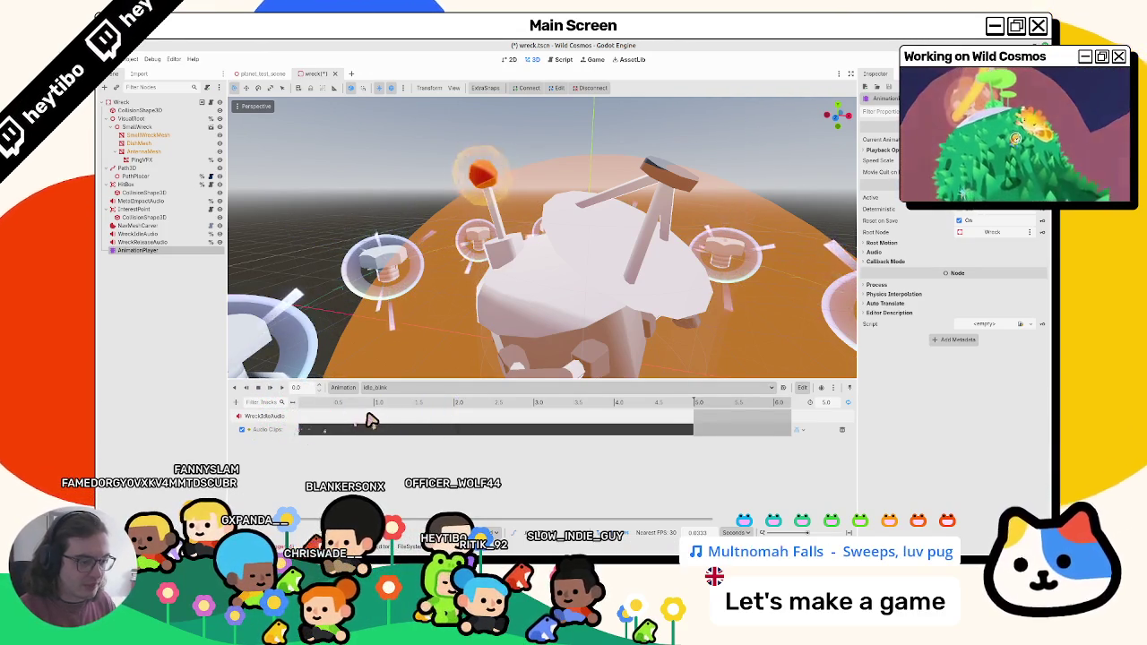
Step: Rewind the timeline and select AntennaMesh to show its emission material settings
scroll(385, 417, down, 2)
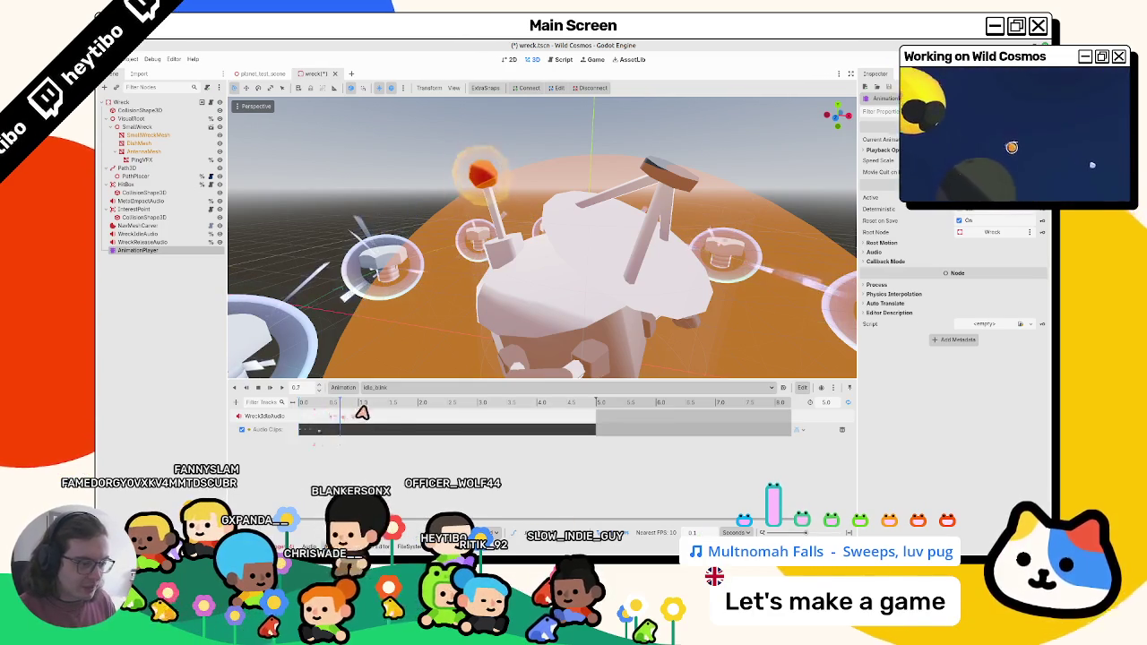
drag(363, 411, 296, 412)
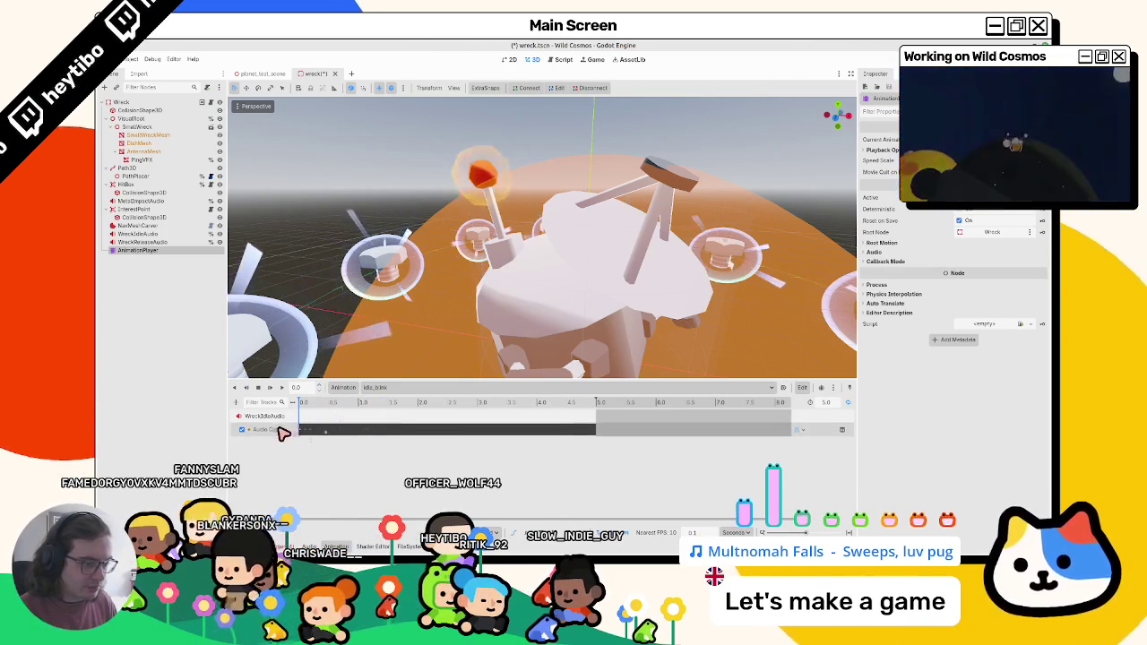
click(361, 434)
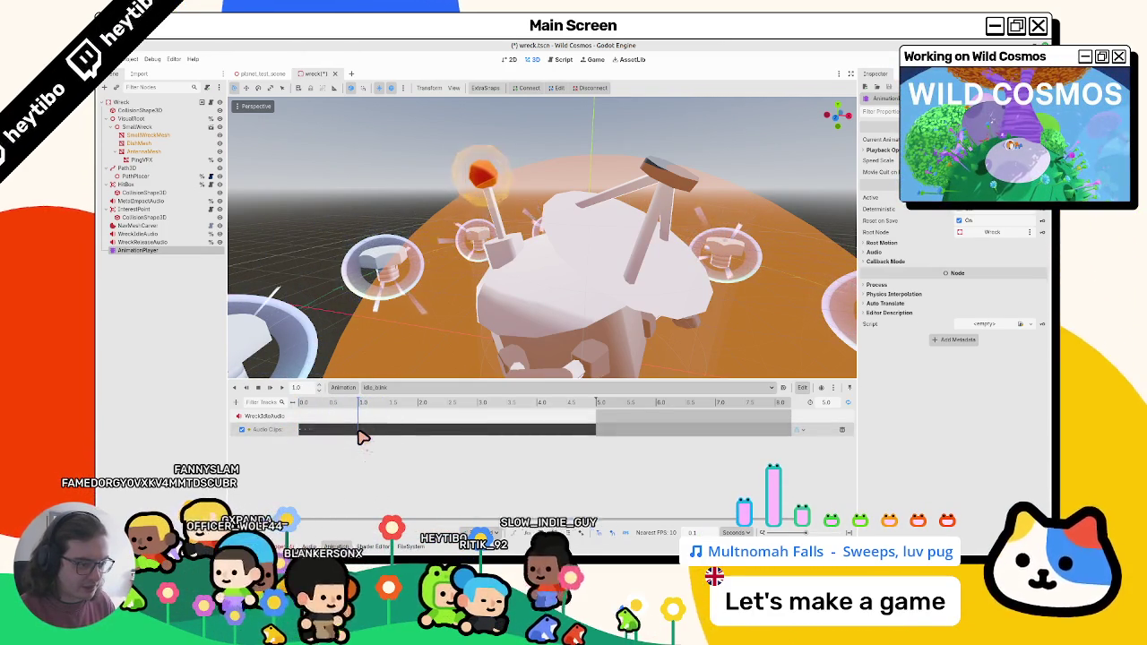
drag(364, 448, 289, 464)
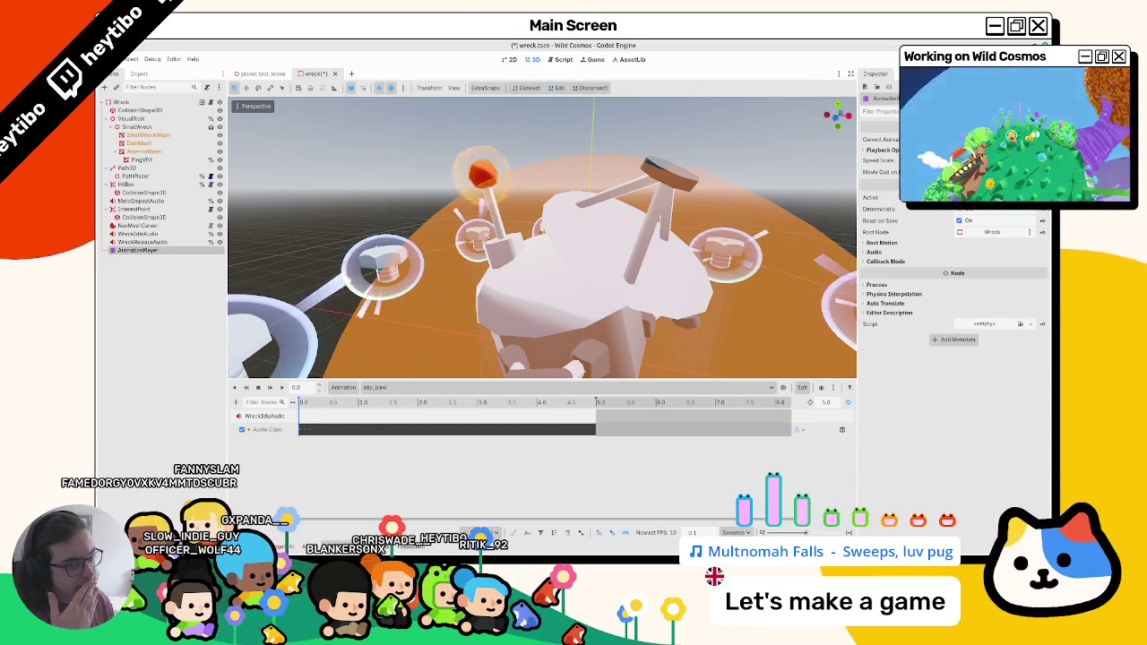
click(143, 151)
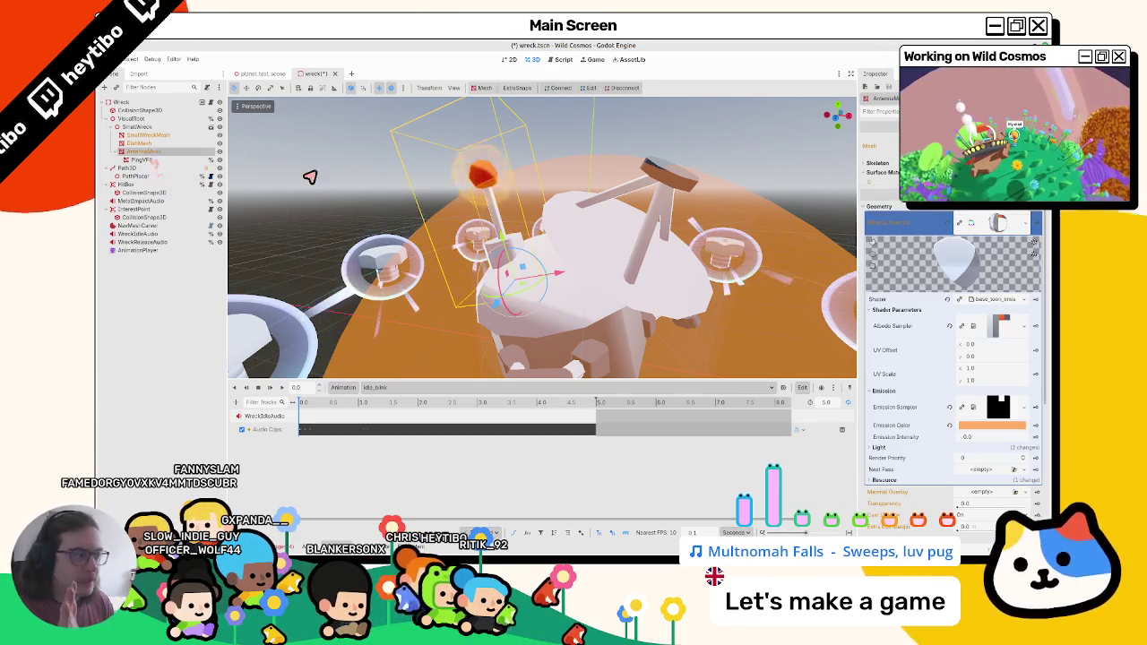
Step: Key the antenna's Emission Intensity, creating a material override track in idle_blink
click(1035, 438)
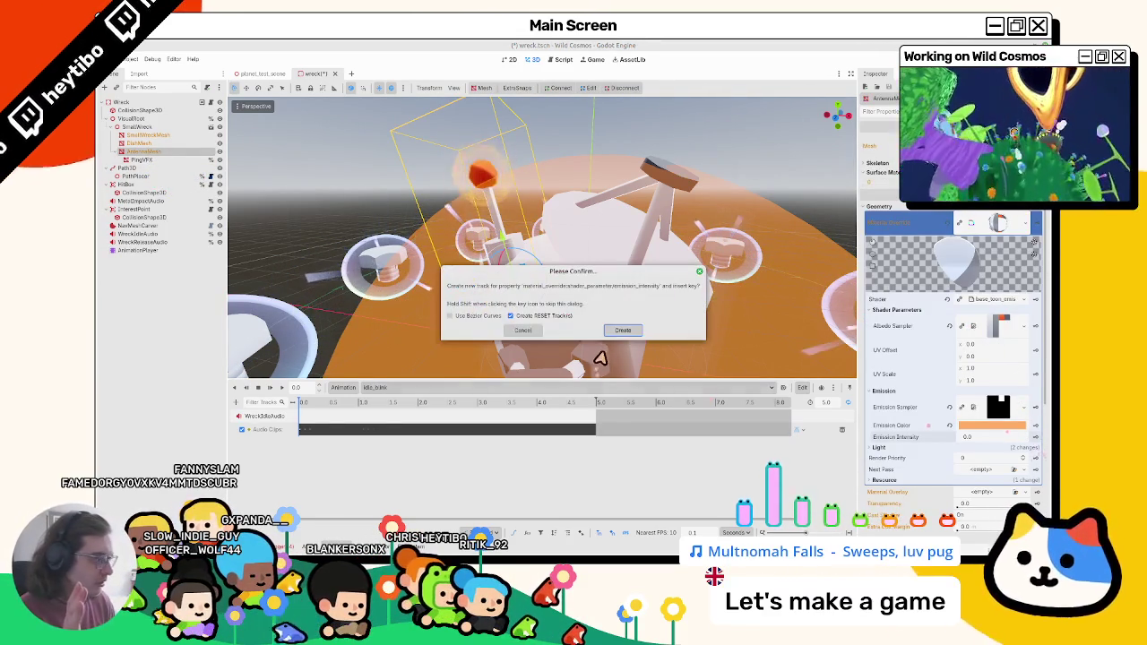
click(622, 330)
drag(339, 411, 362, 413)
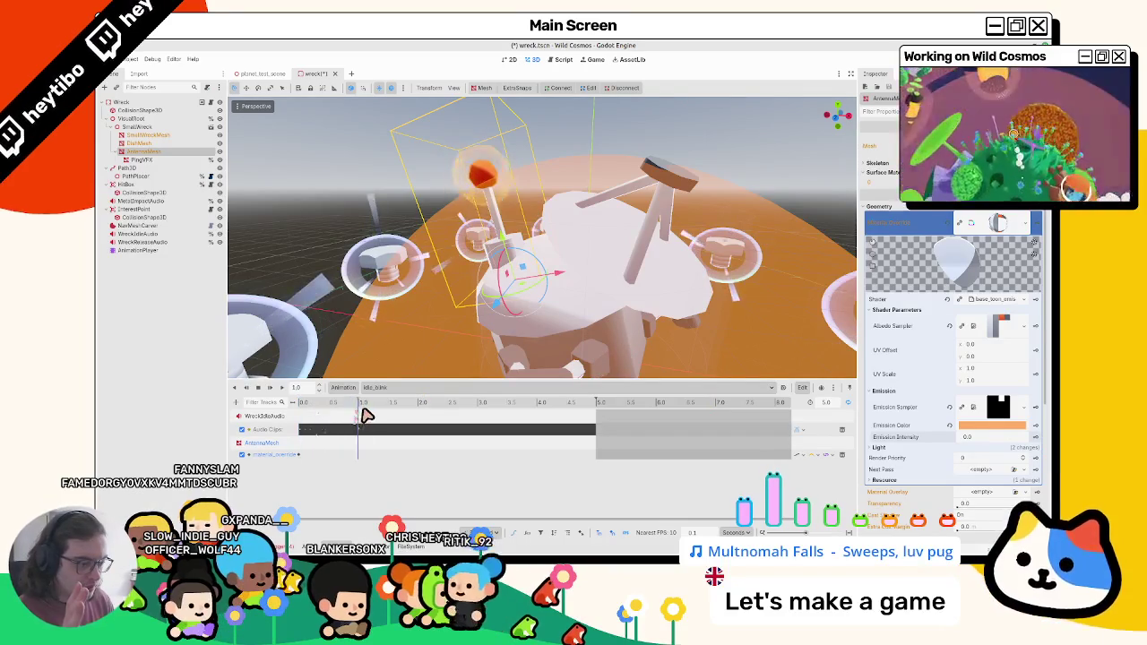
click(305, 456)
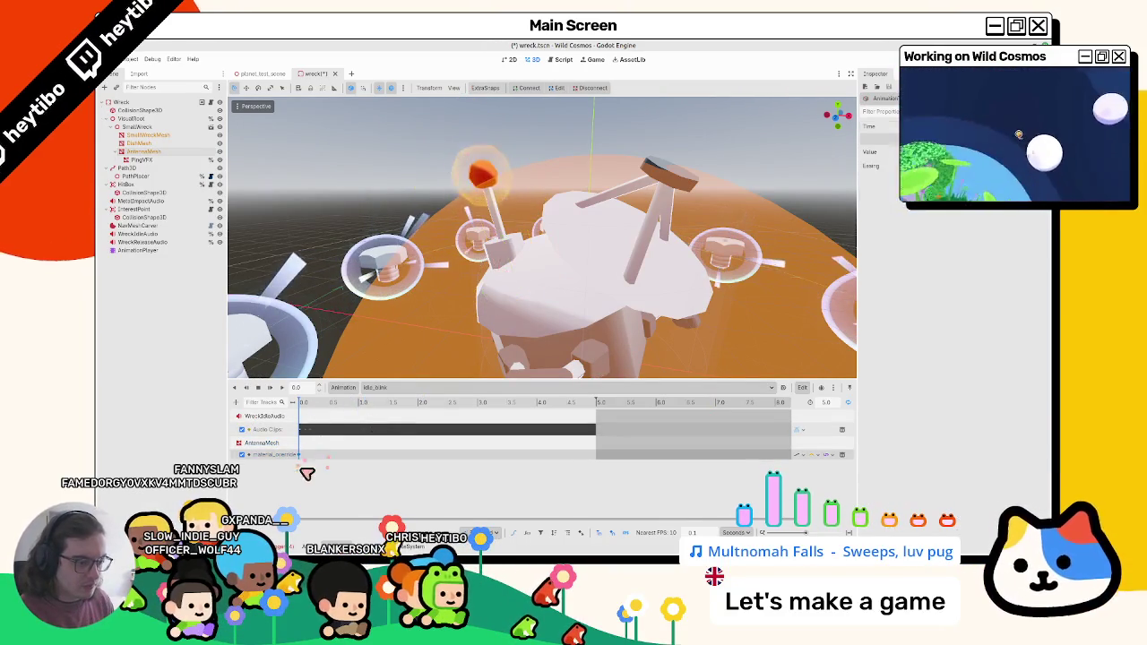
scroll(305, 466, down, 2)
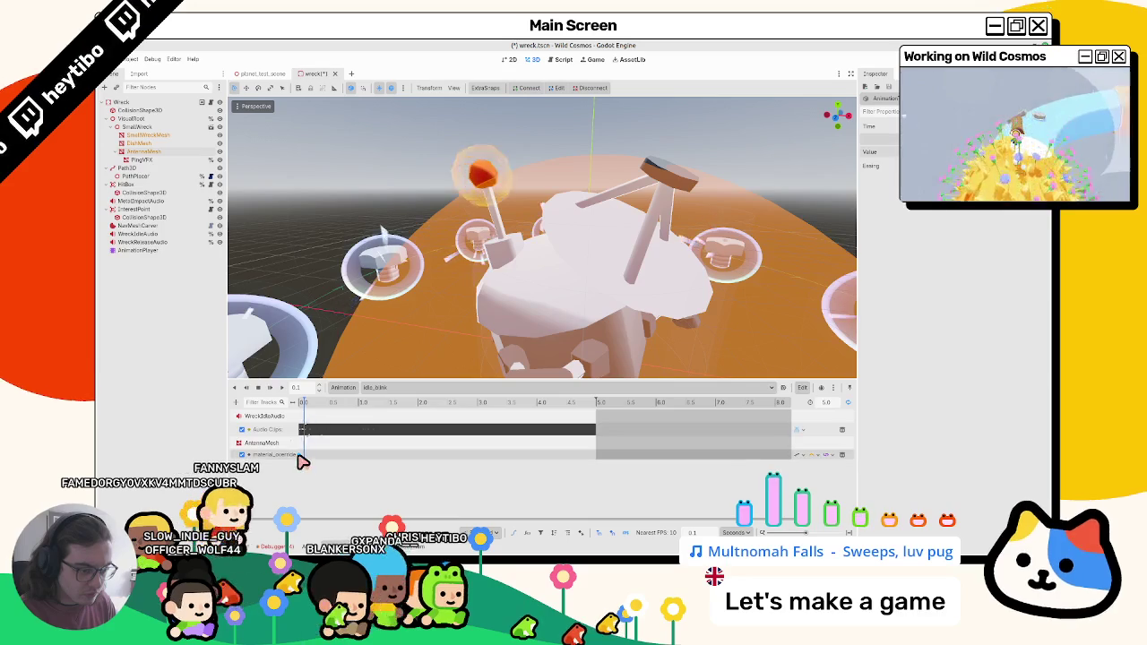
Step: Scrub between 0.4 and 1.0 seconds and preview the antenna blink from the start
click(323, 409)
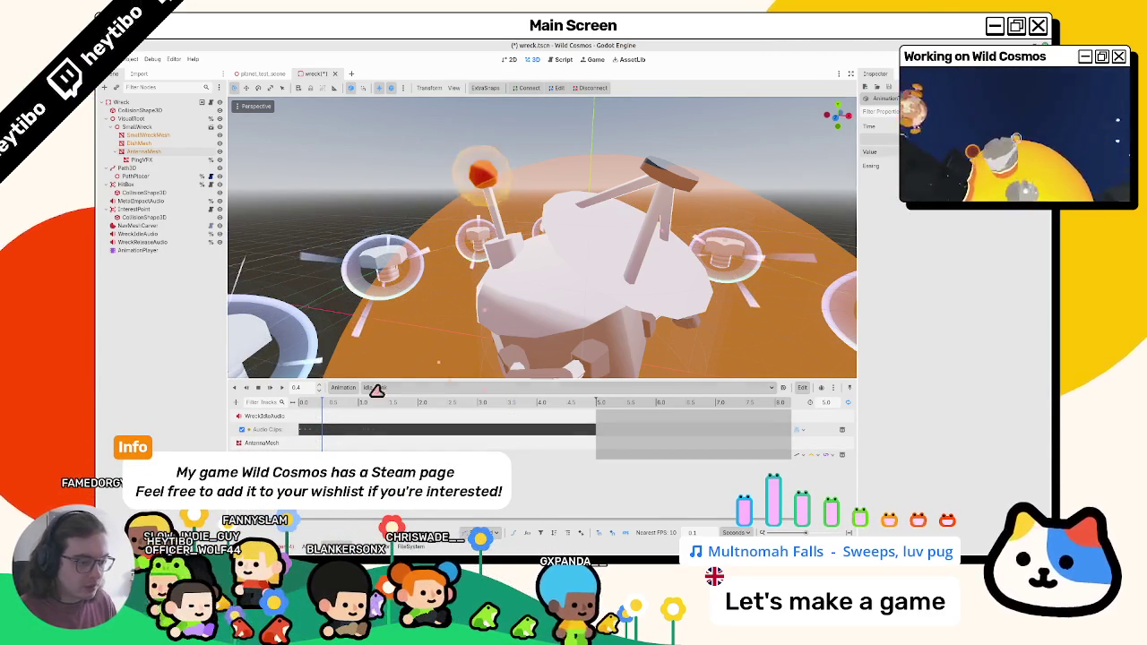
click(329, 427)
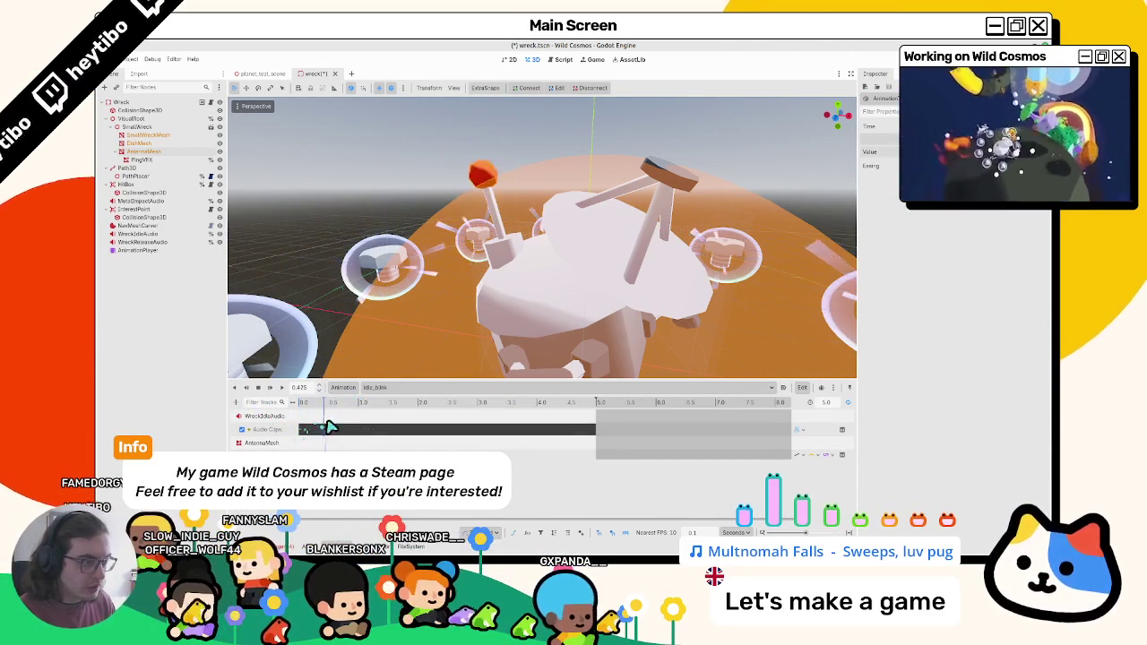
click(270, 388)
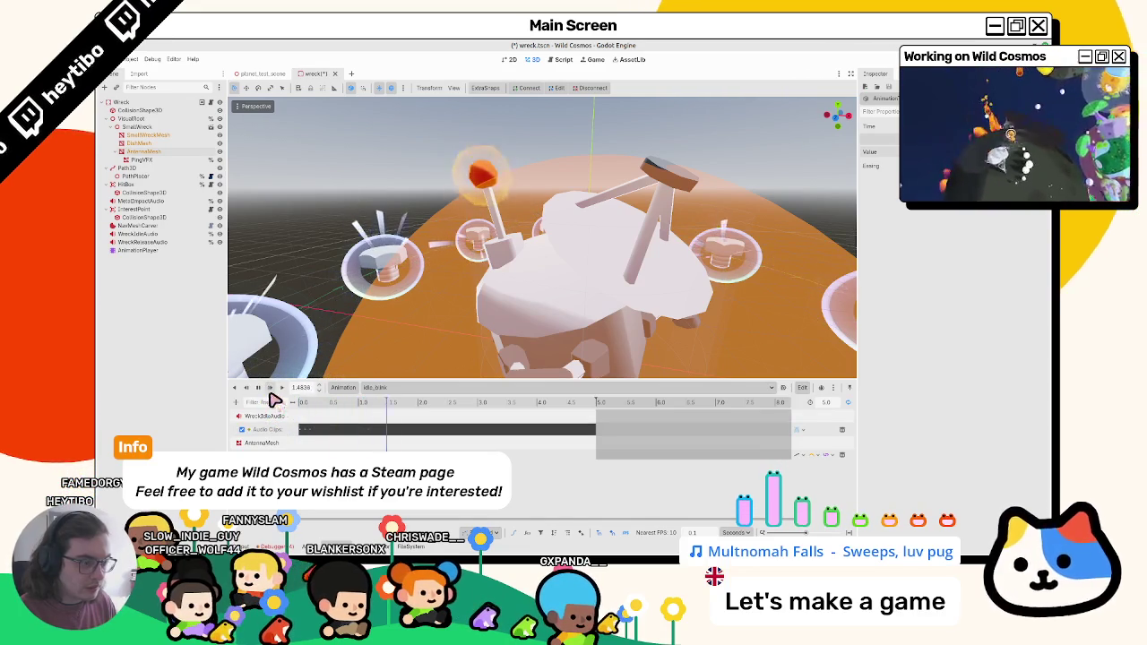
click(357, 405)
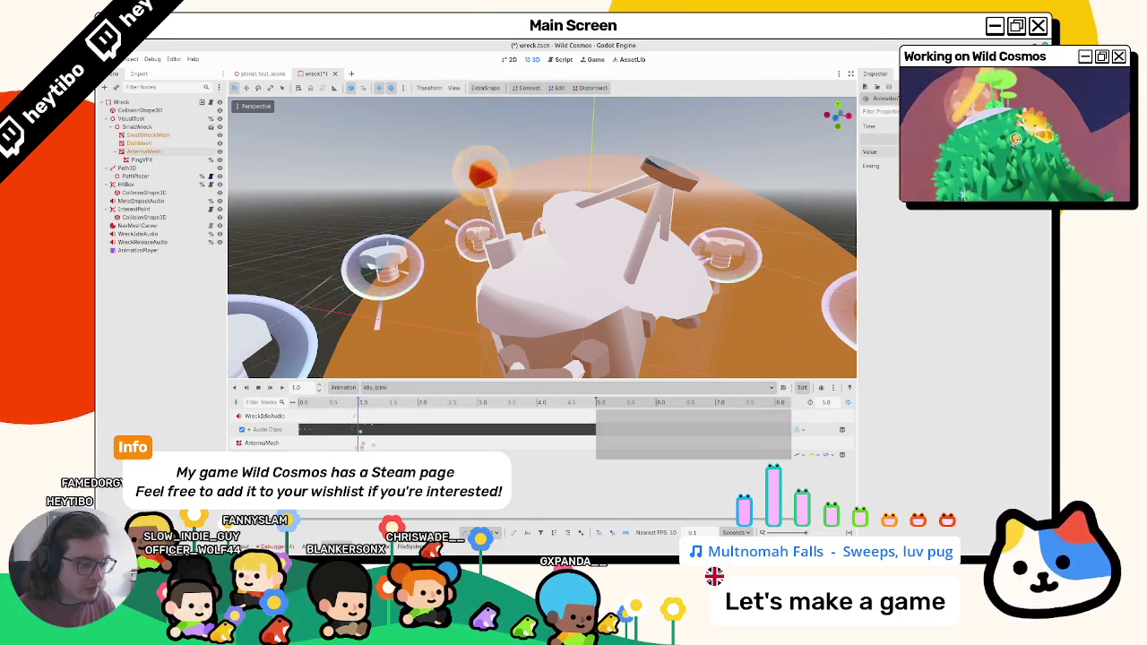
click(276, 391)
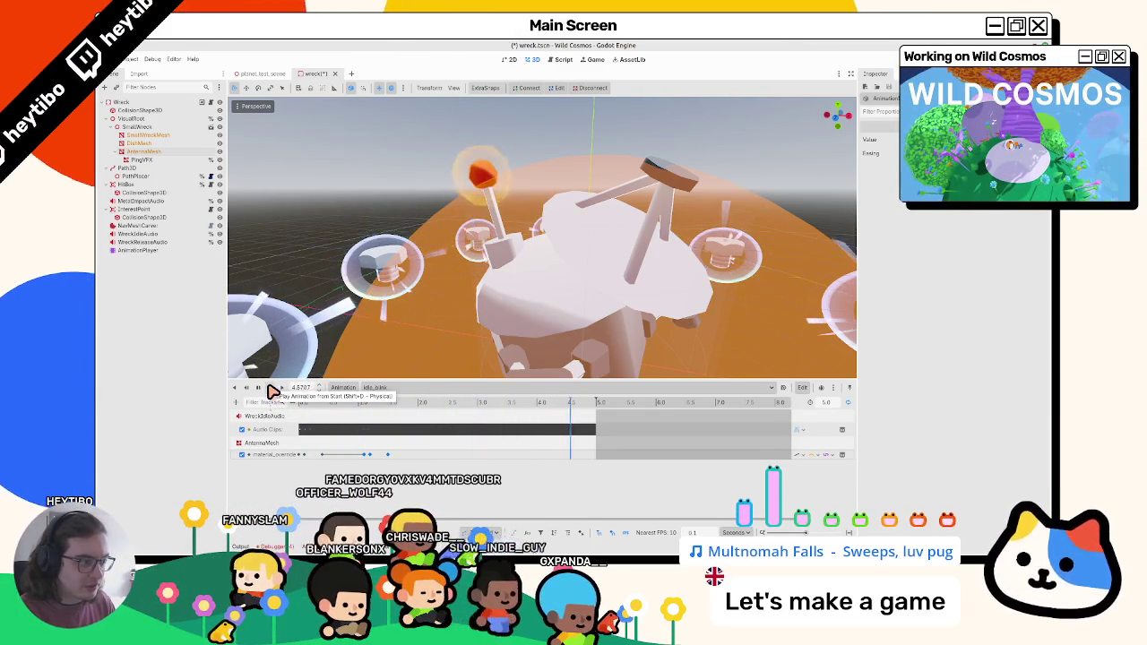
click(273, 392)
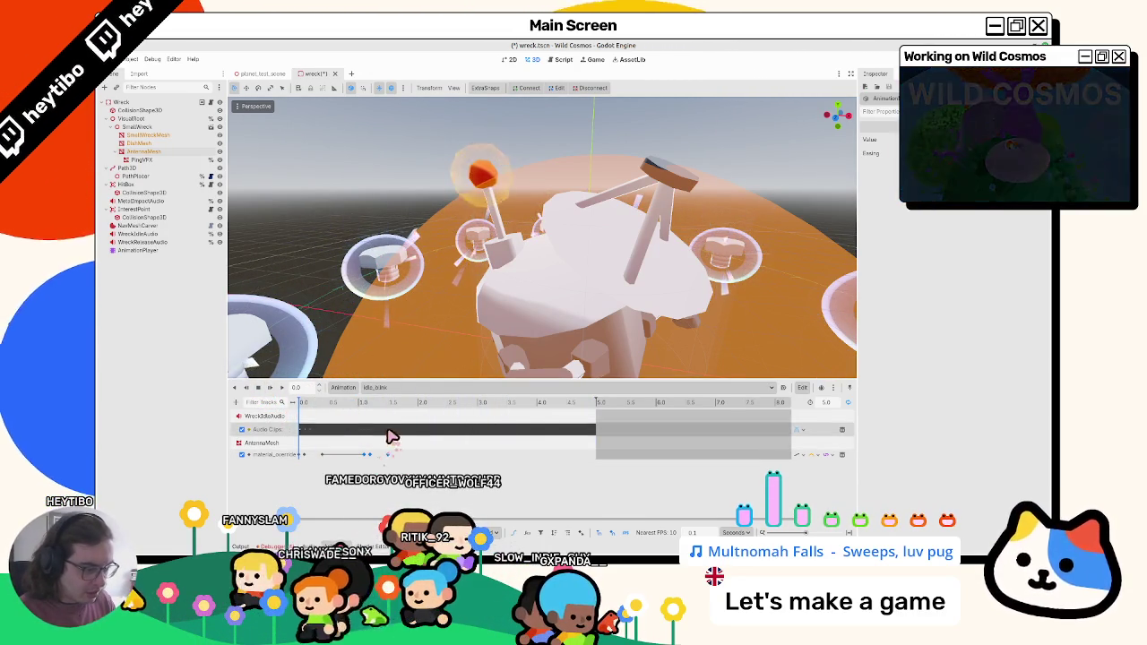
Step: Retime the glow keyframes so the tip lights at 0.4 s and darkens near 1.0 s, replaying to check
drag(391, 440, 307, 457)
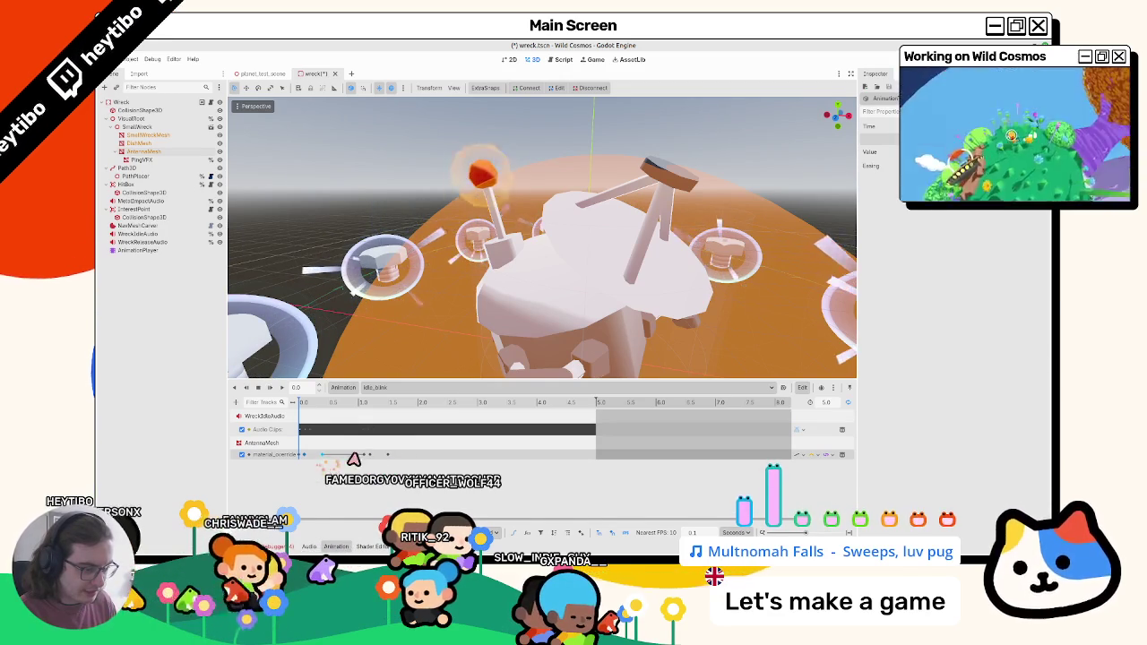
click(389, 459)
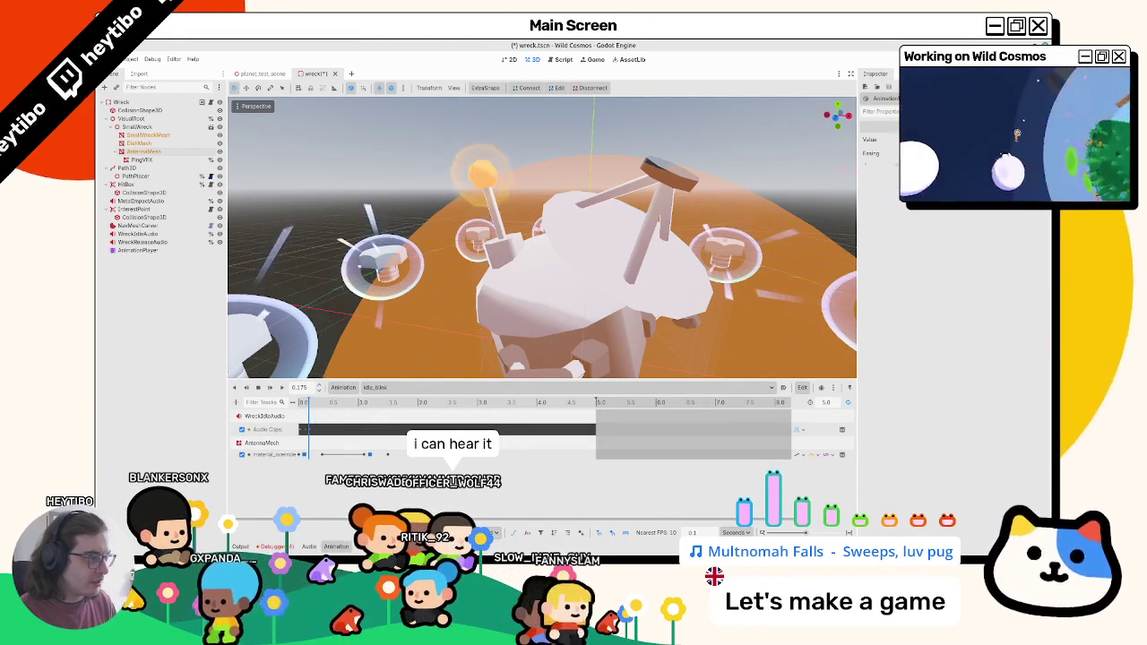
click(318, 403)
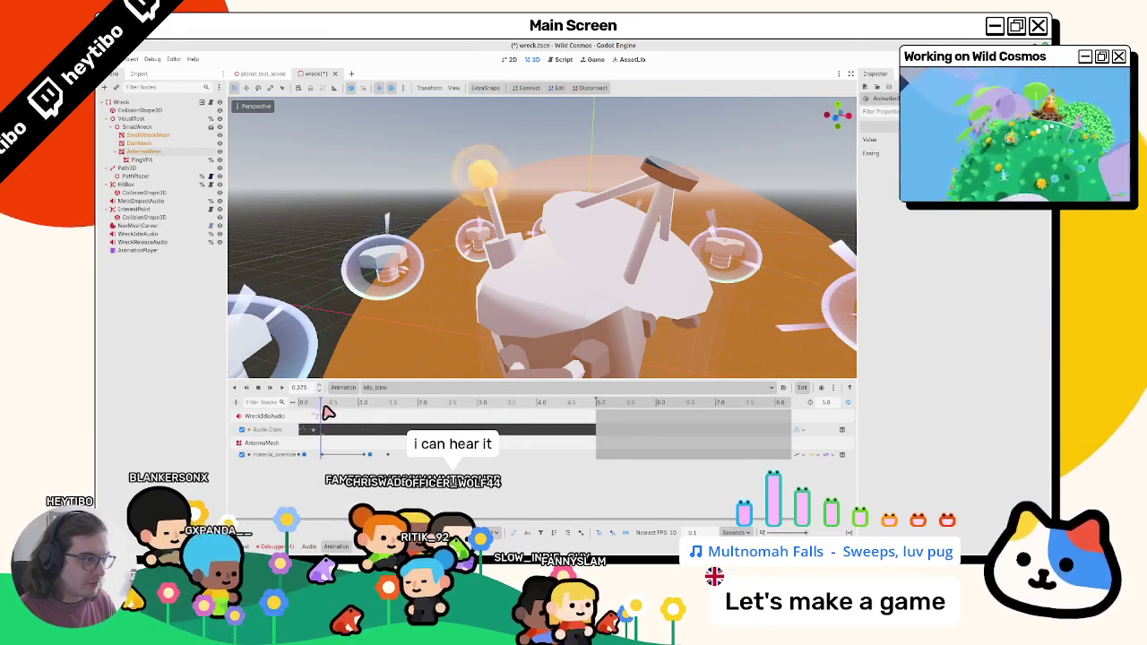
click(317, 402)
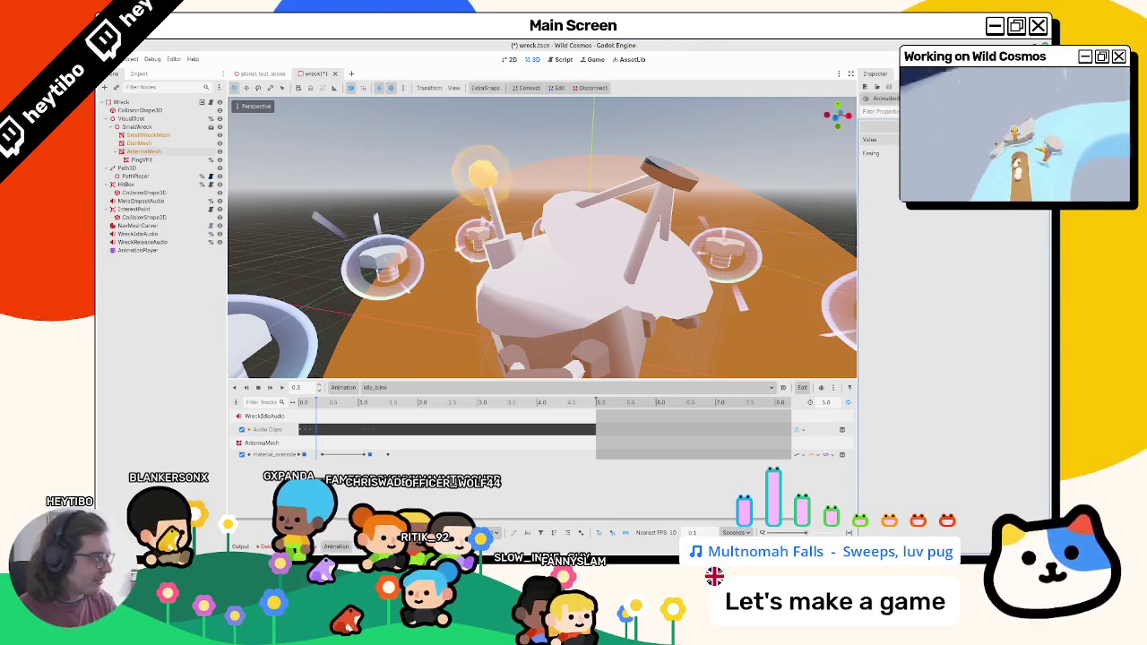
click(270, 390)
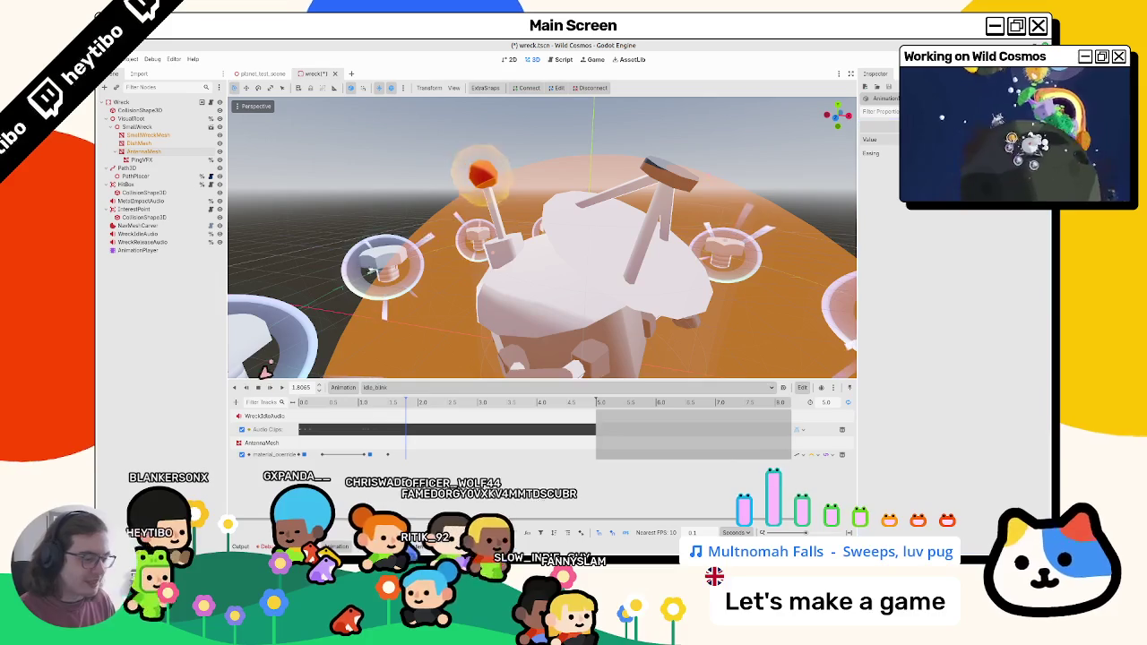
click(268, 389)
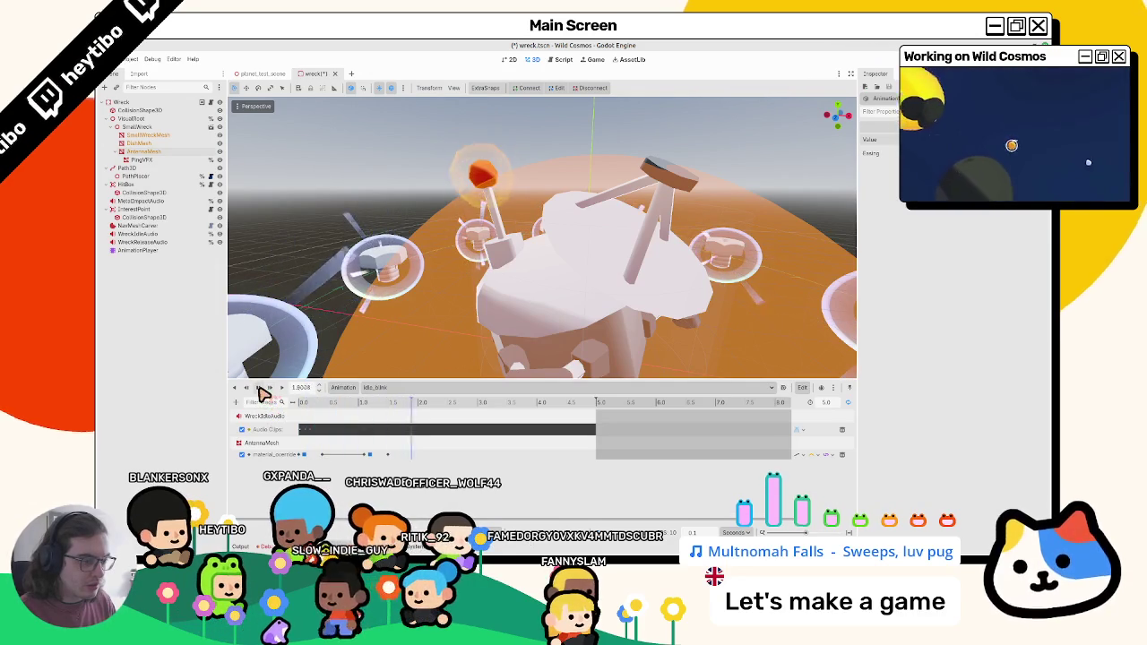
drag(331, 459, 378, 466)
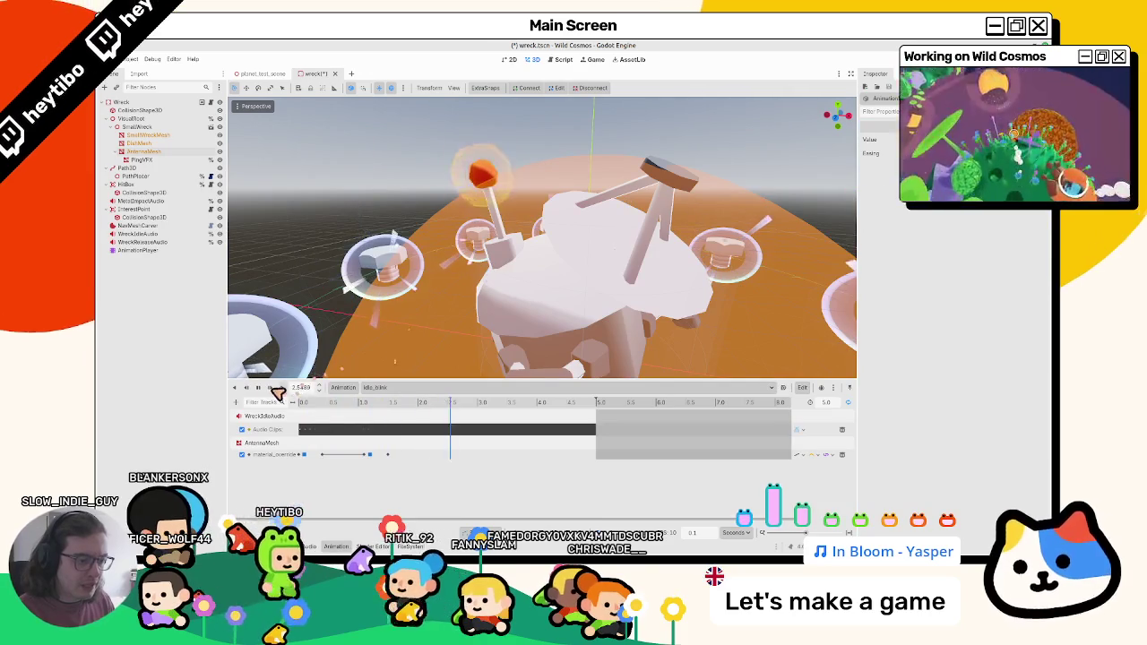
mouse_move(302, 402)
mouse_down()
mouse_move(363, 414)
mouse_move(314, 428)
mouse_move(325, 430)
mouse_up()
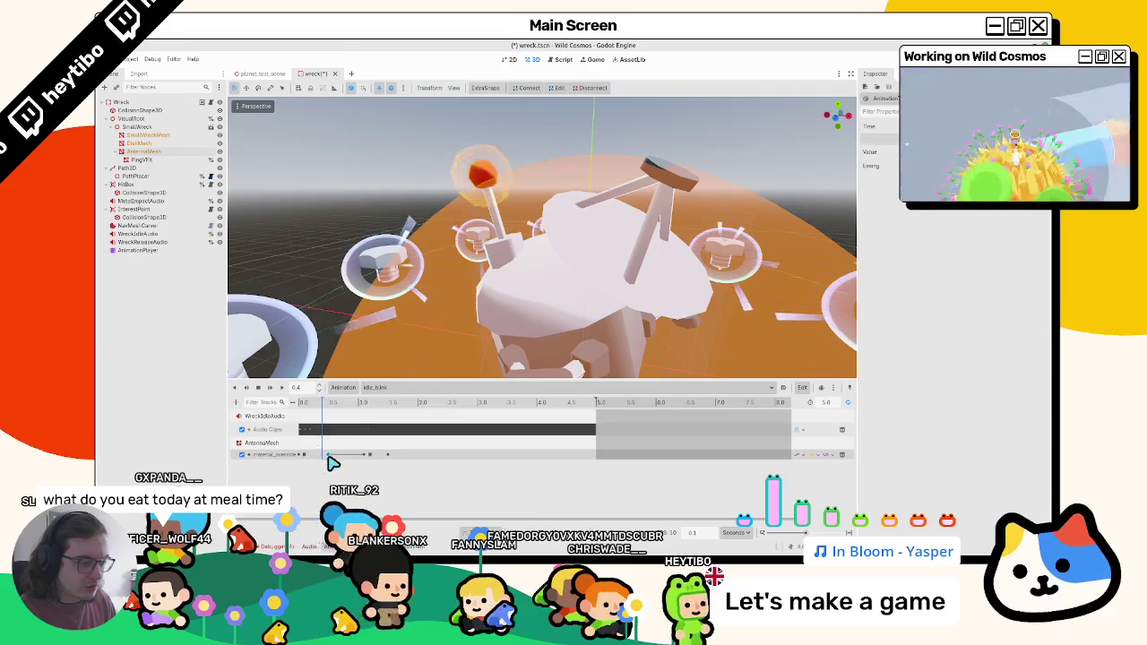
Step: Delete the selected antenna material keyframes and replay idle_blink from the start
shift+click(369, 454)
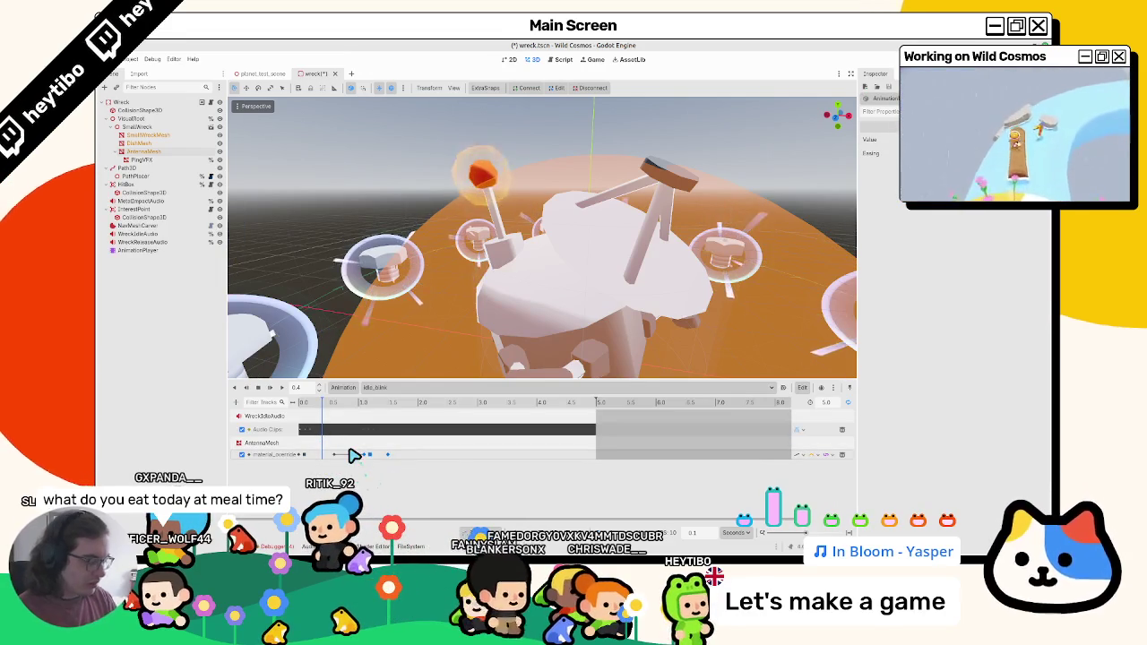
key(Delete)
click(302, 403)
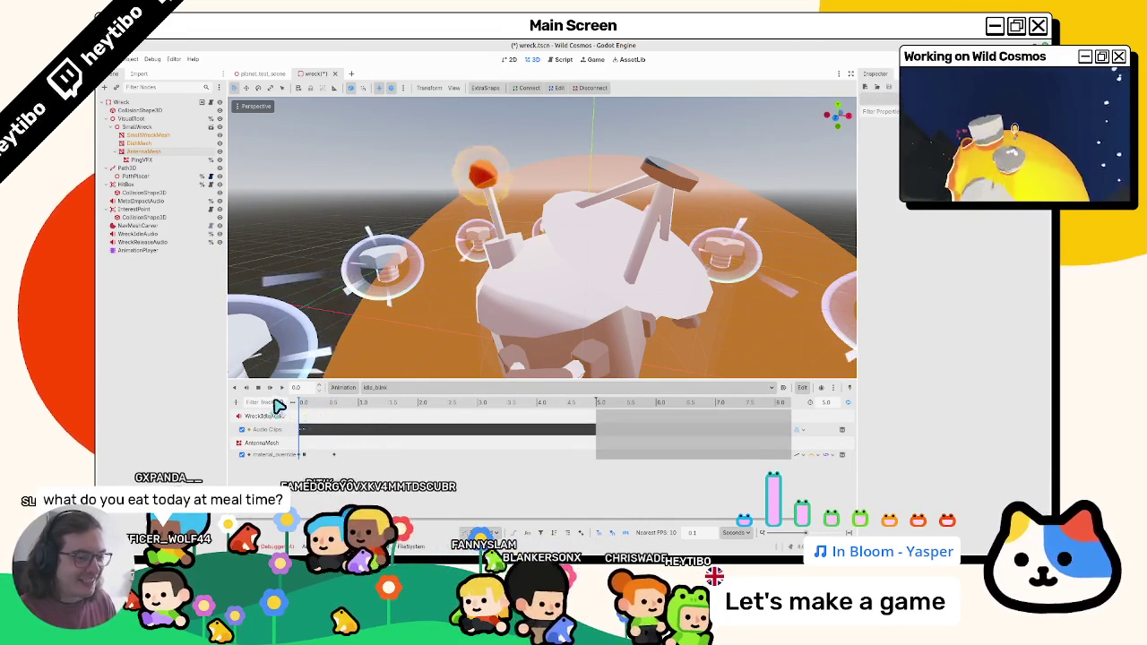
click(271, 389)
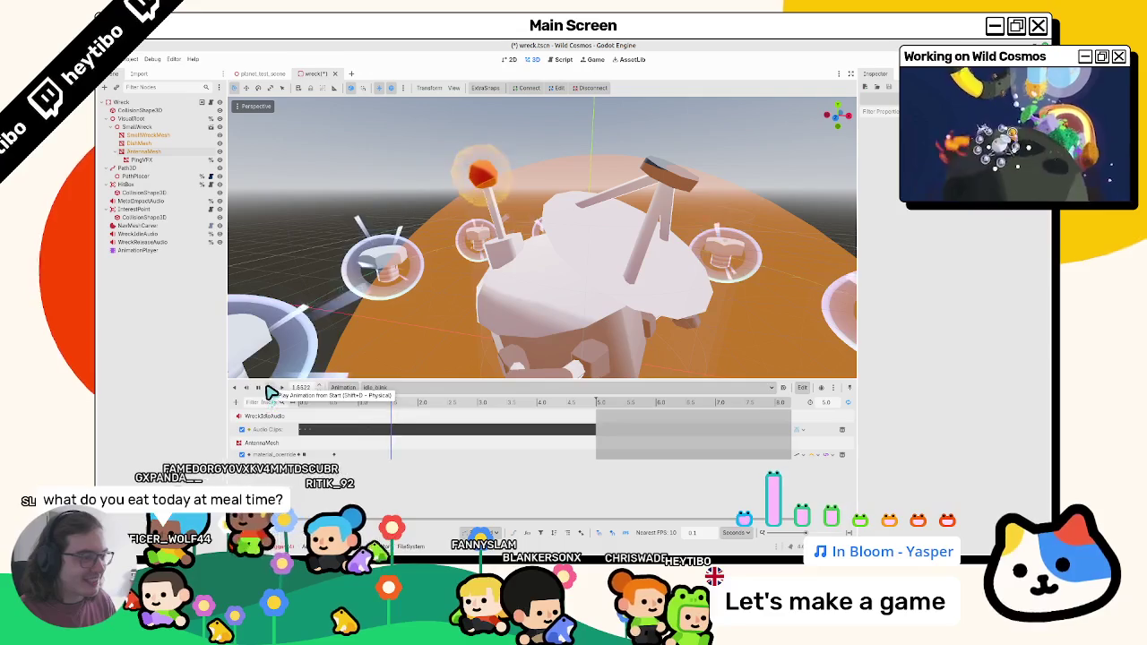
click(258, 388)
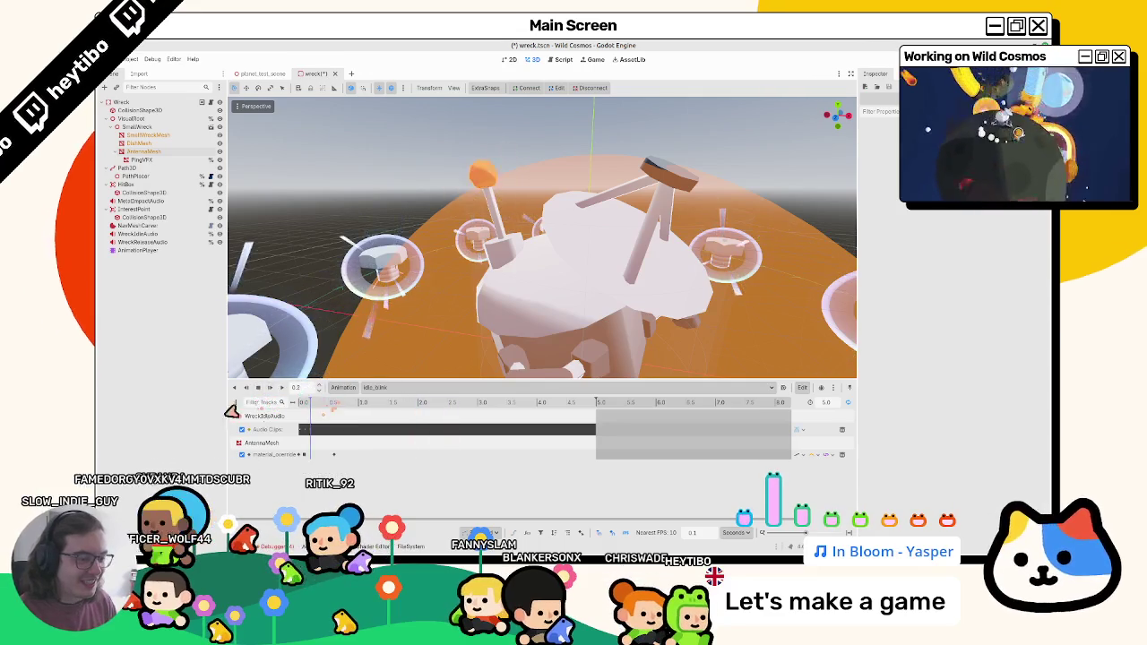
Step: Re-add material_override keys around 1.0 s, preview the blink, and save wreck.tscn
click(304, 454)
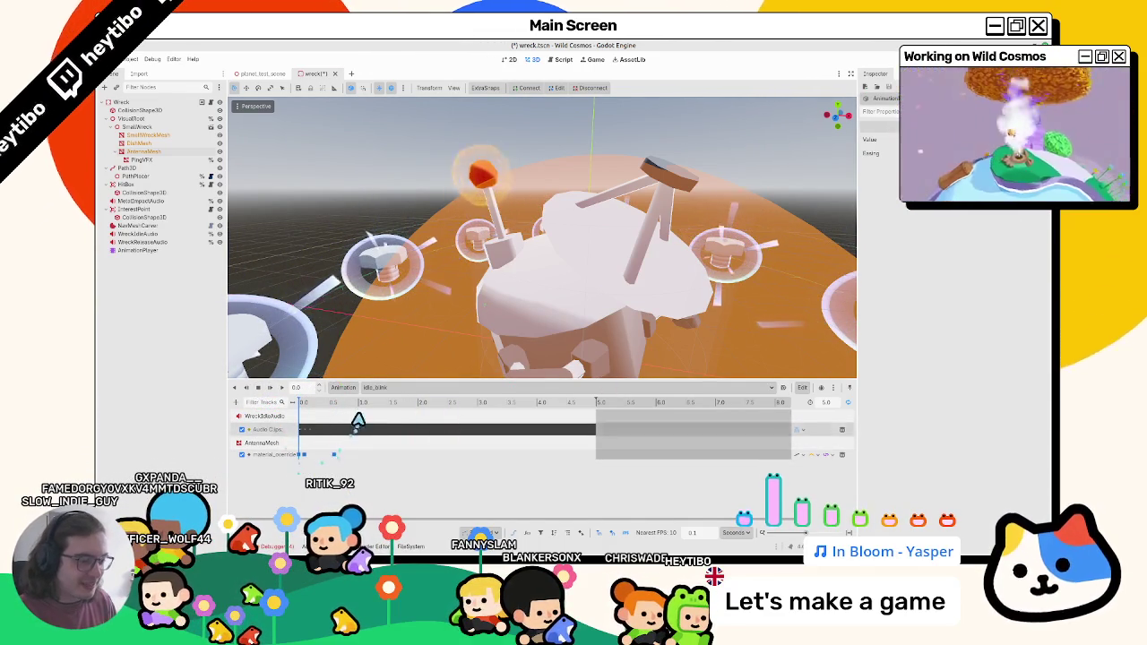
click(364, 408)
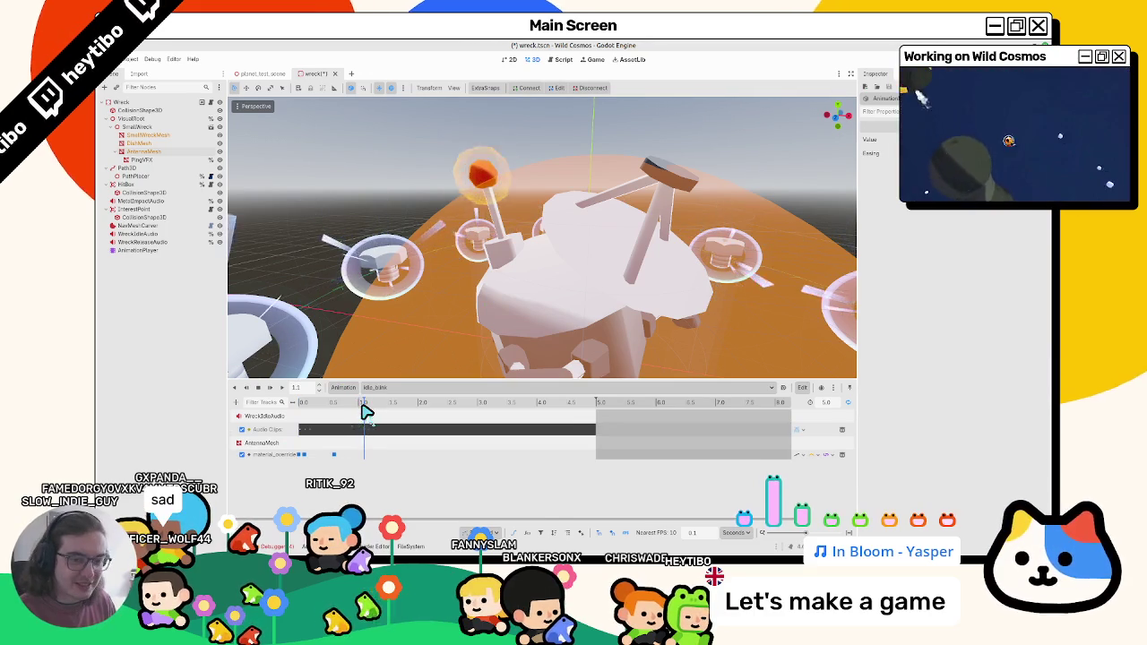
click(334, 455)
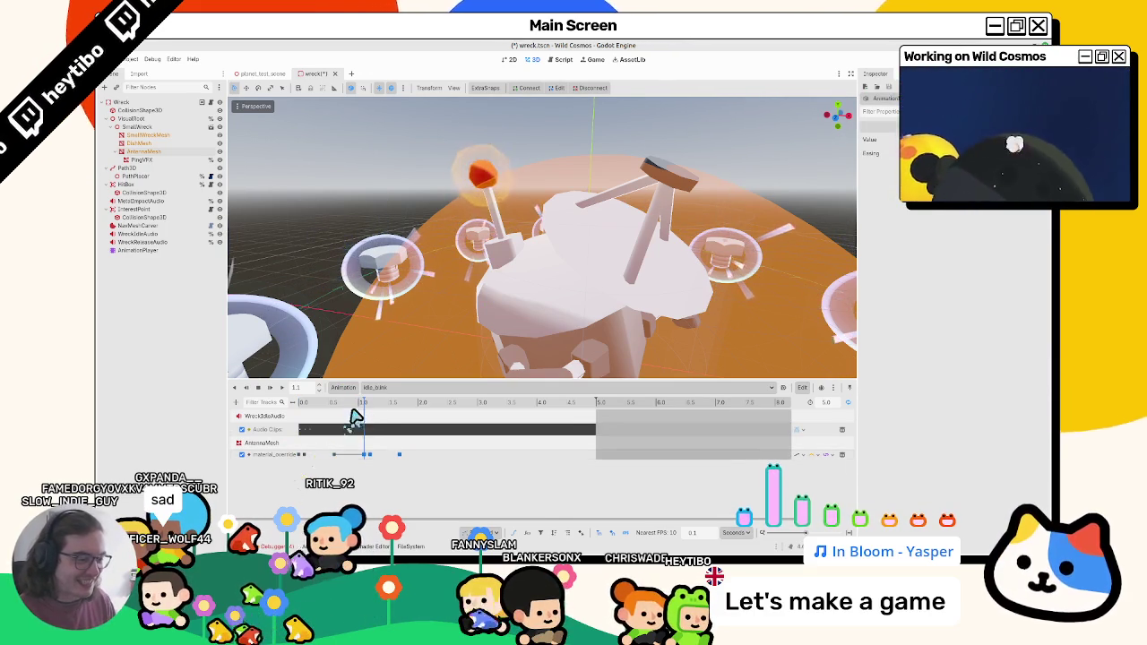
click(270, 388)
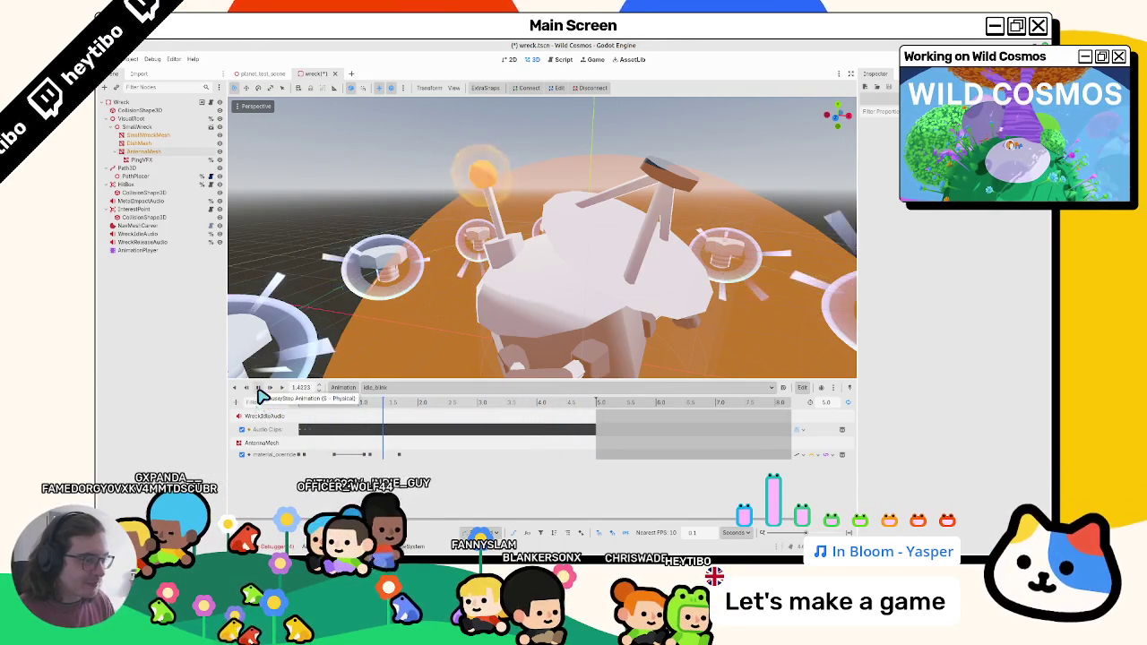
click(258, 390)
key(ctrl+s)
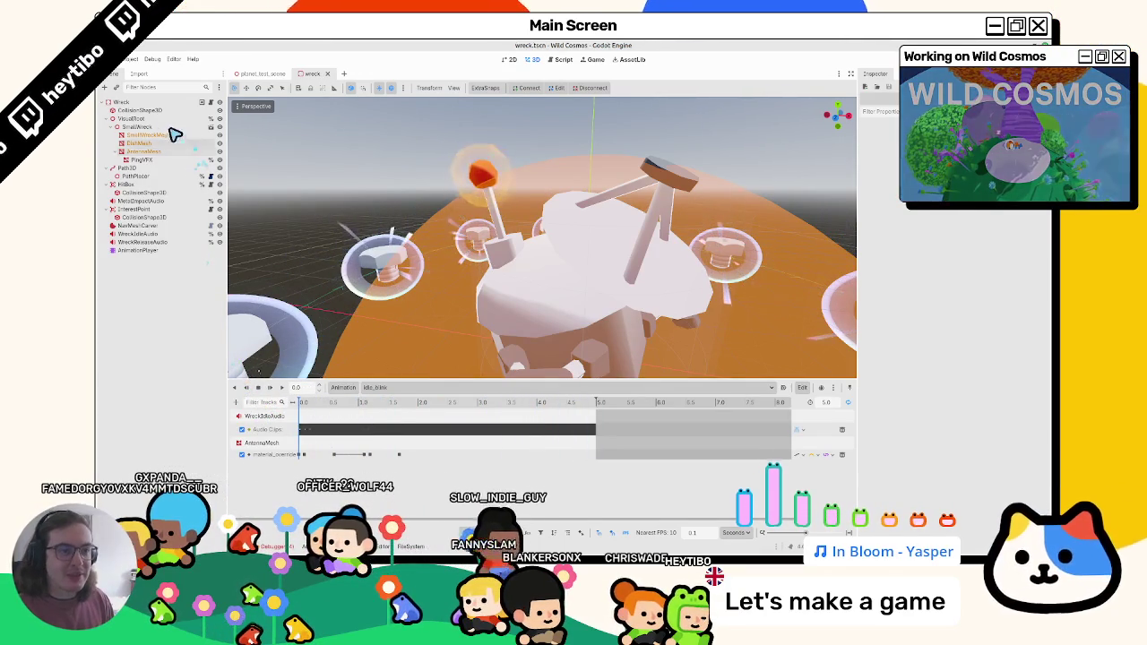
Step: Select PingVFX, copy all its music_area_pulse shader code, and close that shader
click(147, 160)
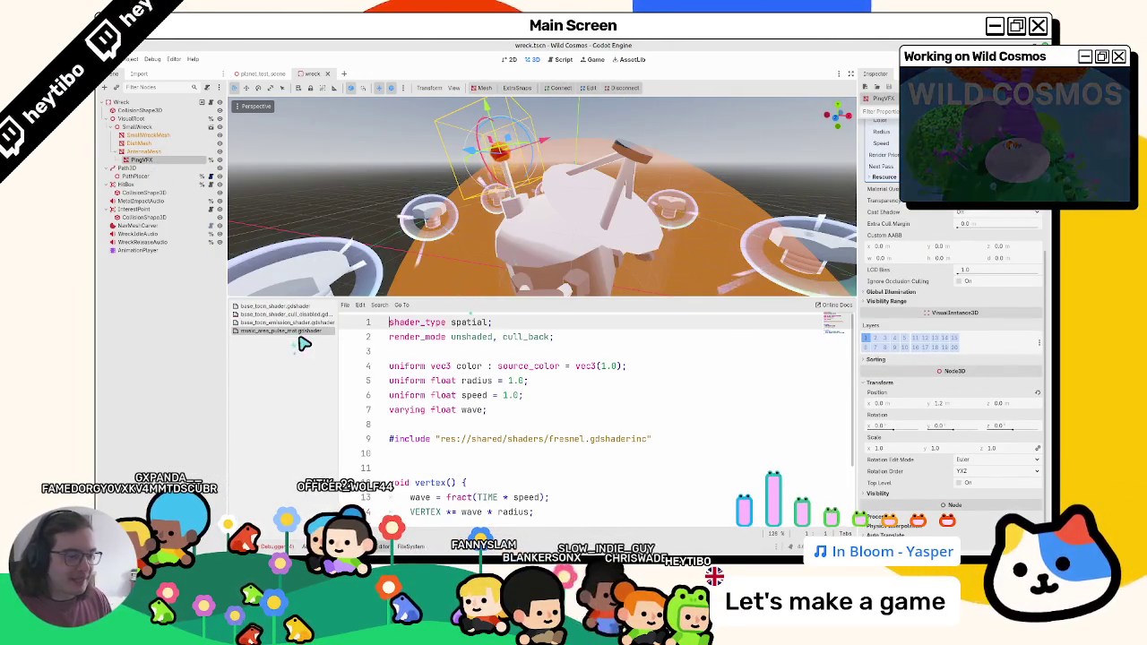
scroll(547, 430, down, 2)
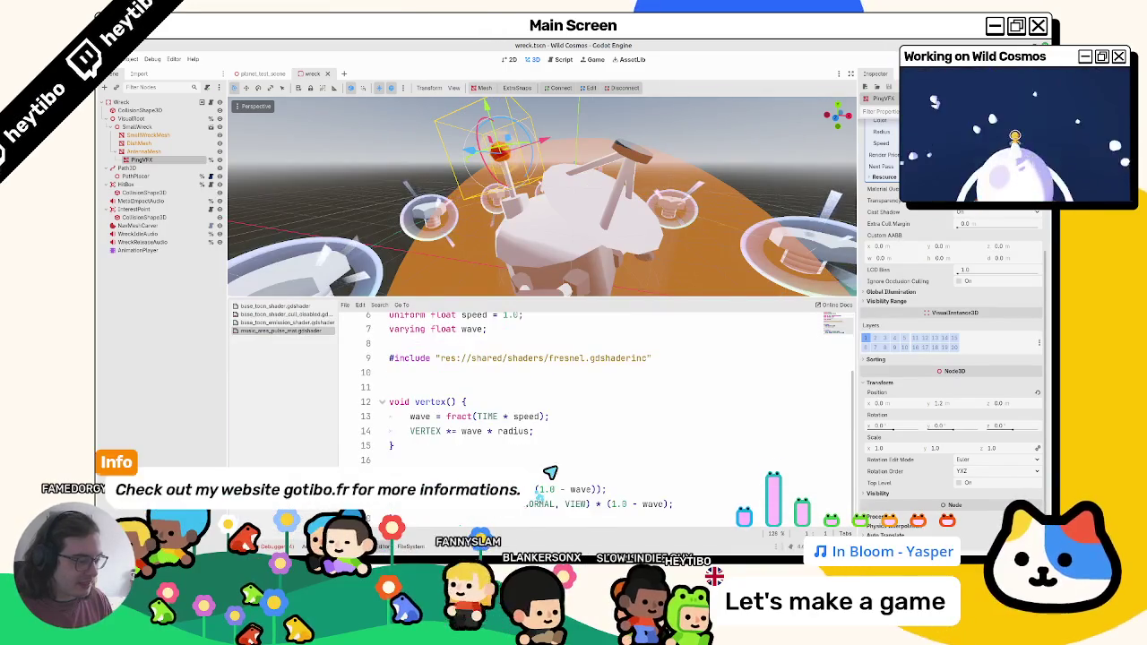
key(ctrl+a)
key(ctrl+c)
scroll(568, 418, up, 2)
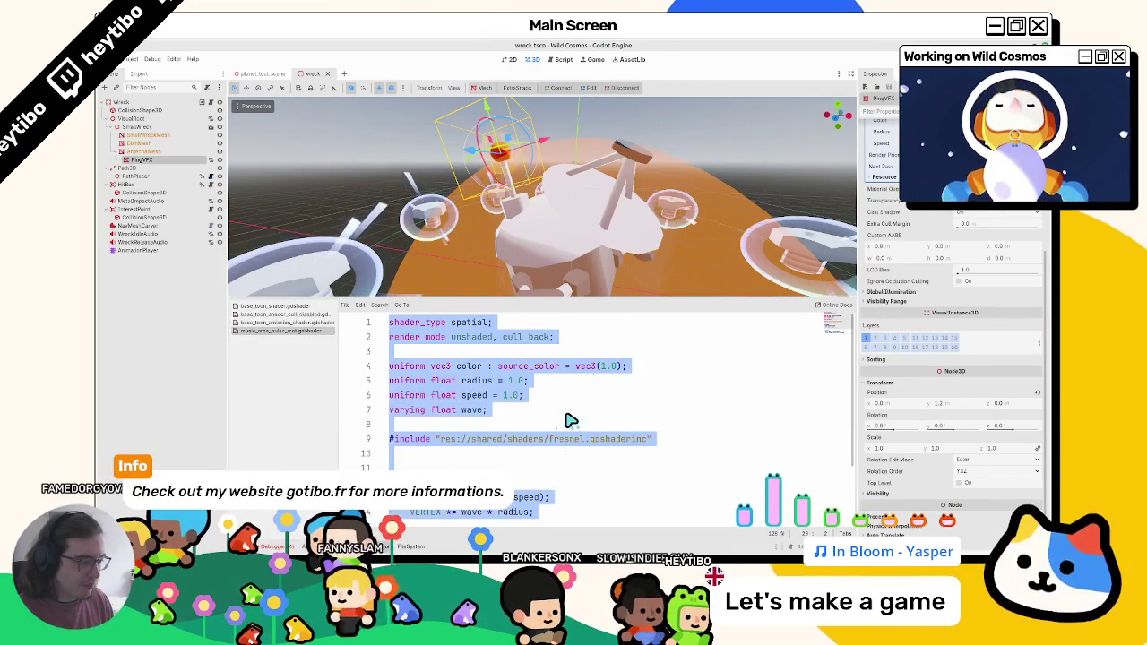
middle_click(296, 331)
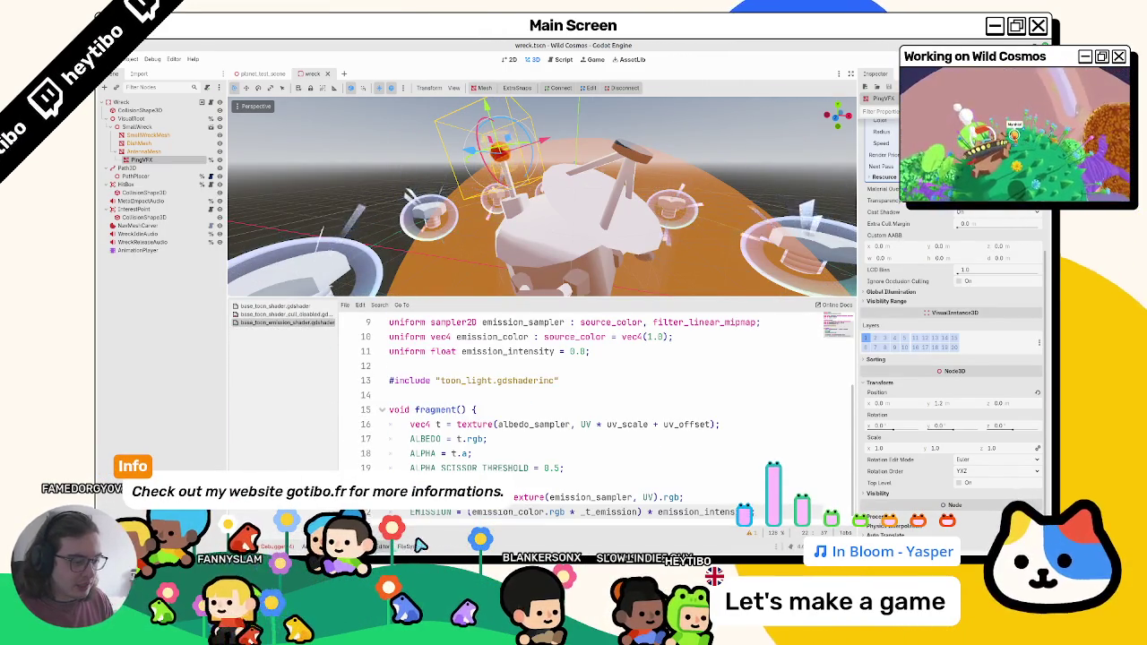
Step: Create a new Shader resource named antenna_ping in the wreck folder and open its code
click(421, 544)
right_click(619, 456)
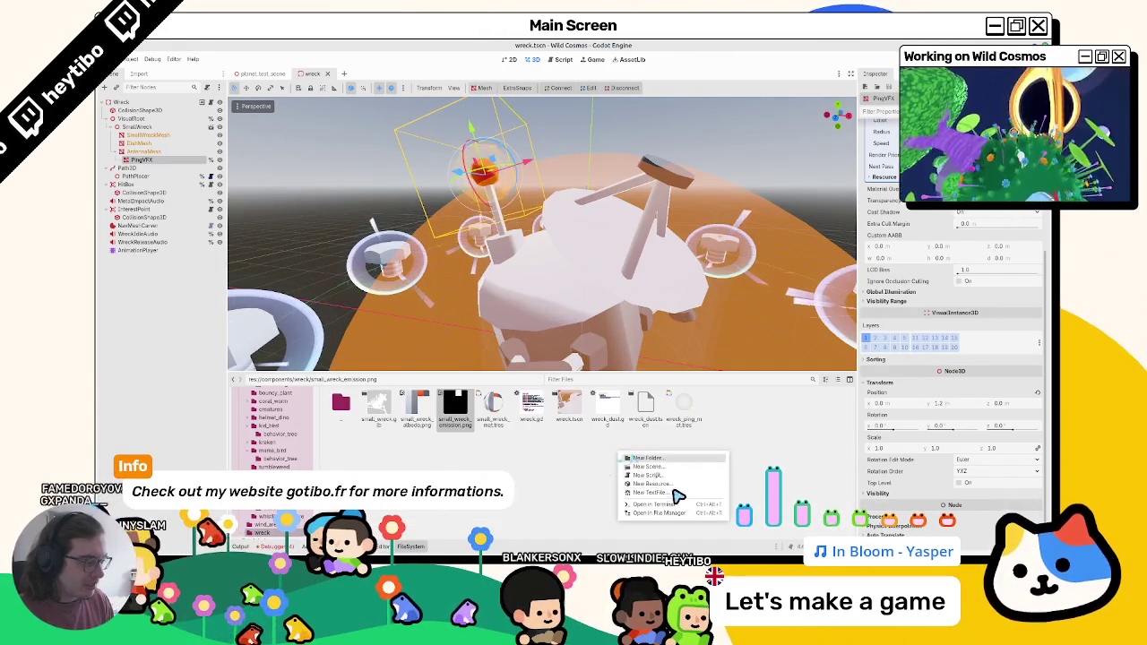
click(668, 484)
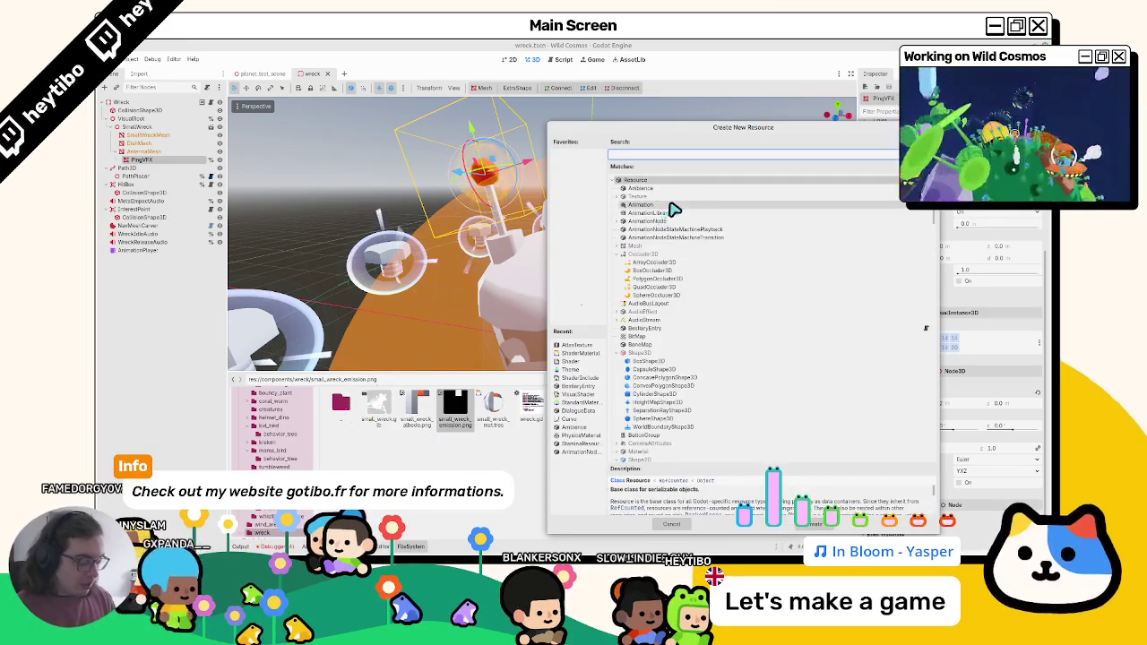
text(gdshade)
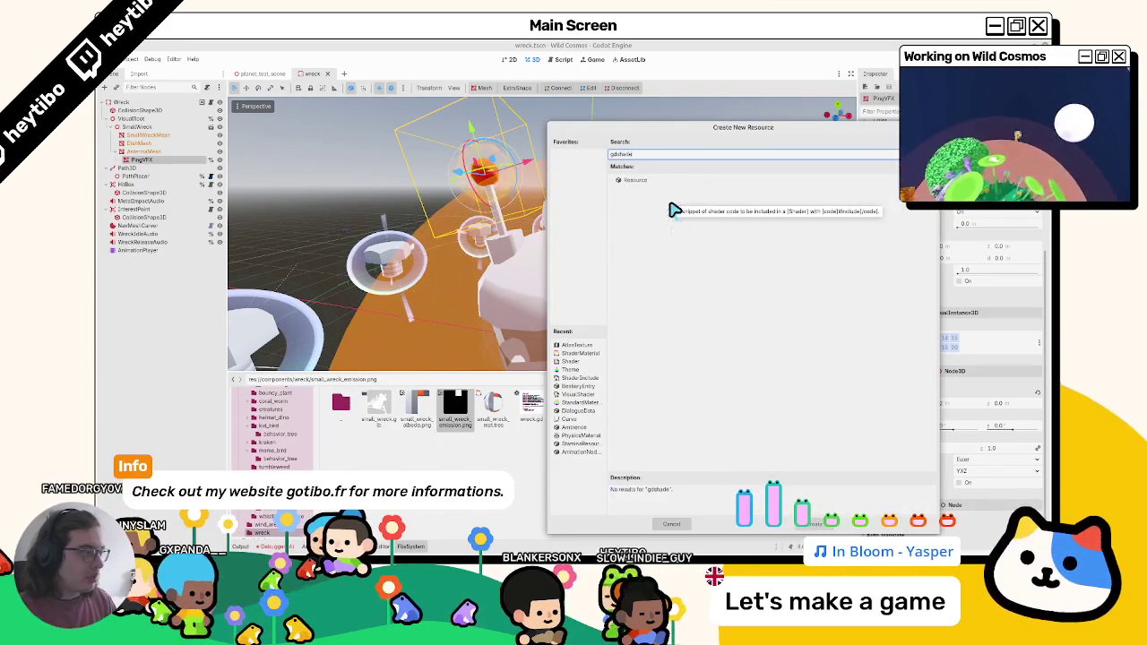
key(BackSpace)
key(BackSpace)
key(BackSpace)
text(shader)
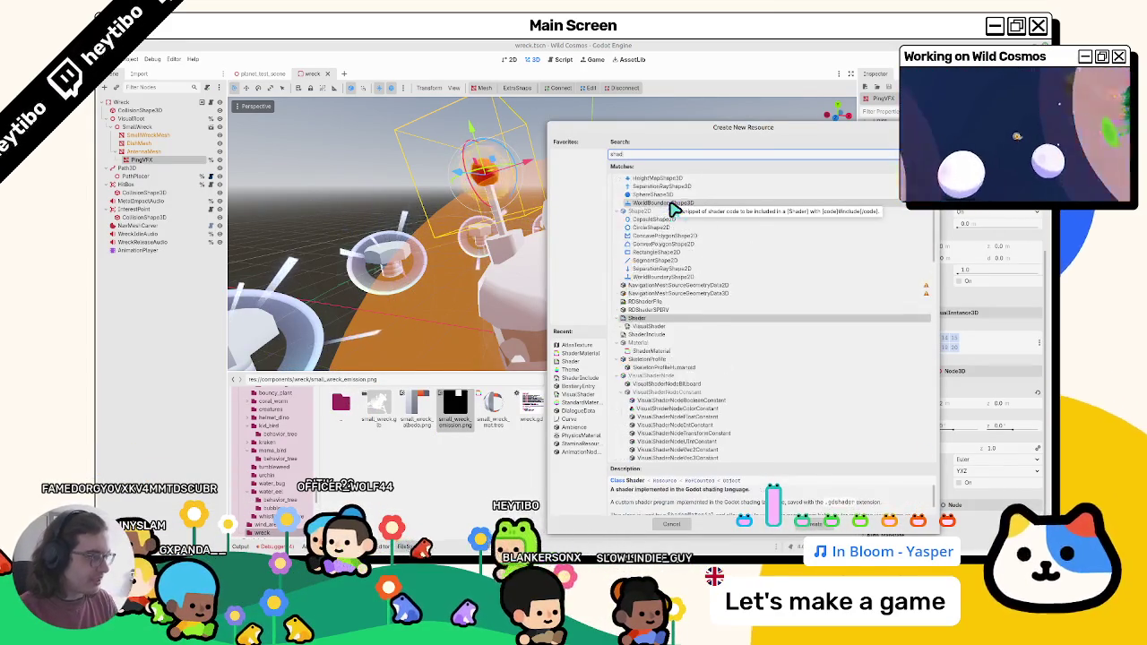
double_click(671, 204)
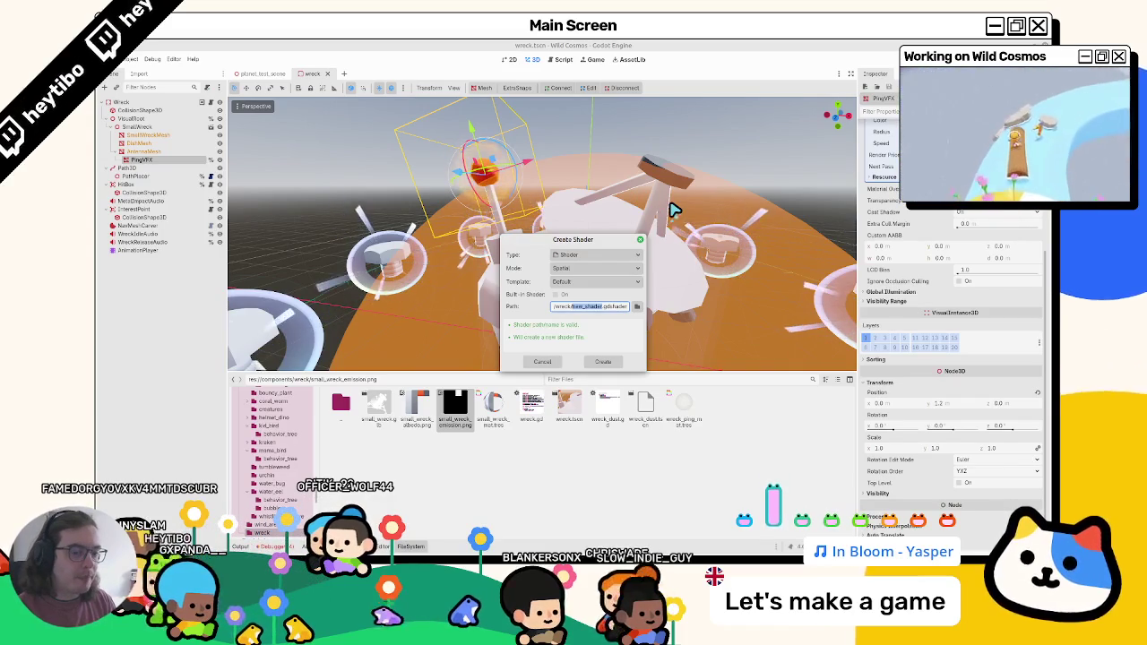
key(BackSpace)
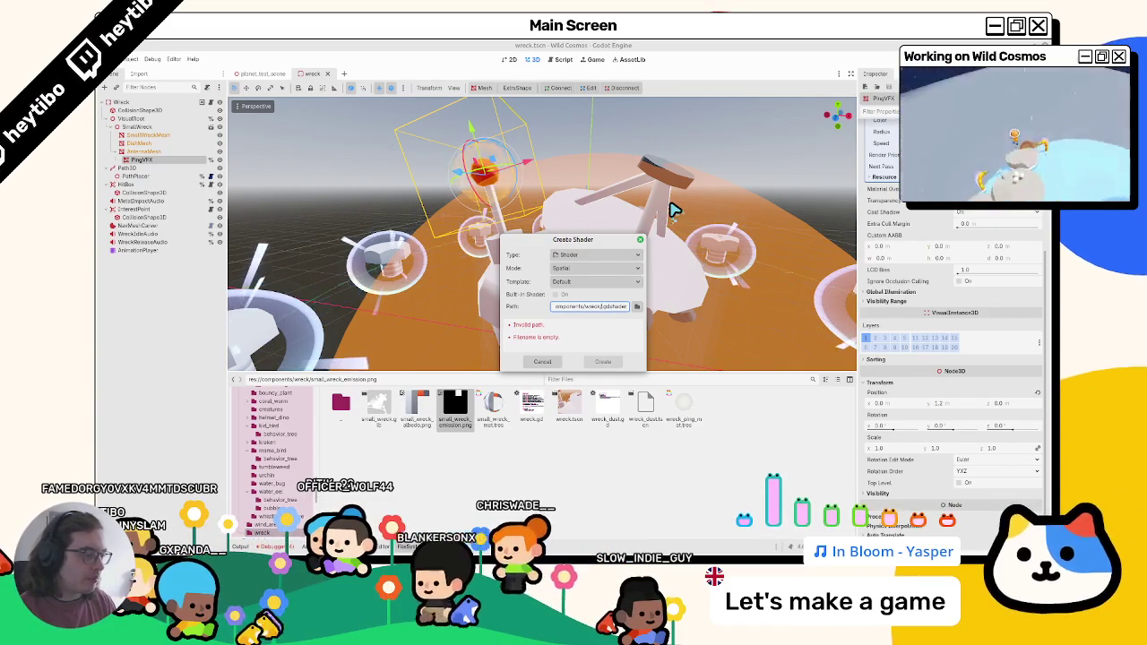
text(antenna_)
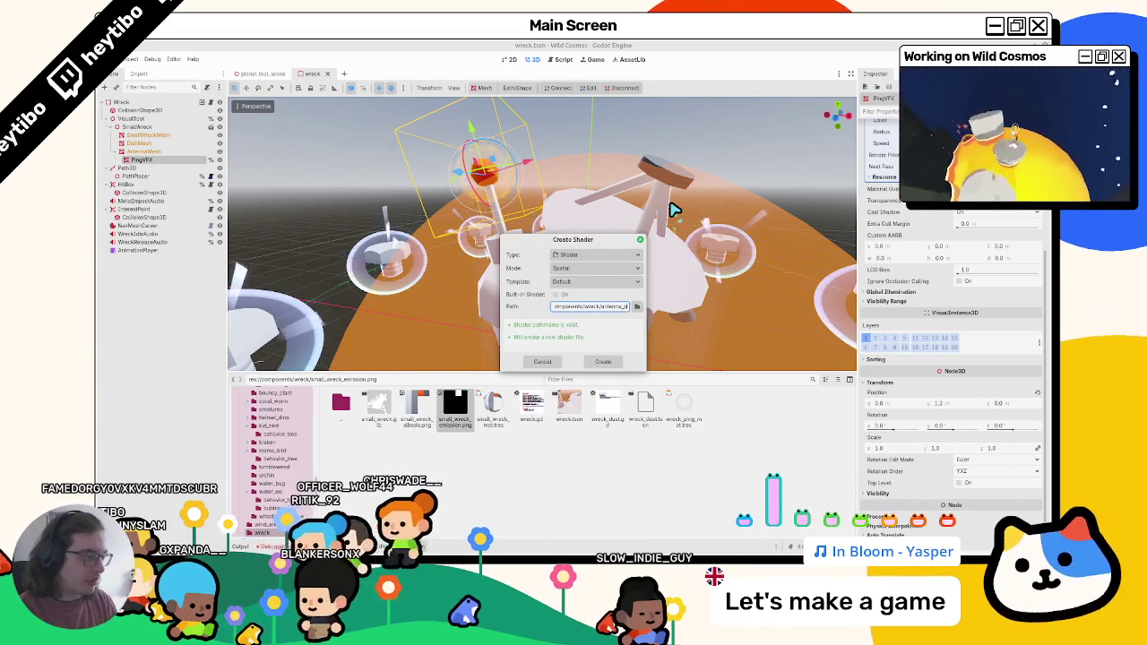
key(Return)
click(468, 367)
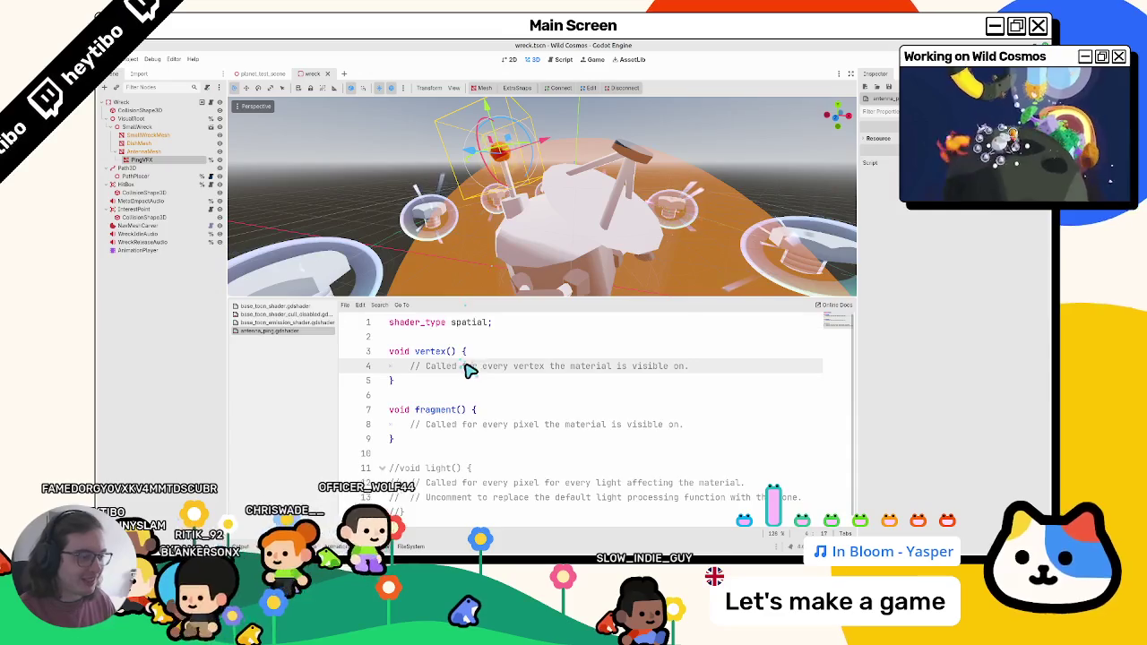
Step: Replace the template with the pasted pulse shader code and cut the wave calculation line
key(ctrl+a)
key(ctrl+v)
click(488, 431)
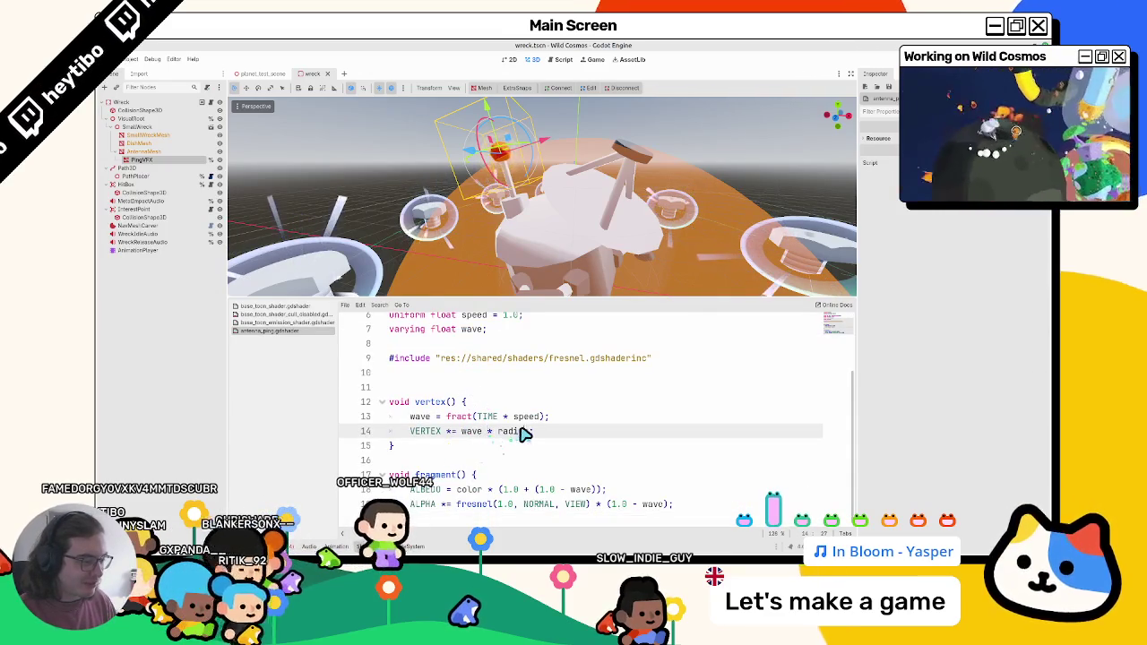
scroll(525, 432, up, 2)
scroll(525, 433, down, 2)
triple_click(439, 423)
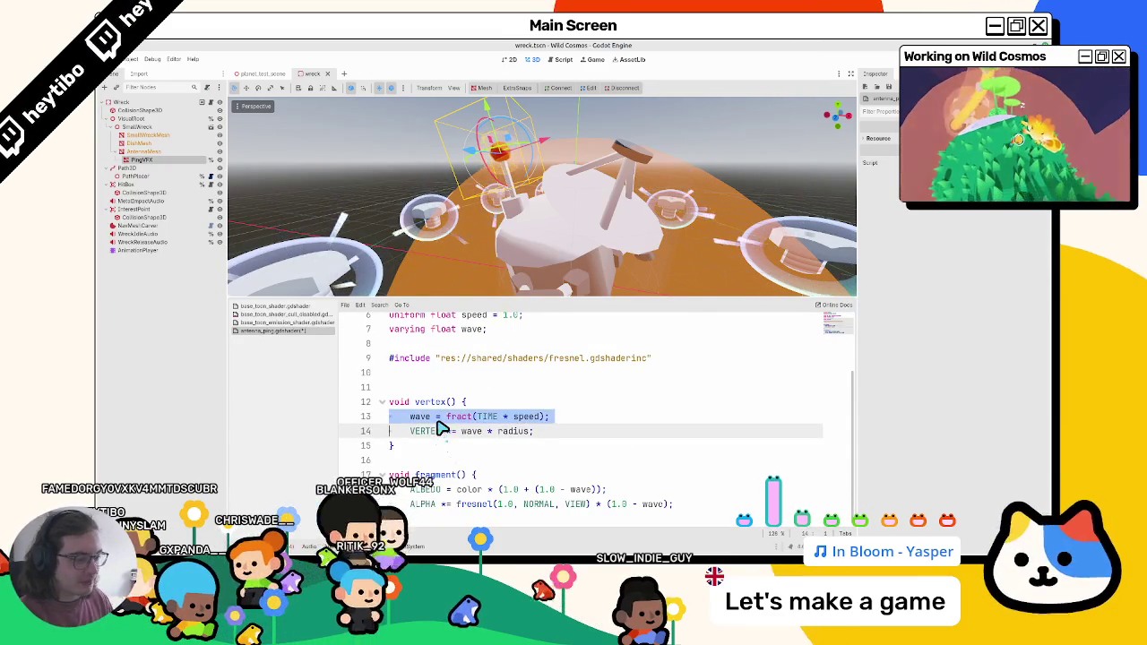
key(ctrl+x)
Step: Try a blank line after the speed uniform, then undo and cut the wave line again
scroll(502, 409, up, 2)
click(553, 395)
key(Return)
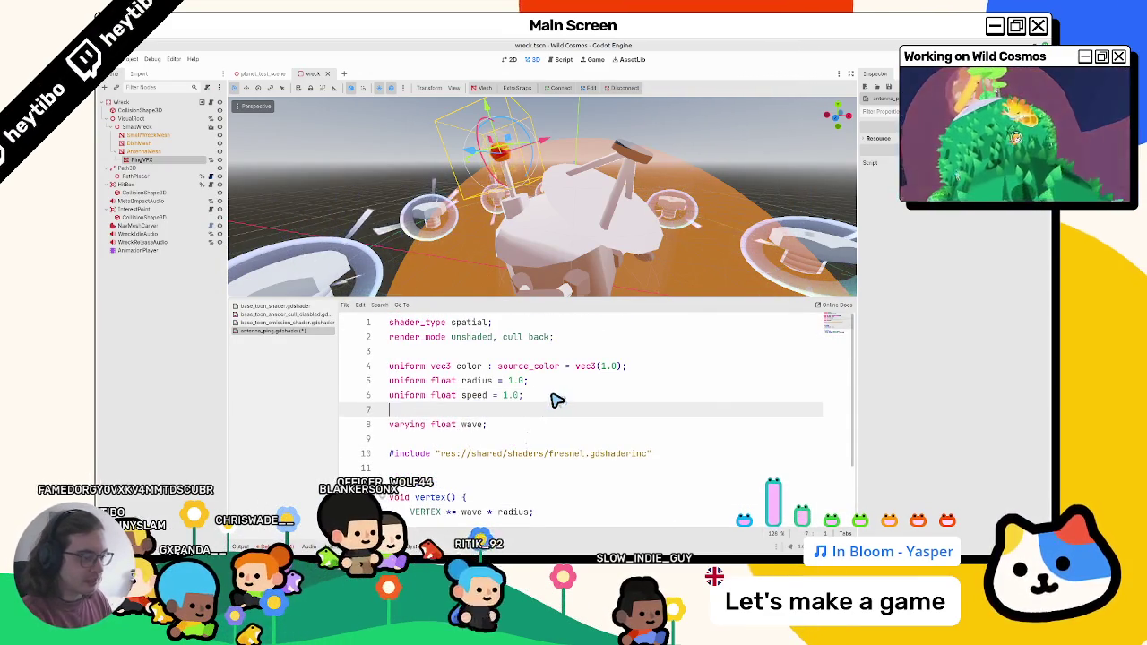
key(BackSpace)
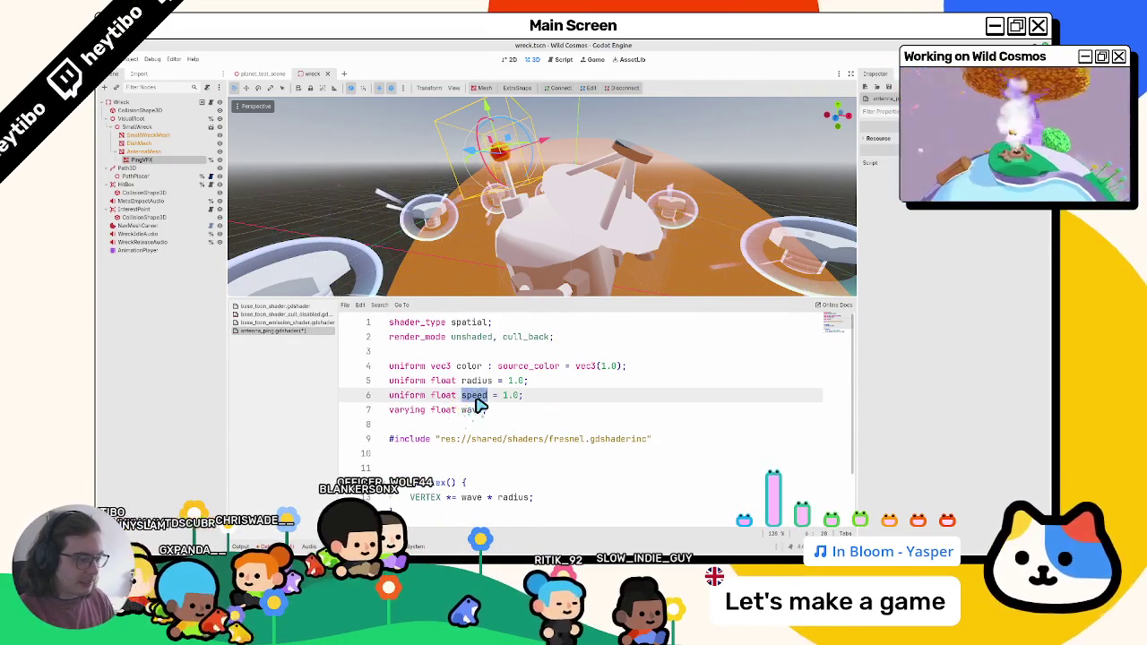
scroll(484, 404, down, 2)
key(ctrl+z)
key(ctrl+x)
scroll(492, 403, up, 2)
Step: Paste the wave calculation line into vertex(), then cut it out again
click(473, 392)
double_click(484, 376)
scroll(488, 385, down, 2)
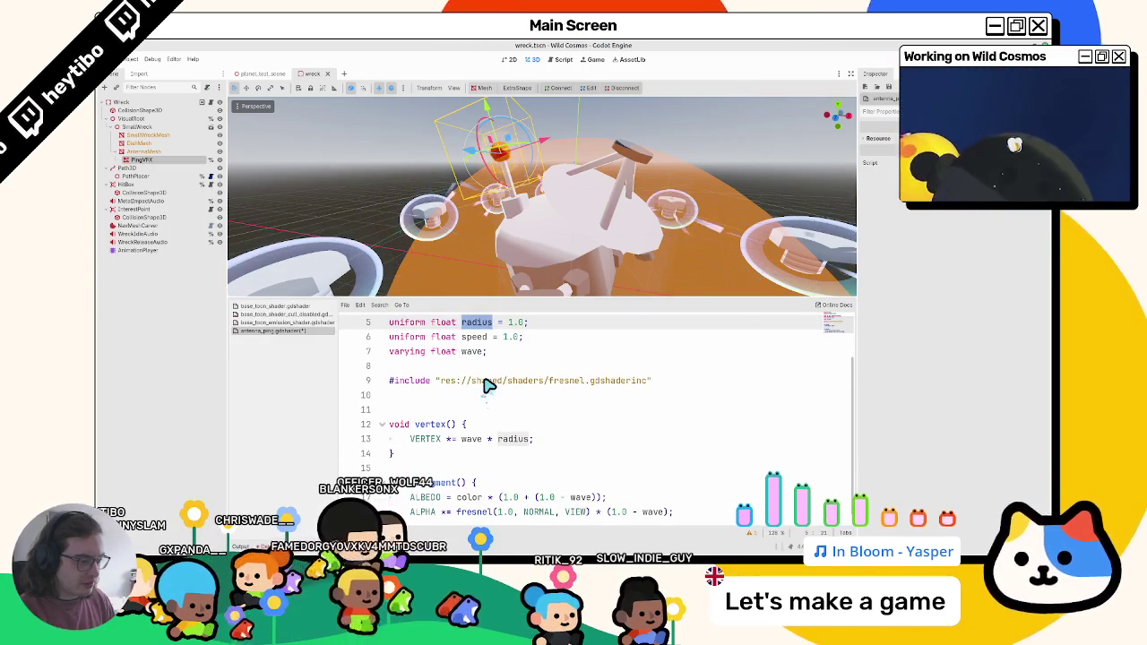
scroll(487, 386, up, 2)
triple_click(478, 395)
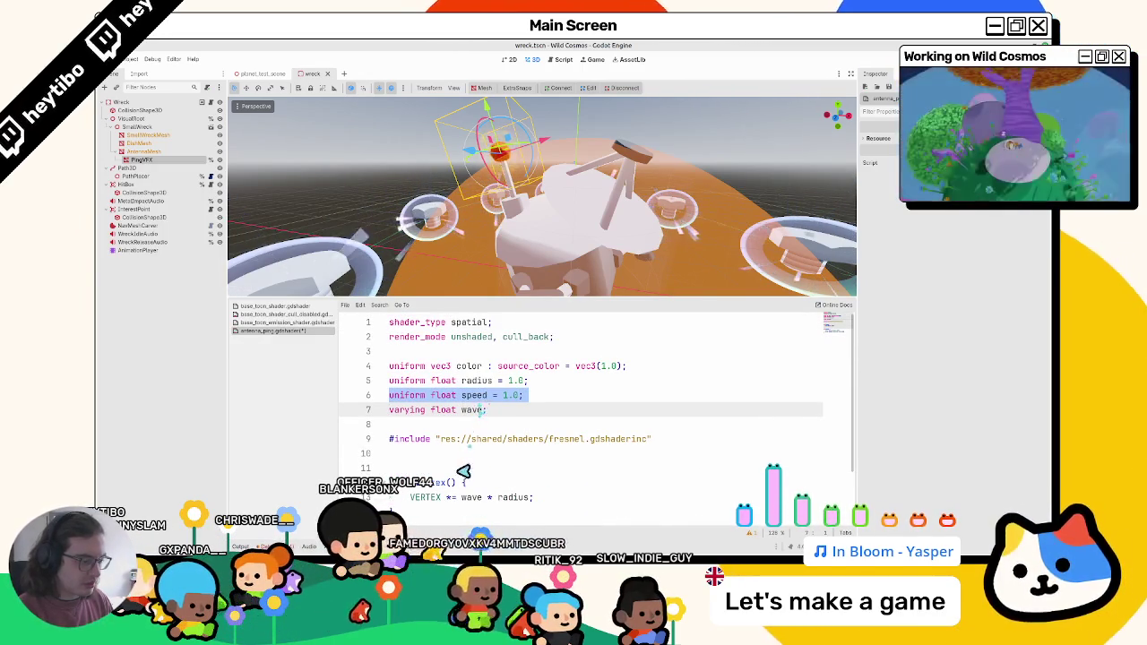
click(491, 498)
key(ctrl+v)
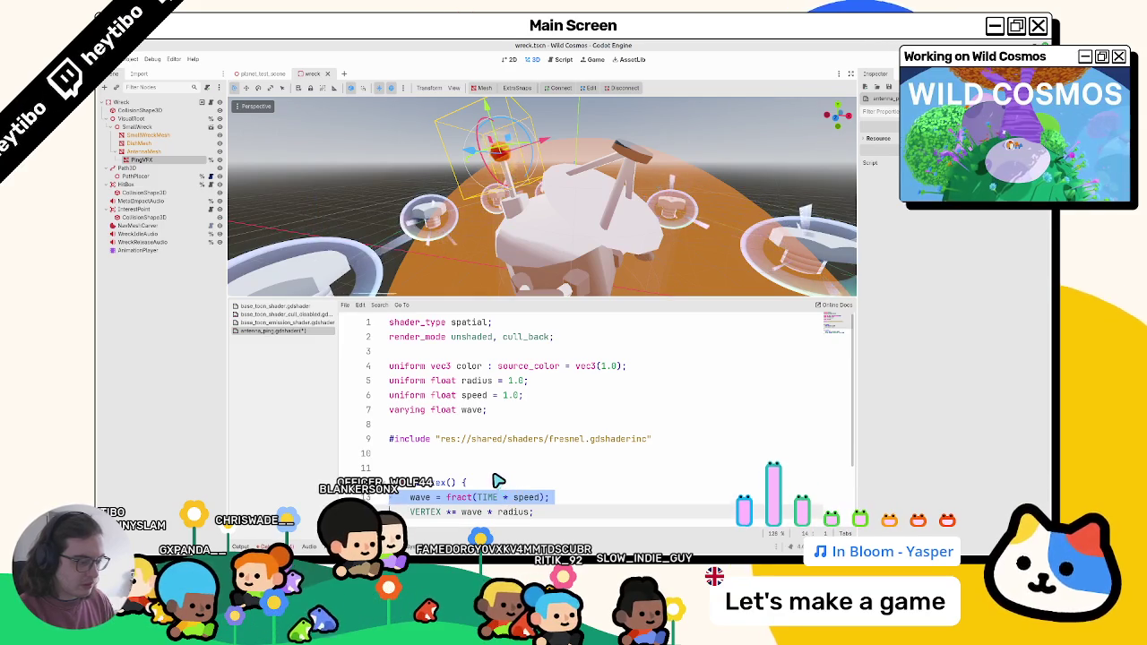
scroll(498, 481, down, 3)
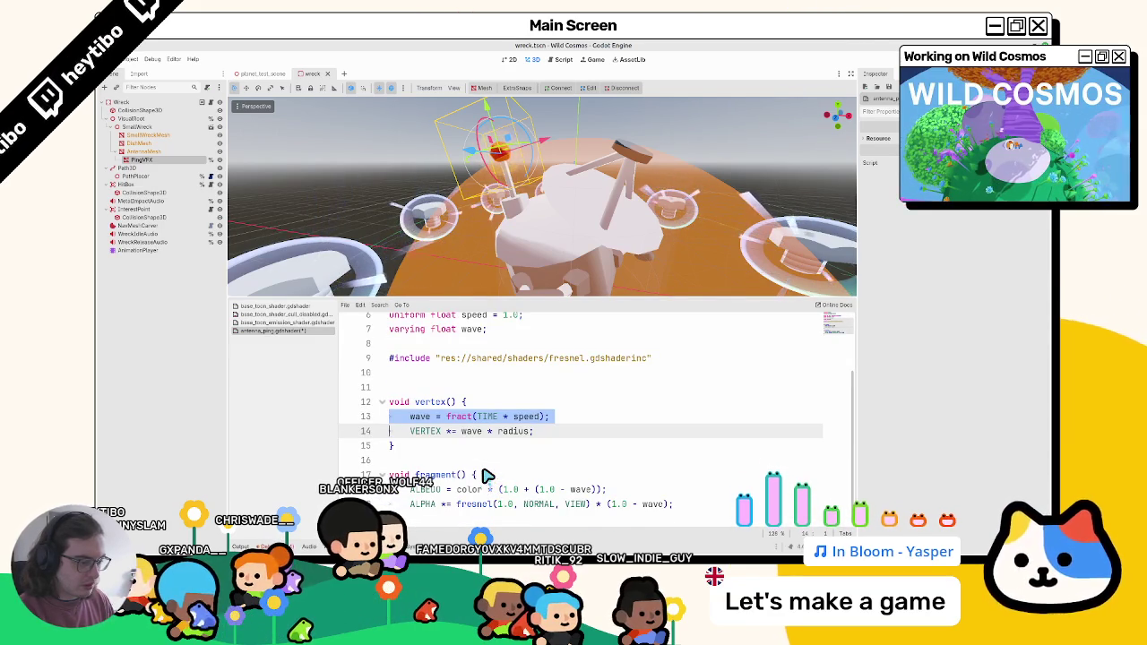
key(ctrl+x)
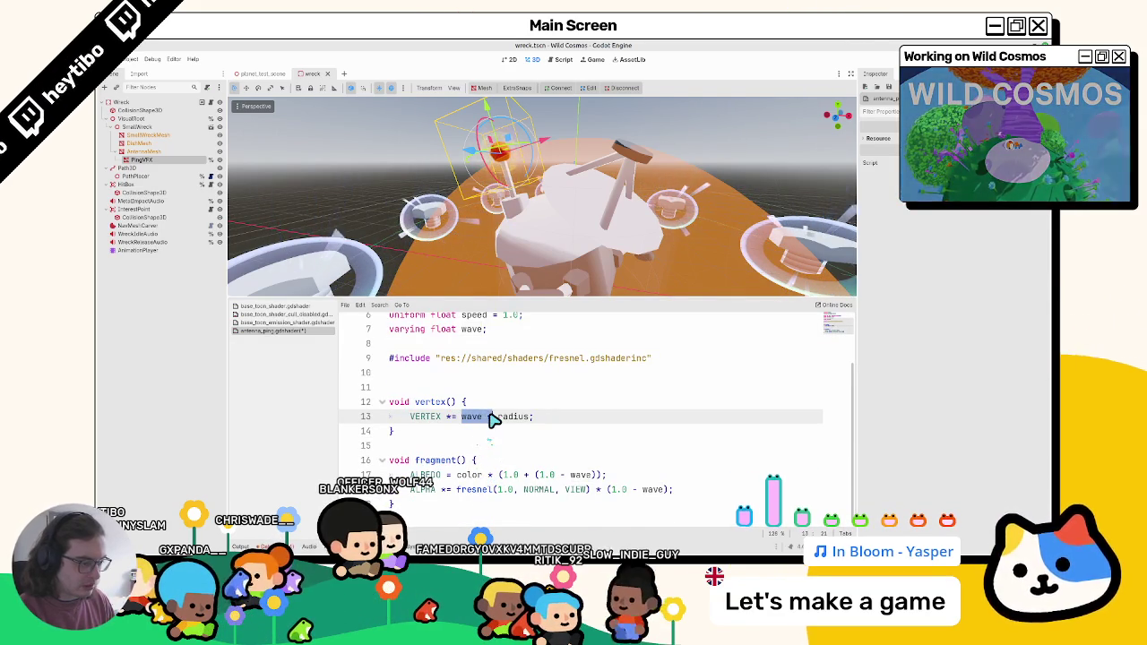
scroll(492, 421, up, 1)
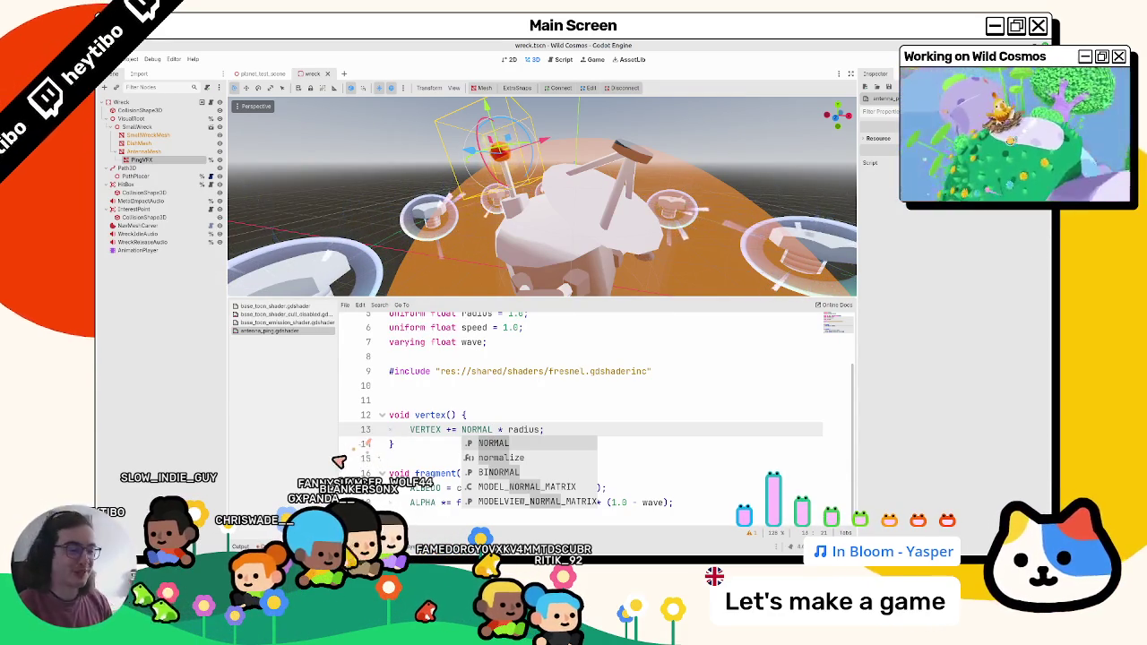
Step: Delete the 'varying float wave;' declaration line from the shader
click(459, 416)
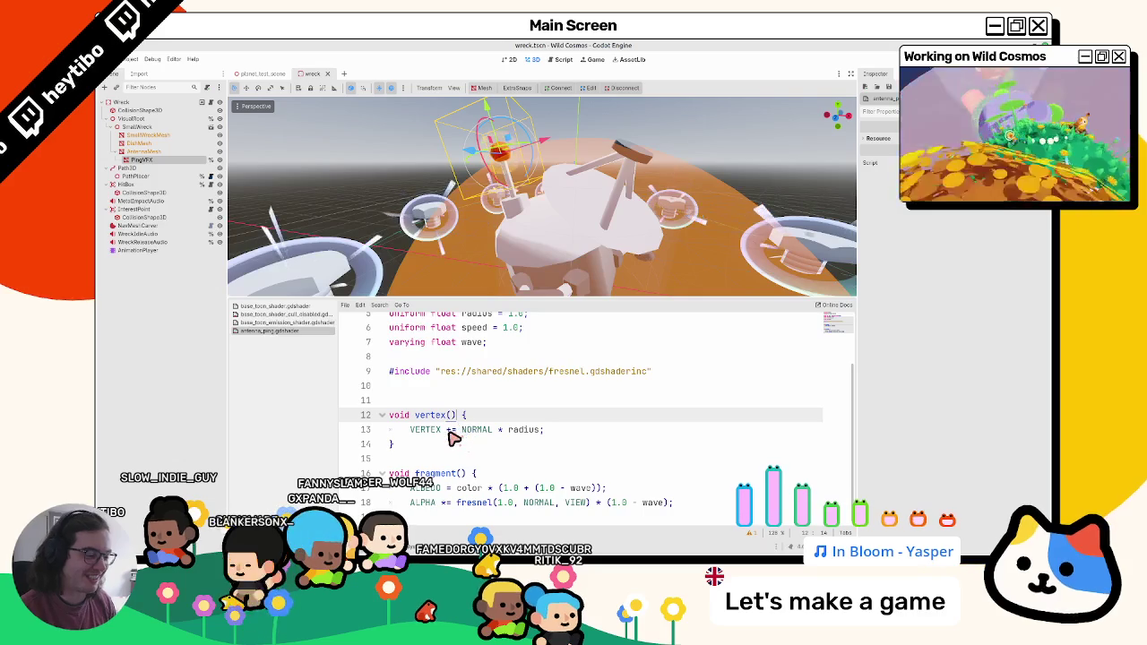
scroll(414, 433, up, 2)
scroll(415, 433, down, 2)
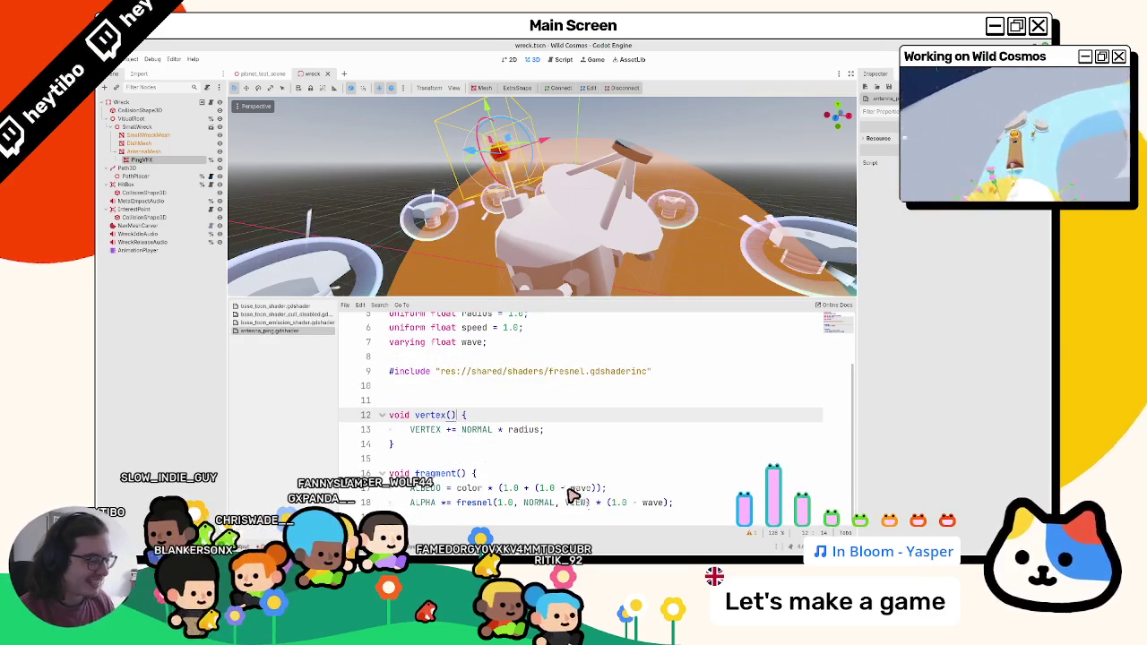
click(580, 503)
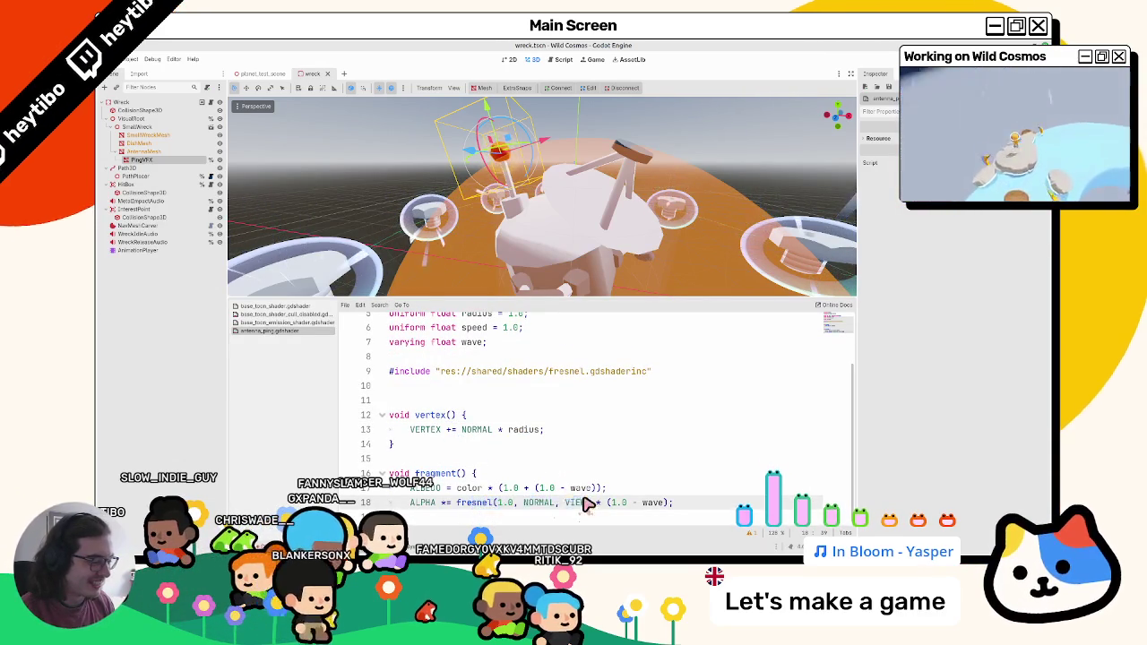
scroll(473, 440, up, 2)
double_click(472, 410)
right_click(466, 417)
key(Escape)
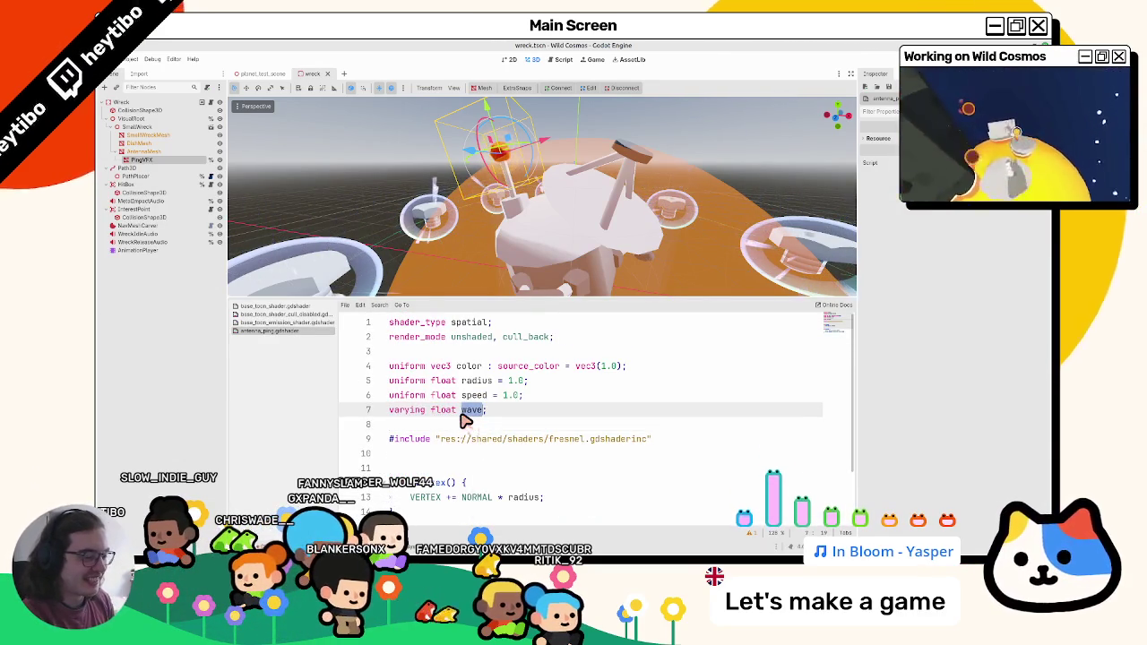
key(ctrl+shift+k)
scroll(537, 421, down, 2)
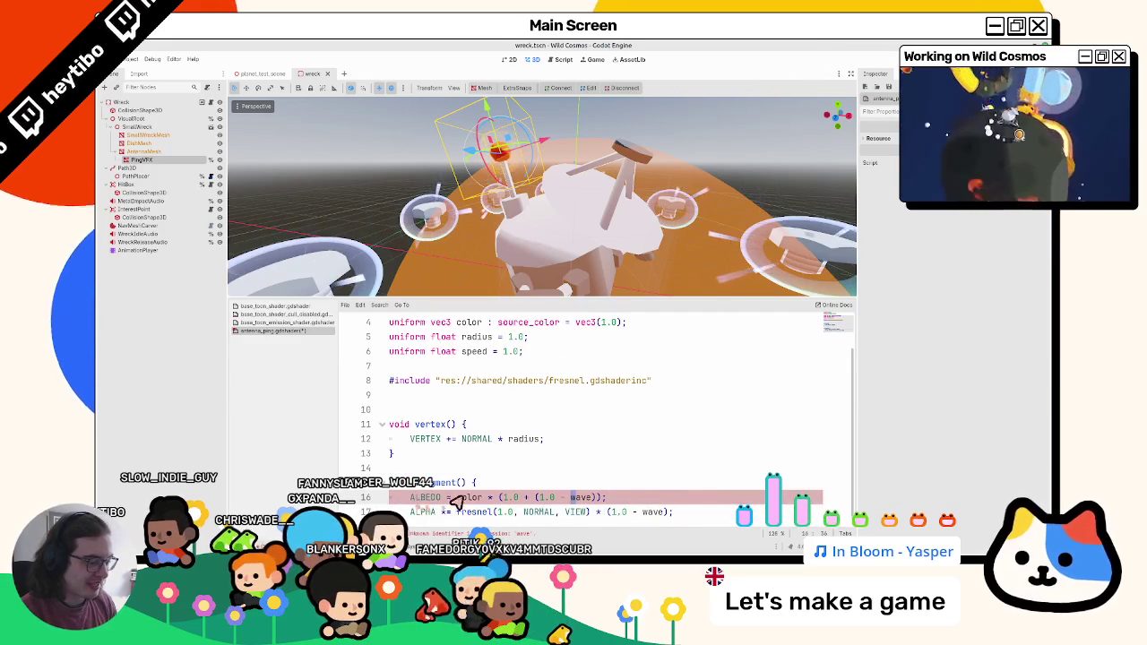
scroll(466, 502, down, 1)
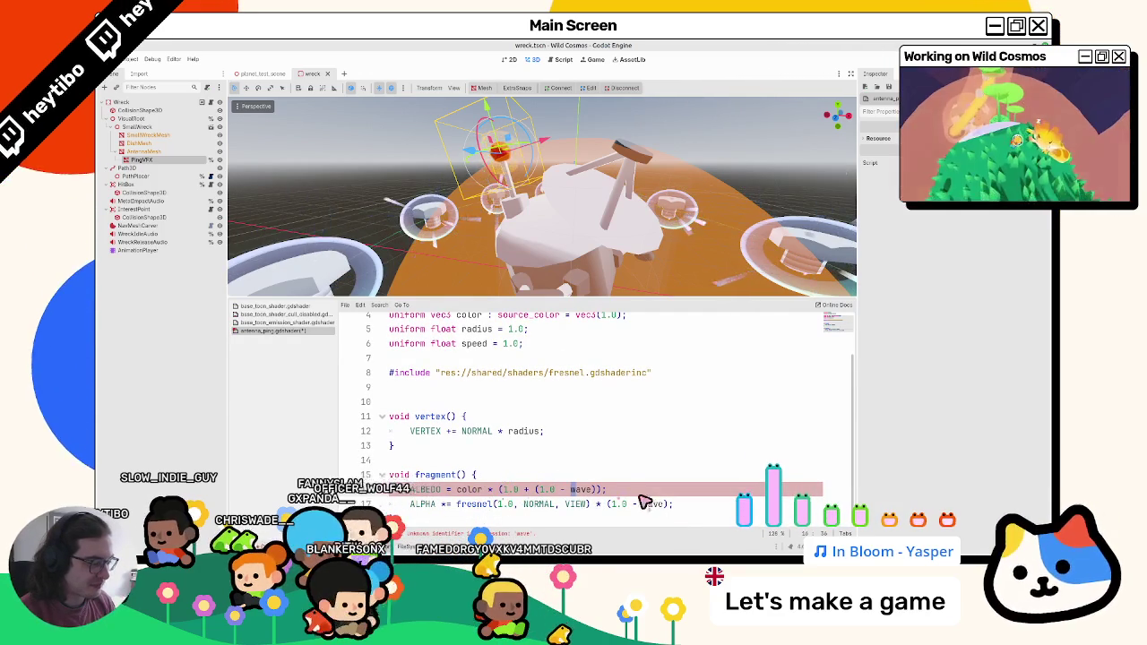
Step: Remove the wave multipliers from the ALBEDO and ALPHA lines, save, and select PingVFX
drag(498, 491, 600, 490)
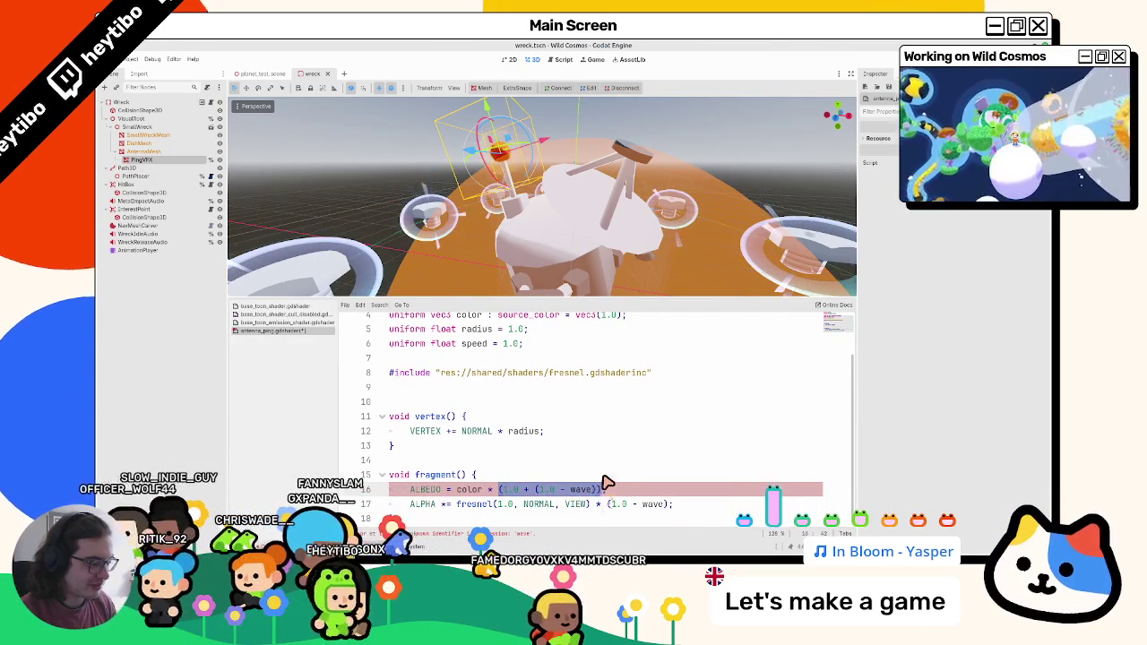
click(605, 482)
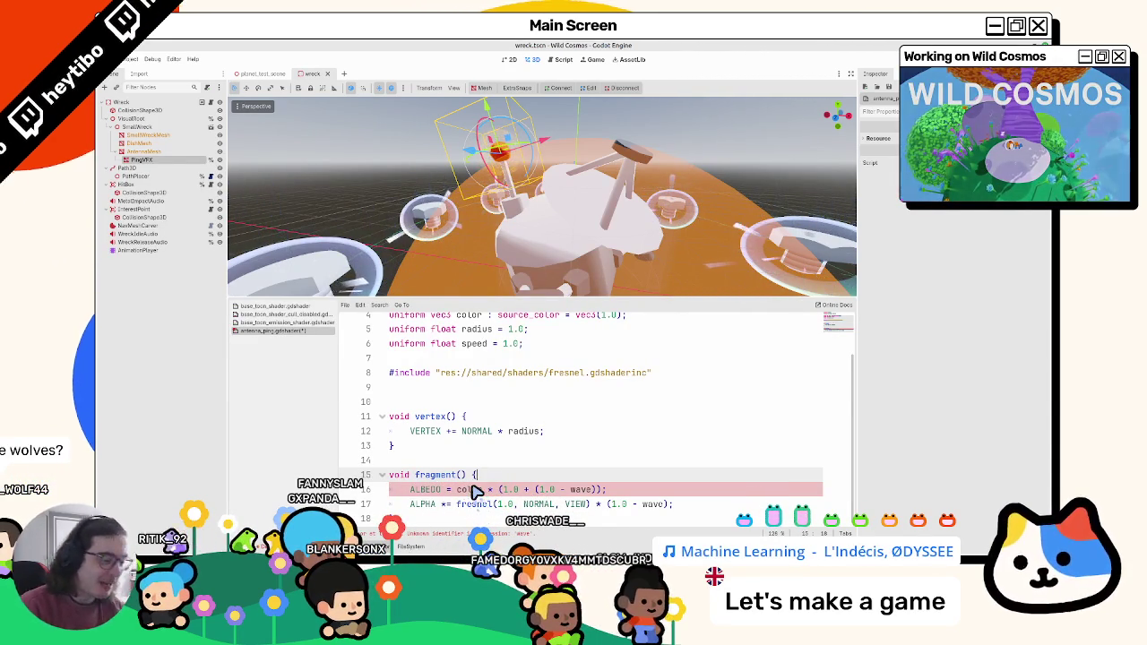
drag(488, 489, 601, 492)
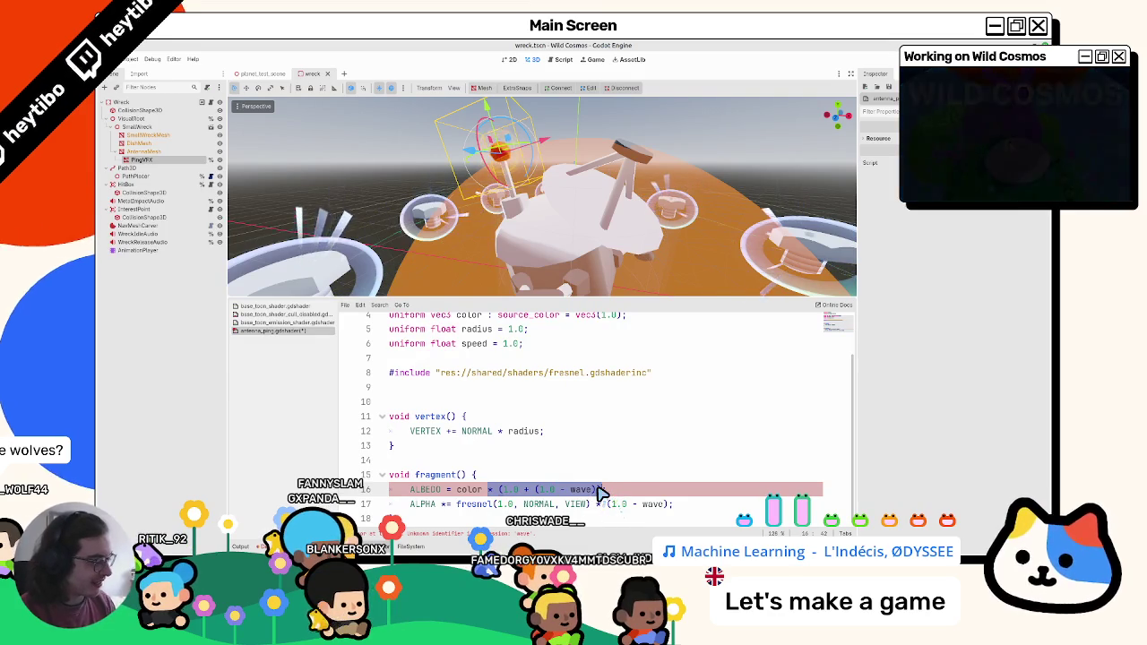
key(BackSpace)
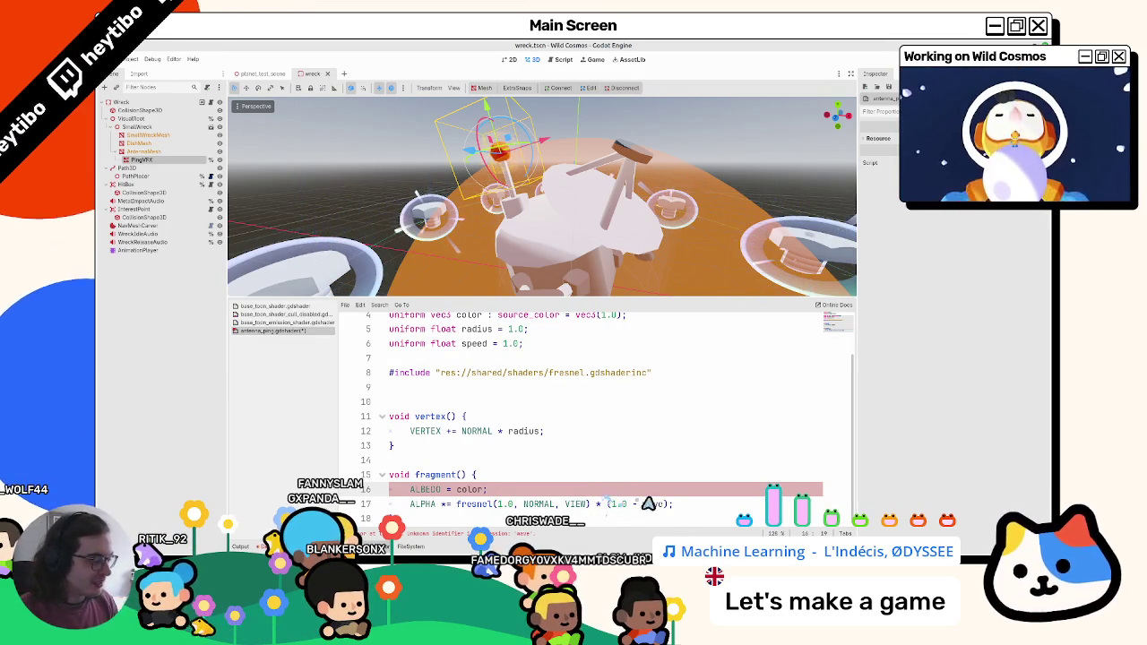
drag(671, 504, 594, 503)
key(BackSpace)
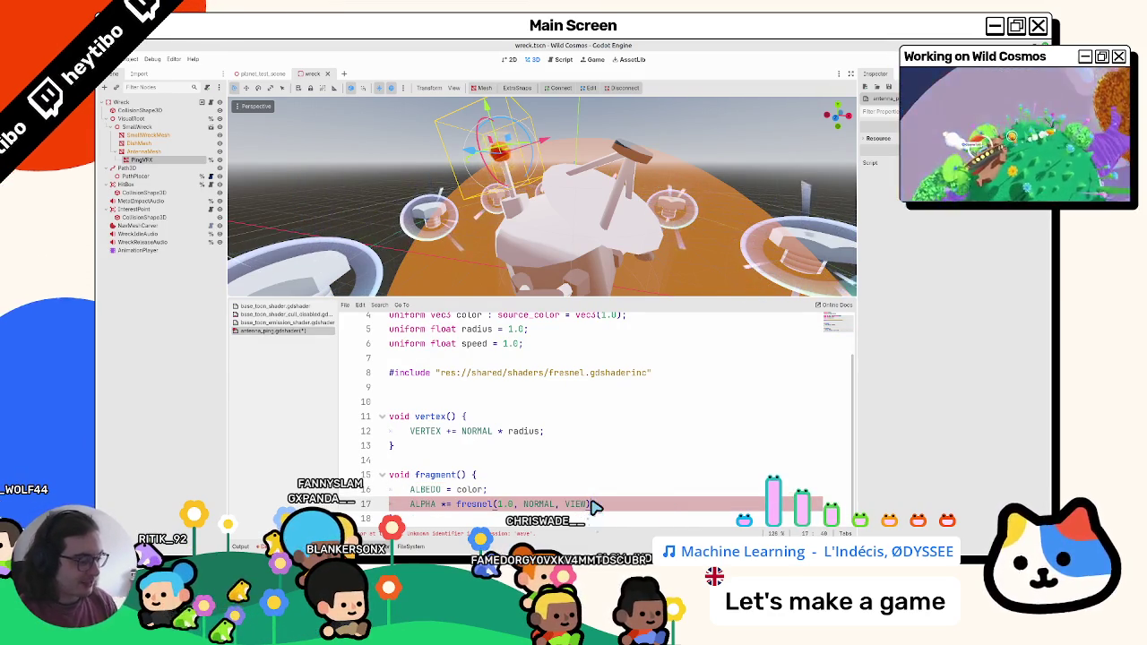
scroll(576, 491, up, 1)
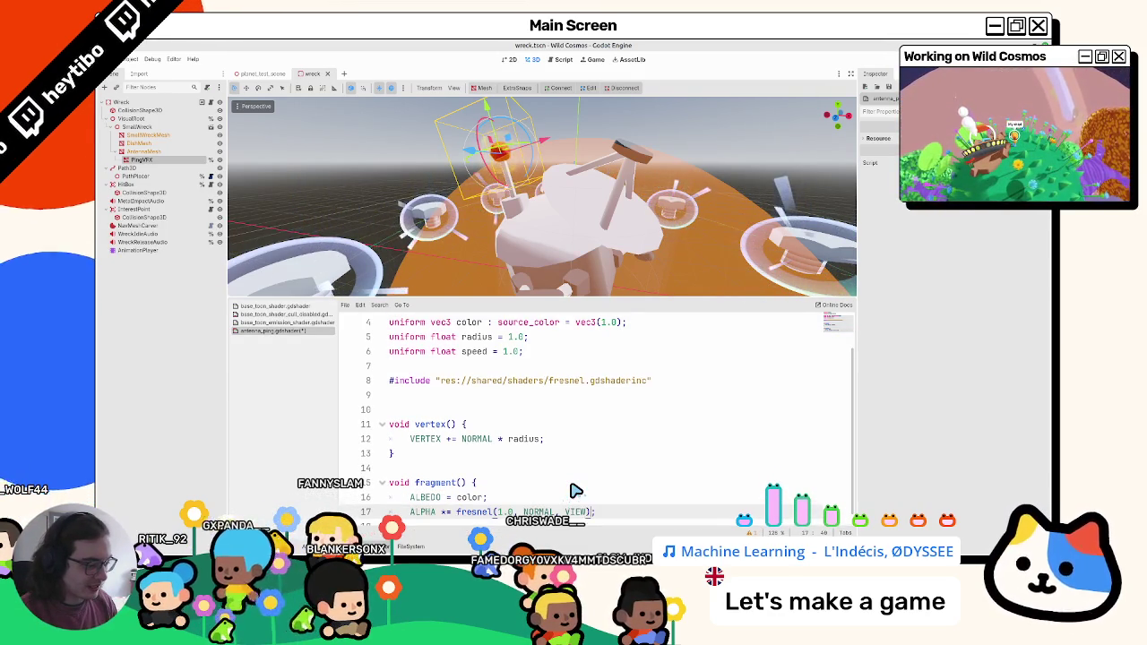
key(ctrl+s)
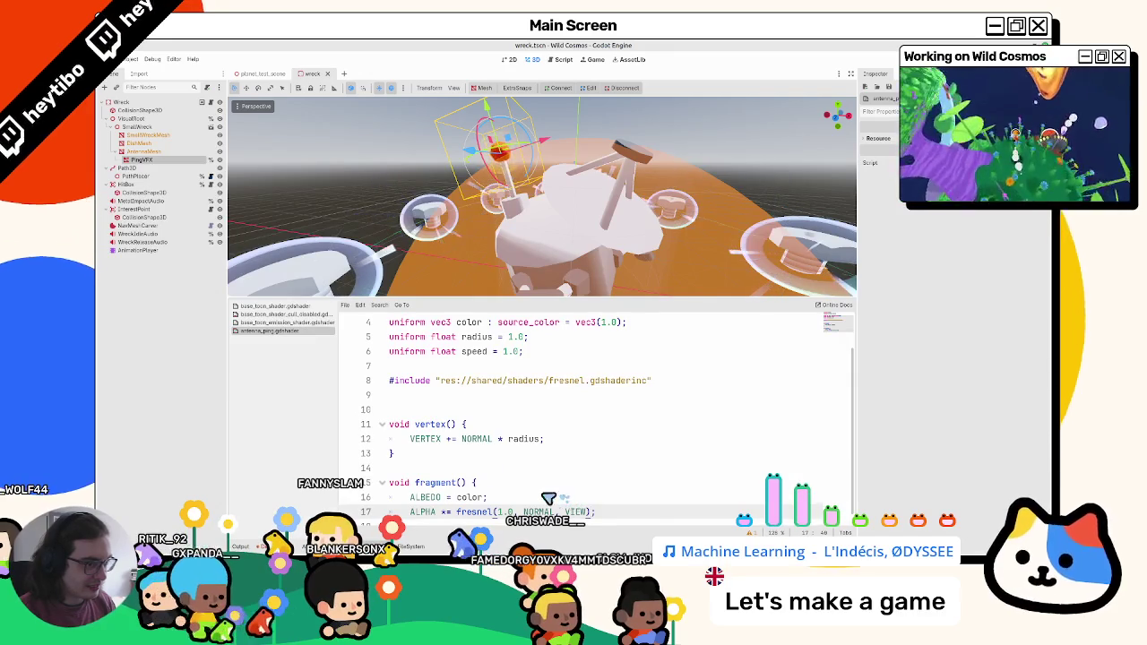
click(147, 160)
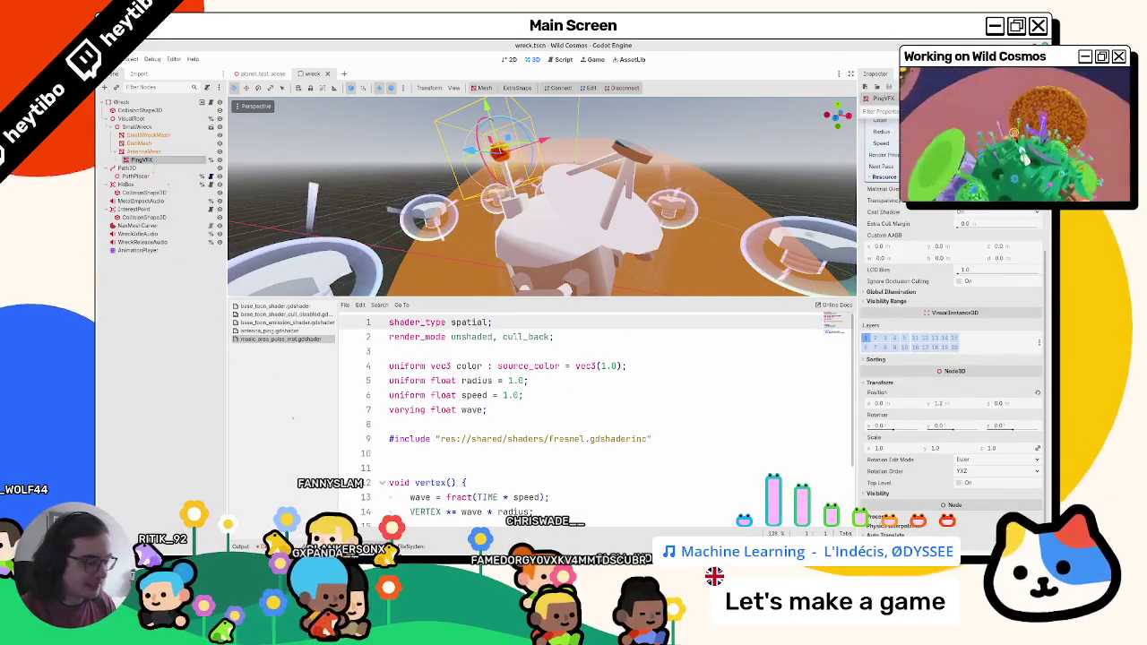
Step: Assign antenna_ping.gdshader to the PingVFX material's Shader slot and set Radius to 0
key(alt+f)
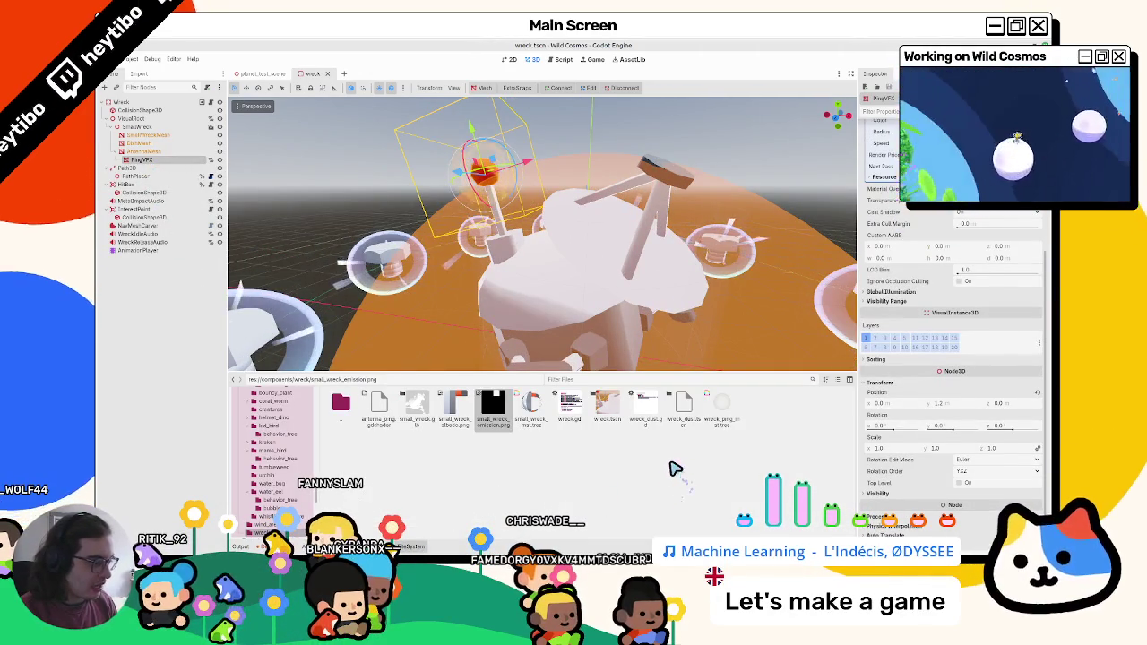
mouse_move(379, 408)
mouse_down()
mouse_move(968, 297)
mouse_move(950, 296)
mouse_up()
drag(911, 353, 1020, 296)
scroll(702, 250, down, 3)
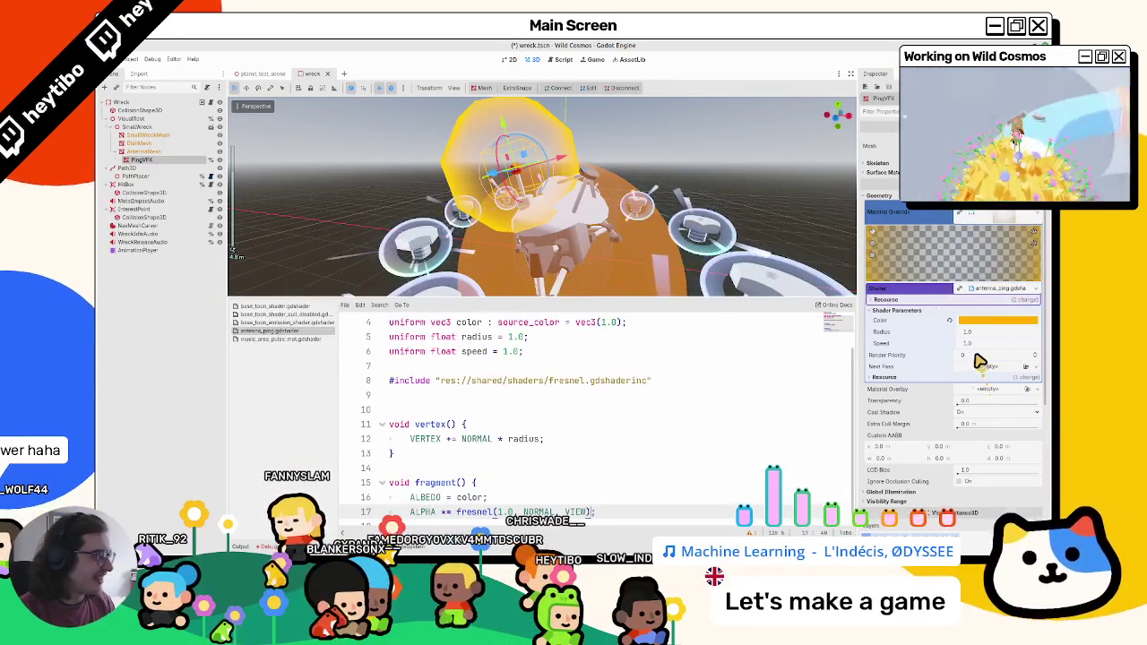
mouse_move(960, 401)
mouse_down()
mouse_move(1044, 405)
mouse_move(994, 417)
mouse_move(1040, 417)
mouse_move(944, 427)
mouse_move(1016, 340)
mouse_up()
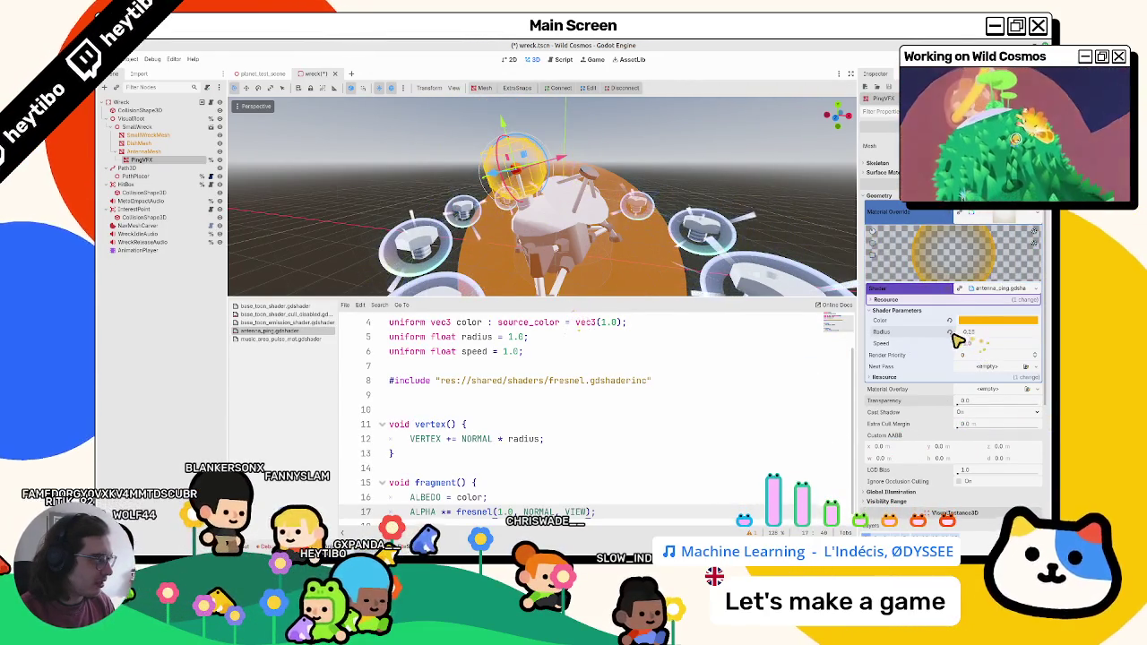
drag(979, 341, 982, 339)
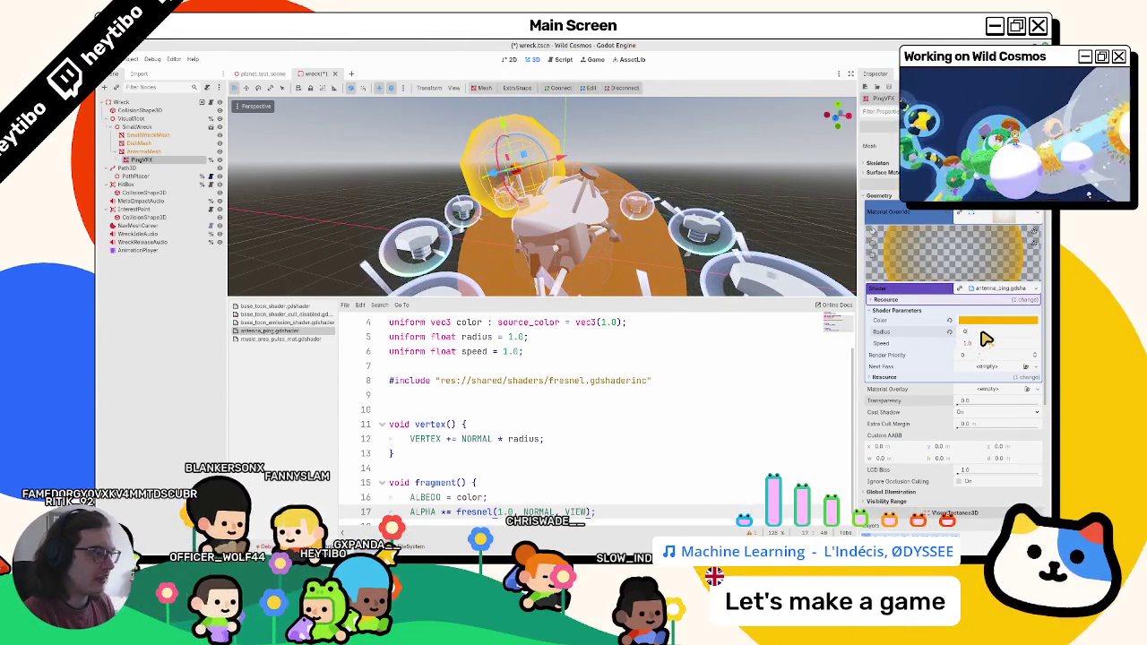
text(.0)
key(Return)
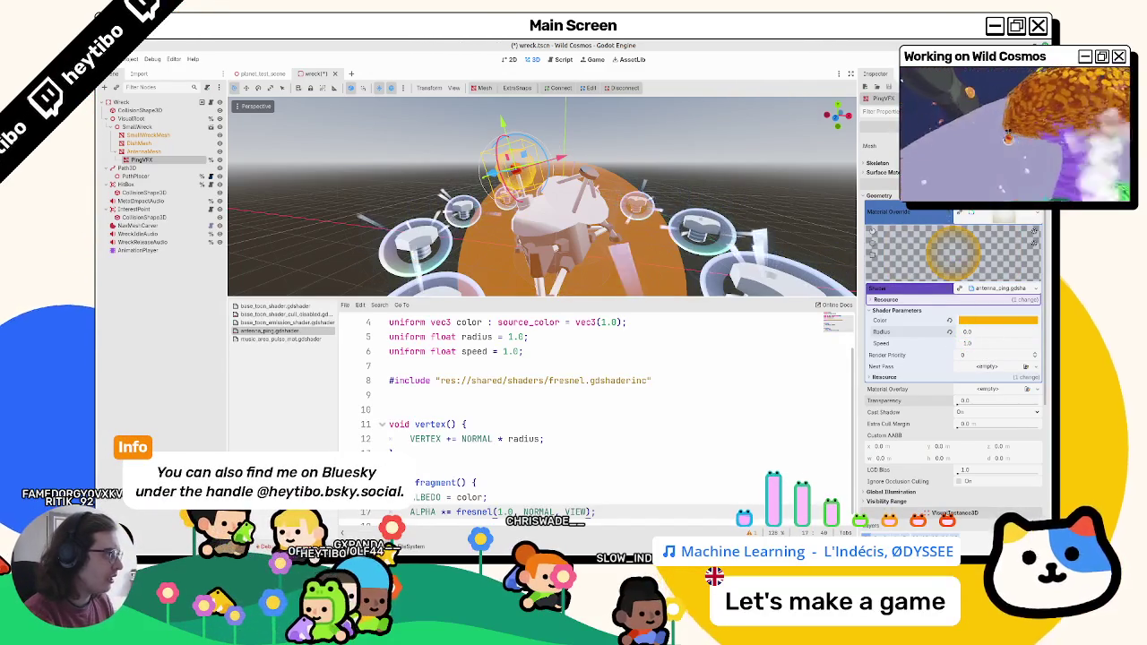
Step: Resize the SphereMesh to radius 0.25 and height 0.5, then switch to Blender
click(977, 146)
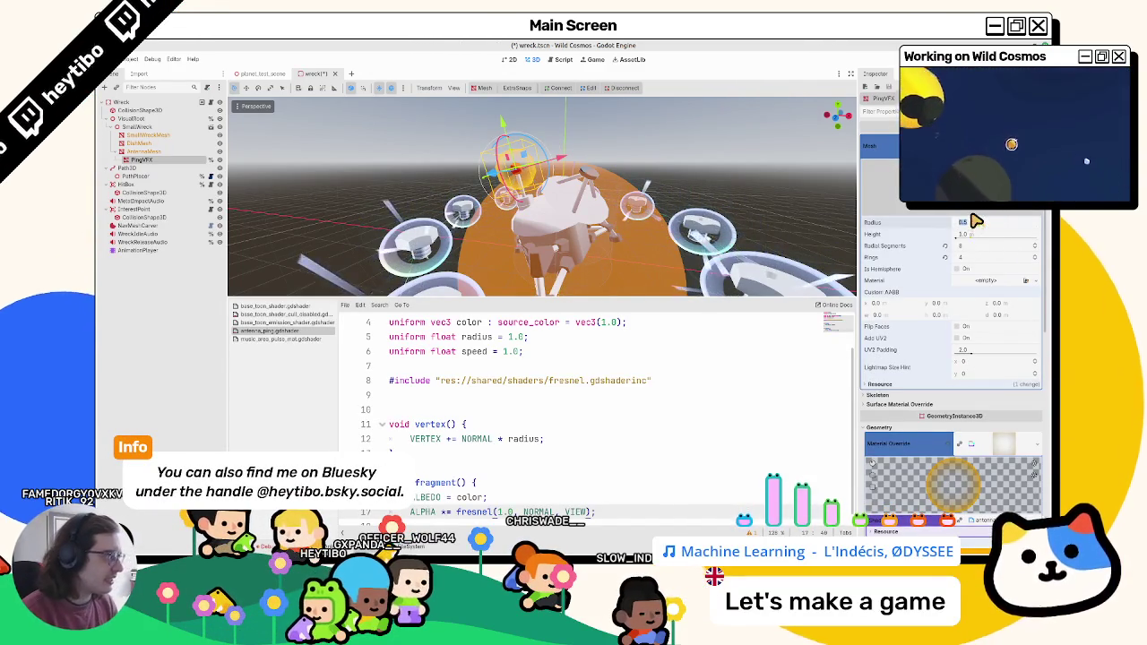
text(0.25)
key(Tab)
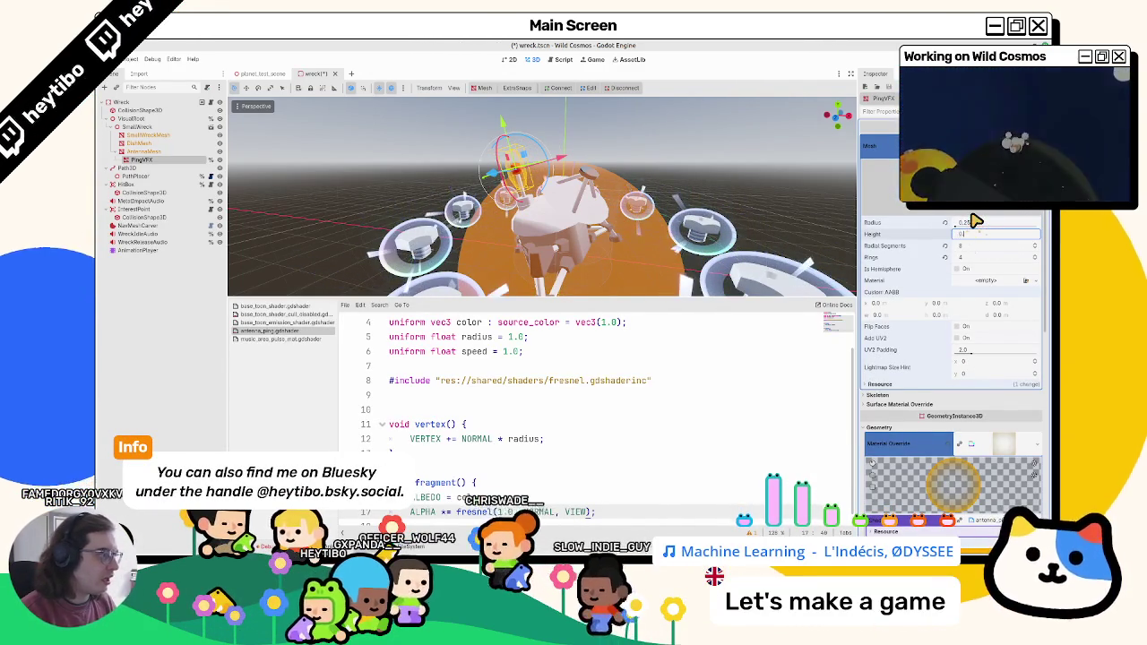
text(.5)
key(Tab)
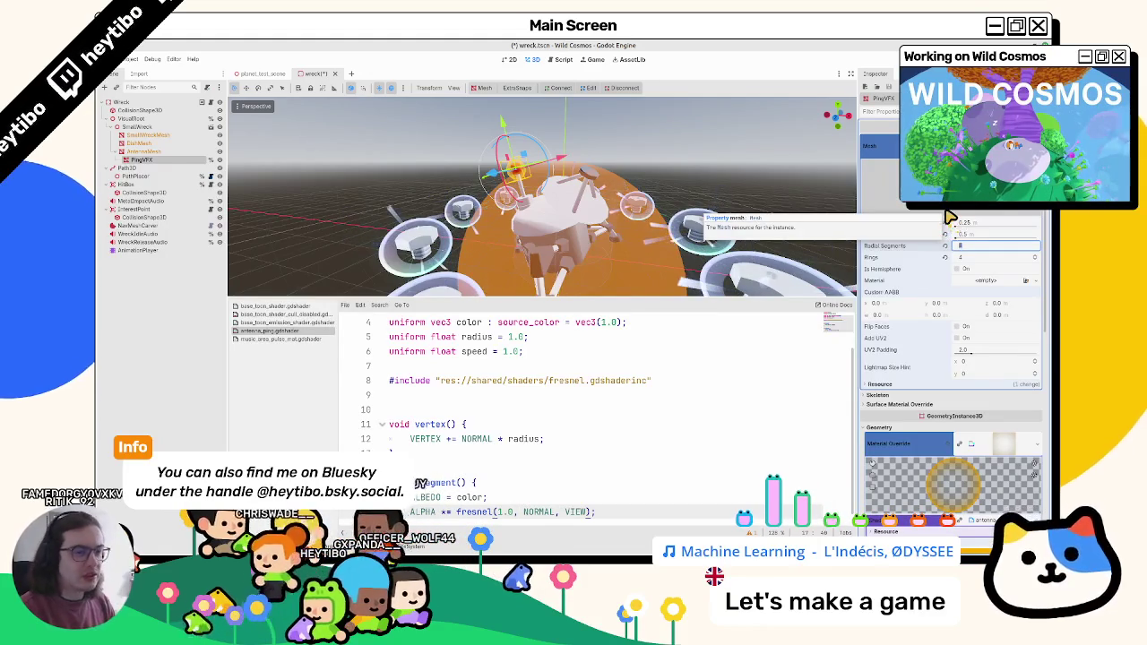
scroll(537, 171, up, 5)
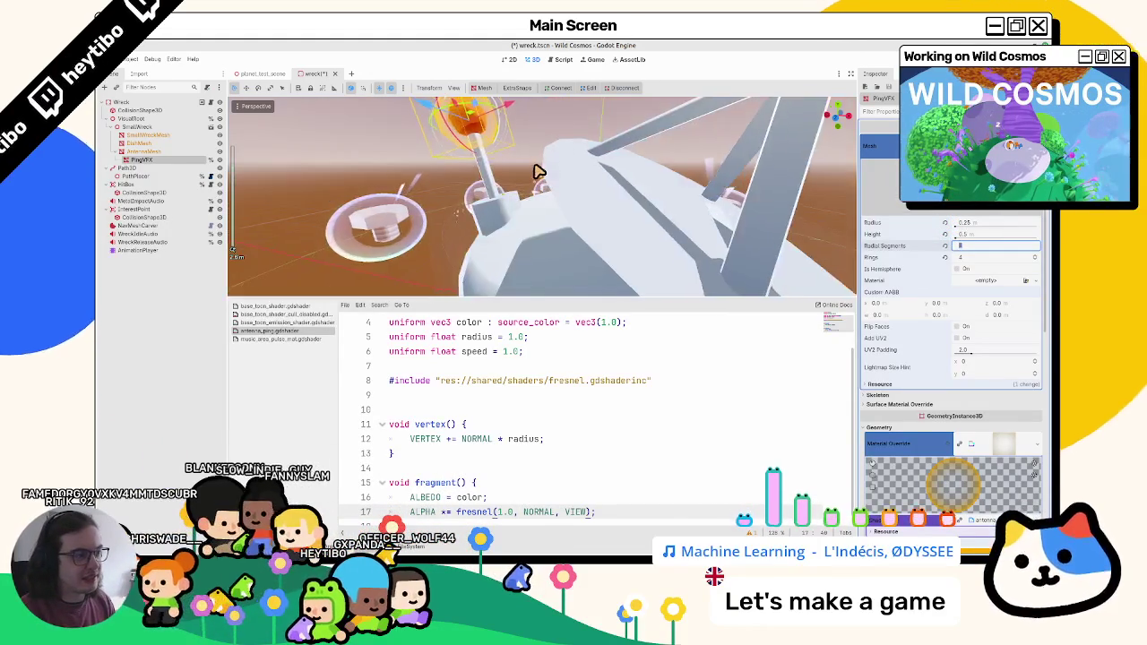
mouse_move(538, 171)
mouse_down()
mouse_move(579, 210)
mouse_move(549, 205)
mouse_up()
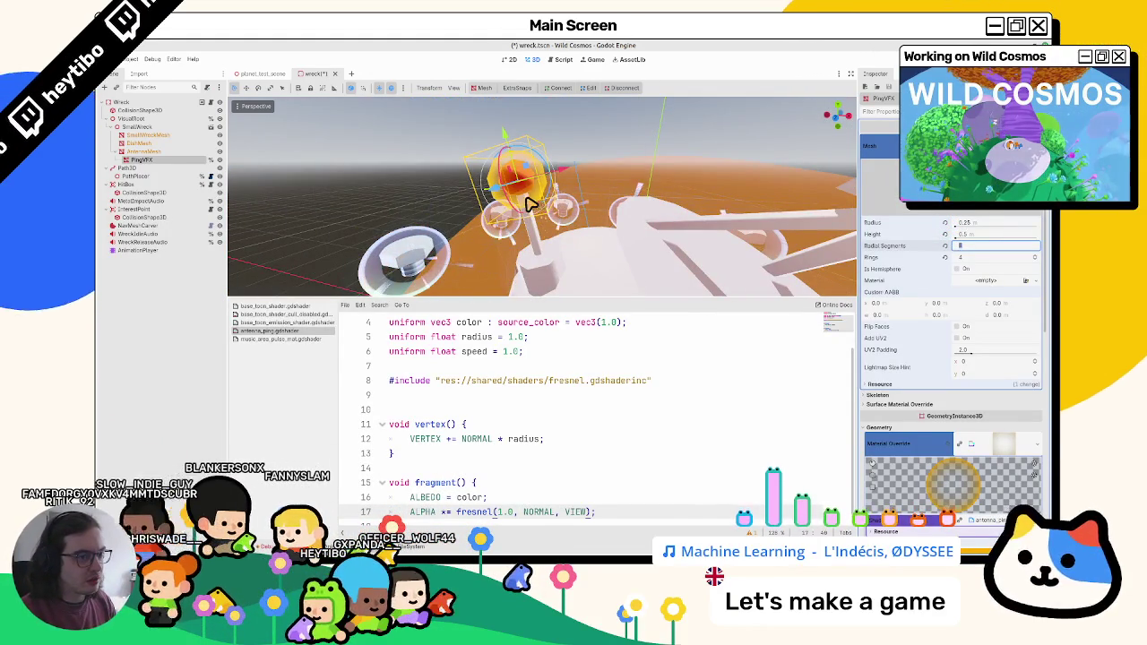
key(Return)
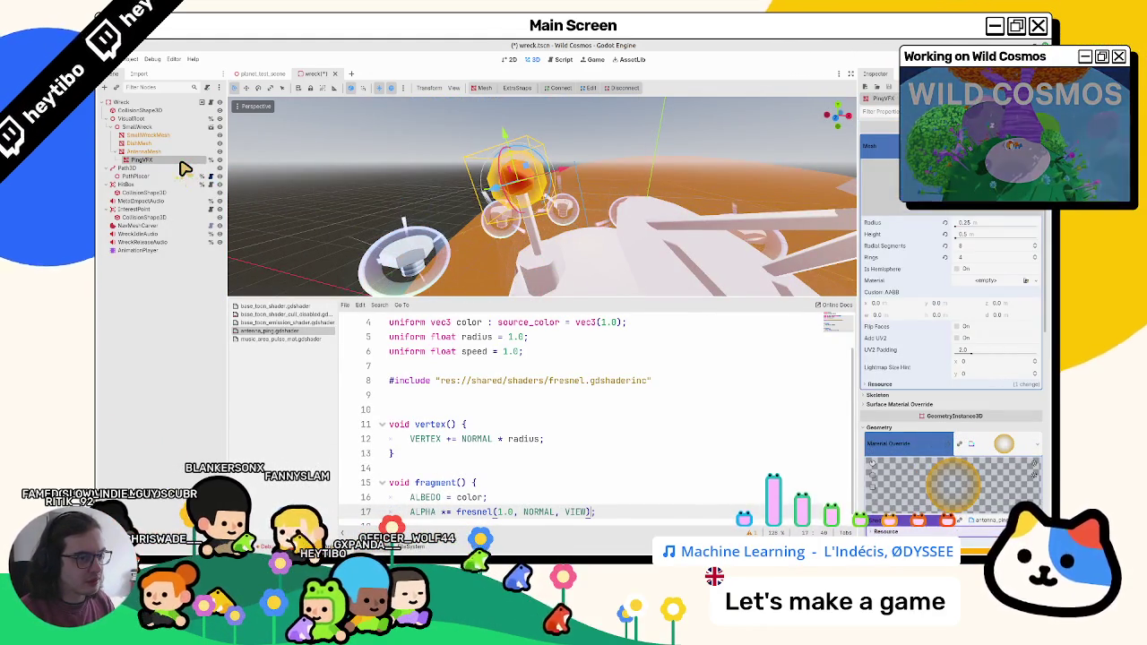
key(alt+Tab)
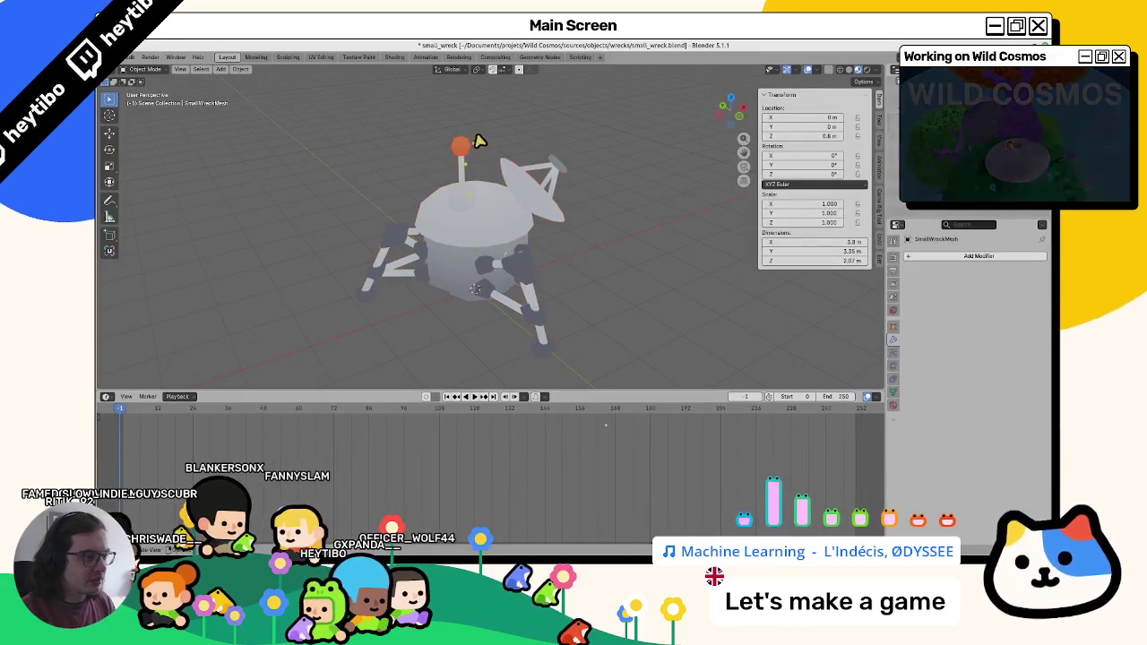
Step: Separate the connected antenna geometry into its own new object
key(Tab)
key(KP_Decimal)
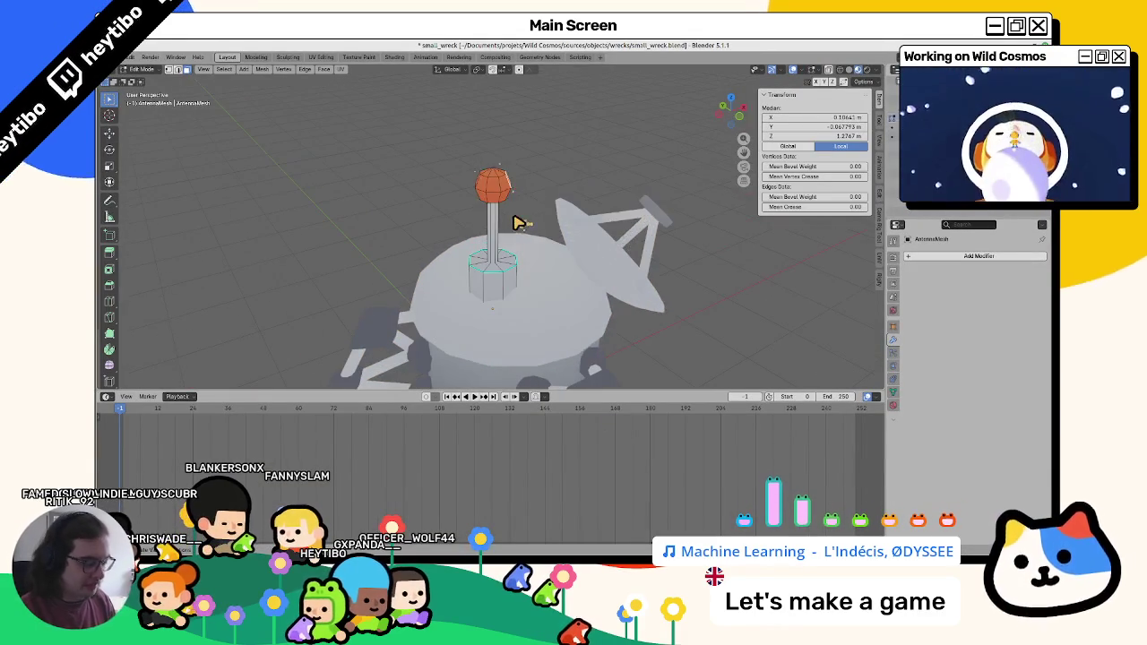
key(ctrl+l)
scroll(515, 197, up, 5)
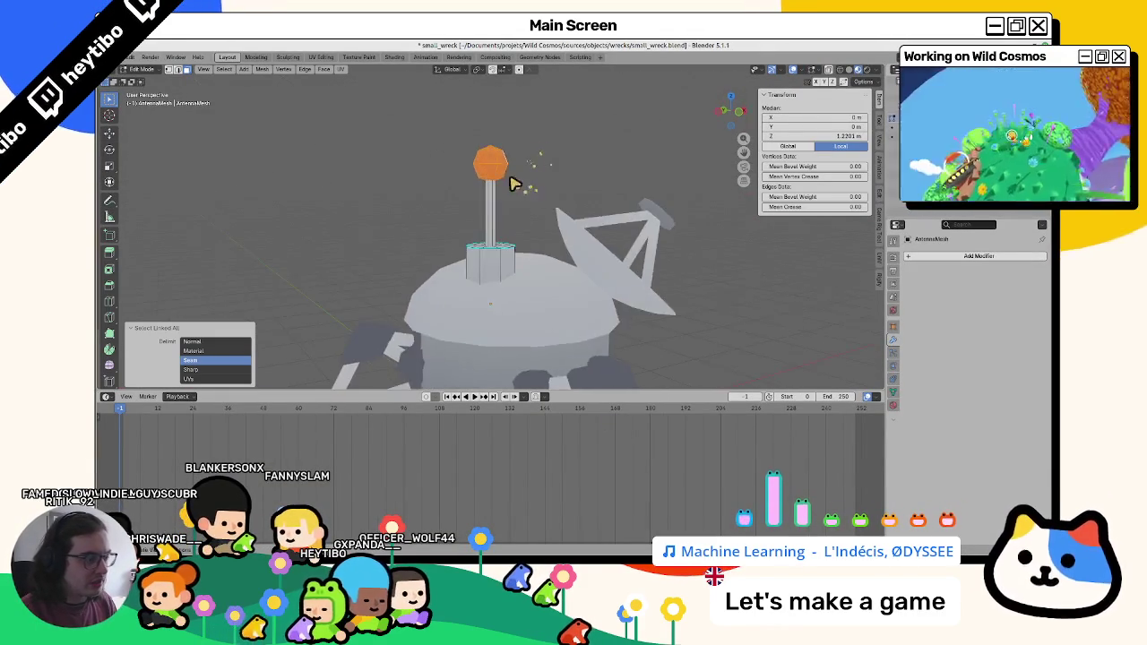
key(g)
key(Escape)
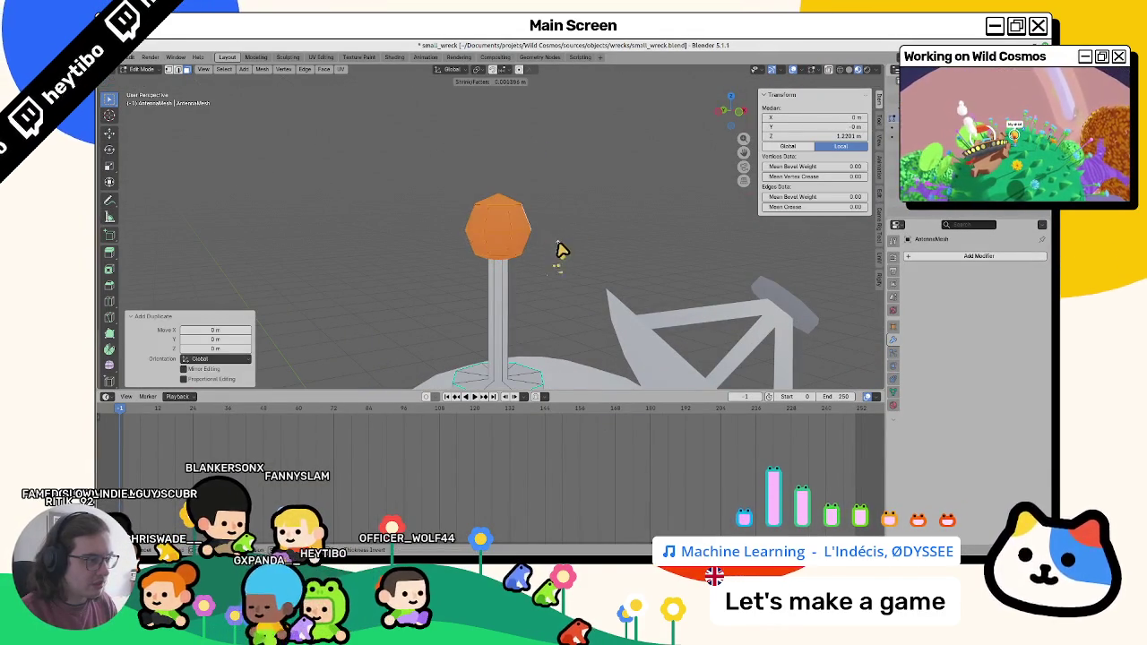
key(Escape)
key(p)
click(565, 239)
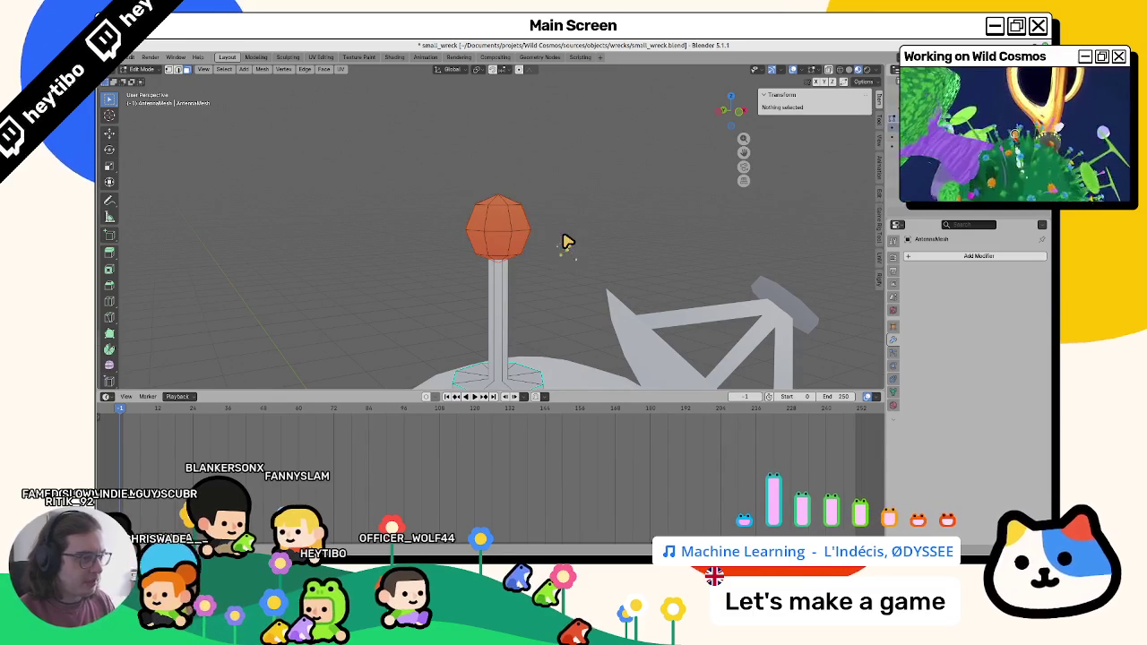
key(Tab)
key(Tab)
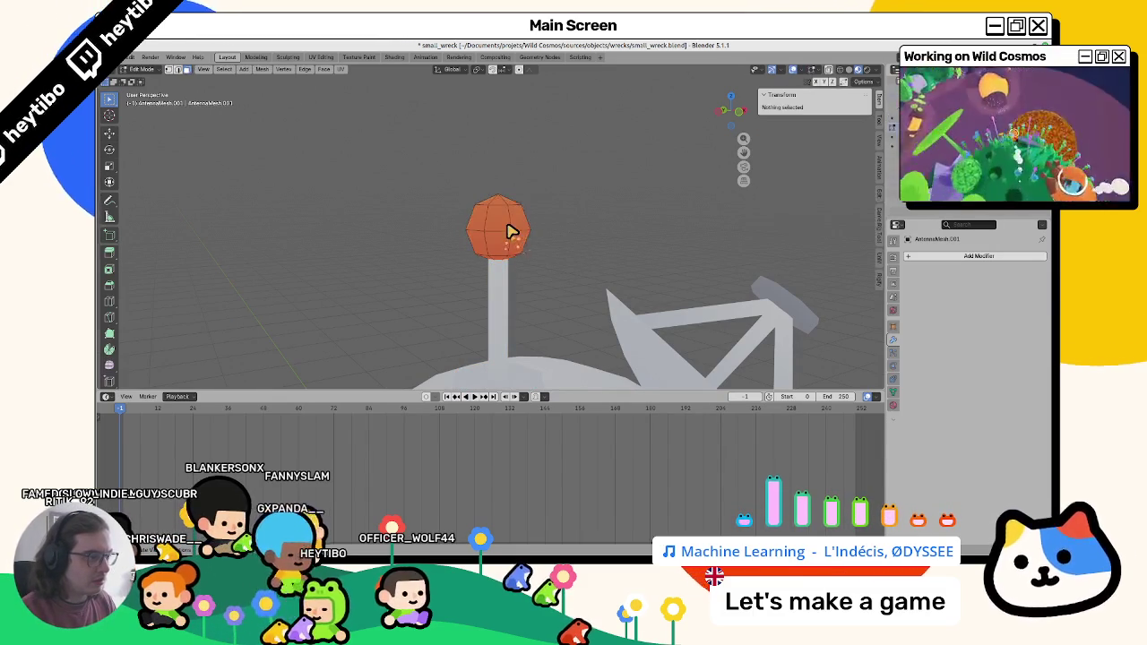
key(Tab)
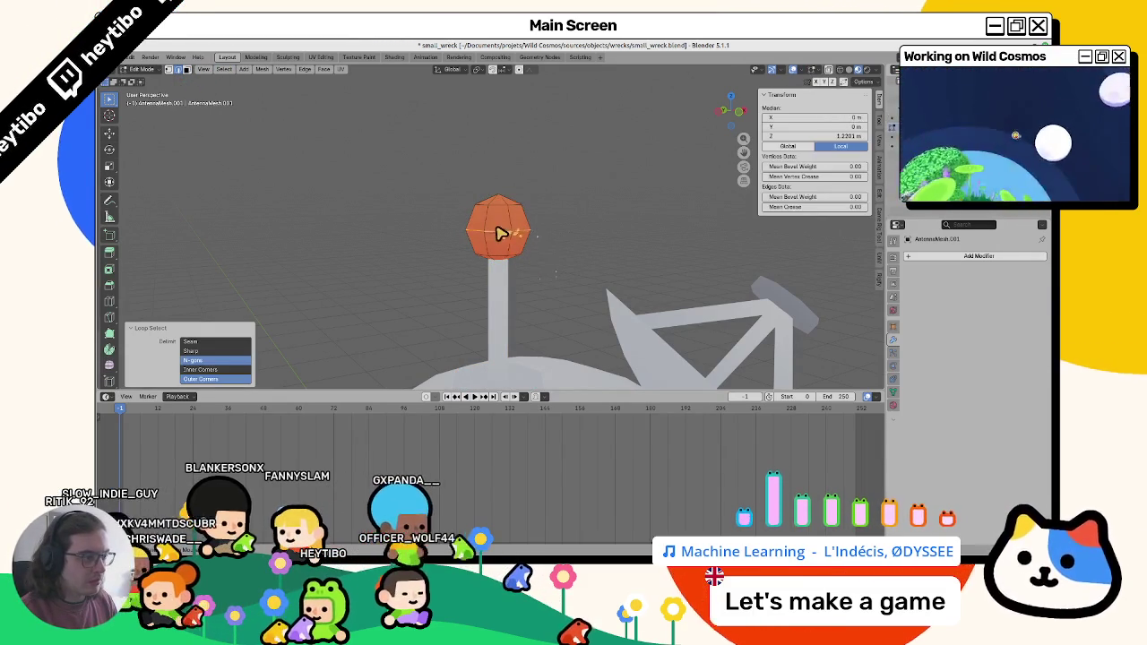
Step: Set the AntennaPingMesh origin to the 3D cursor via the F3 'set origin' search
key(F3)
text(set origin)
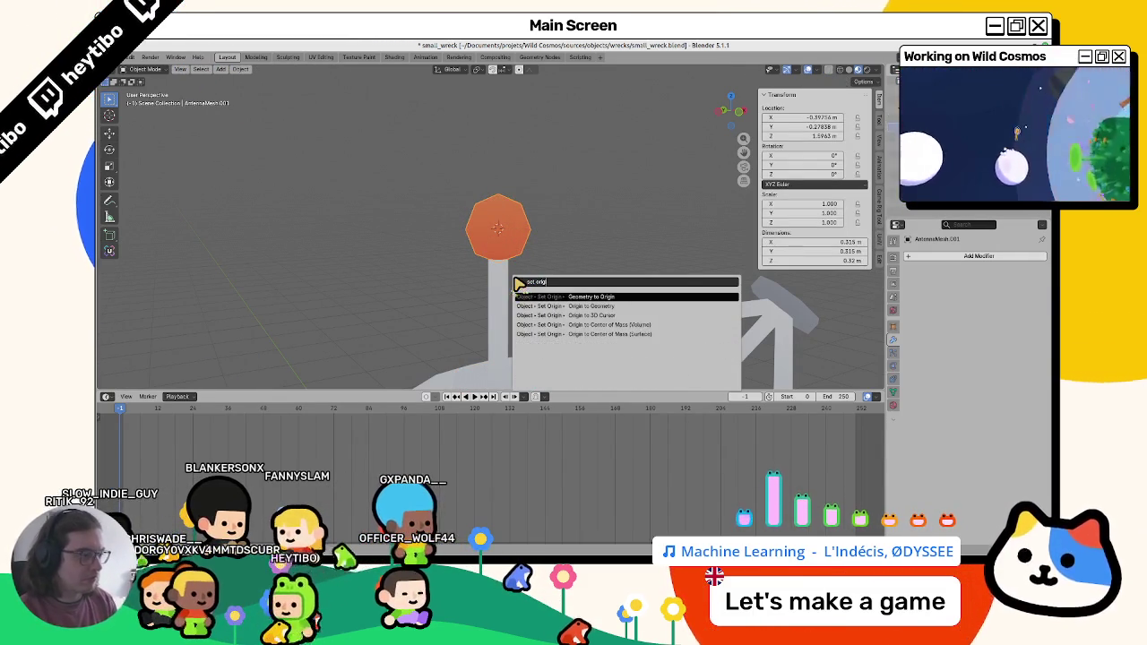
key(Down)
key(Down)
key(Return)
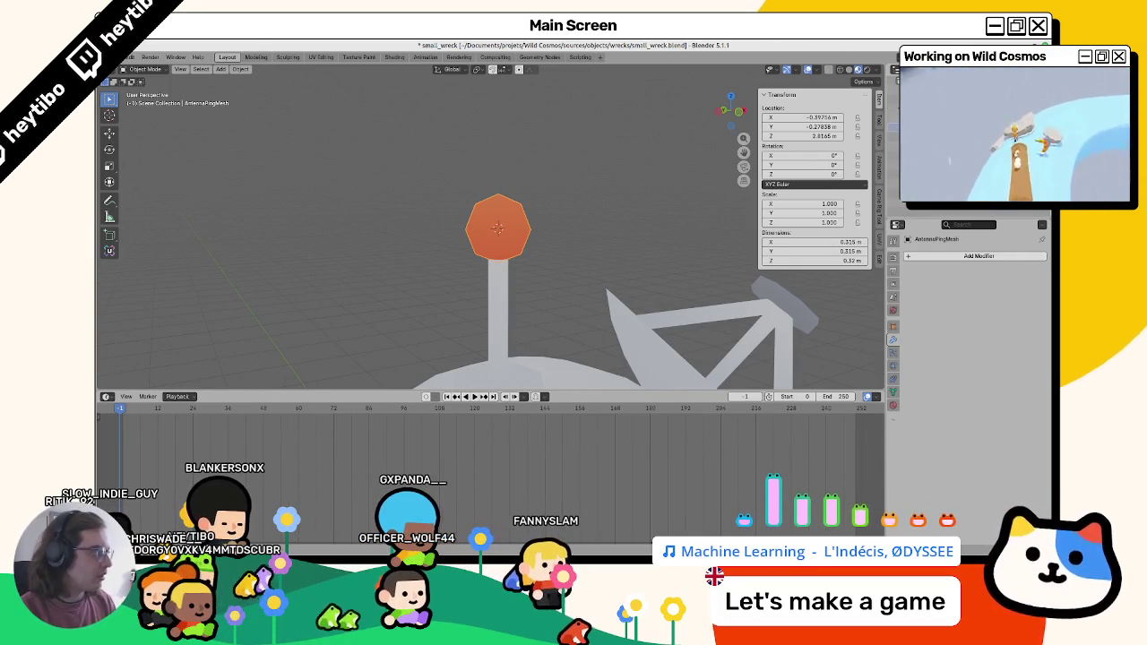
click(894, 393)
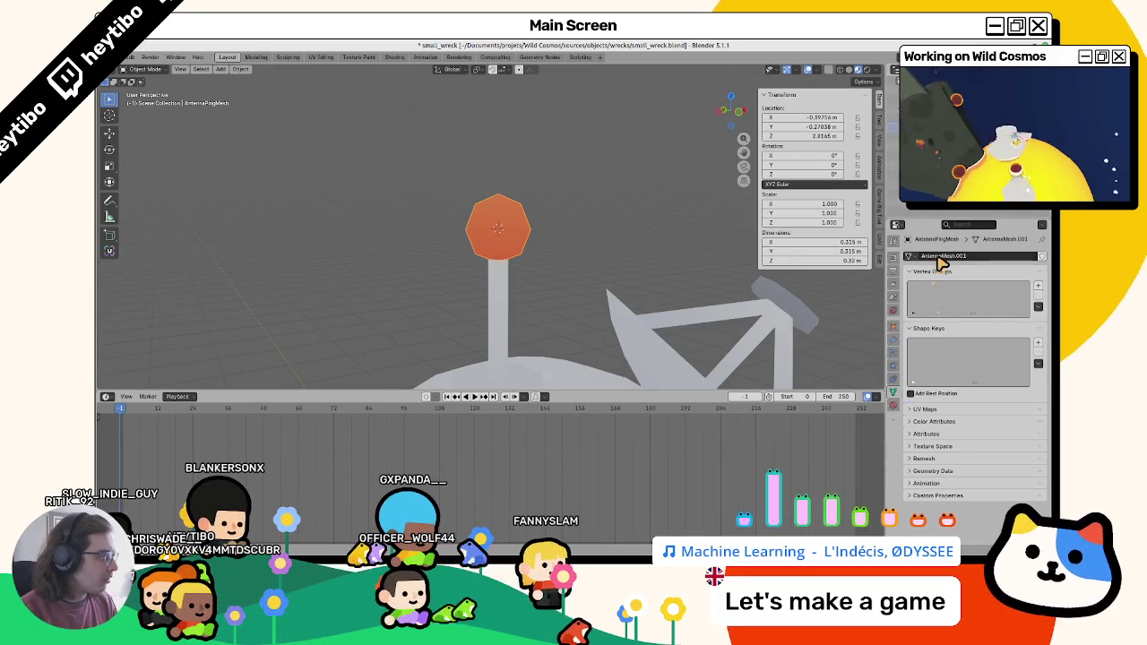
Step: Check the dish, base body, antenna ball and pole, then select all wreck parts
click(780, 304)
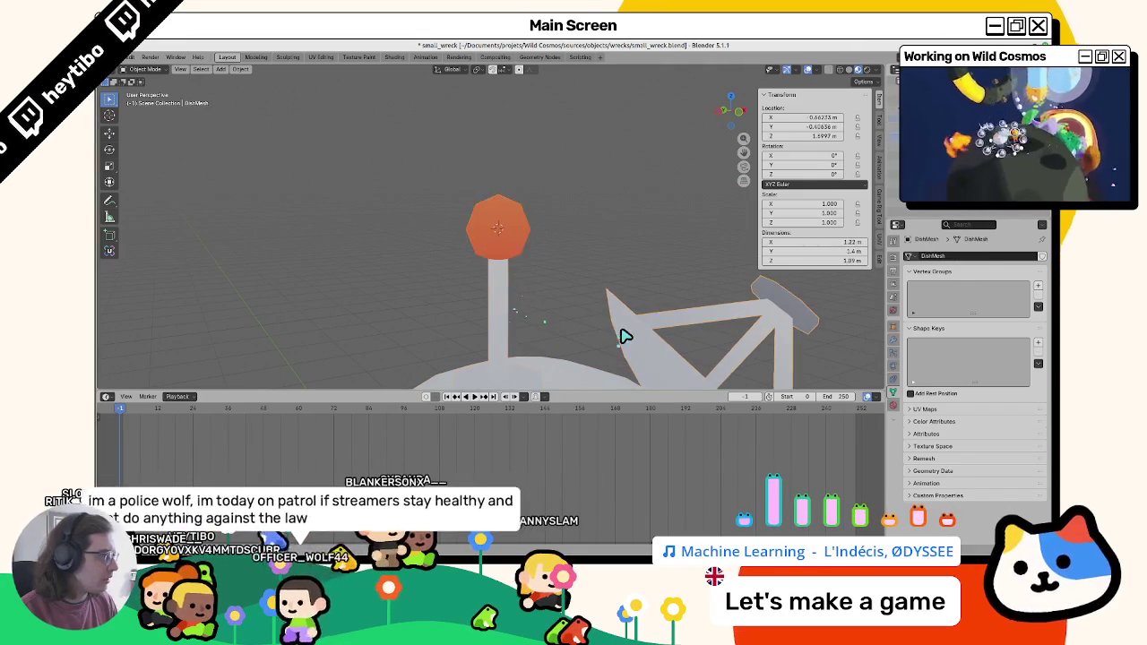
click(580, 383)
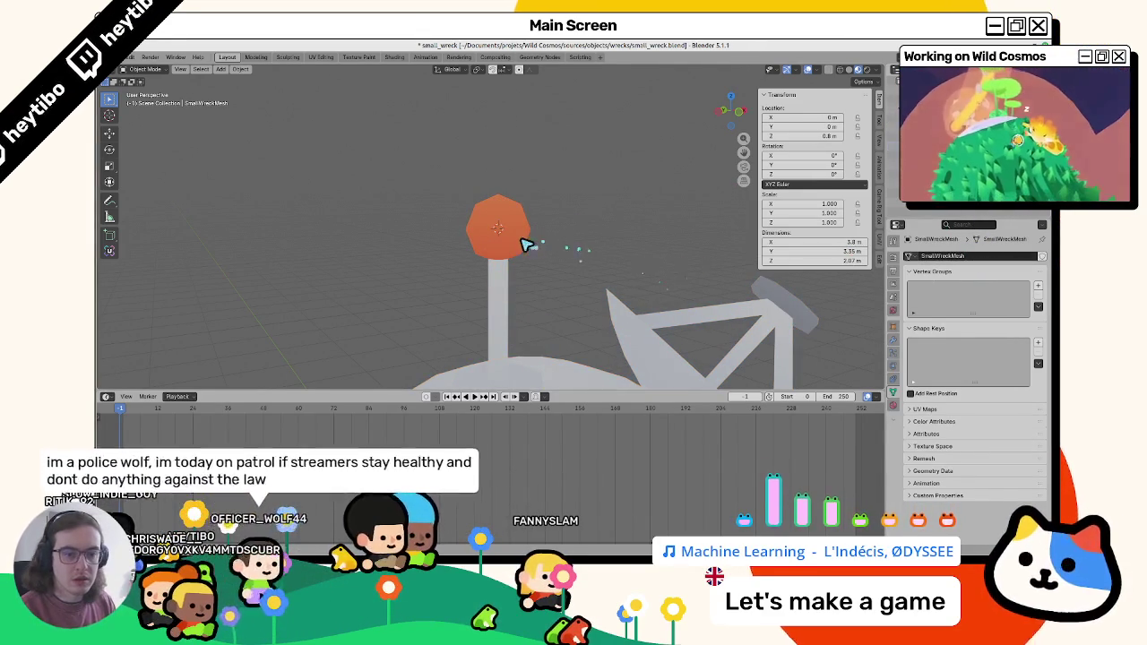
scroll(525, 243, down, 5)
scroll(321, 235, up, 2)
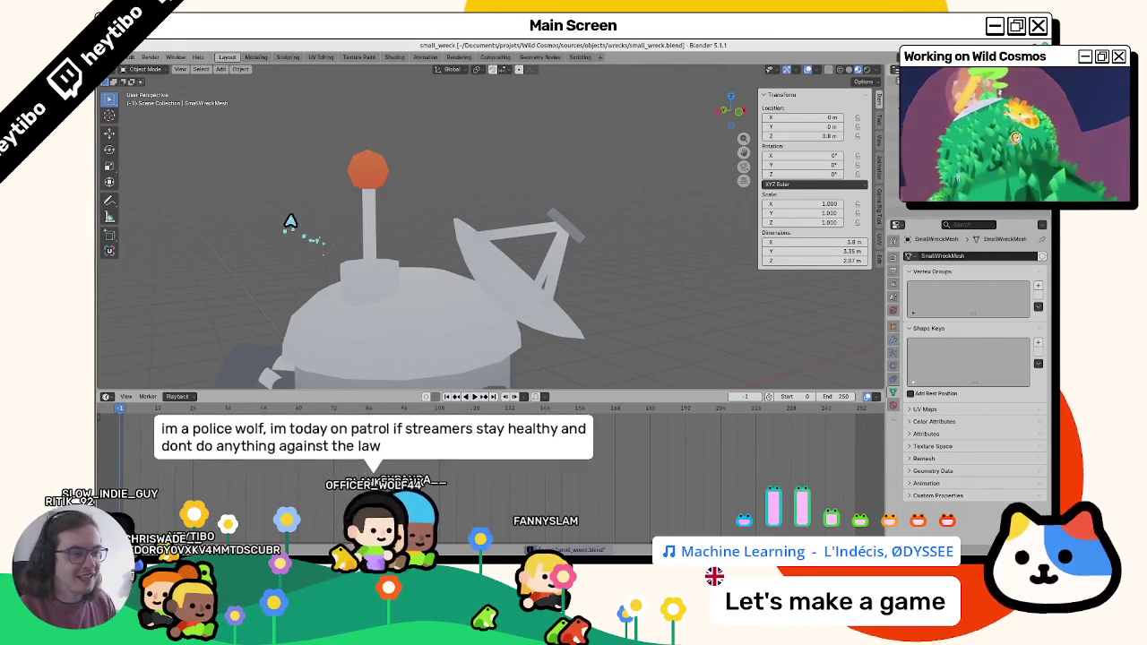
click(367, 170)
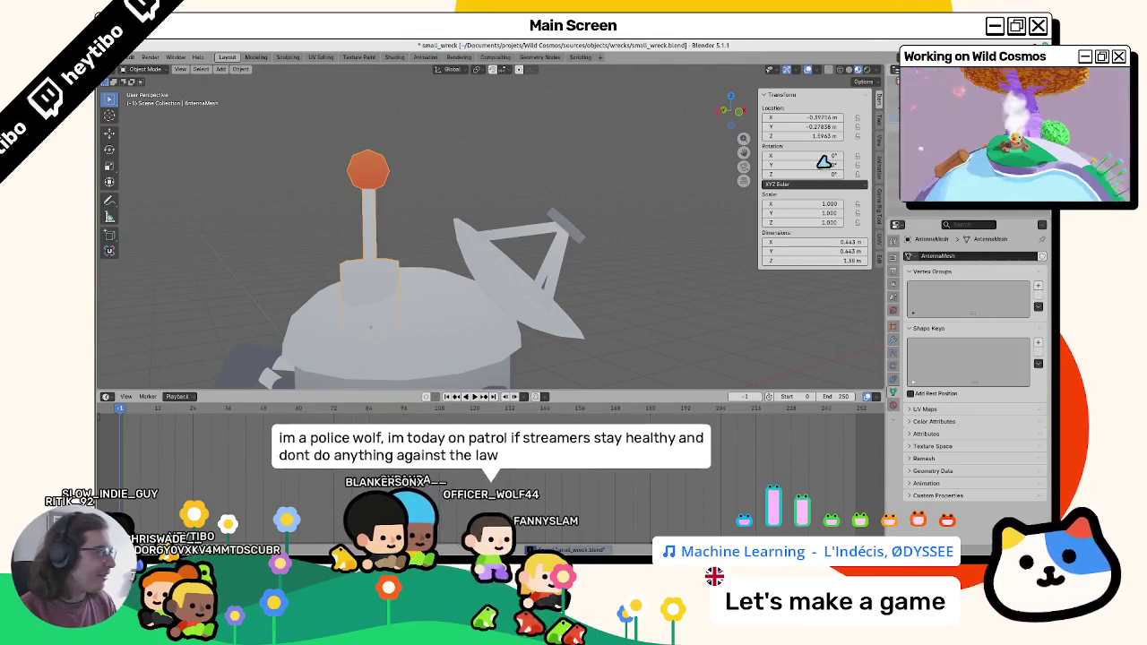
click(370, 278)
key(Tab)
key(Tab)
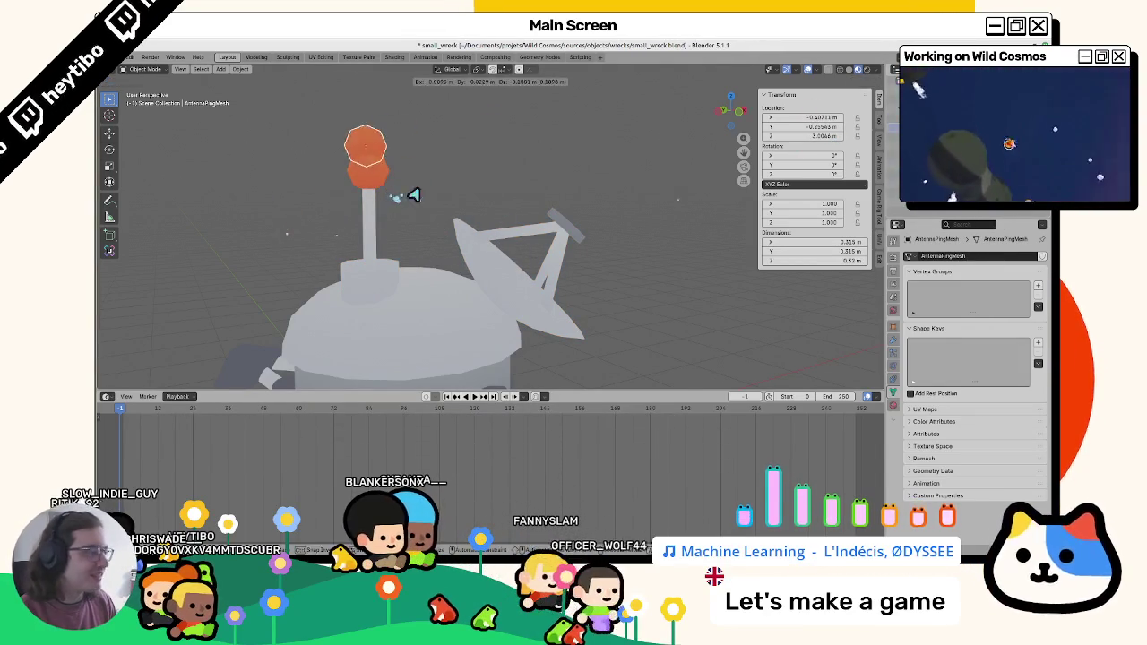
key(a)
scroll(481, 160, down, 3)
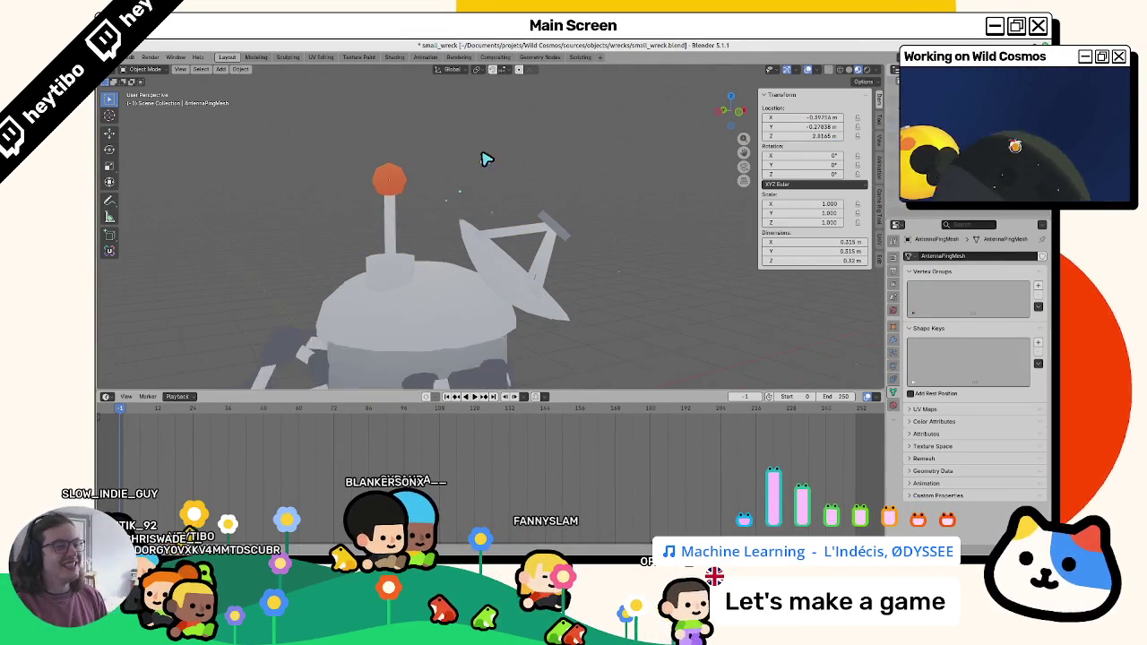
scroll(356, 163, down, 2)
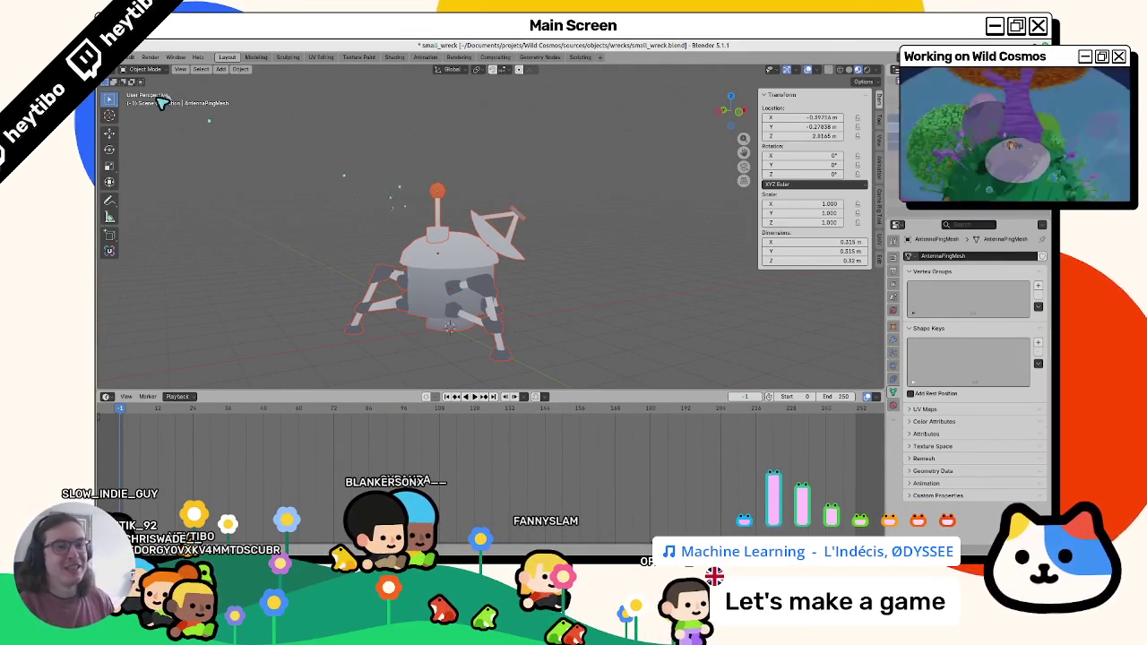
click(126, 57)
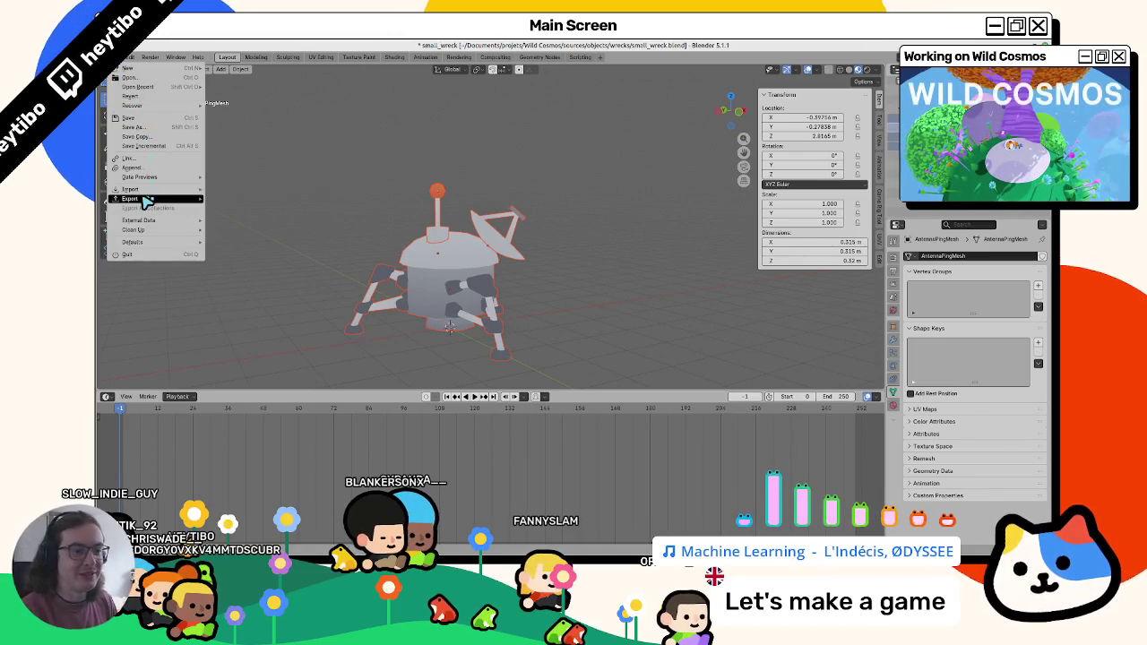
Step: Export the wreck as glTF 2.0 over small_wreck.glb and return to Godot
mouse_move(146, 201)
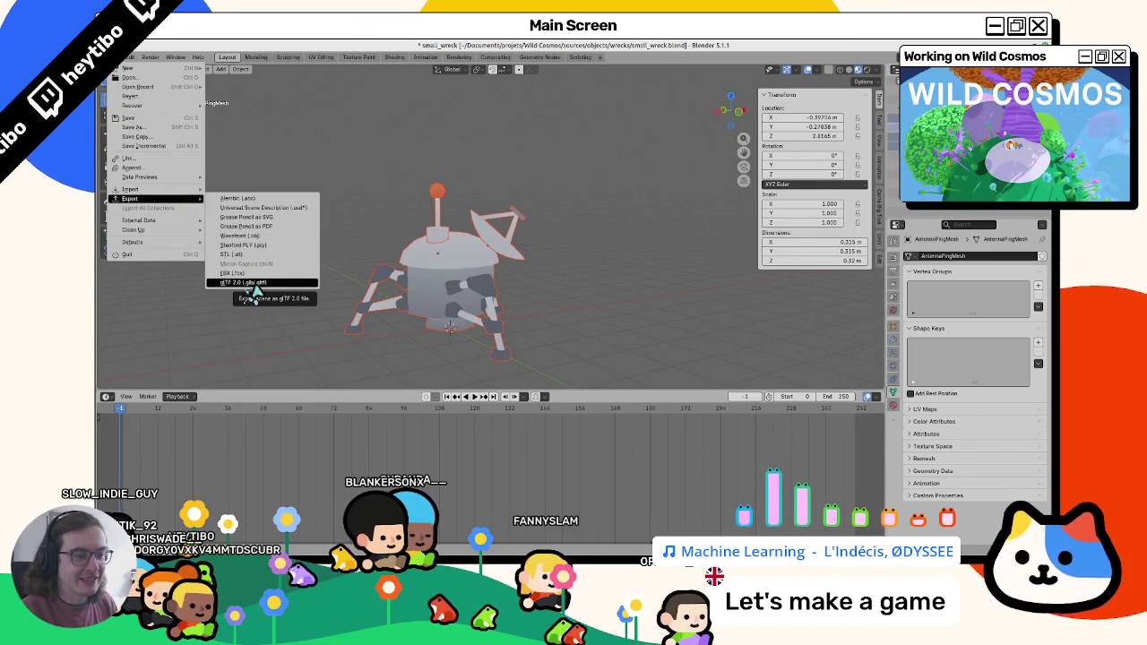
click(260, 282)
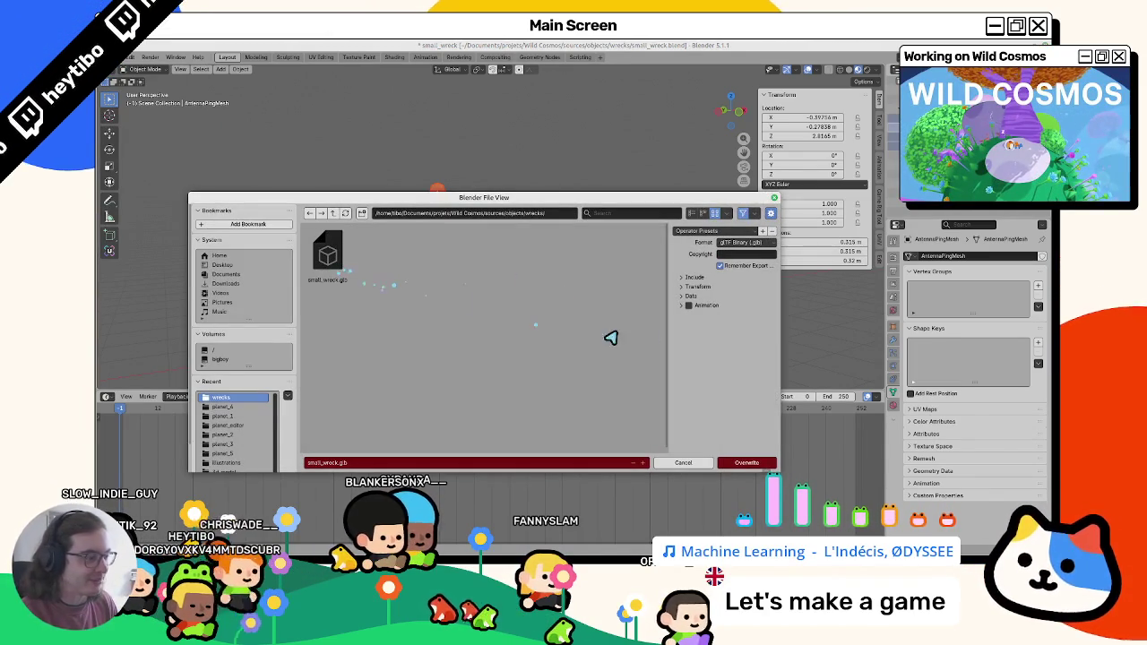
double_click(340, 274)
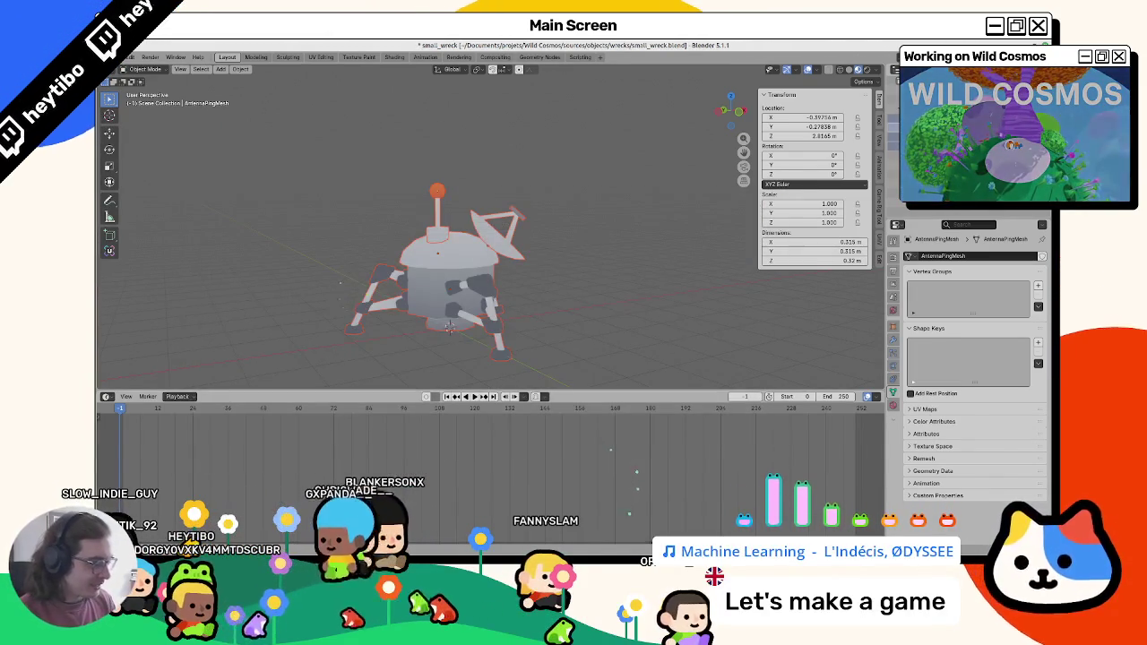
key(alt+Tab)
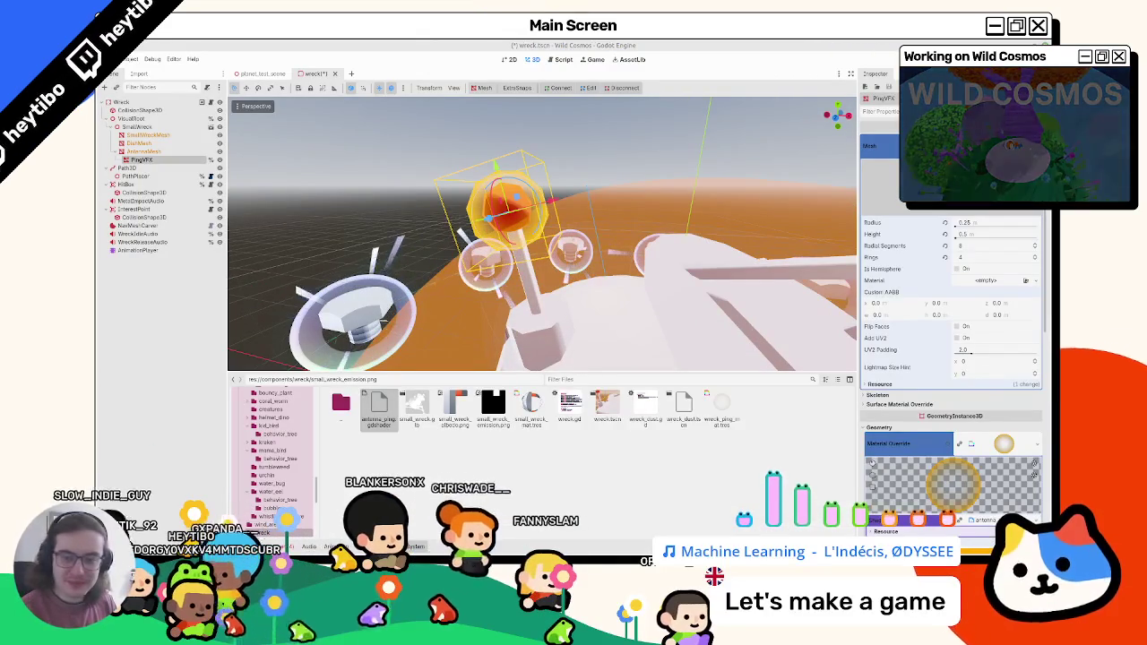
Step: Finish the ALPHA line as fresnel(1.0, NORMAL, VIEW); and open PingVFX's node actions
mouse_move(493, 407)
mouse_down()
mouse_move(600, 477)
mouse_move(591, 473)
mouse_up()
click(152, 168)
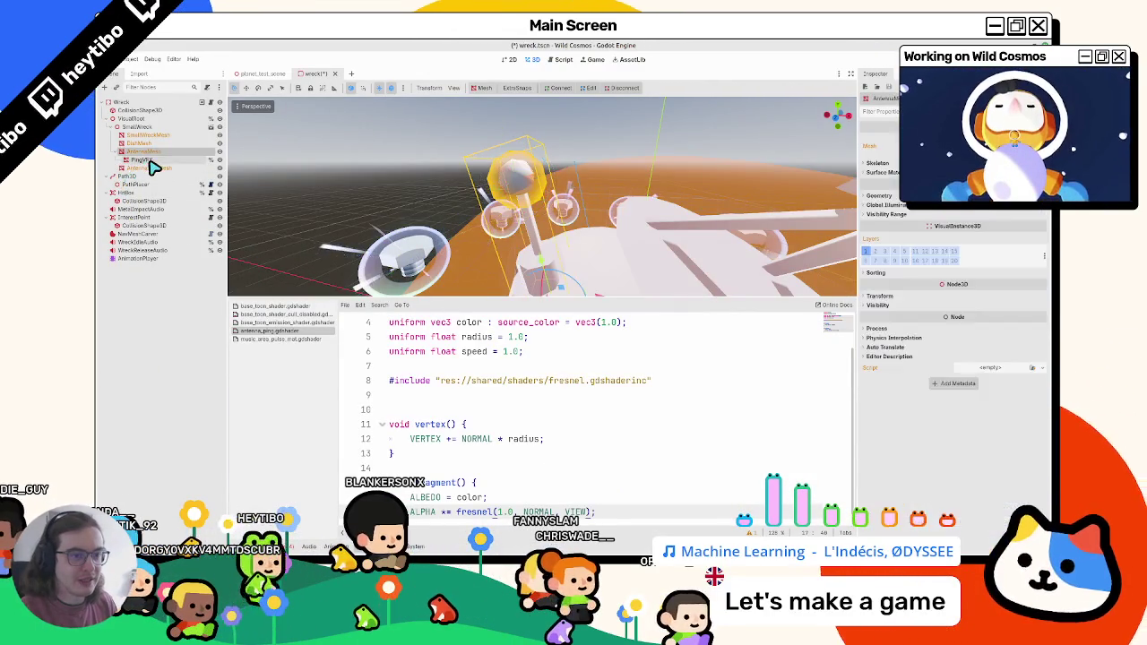
click(149, 160)
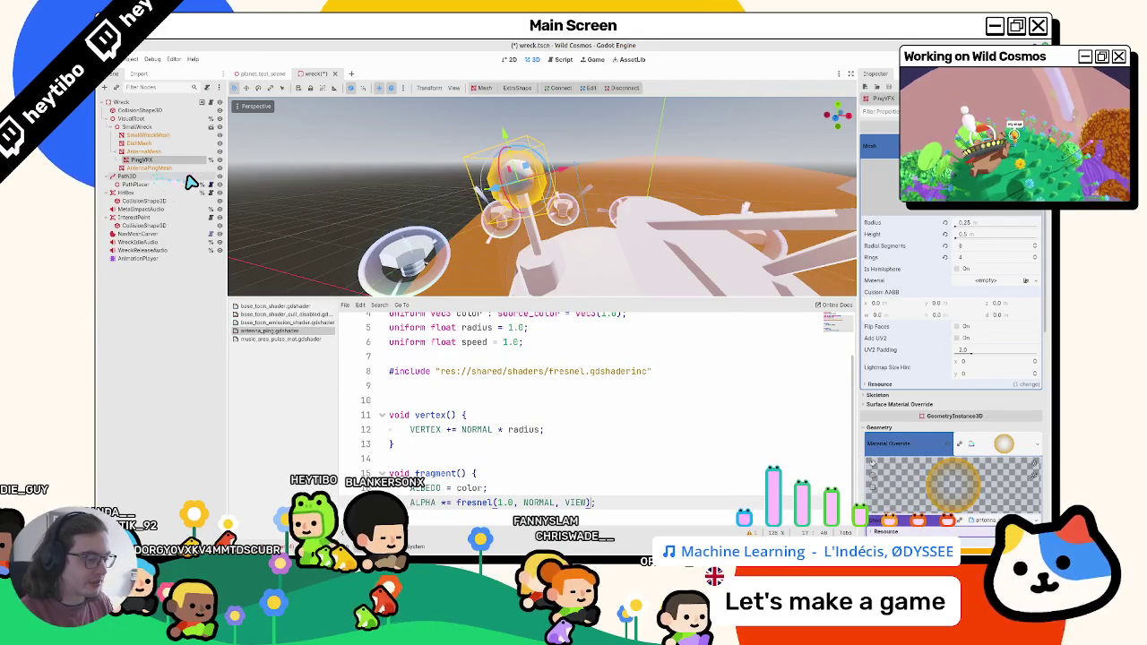
key(ctrl+z)
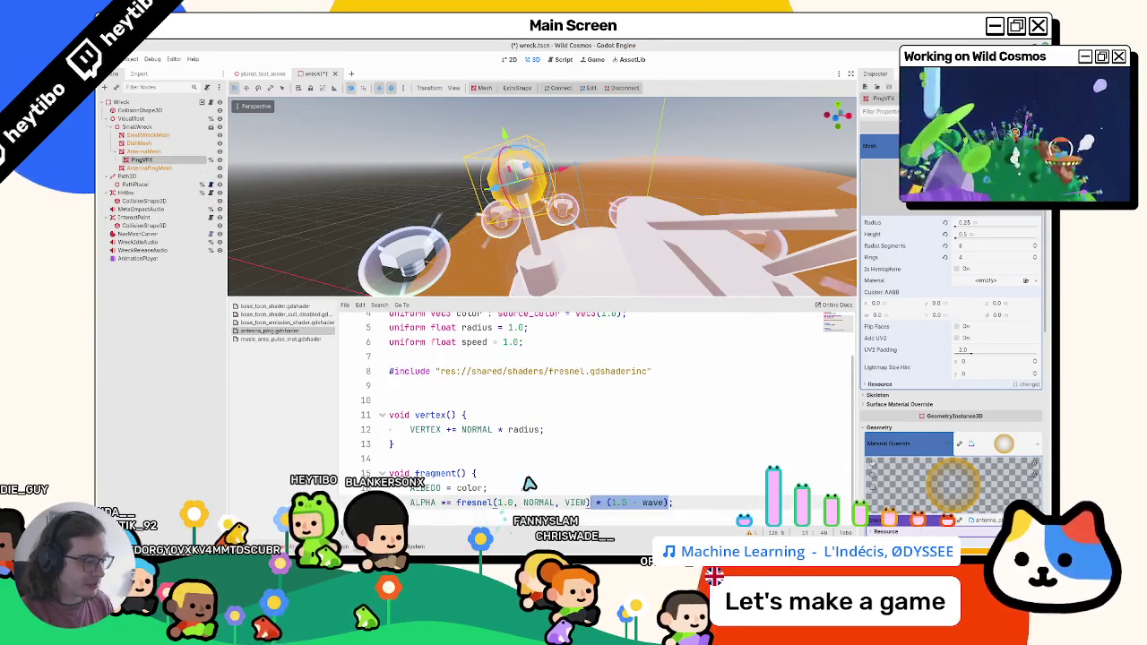
key(ctrl+j)
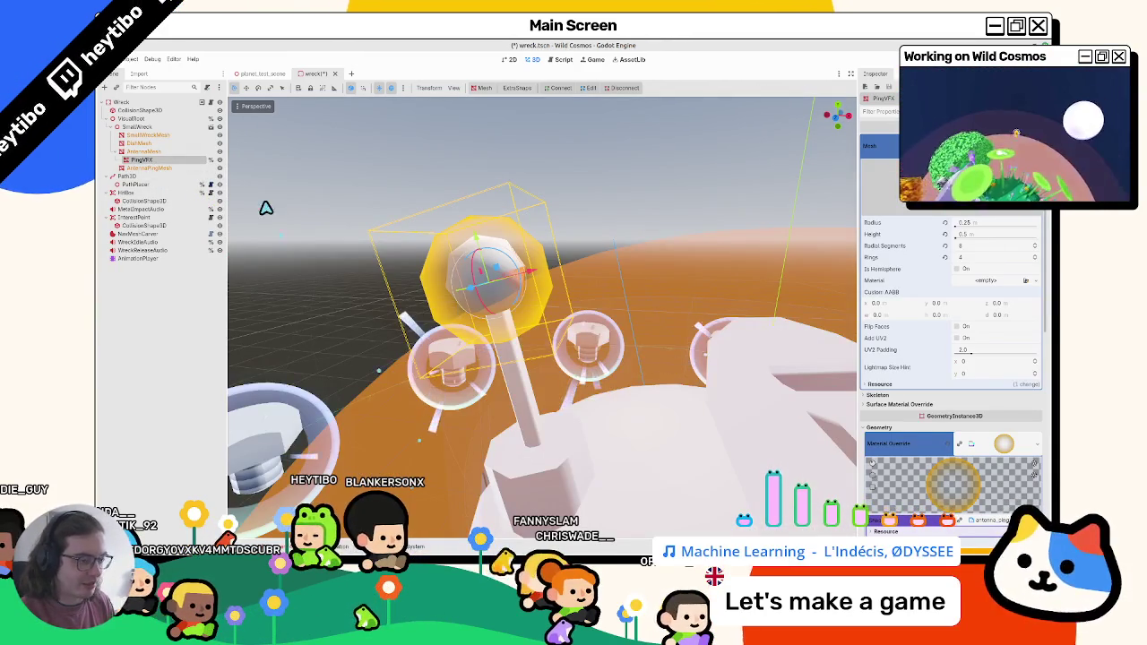
key(ctrl+j)
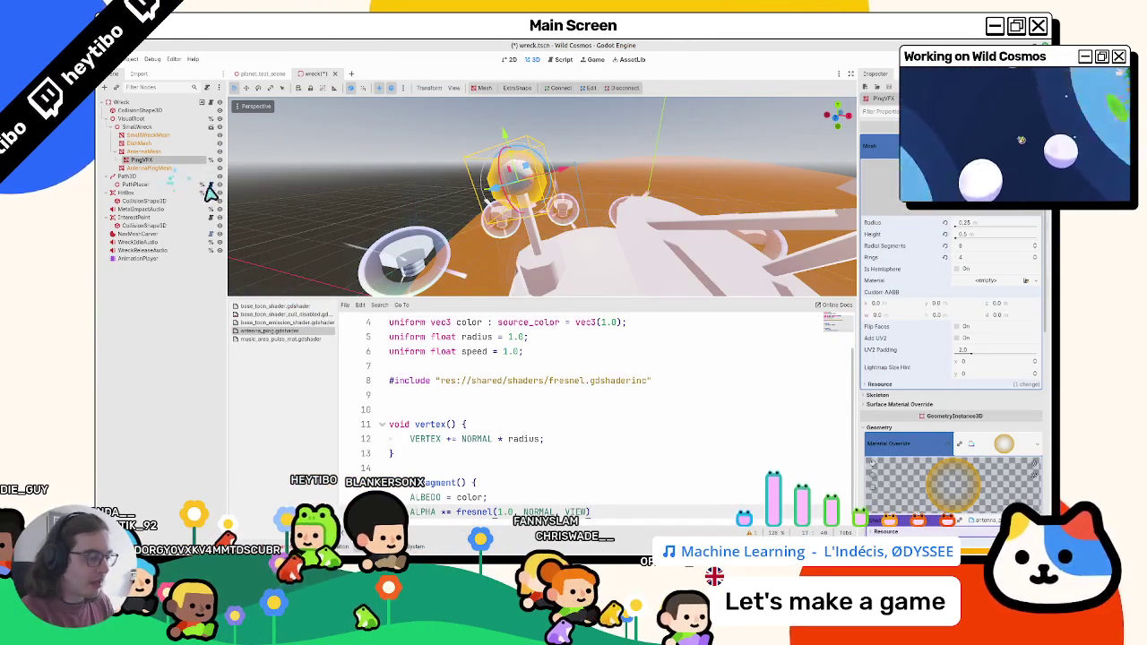
text(;)
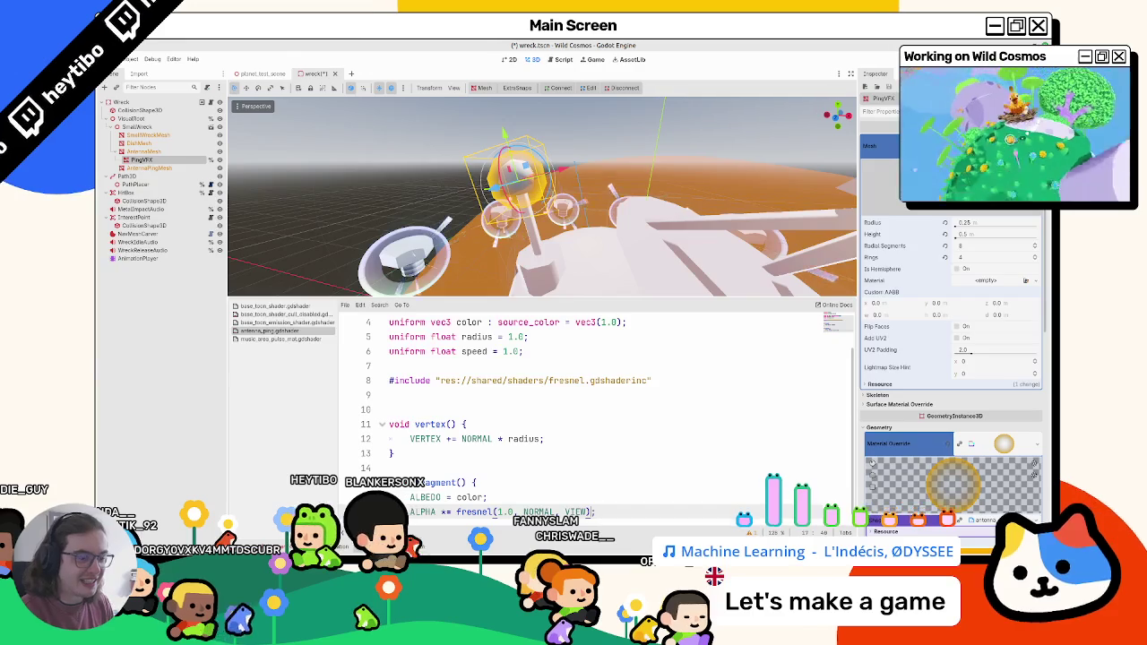
key(ctrl+j)
right_click(132, 161)
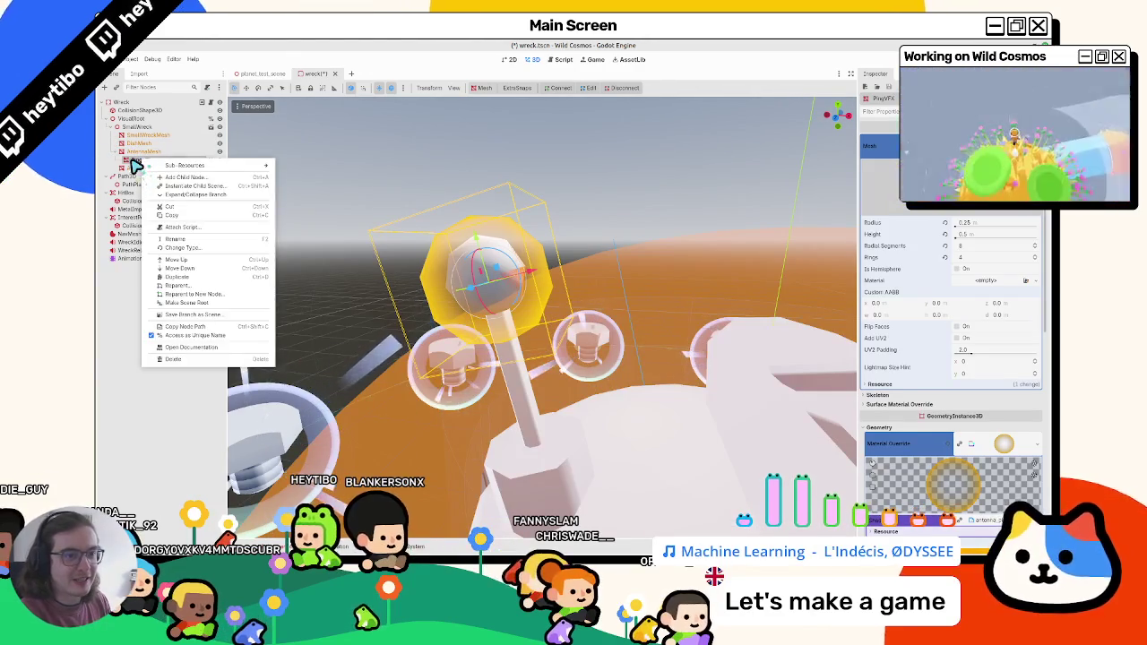
Step: Delete the PingVFX node and apply the antenna_ping shader to AntennaPingMesh
key(Escape)
key(Delete)
key(Return)
click(142, 159)
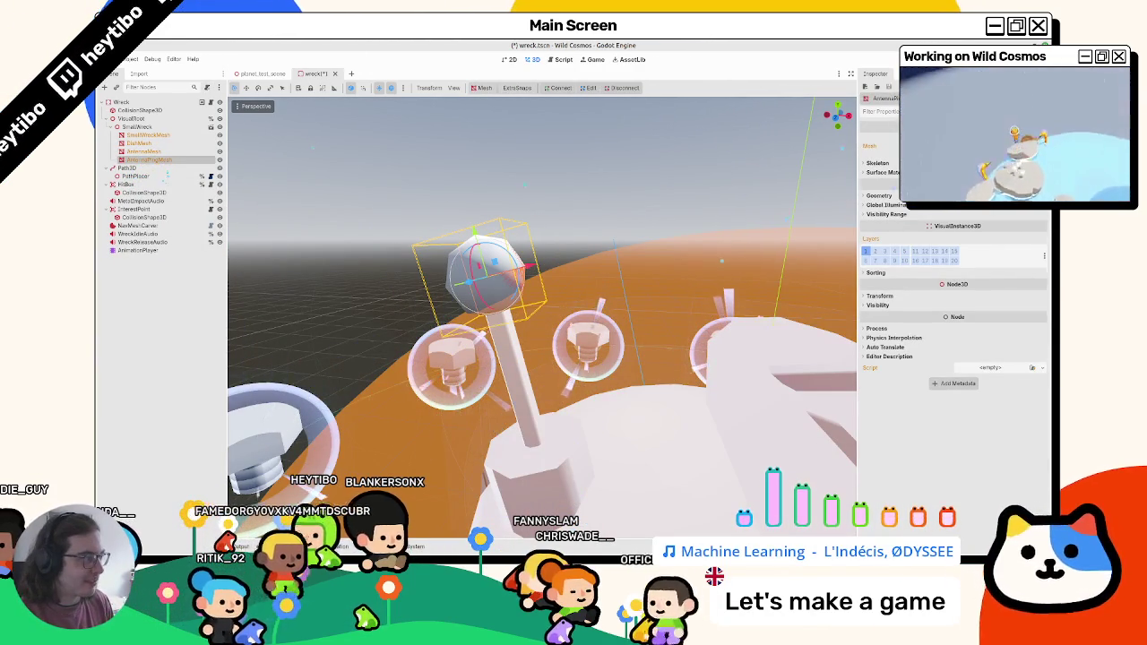
key(alt+f)
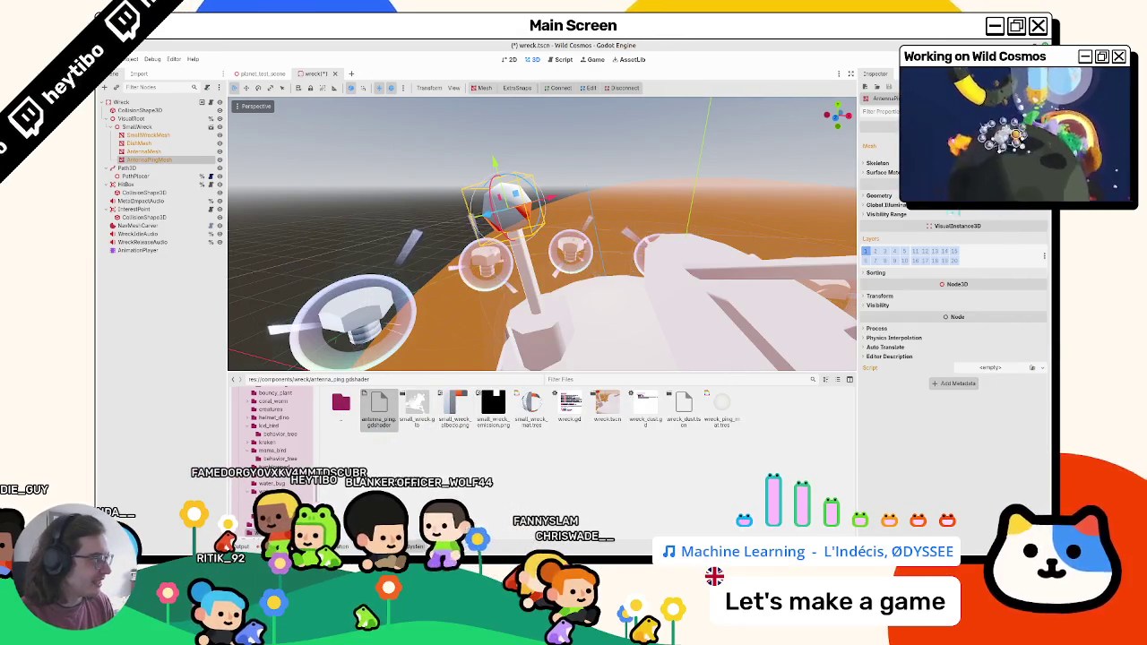
mouse_move(379, 408)
mouse_down()
mouse_move(661, 332)
mouse_move(332, 260)
mouse_move(507, 202)
mouse_up()
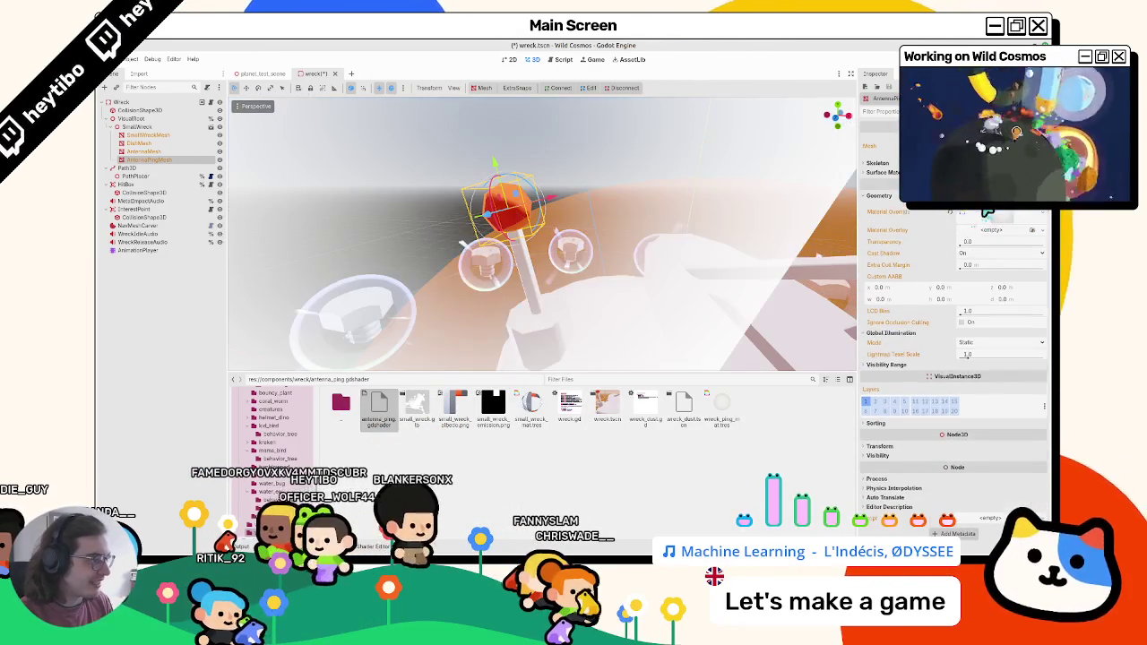
Step: Set the ping Color to a saturated orange and the Radius to 0.72
click(988, 213)
click(959, 299)
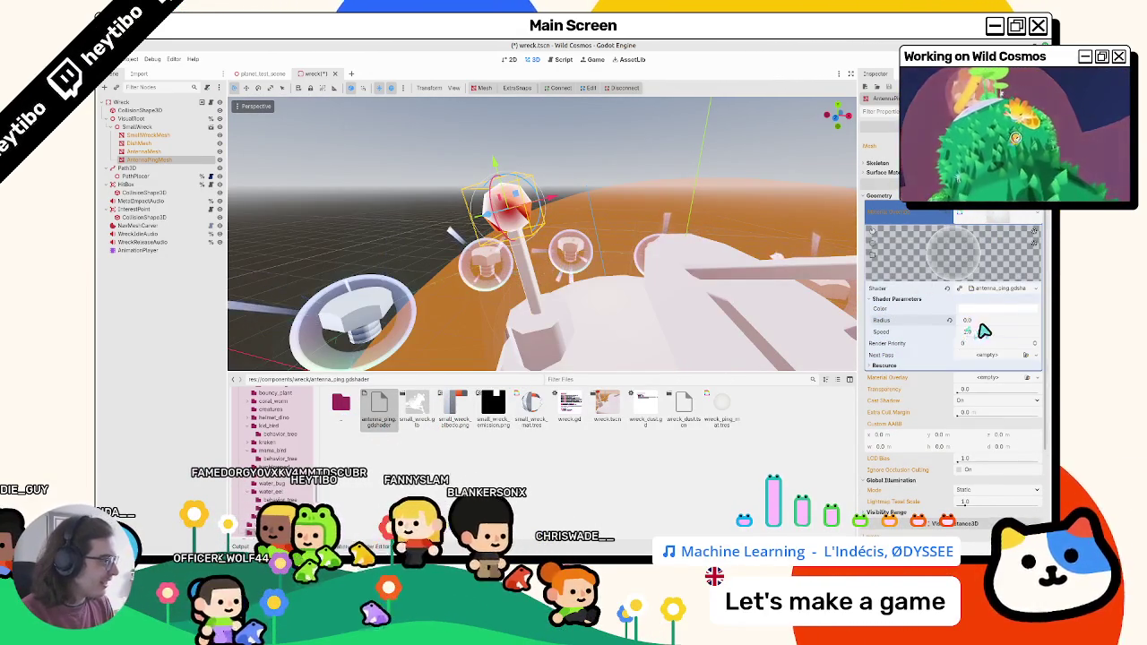
click(984, 309)
click(984, 460)
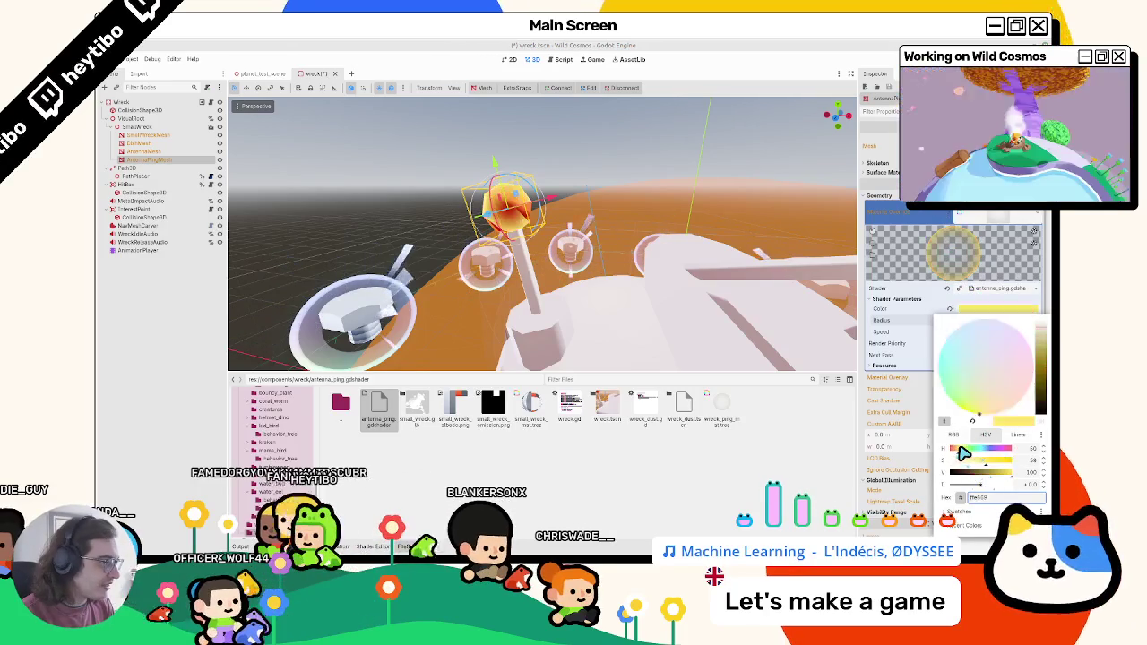
click(957, 448)
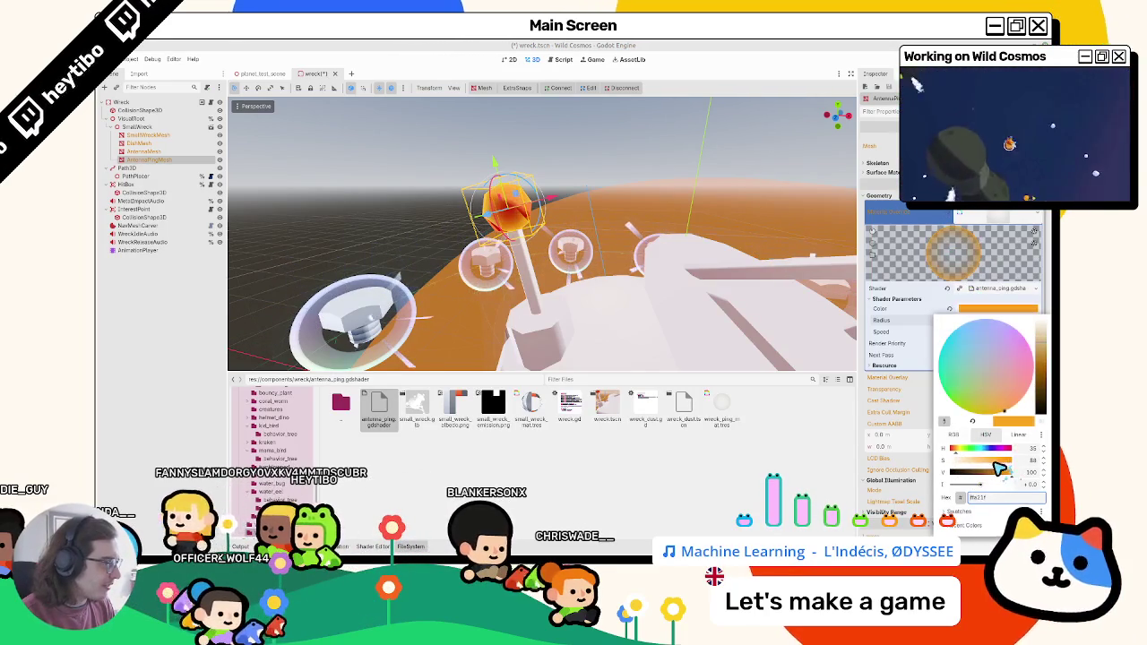
click(835, 49)
drag(968, 320, 986, 320)
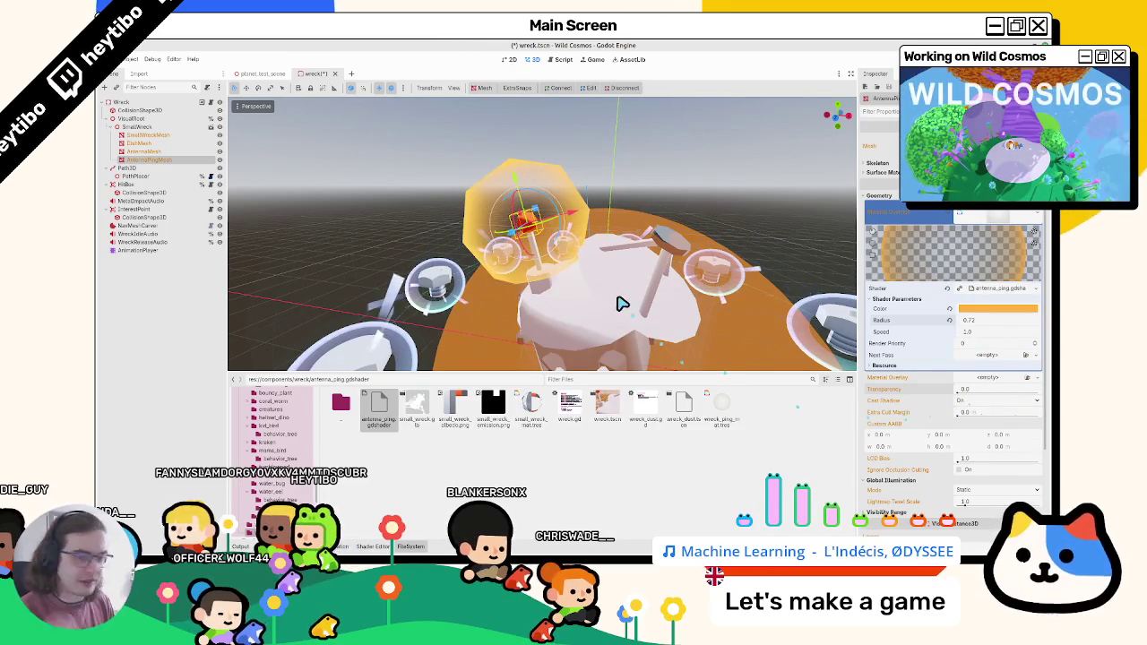
Step: Shift the ping colour hue from 35 toward yellow at 43, then view the shader code
scroll(550, 282, up, 5)
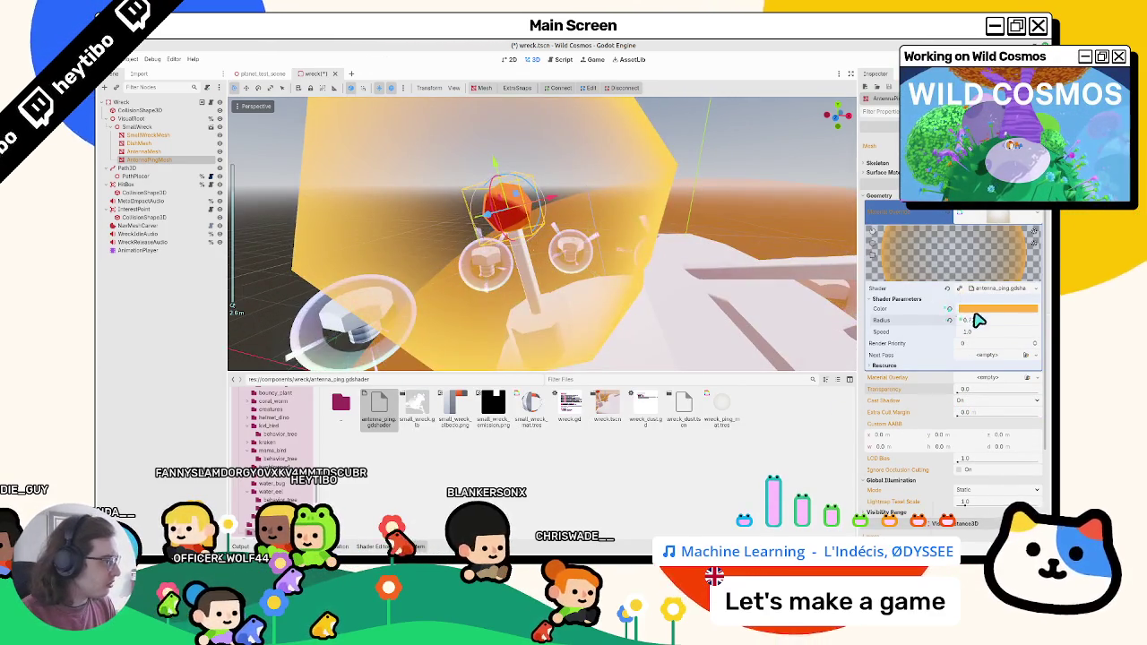
click(995, 309)
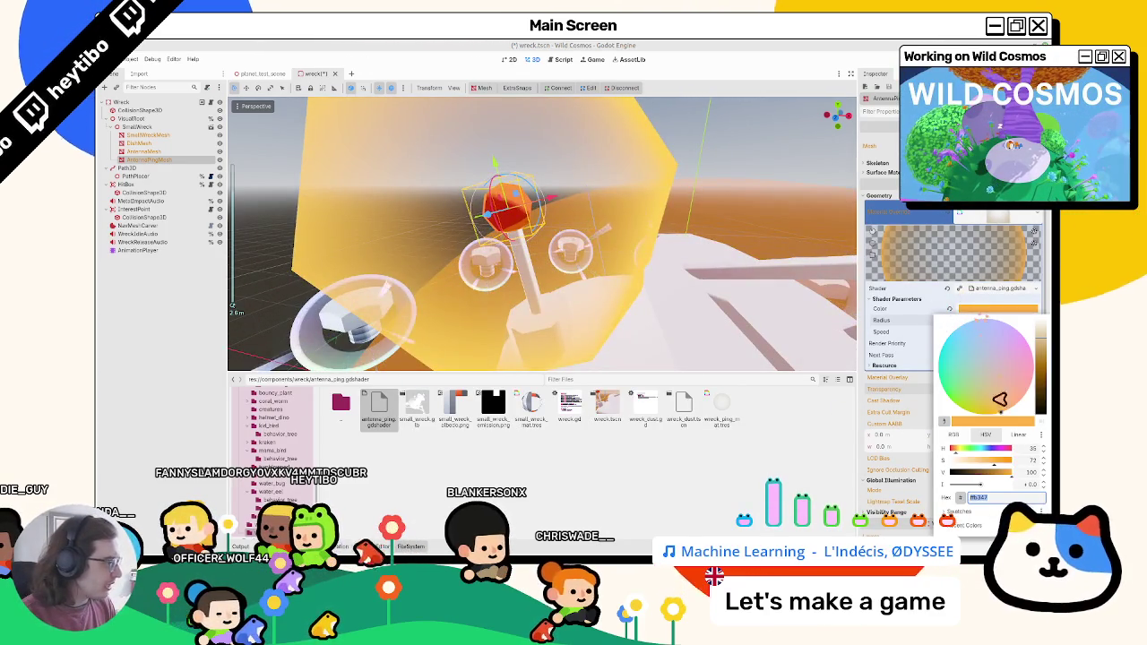
click(983, 455)
drag(984, 454, 980, 454)
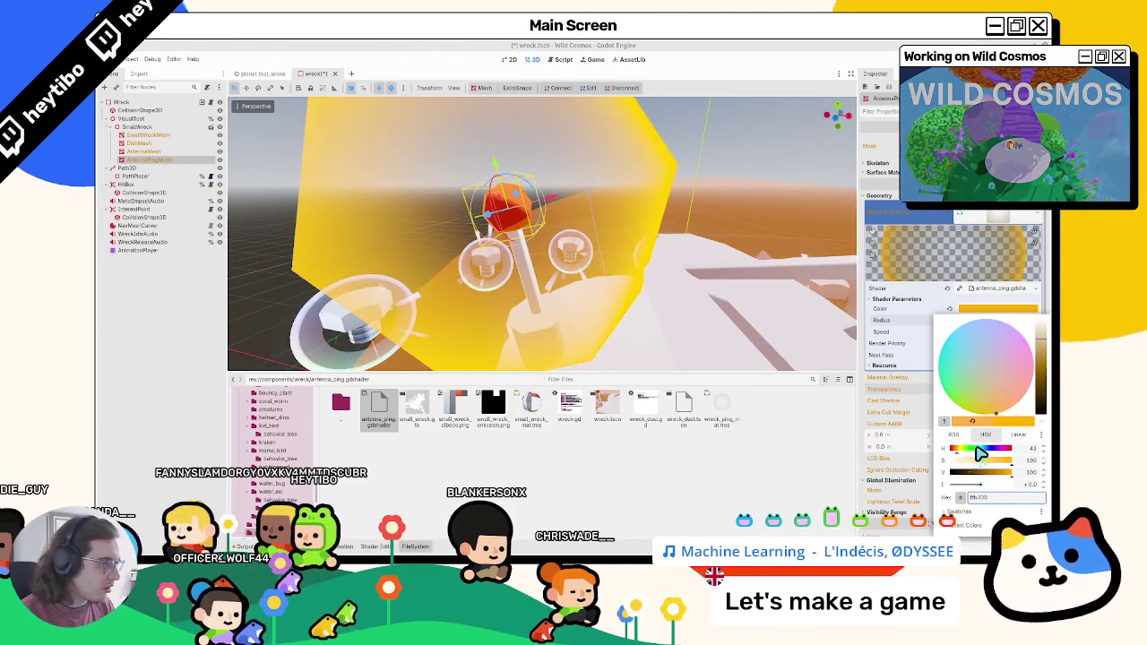
click(375, 546)
click(375, 546)
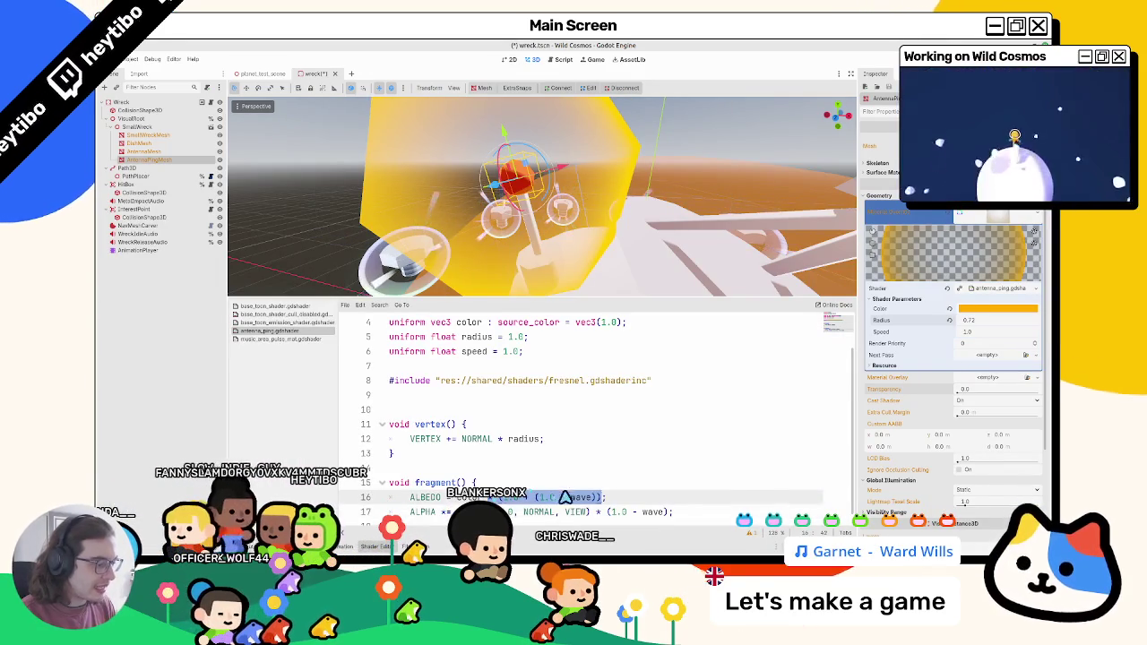
Step: Duplicate the speed uniform as intensity, multiply ALBEDO by intensity, and save the shader
scroll(593, 494, up, 2)
click(545, 399)
key(ctrl+shift+d)
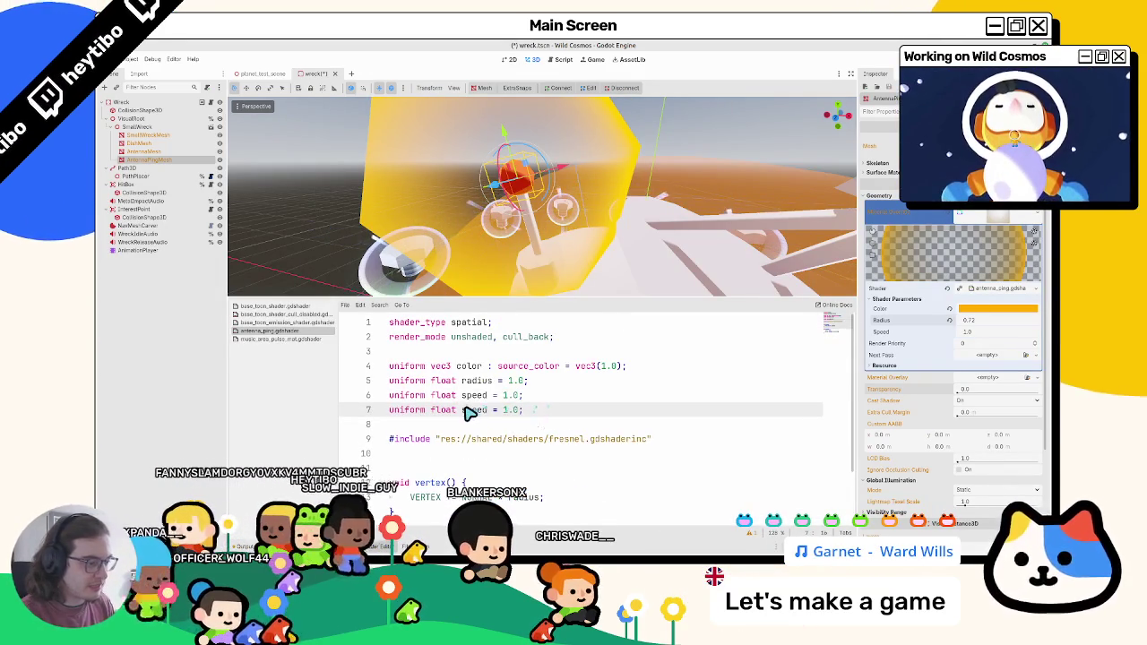
double_click(473, 409)
text(intensity)
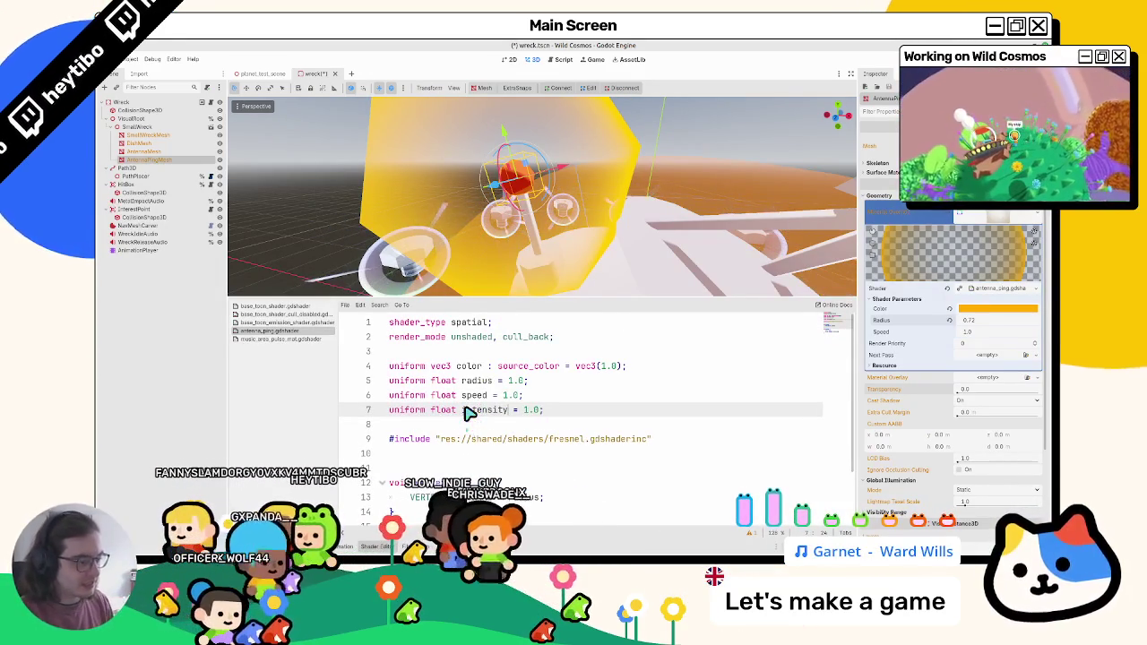
double_click(478, 410)
scroll(607, 468, down, 2)
click(599, 503)
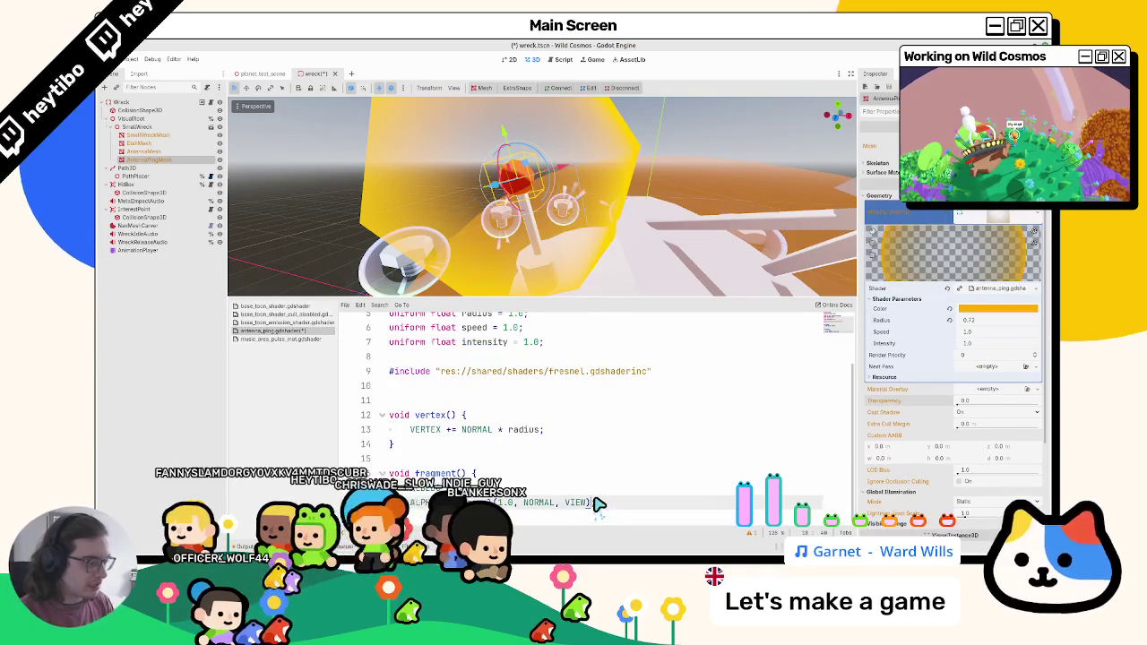
text(* intensity)
key(ctrl+s)
Step: Test the Intensity slider on the ping material, then reset it to 1.0 and keep the multiplier
drag(970, 345, 1040, 345)
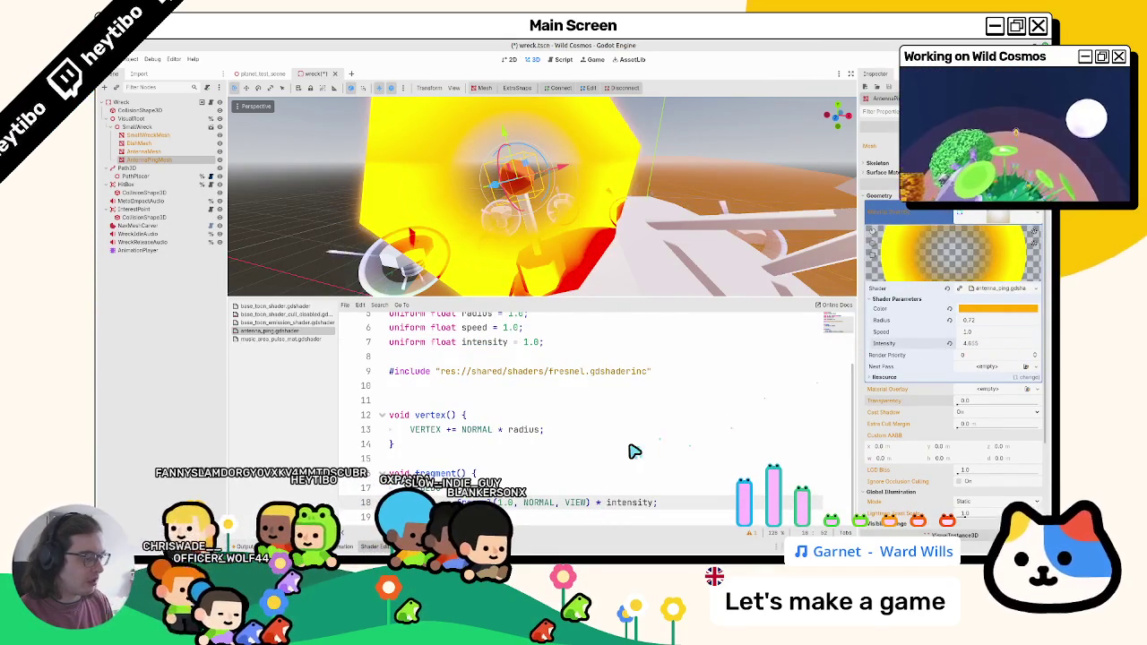
double_click(608, 504)
key(BackSpace)
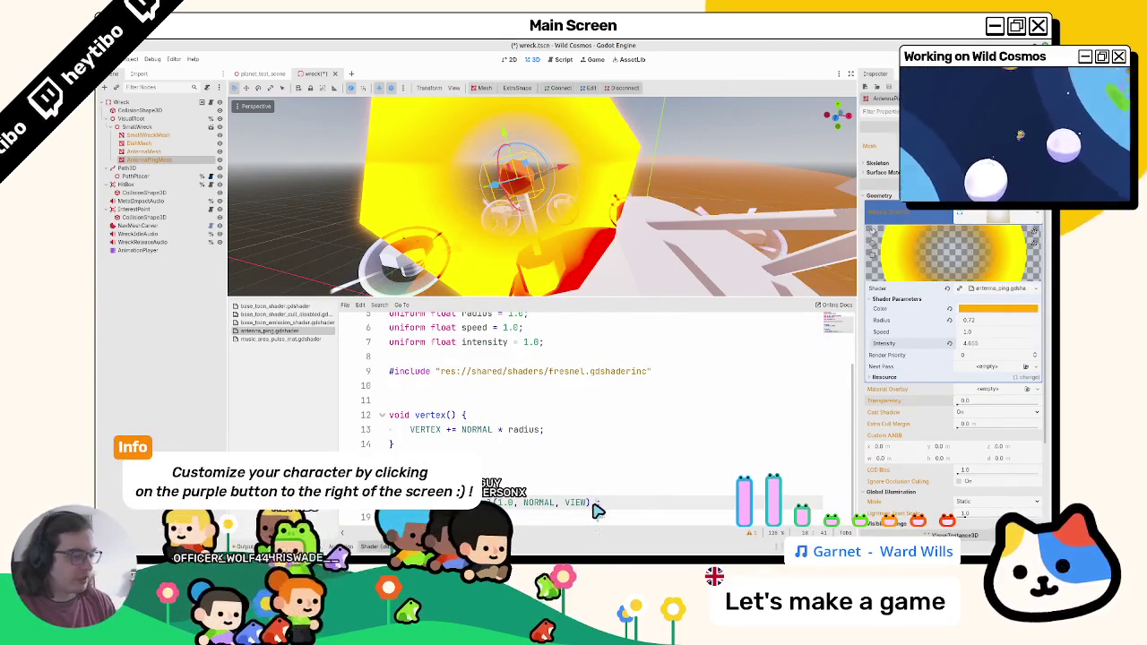
key(ctrl+s)
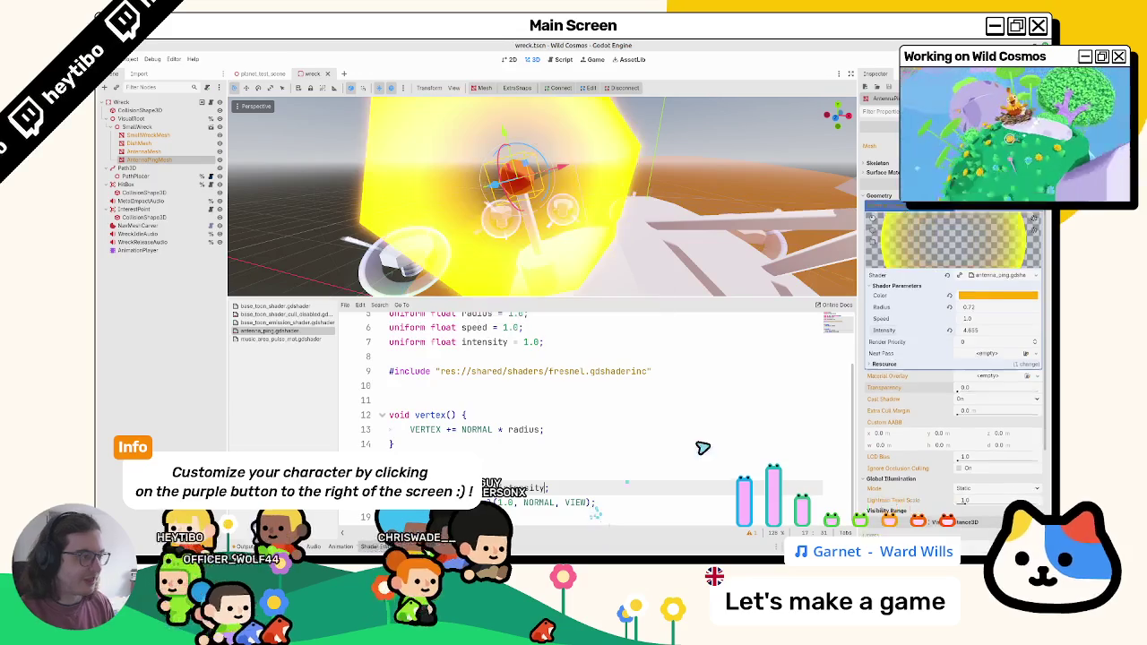
click(950, 345)
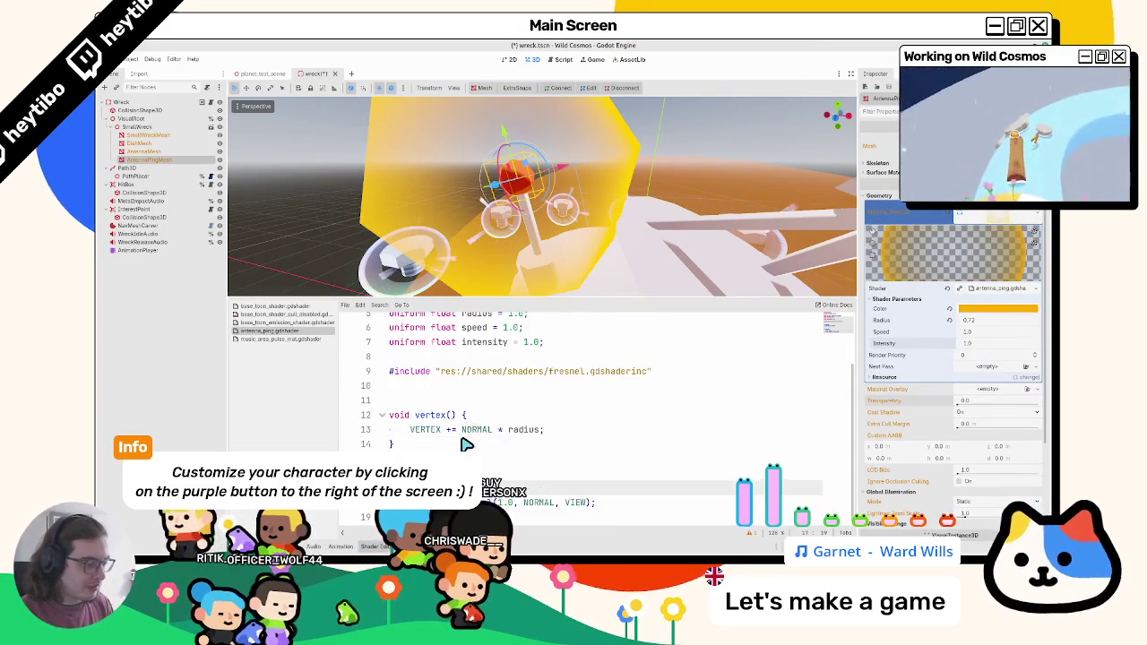
key(ctrl+z)
key(ctrl+z)
key(ctrl+z)
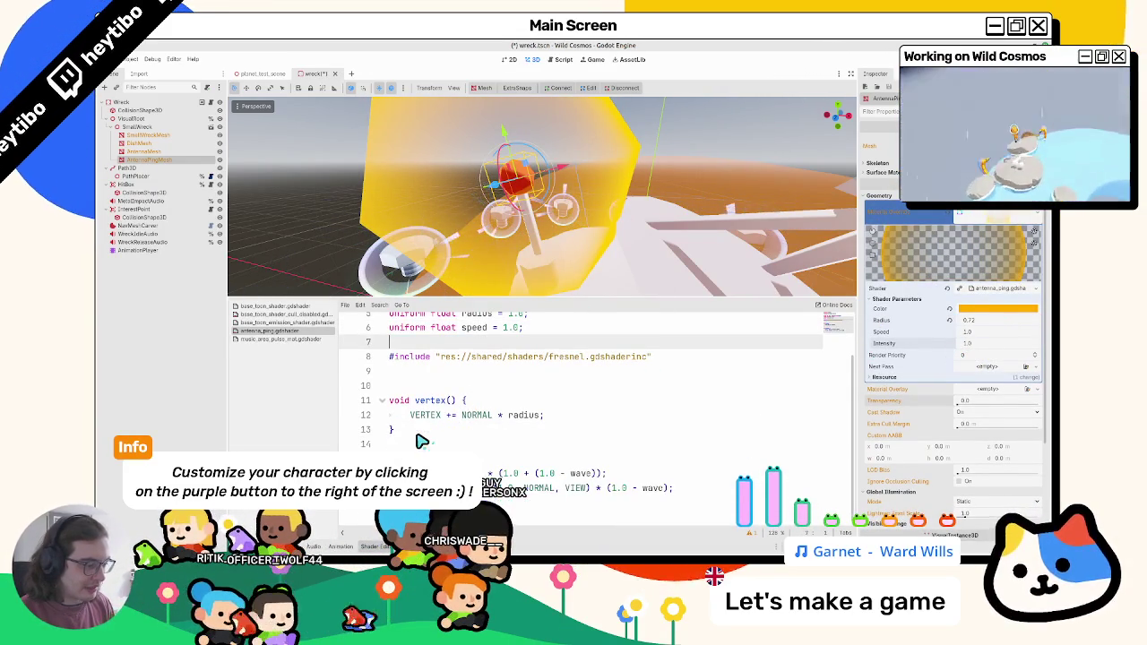
key(ctrl+shift+z)
key(ctrl+shift+z)
key(ctrl+shift+z)
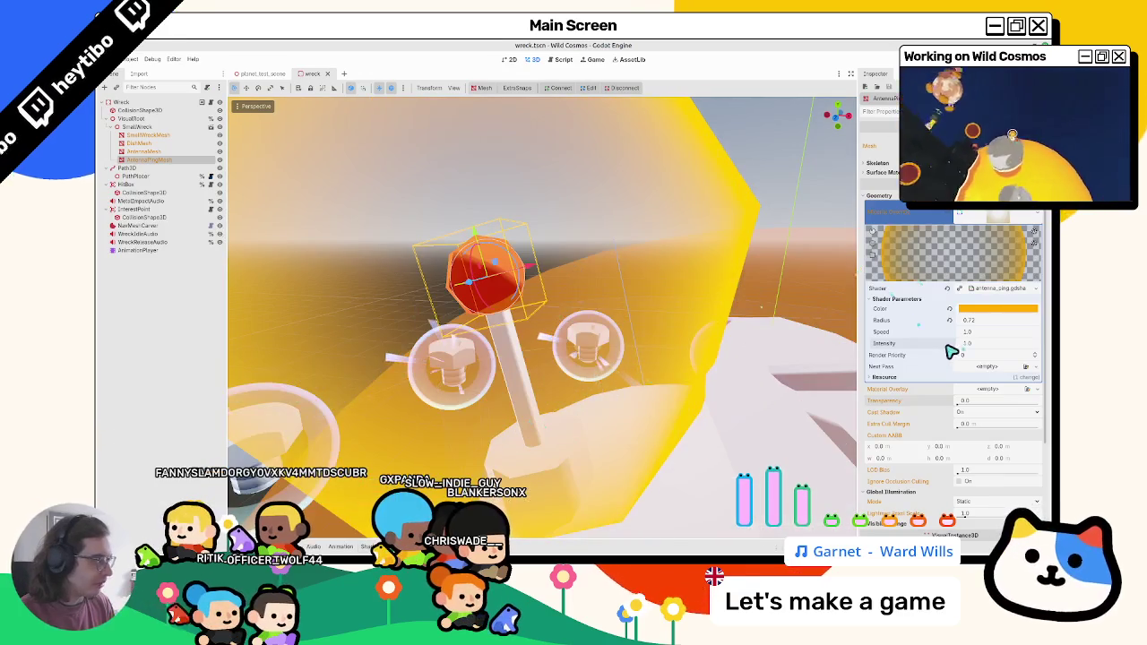
drag(952, 350, 964, 351)
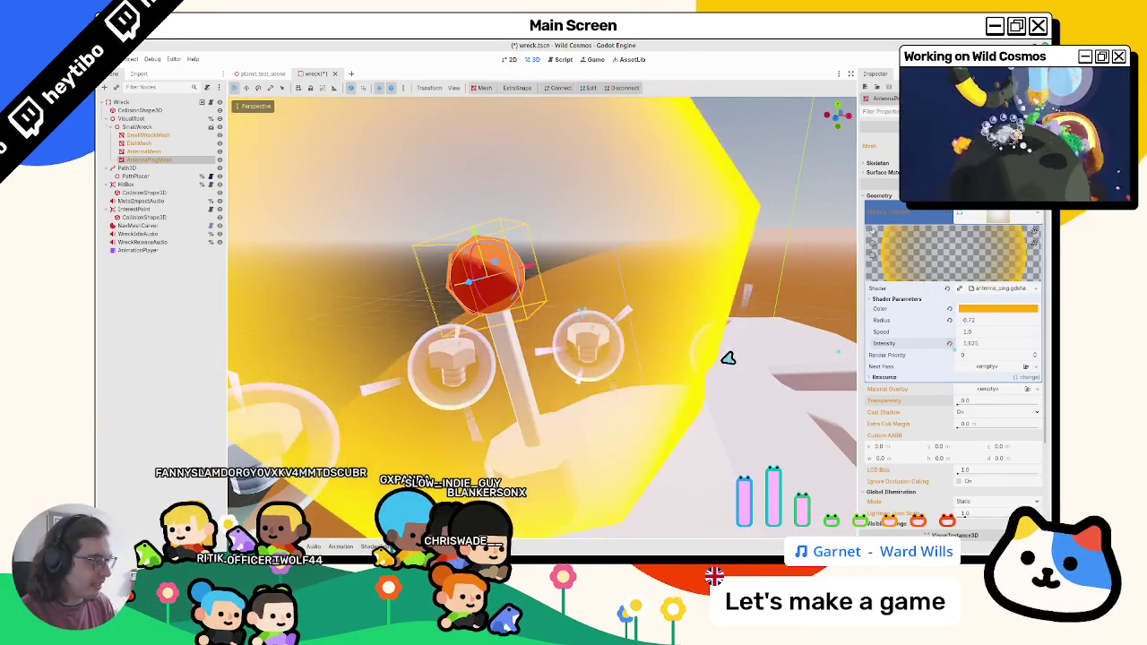
scroll(628, 362, down, 5)
key(ctrl+z)
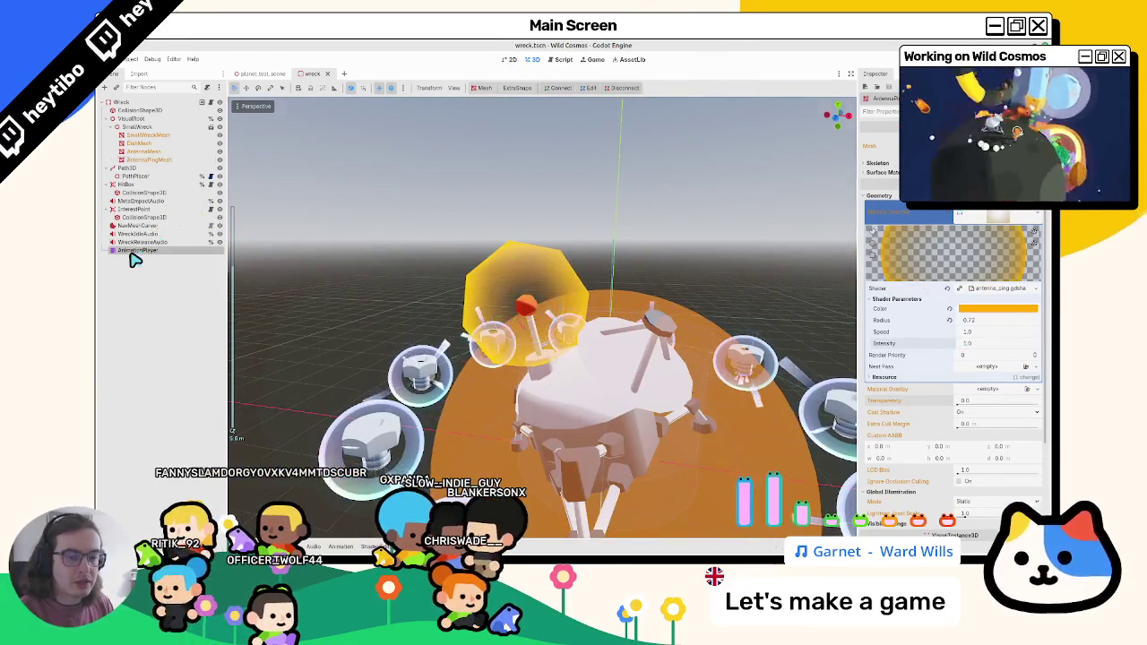
Step: On AntennaPingMesh, set the ping Radius to 0 and key it in a new idle_blink track
click(130, 252)
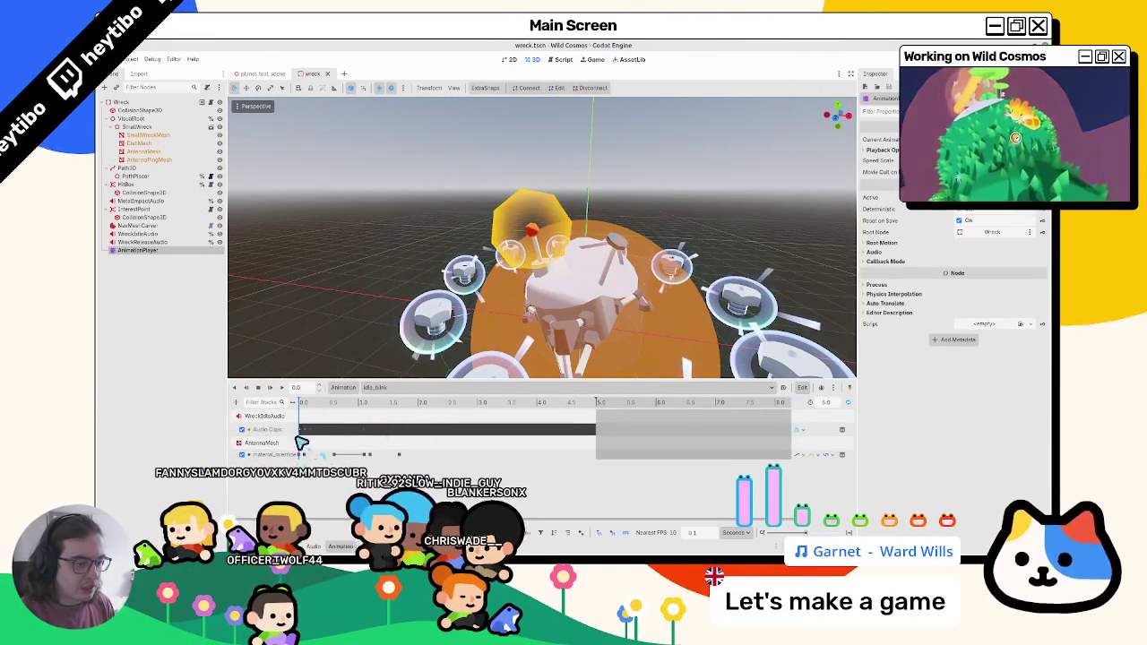
click(148, 159)
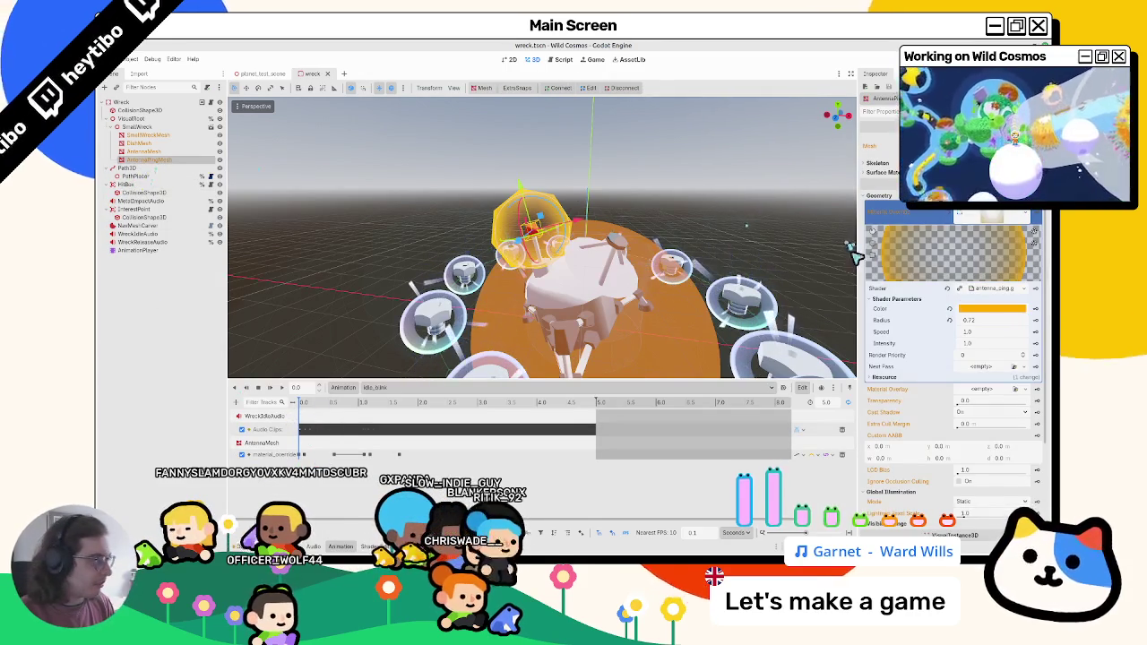
click(949, 320)
text(0)
key(Return)
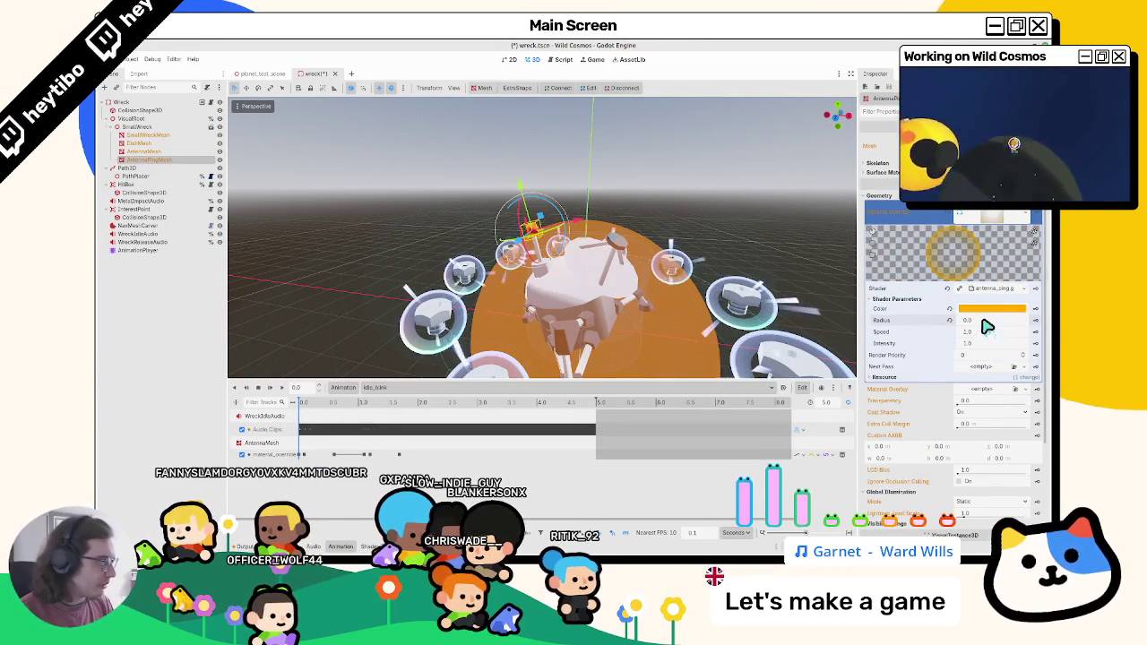
click(1034, 320)
click(619, 330)
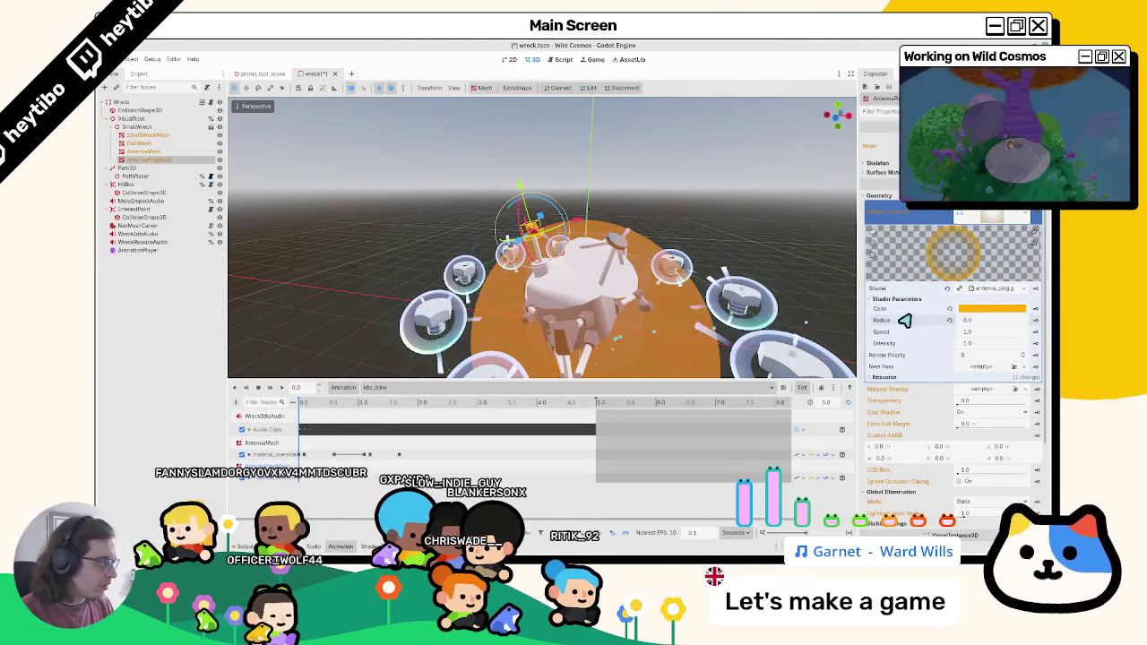
Step: Key the ping Radius at 1.0 at 0.6 seconds, then return the playhead to the start
drag(993, 328, 576, 310)
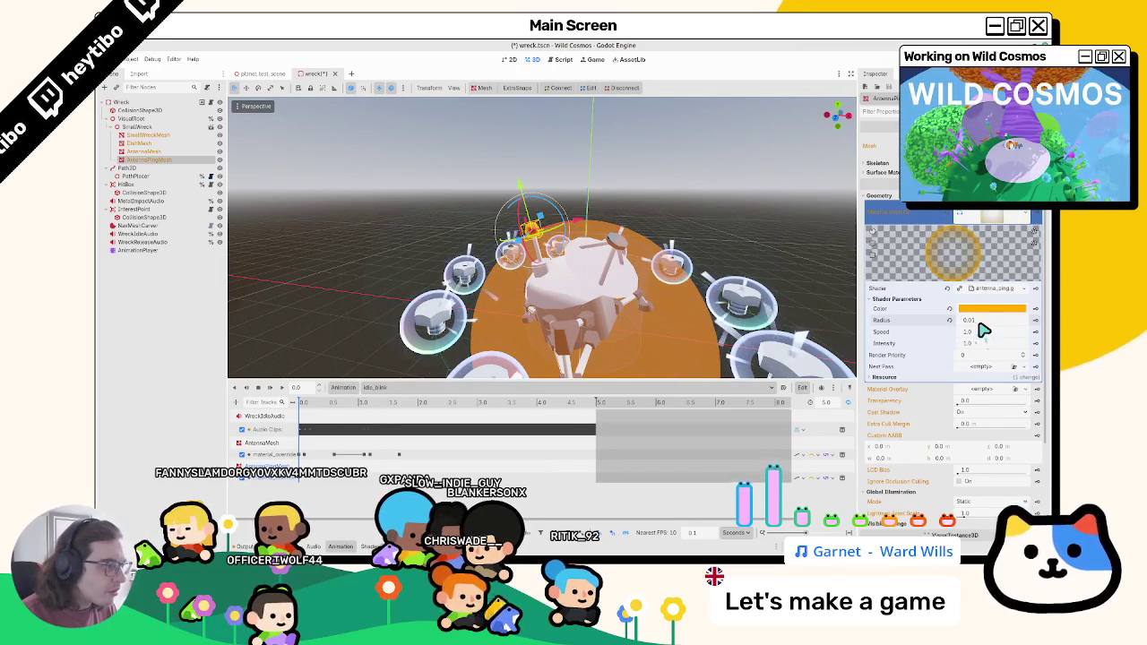
key(f)
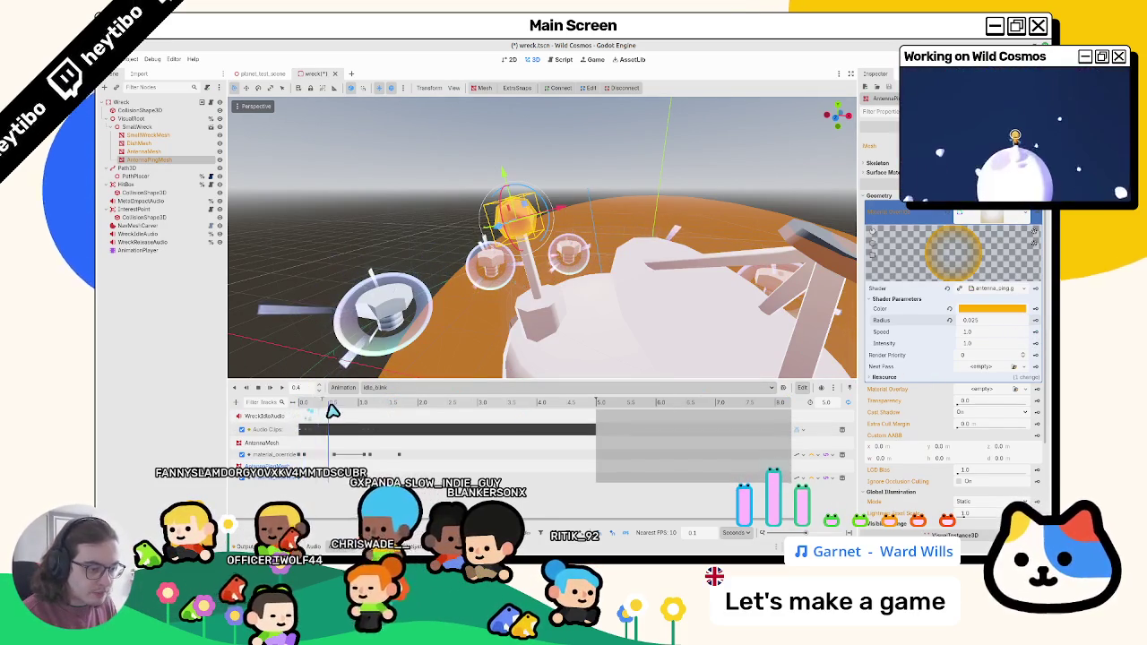
click(332, 405)
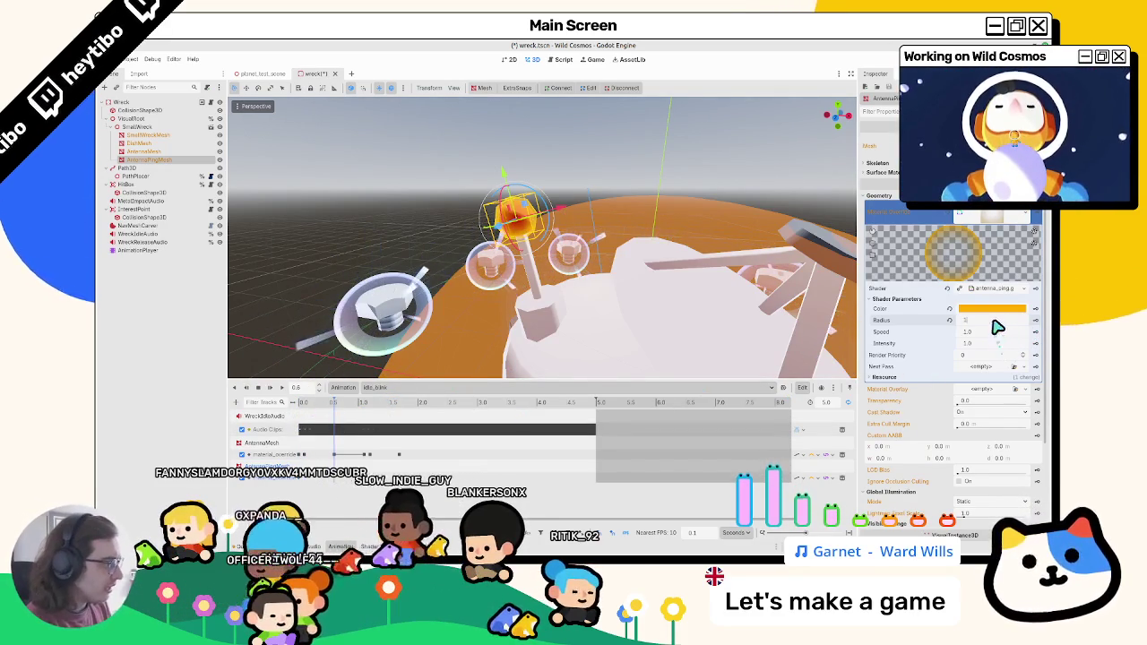
drag(998, 328, 1038, 328)
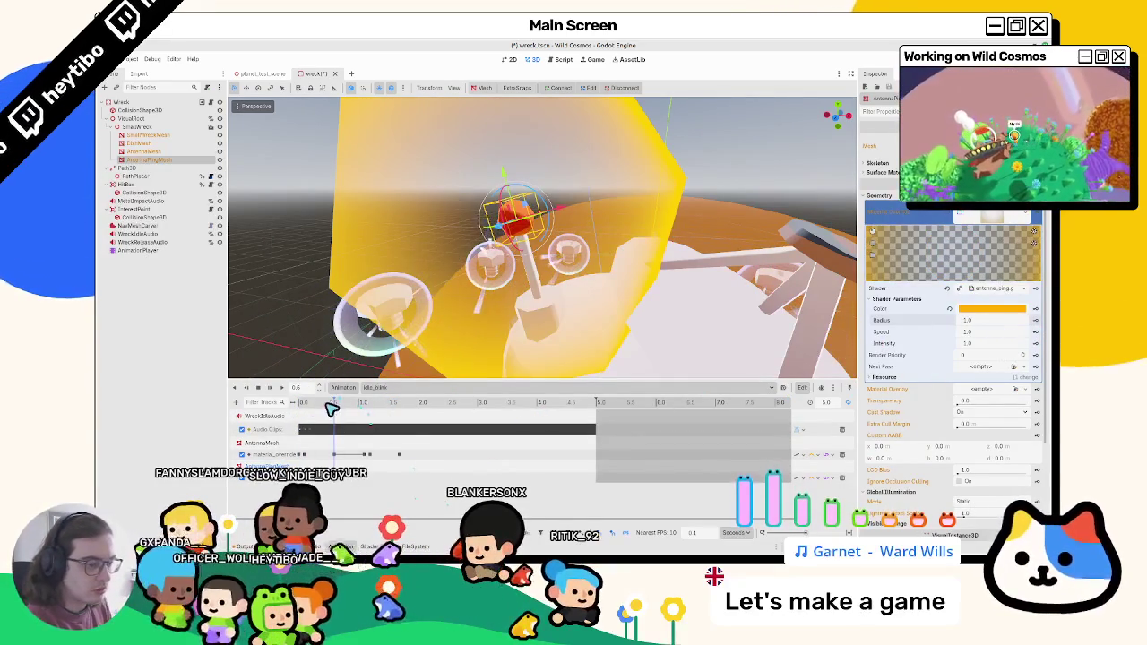
click(343, 431)
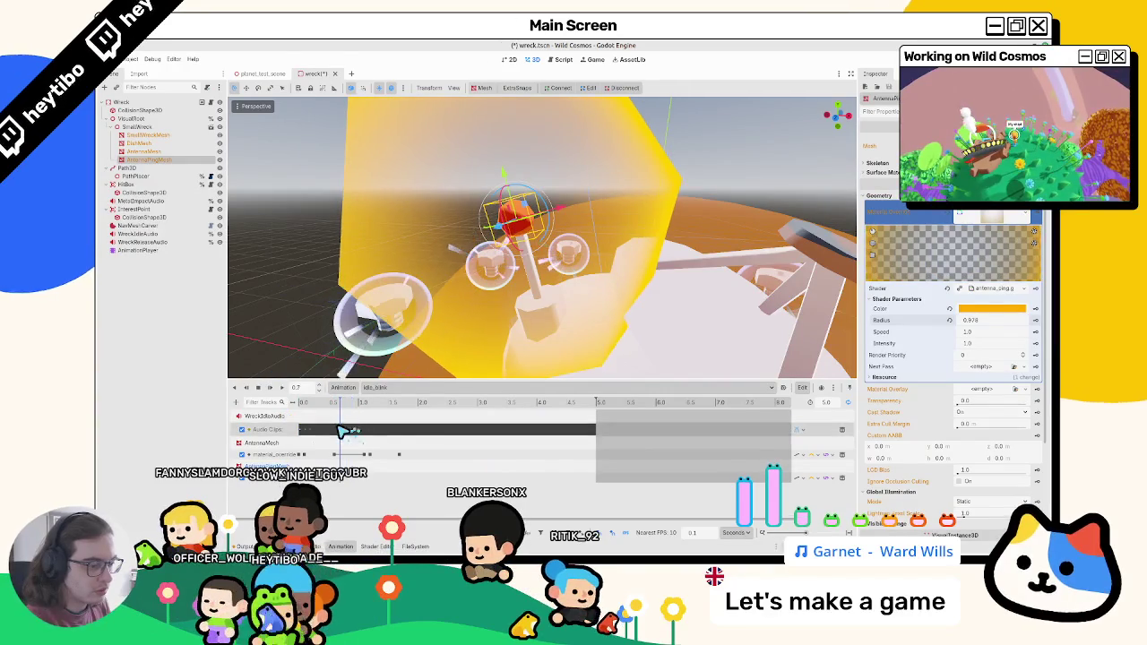
drag(328, 436, 289, 435)
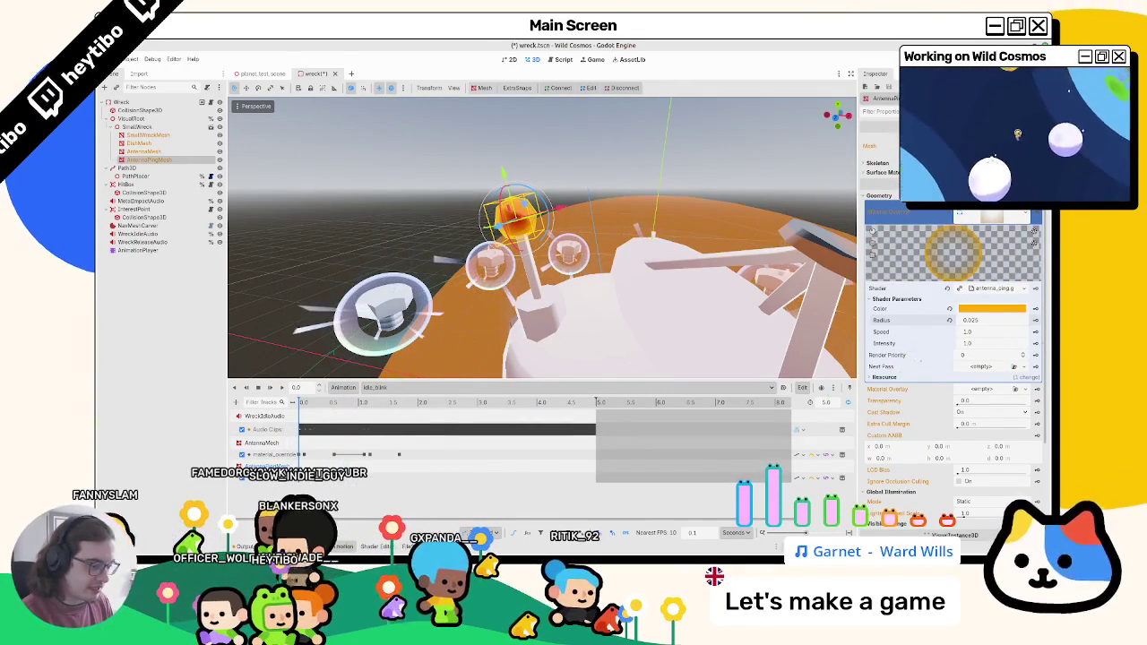
click(416, 546)
Step: Delete the unused speed uniform from the antenna_ping shader and save
click(373, 547)
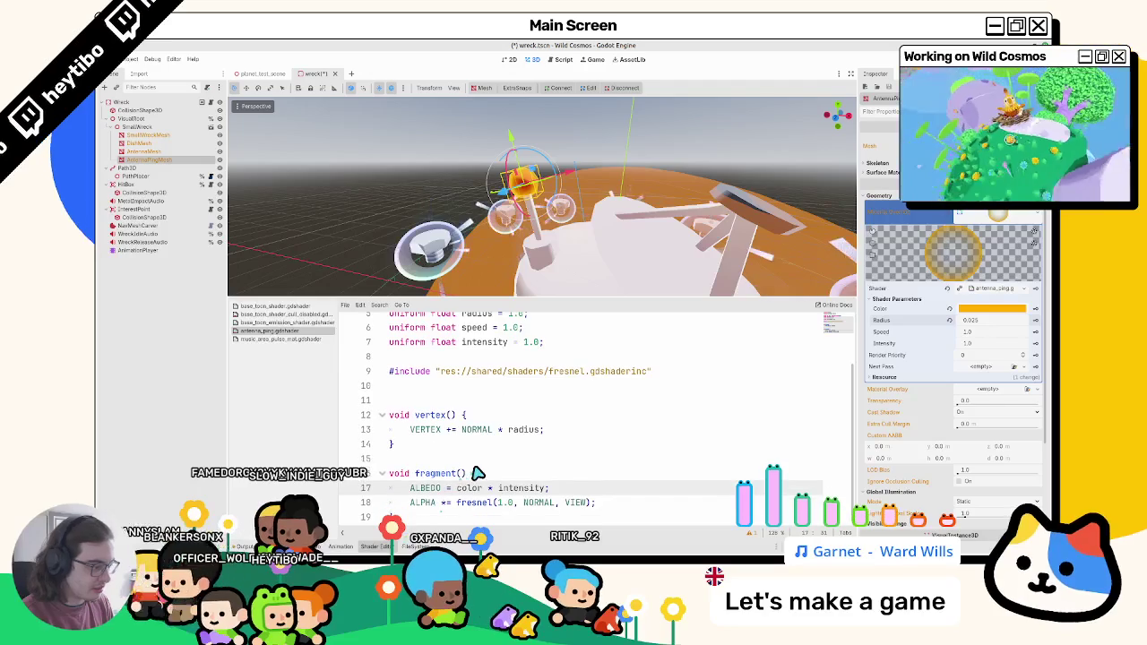
scroll(519, 500, up, 2)
triple_click(475, 396)
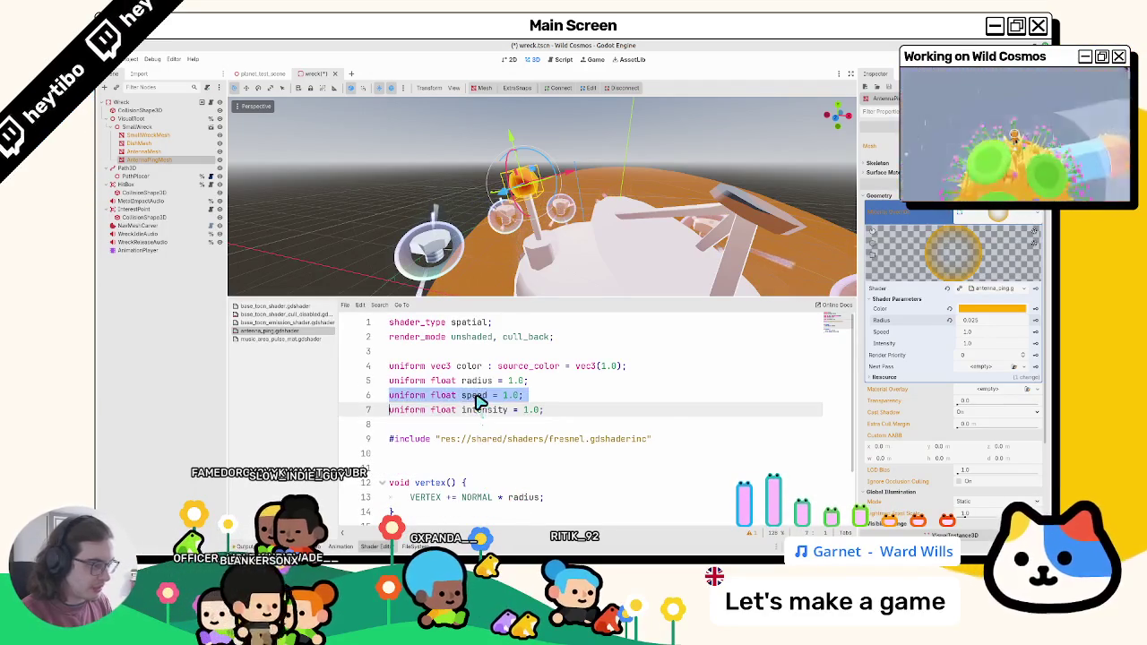
scroll(475, 396, down, 2)
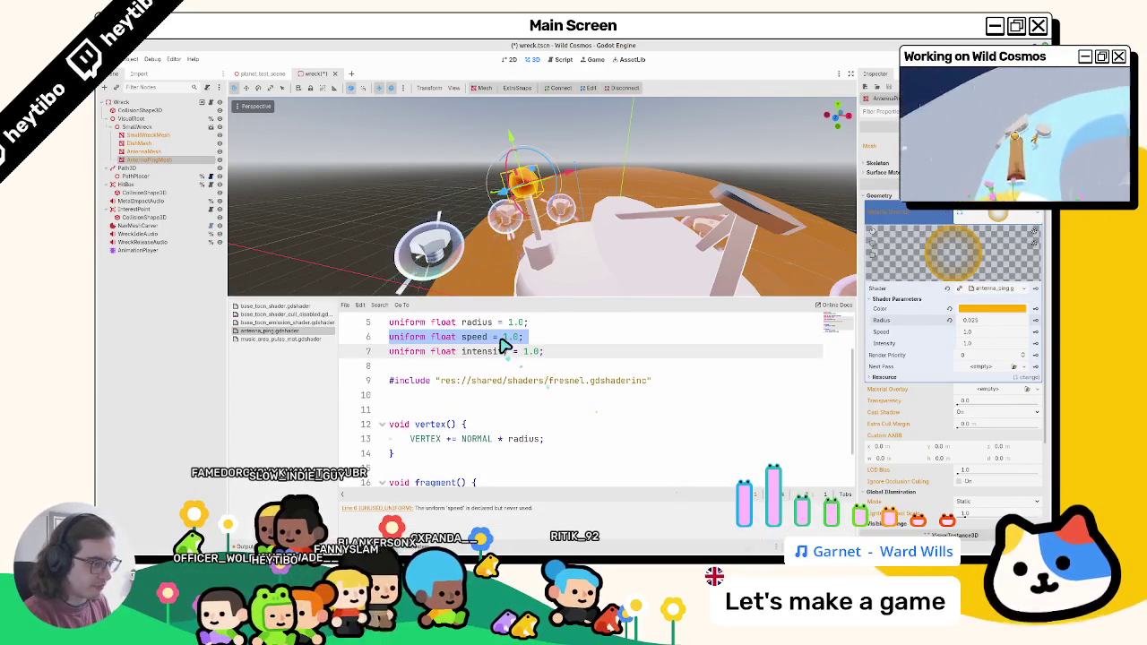
key(BackSpace)
key(BackSpace)
key(ctrl+s)
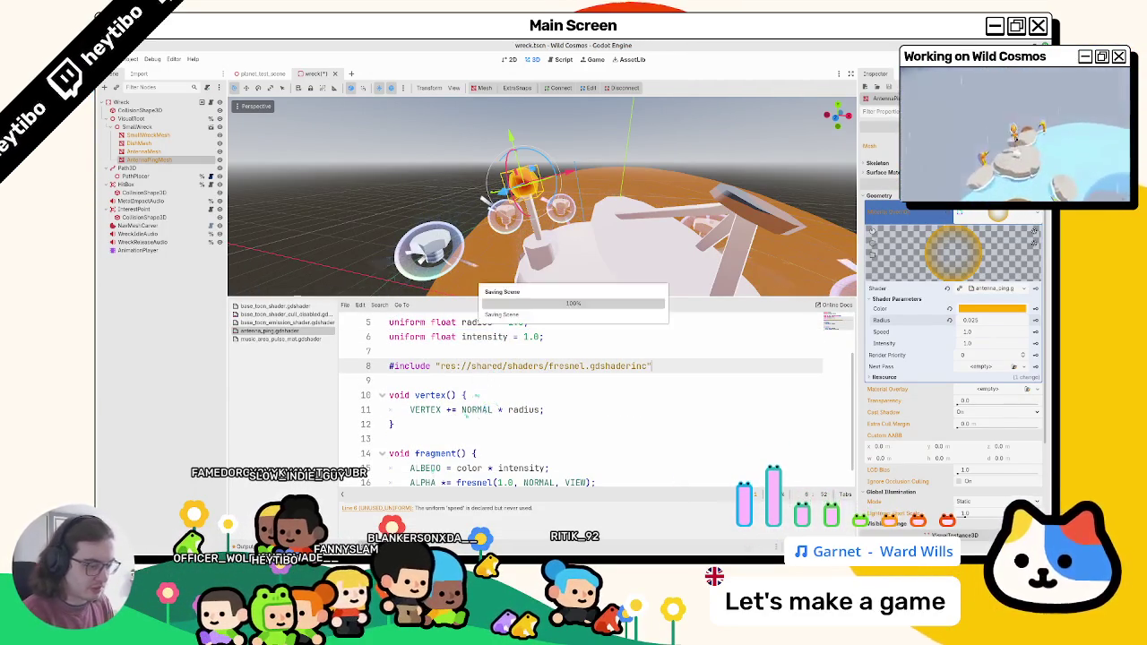
Step: Hide the shader code and reselect AntennaPingMesh with the Animation panel showing
key(ctrl+j)
key(alt+n)
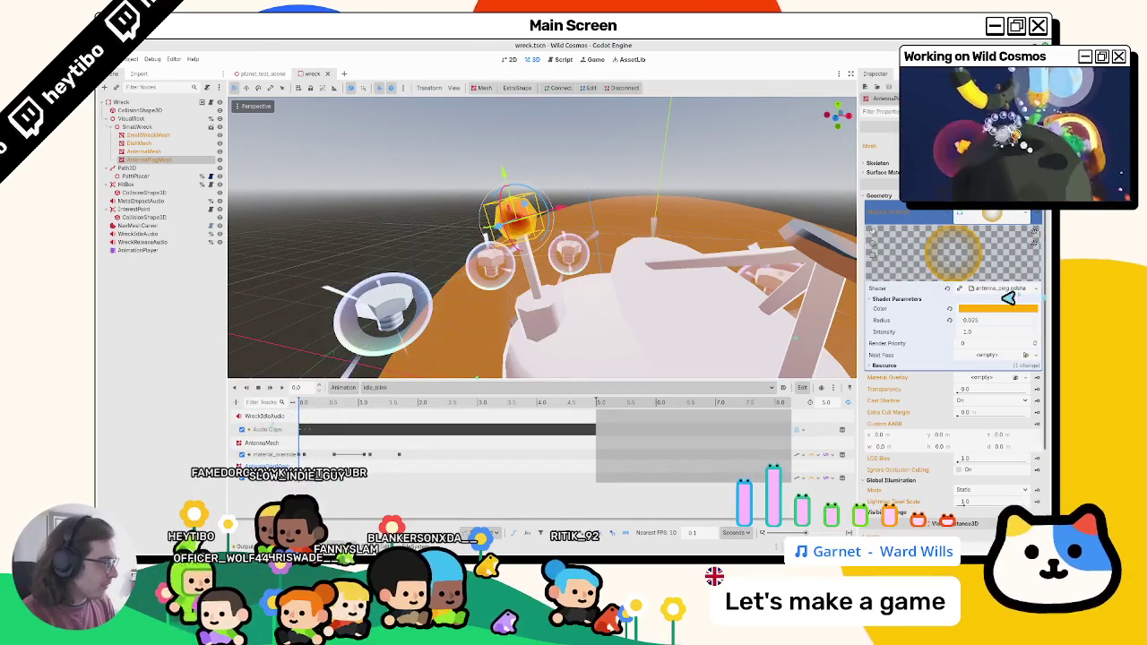
click(135, 250)
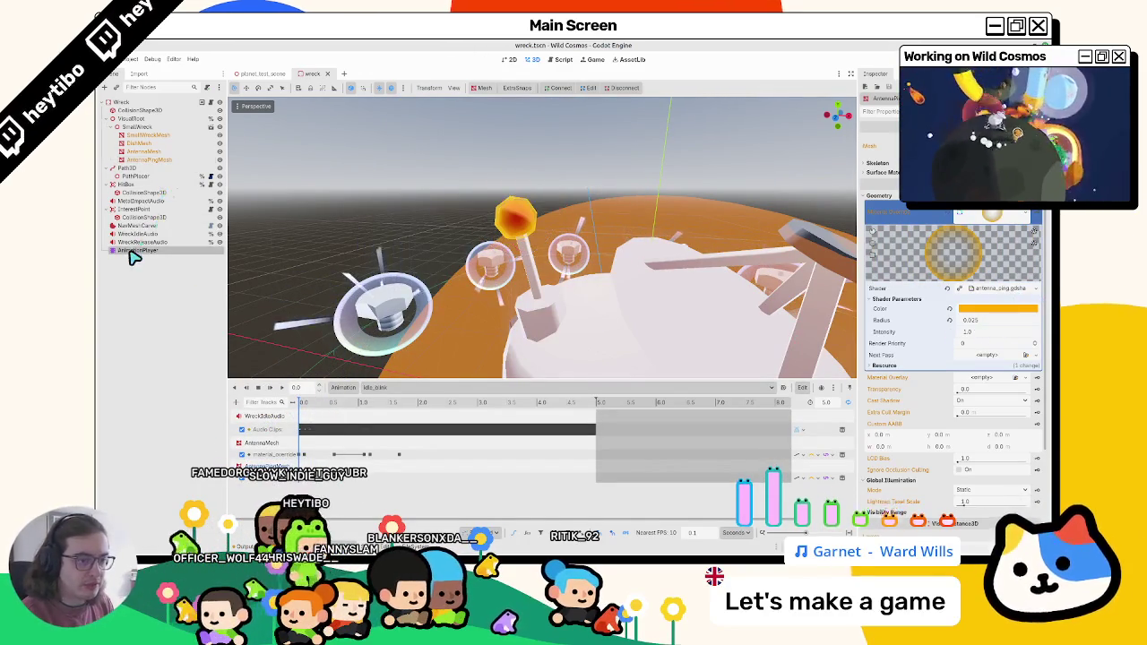
click(156, 161)
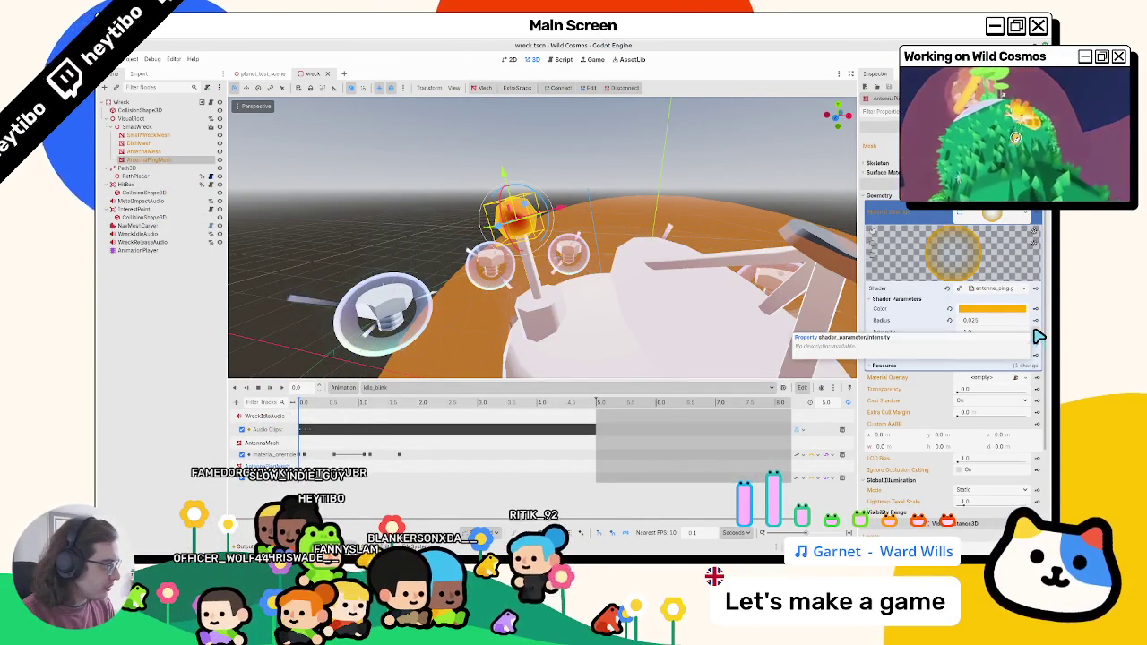
Step: Key the ping Intensity and material Transparency into new idle_blink tracks, then preview at 0.4
click(1036, 332)
click(620, 329)
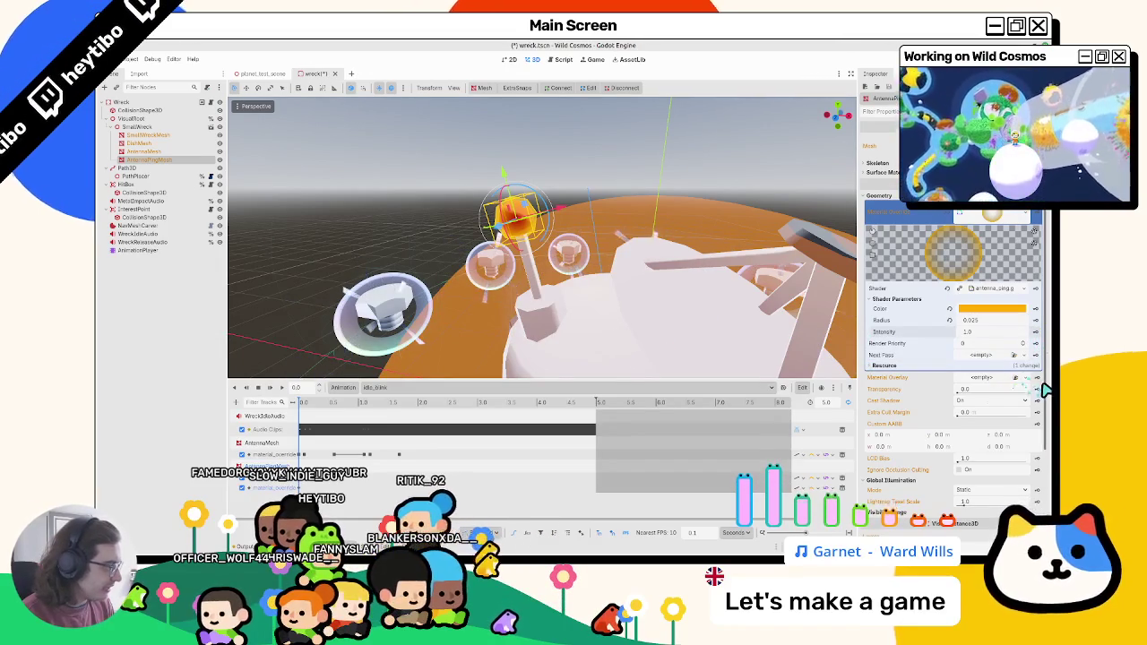
click(1036, 389)
click(628, 331)
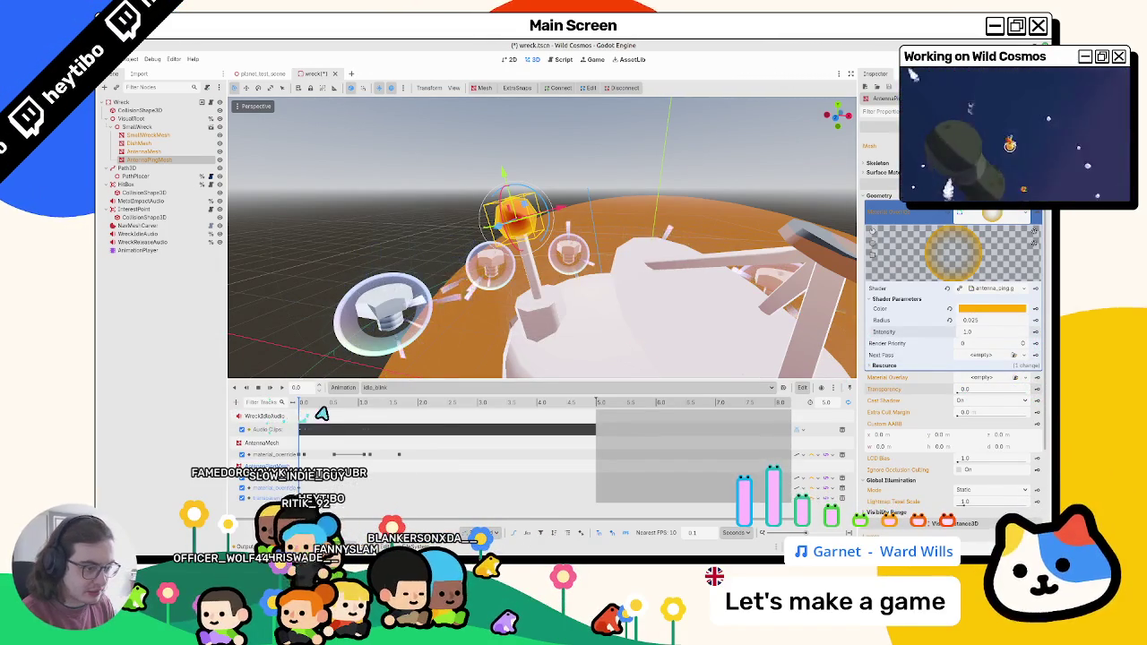
click(339, 402)
click(363, 454)
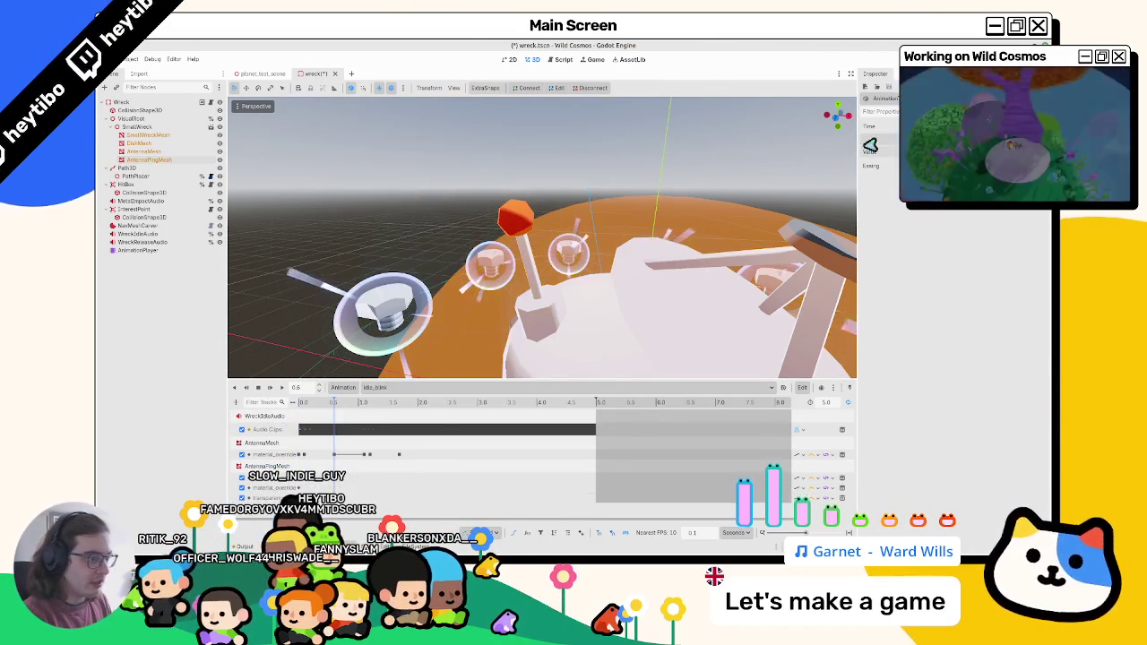
click(320, 403)
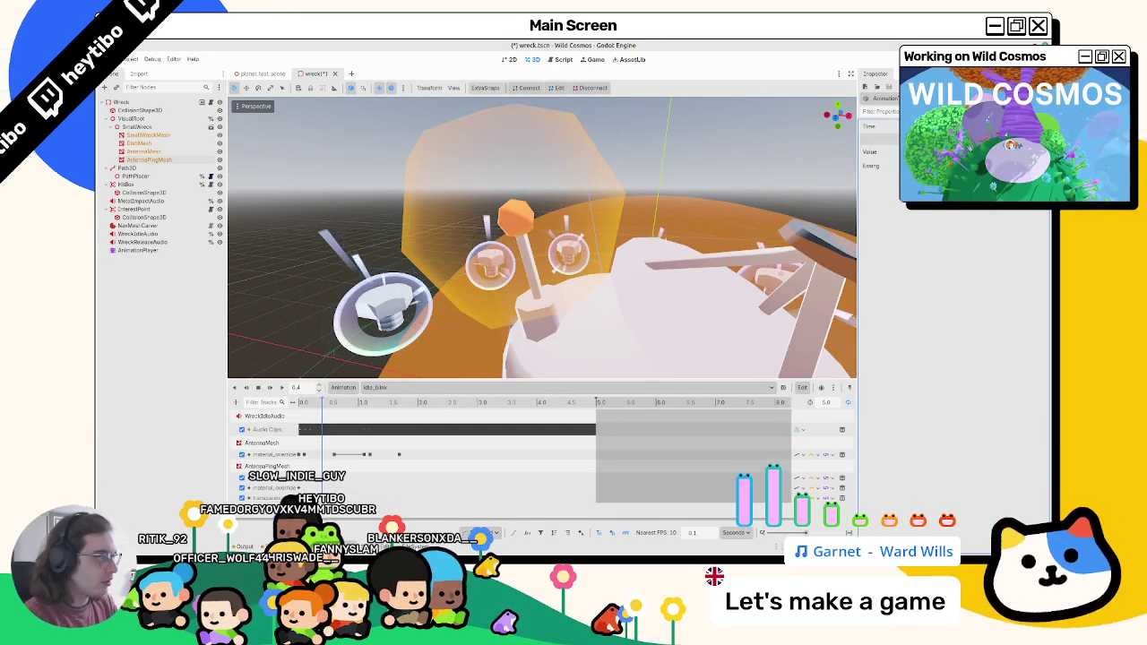
Step: Play idle_blink from the start, save the wreck scene, and shrink the ping glow at 0.2
click(301, 403)
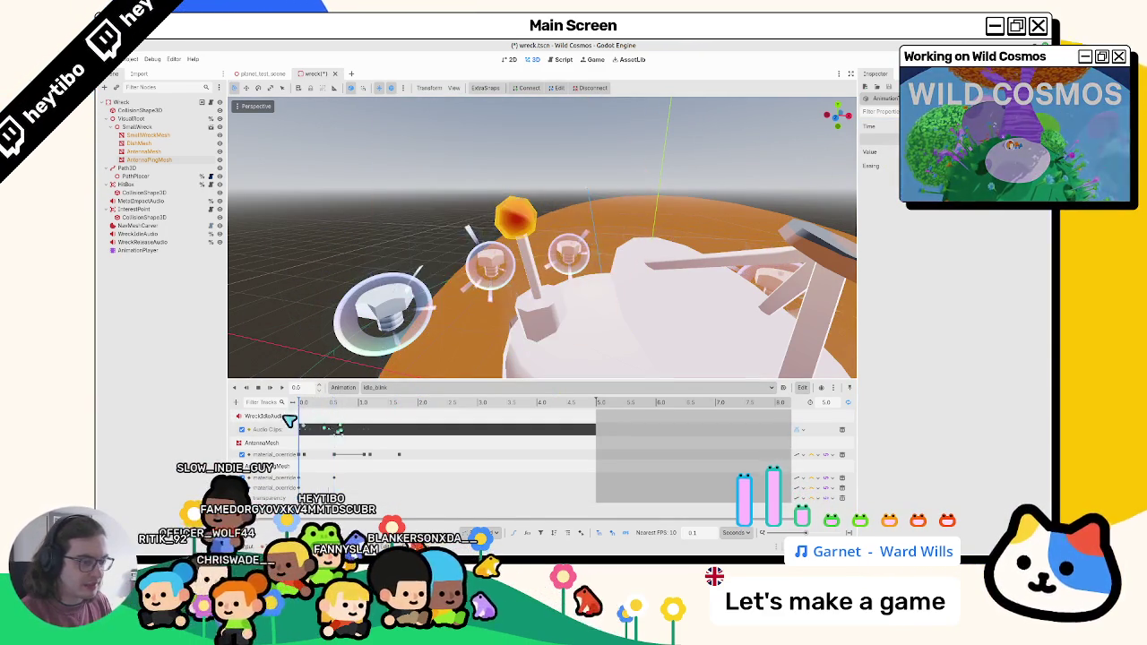
click(272, 389)
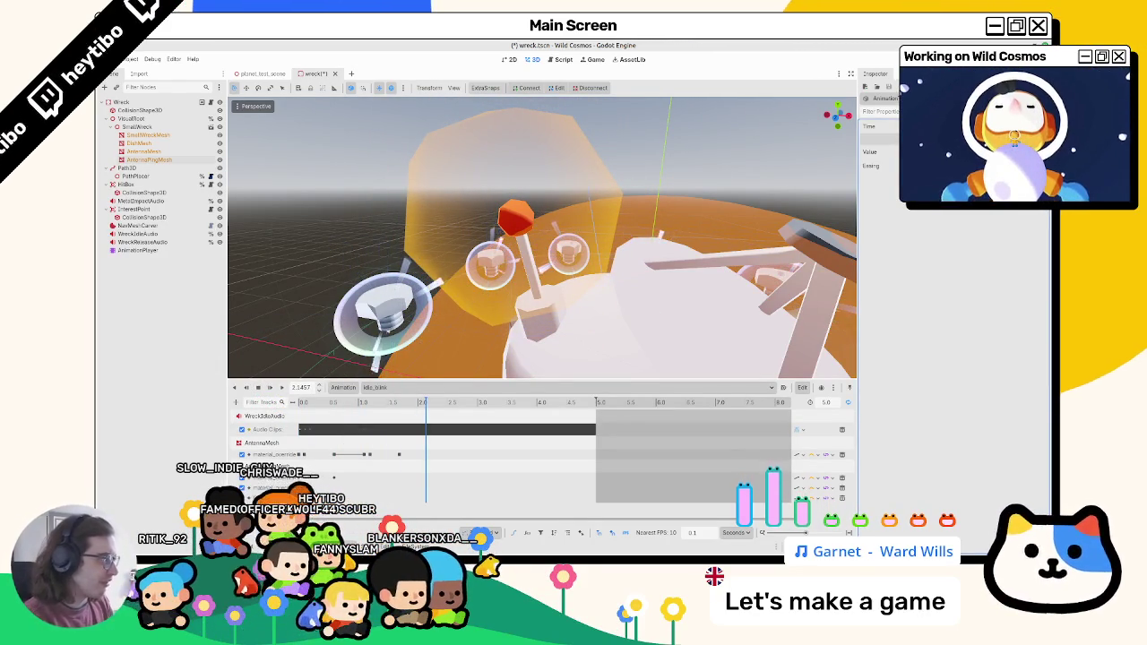
key(ctrl+s)
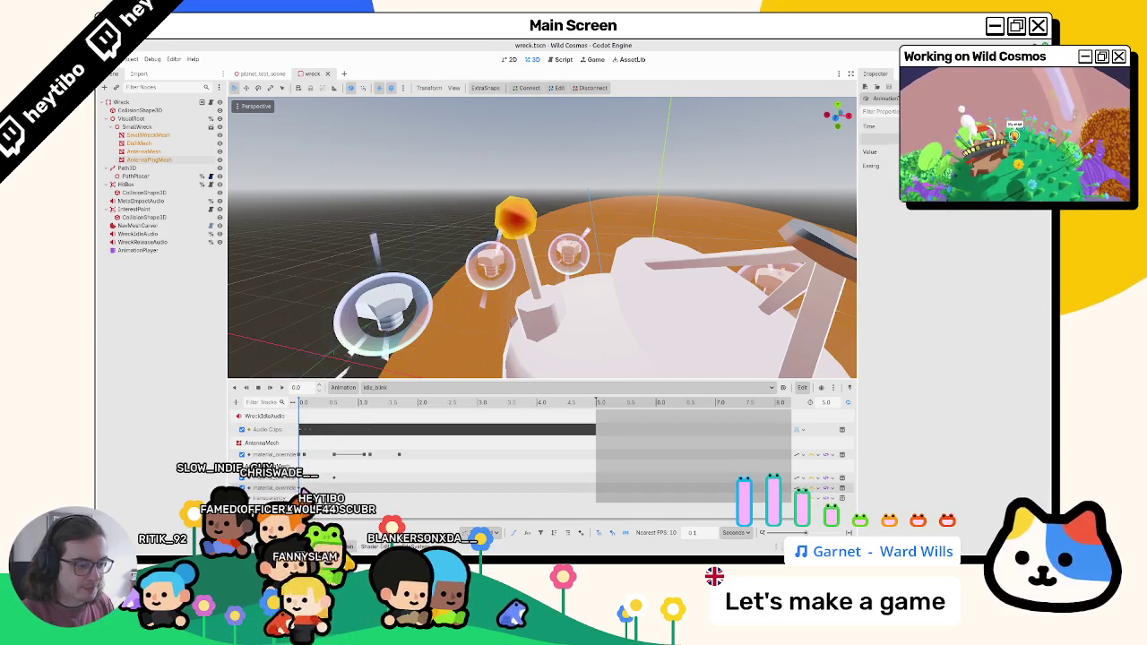
click(324, 411)
drag(300, 409, 337, 411)
click(346, 405)
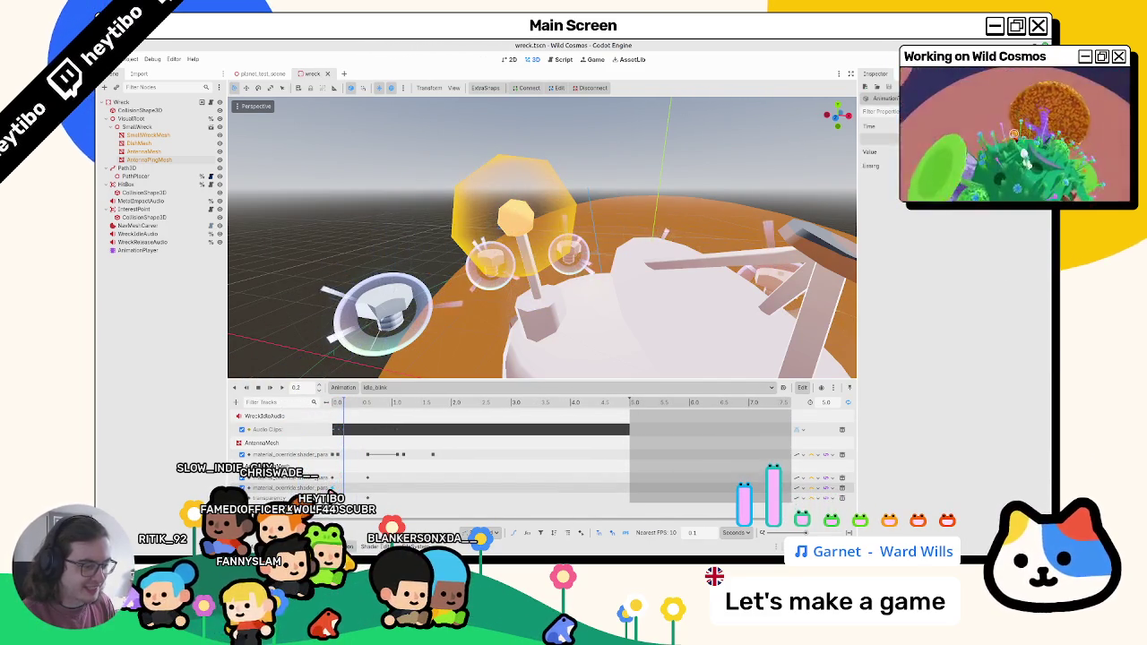
click(346, 405)
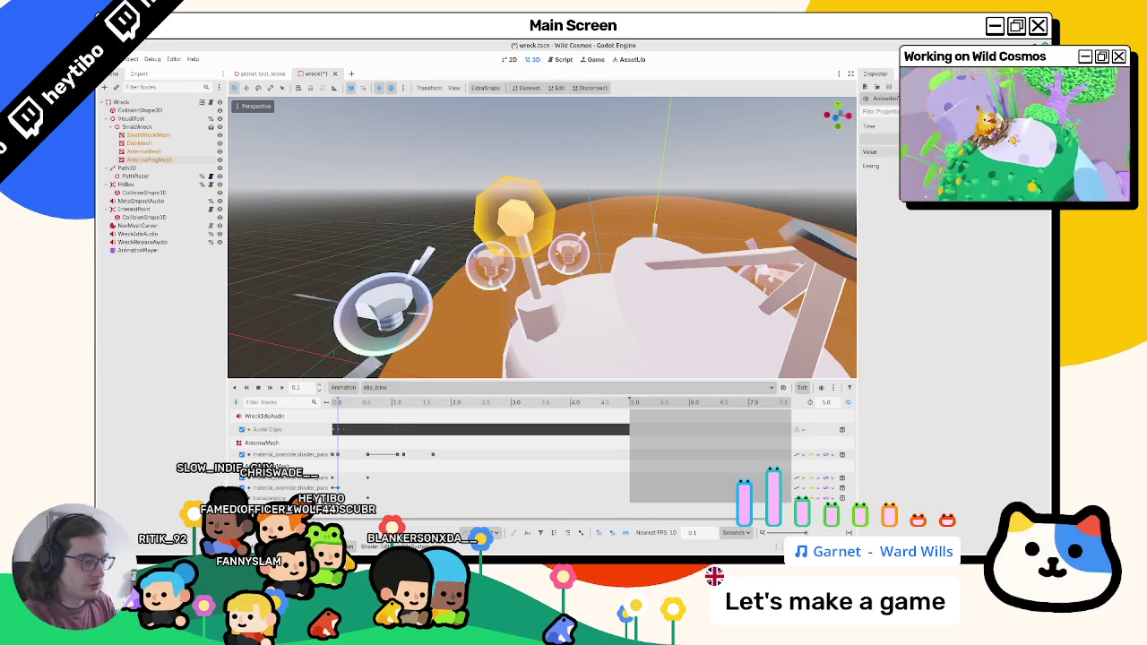
Step: Scrub the ping between 0.45 and 1.2 seconds and adjust a ping keyframe
click(368, 405)
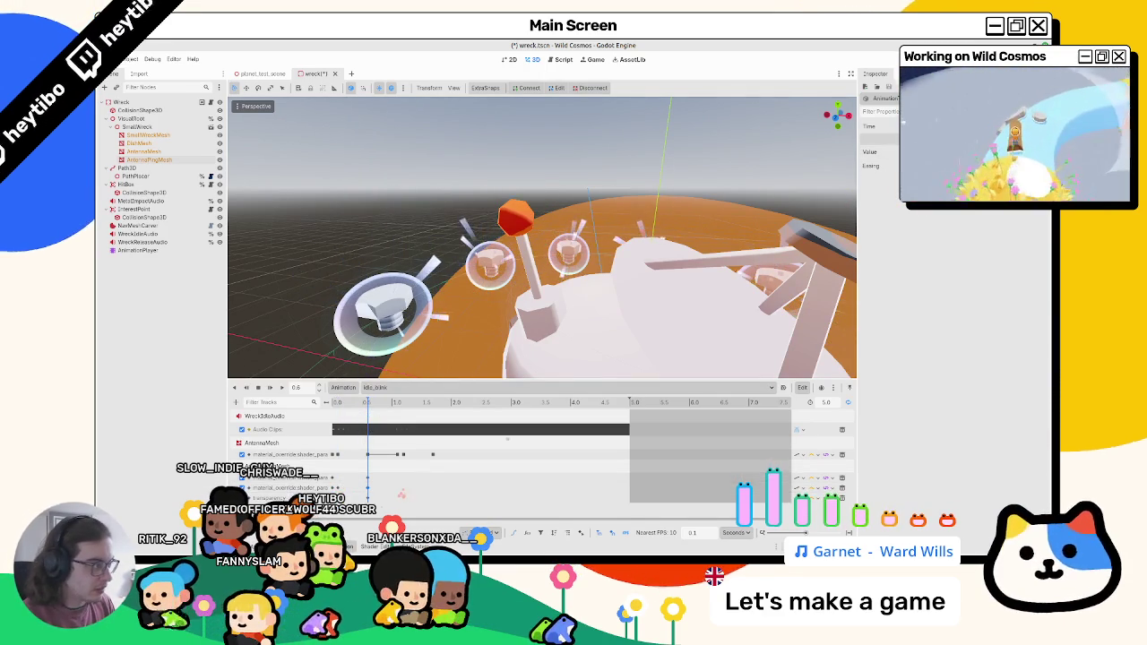
click(361, 403)
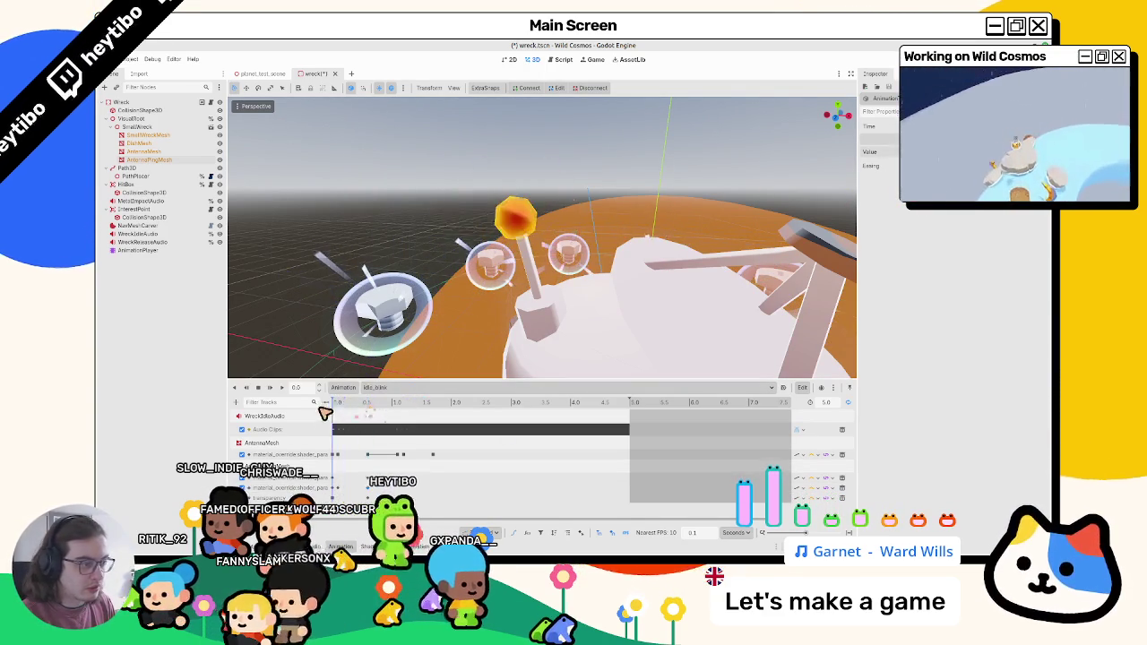
click(258, 389)
click(259, 389)
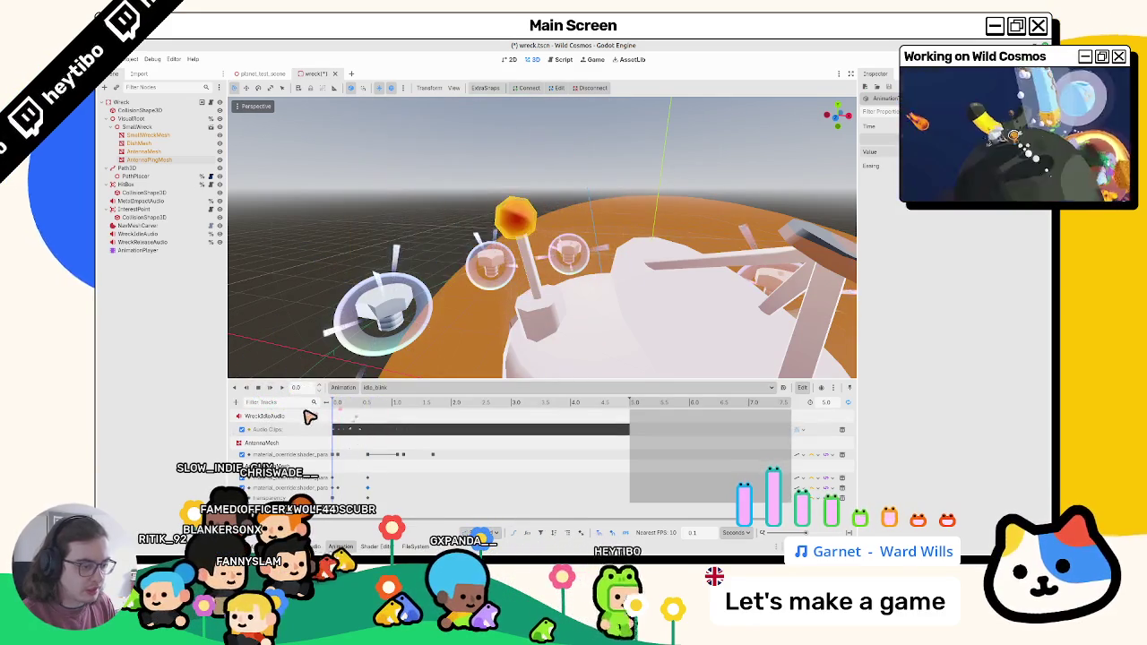
drag(375, 403, 402, 413)
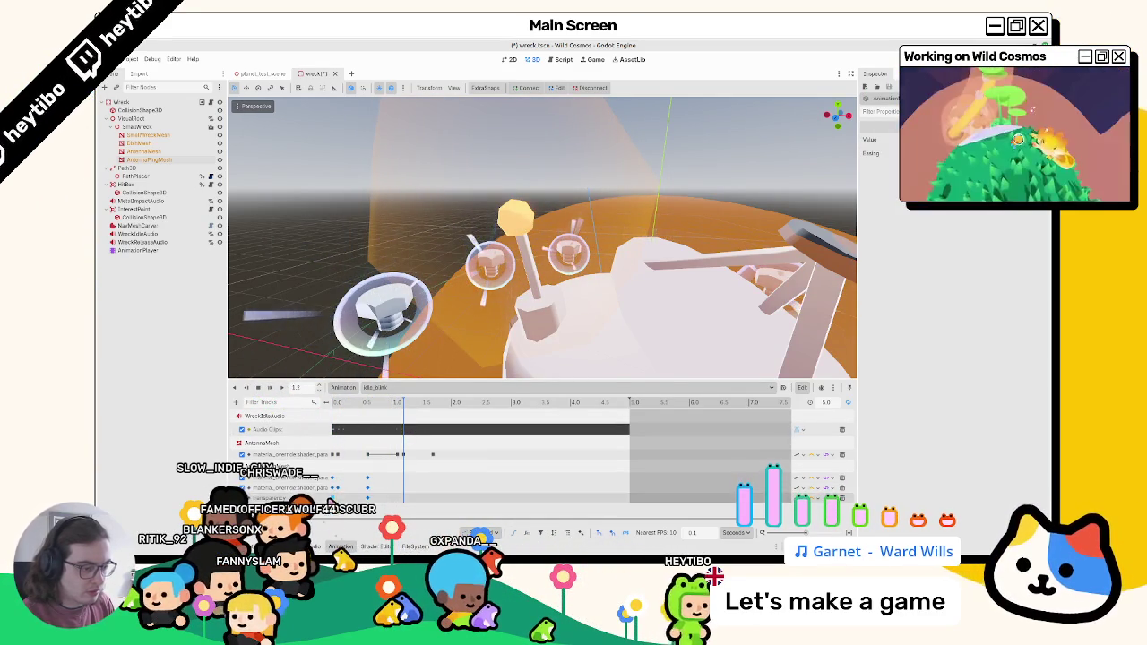
click(394, 484)
click(367, 489)
click(357, 502)
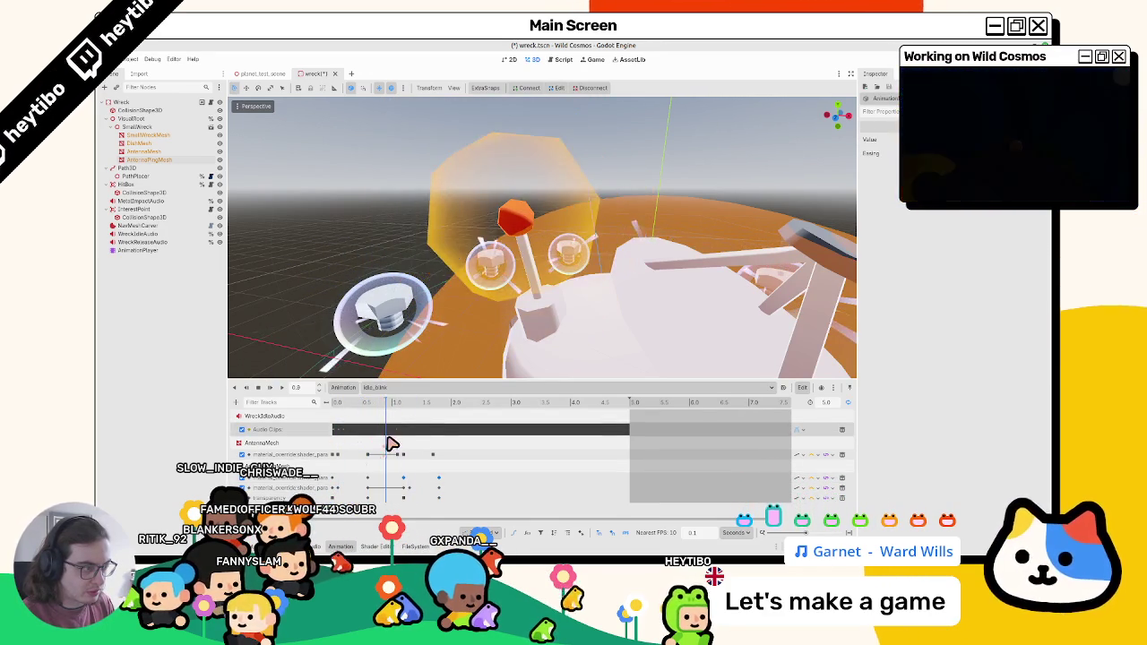
drag(332, 417, 386, 417)
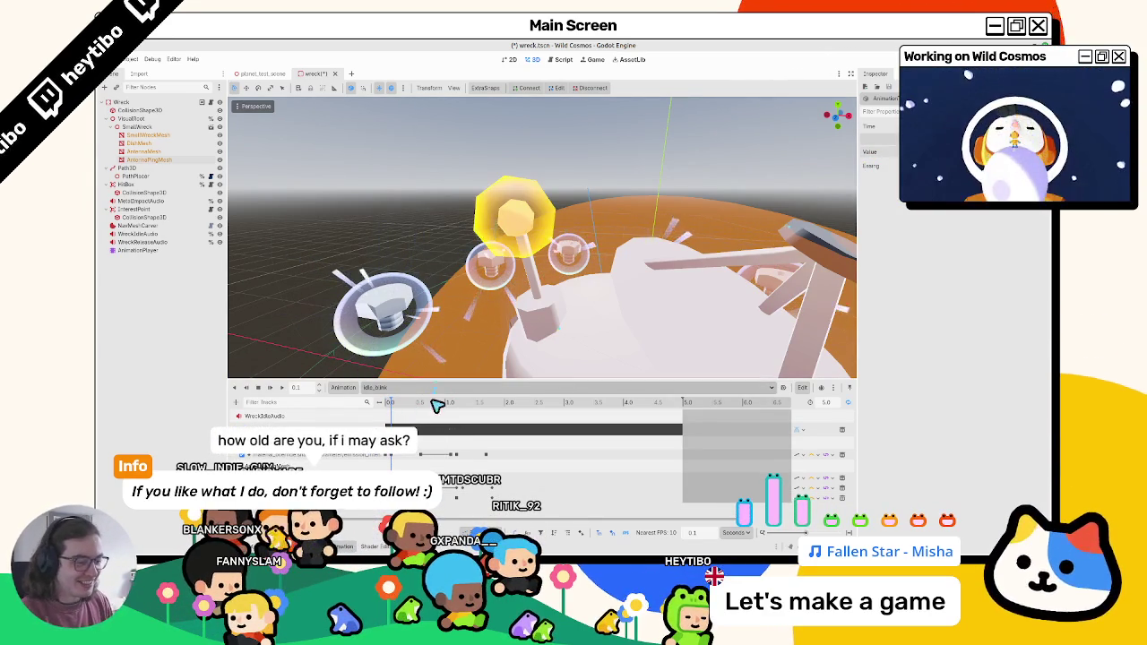
Step: Adjust the bottom ping track's keyframes, scrub to 0.5, and replay idle_blink from 0.0
key(Escape)
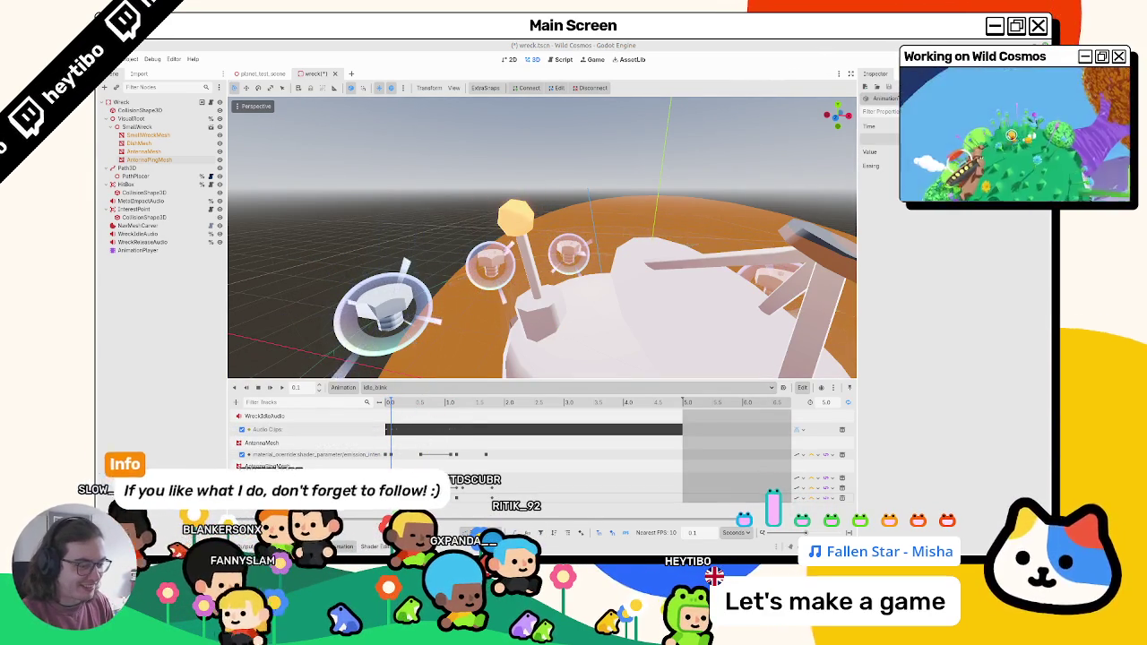
click(386, 498)
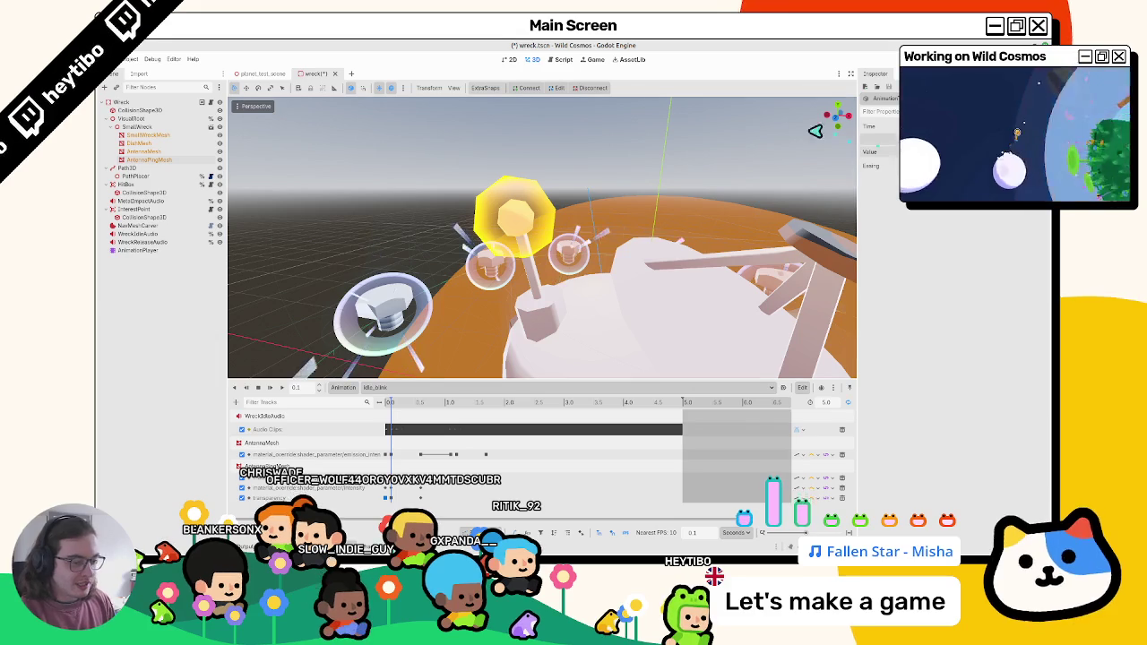
click(387, 408)
mouse_move(392, 408)
mouse_down()
mouse_move(426, 416)
mouse_move(430, 447)
mouse_up()
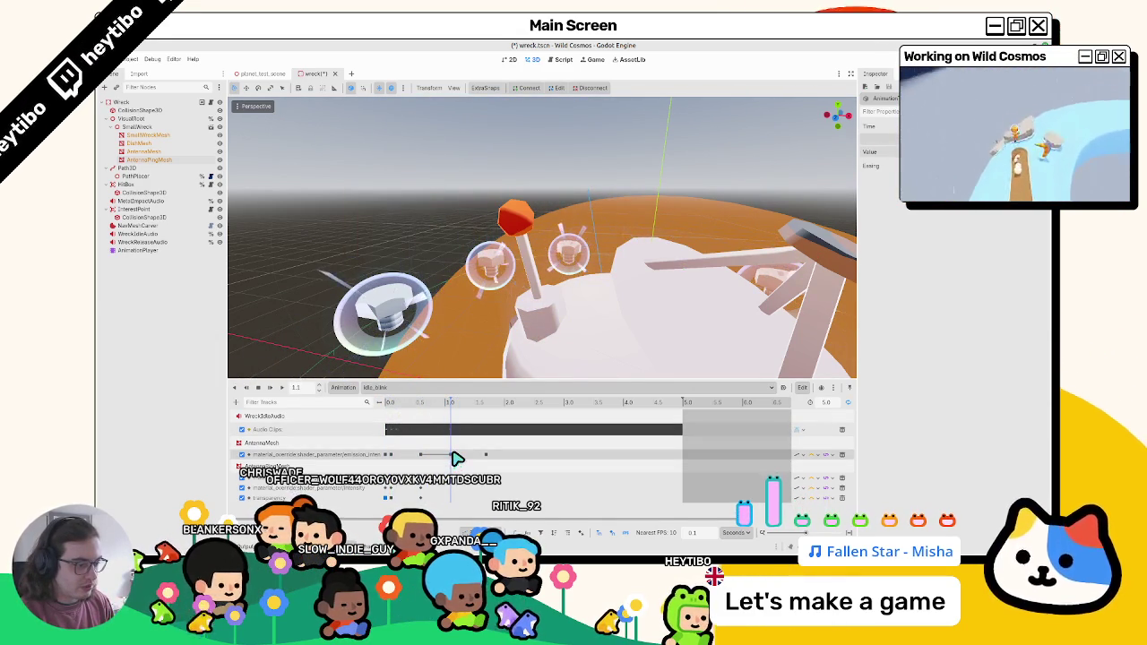
click(453, 462)
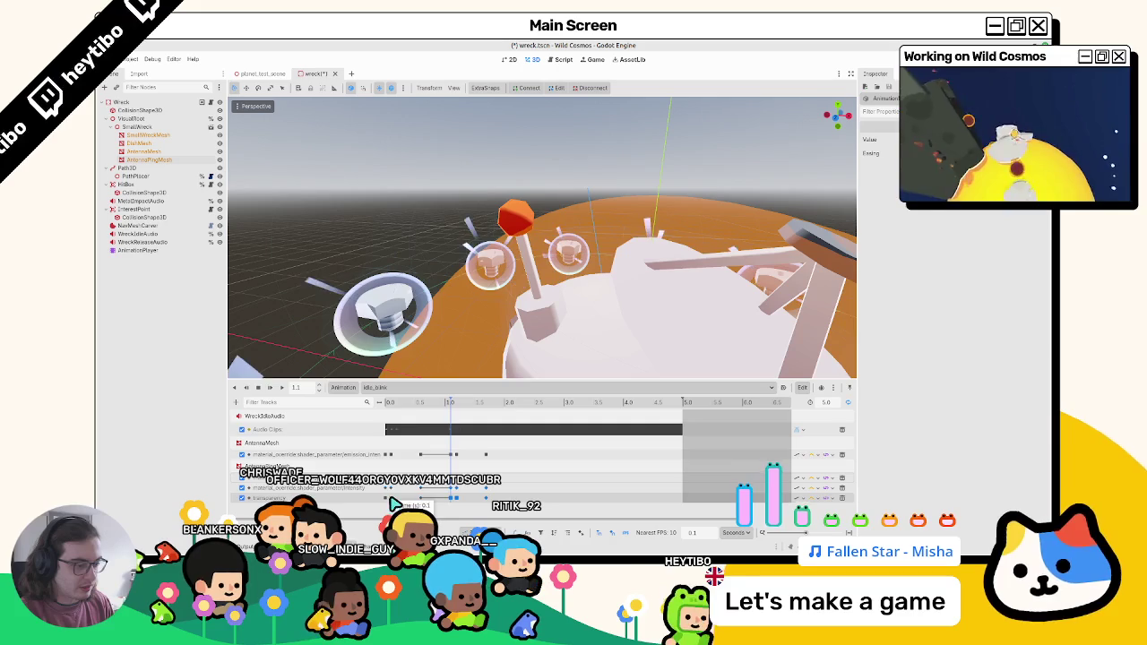
click(272, 391)
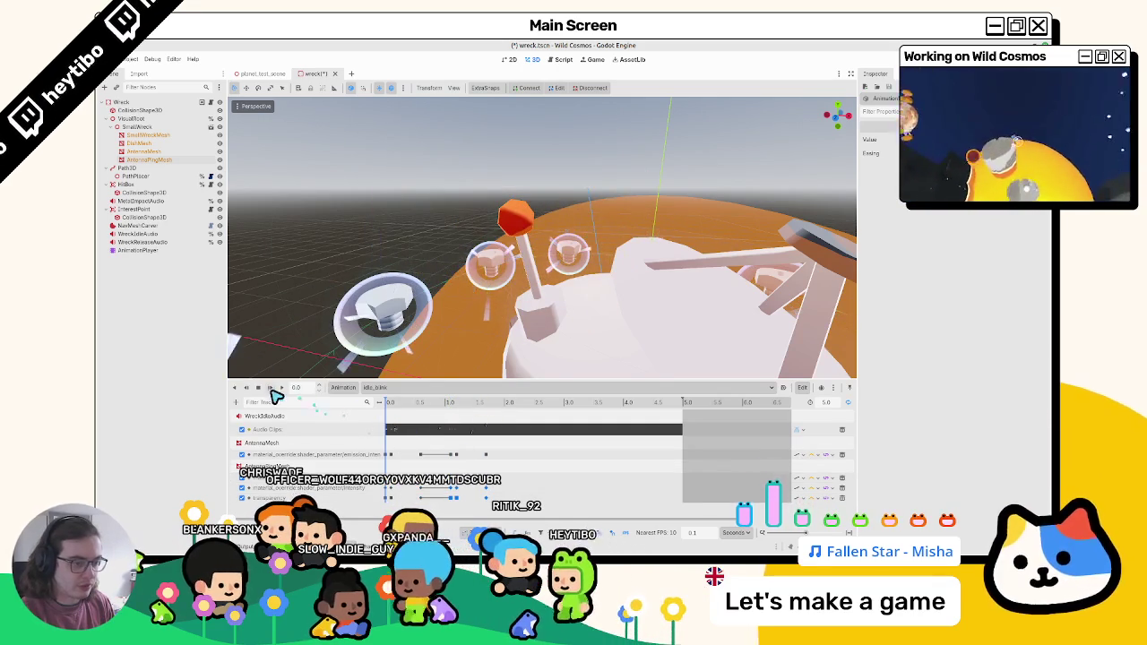
click(271, 390)
scroll(430, 260, down, 3)
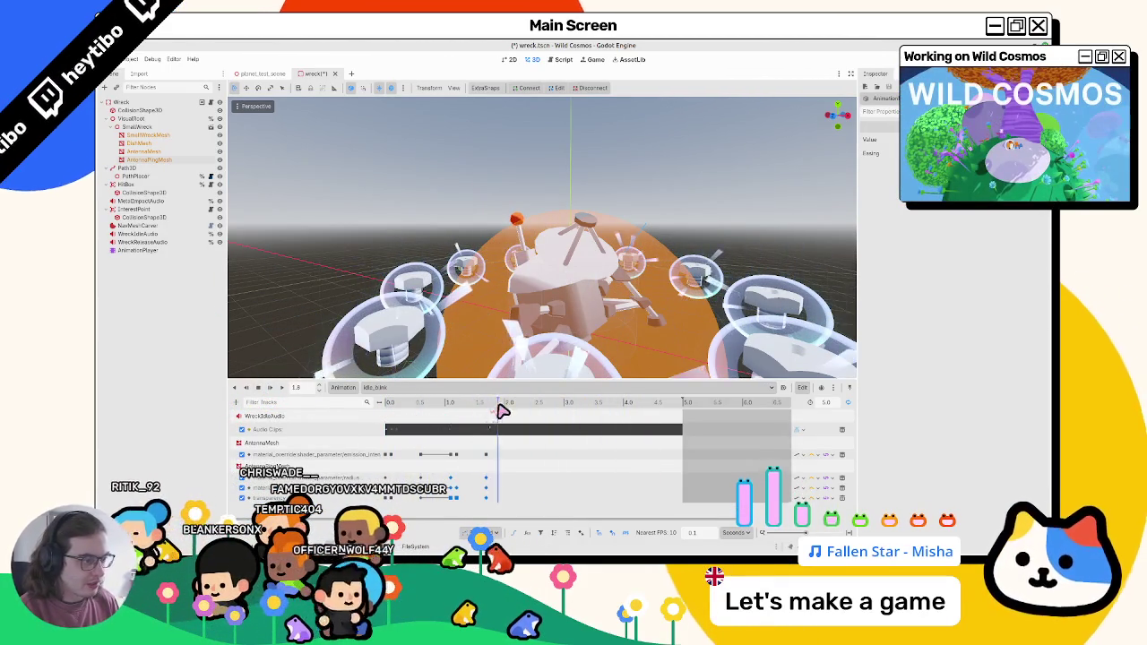
Step: Scrub the ping glow between 0.3 and 0.6 seconds, then switch to the shading language docs
click(423, 427)
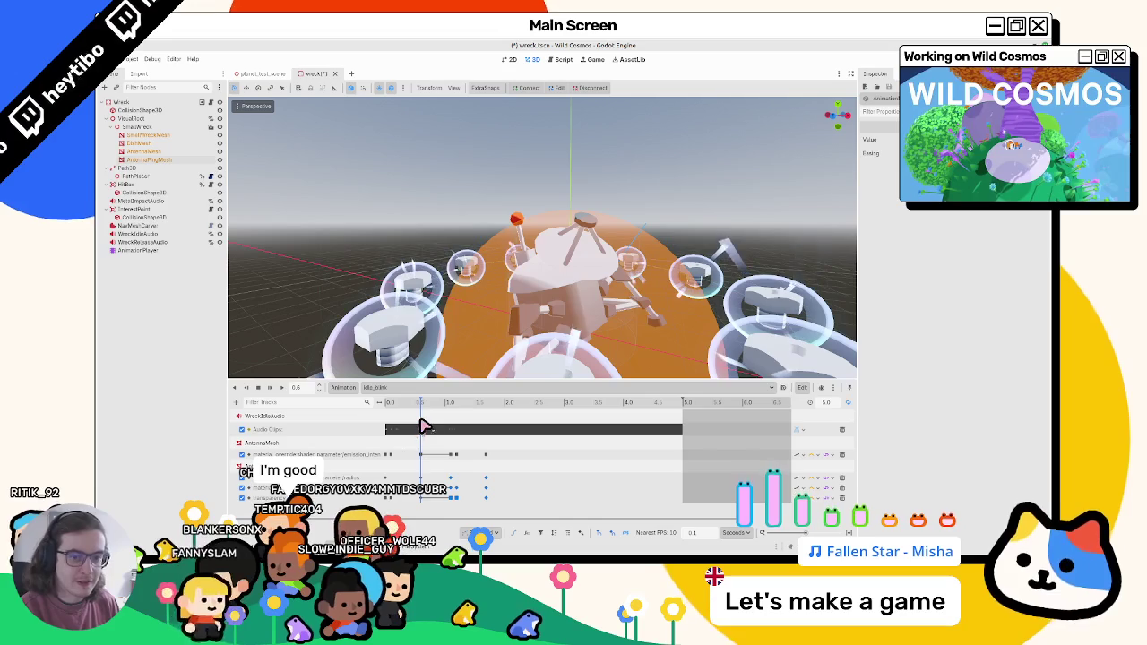
click(403, 428)
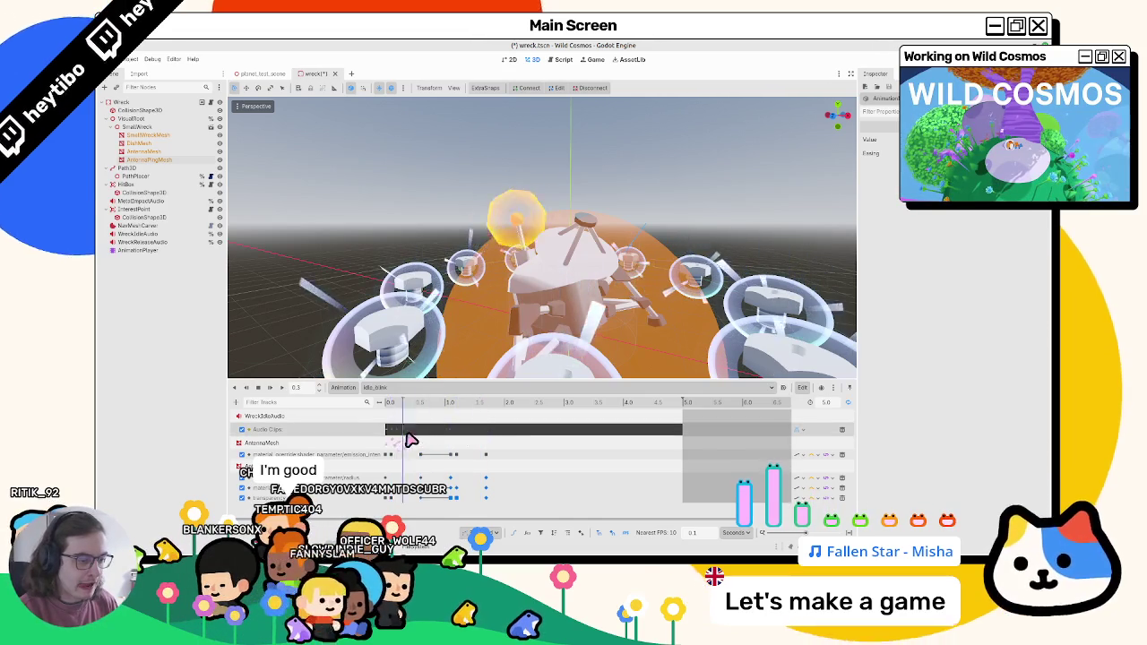
mouse_move(507, 448)
mouse_down()
mouse_move(559, 445)
mouse_move(518, 451)
mouse_up()
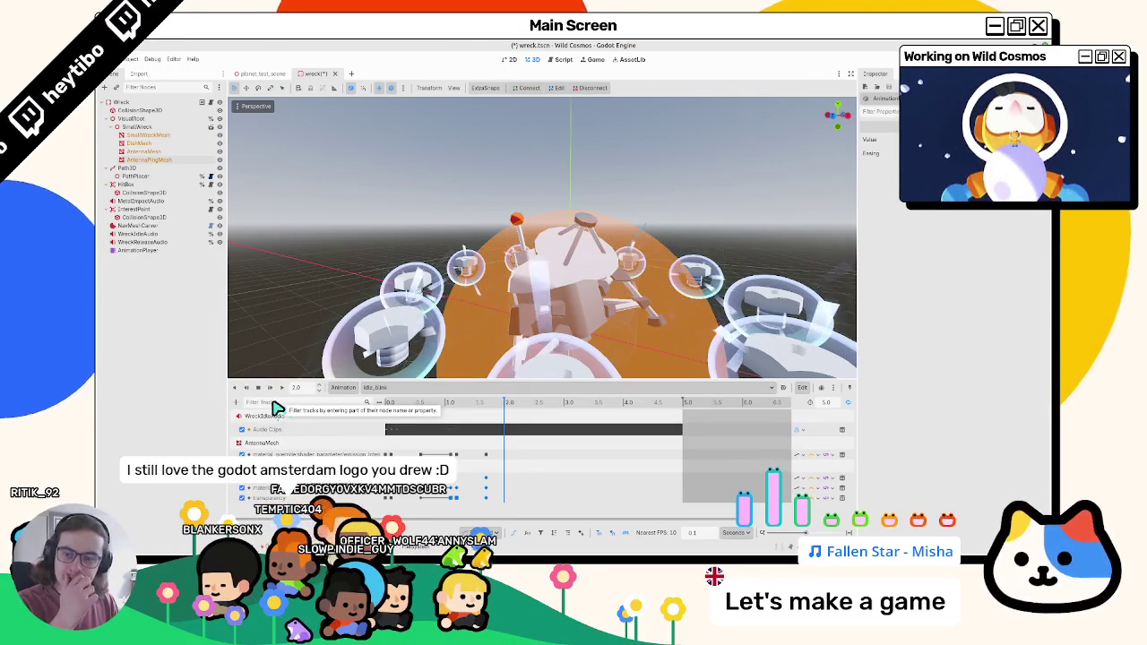
click(467, 545)
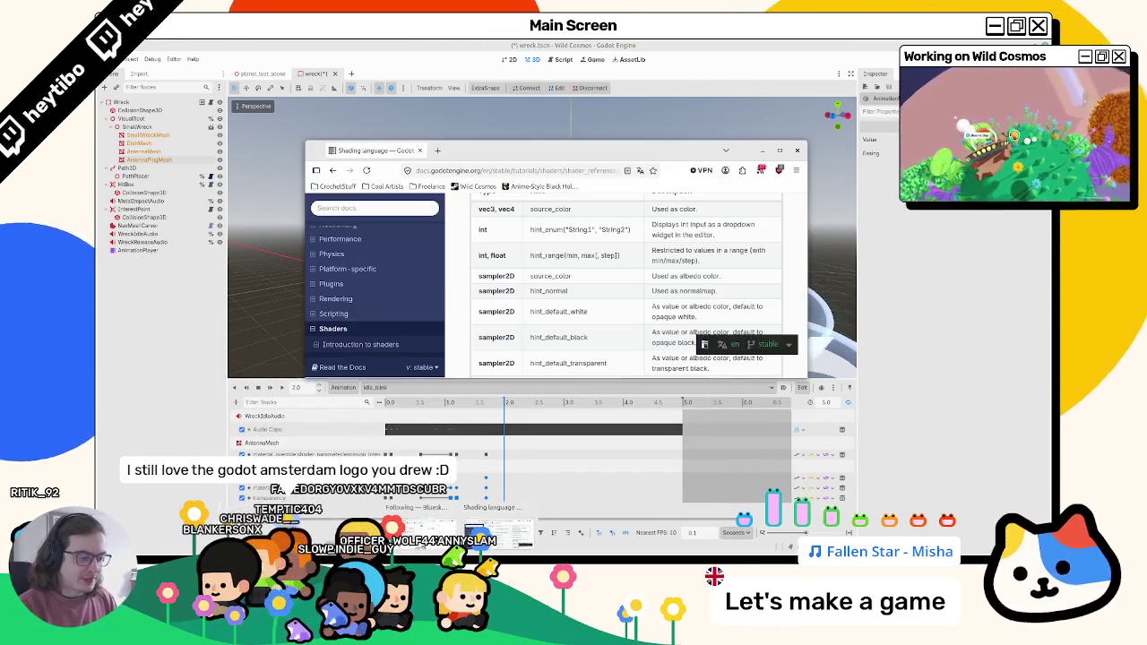
Step: Minimize the docs browser to return to the wreck scene in Godot
click(420, 150)
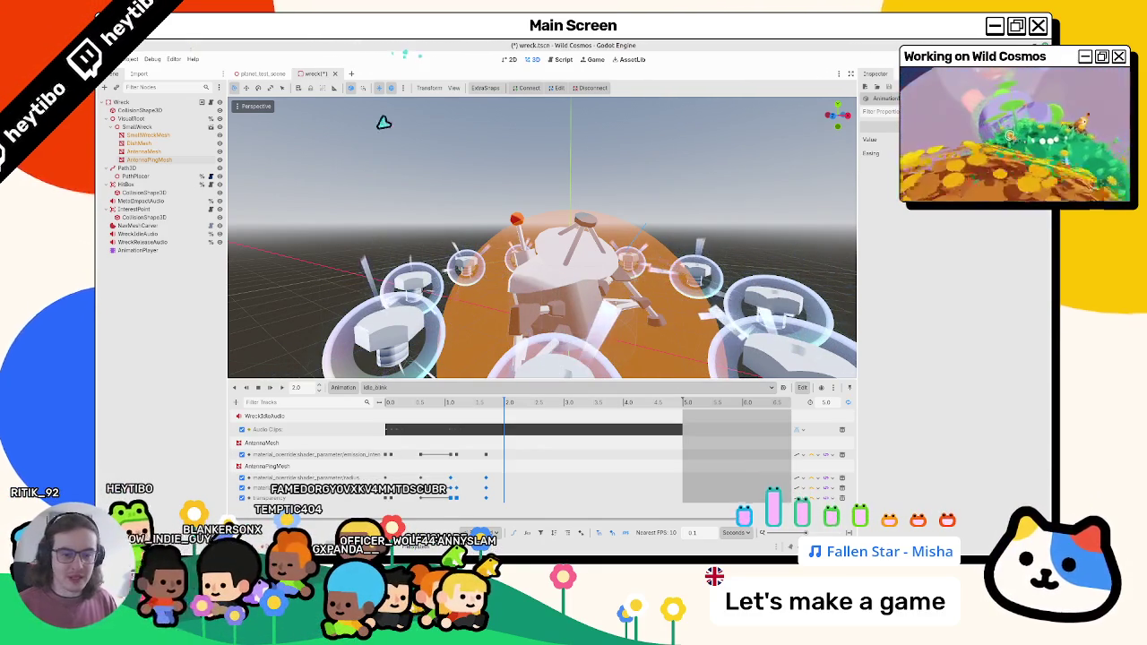
Step: Play and scrub idle_blink from 0.0 to 3.0 seconds to review the audio and emission tracks
click(258, 387)
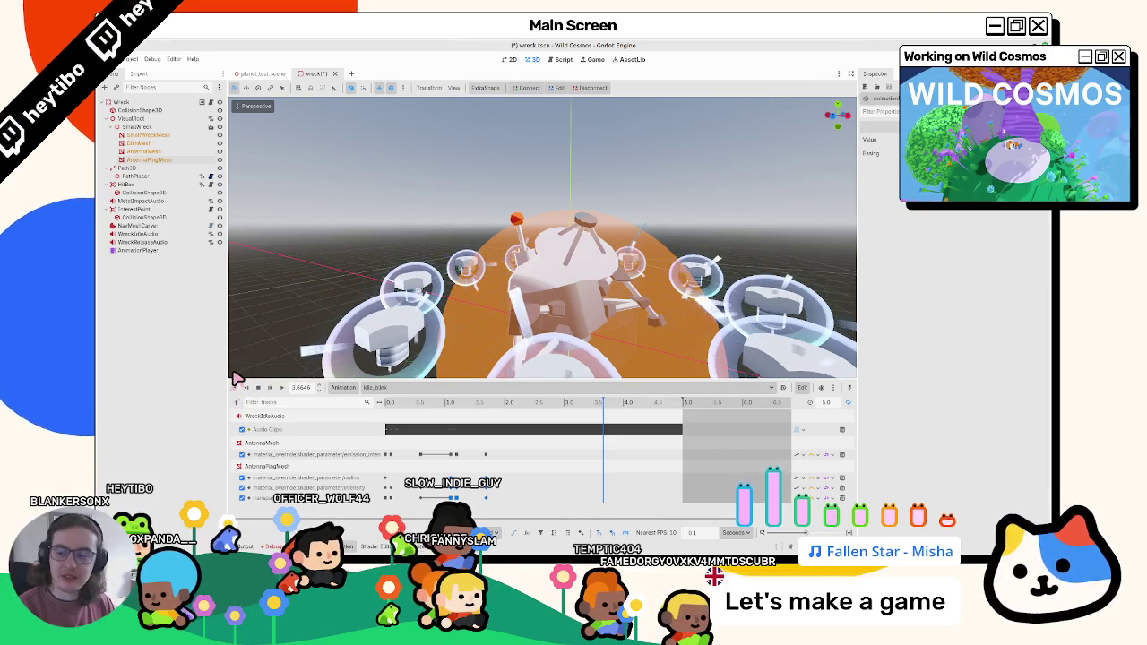
click(380, 417)
mouse_move(390, 417)
mouse_down()
mouse_move(461, 415)
mouse_move(402, 417)
mouse_move(456, 404)
mouse_move(427, 409)
mouse_up()
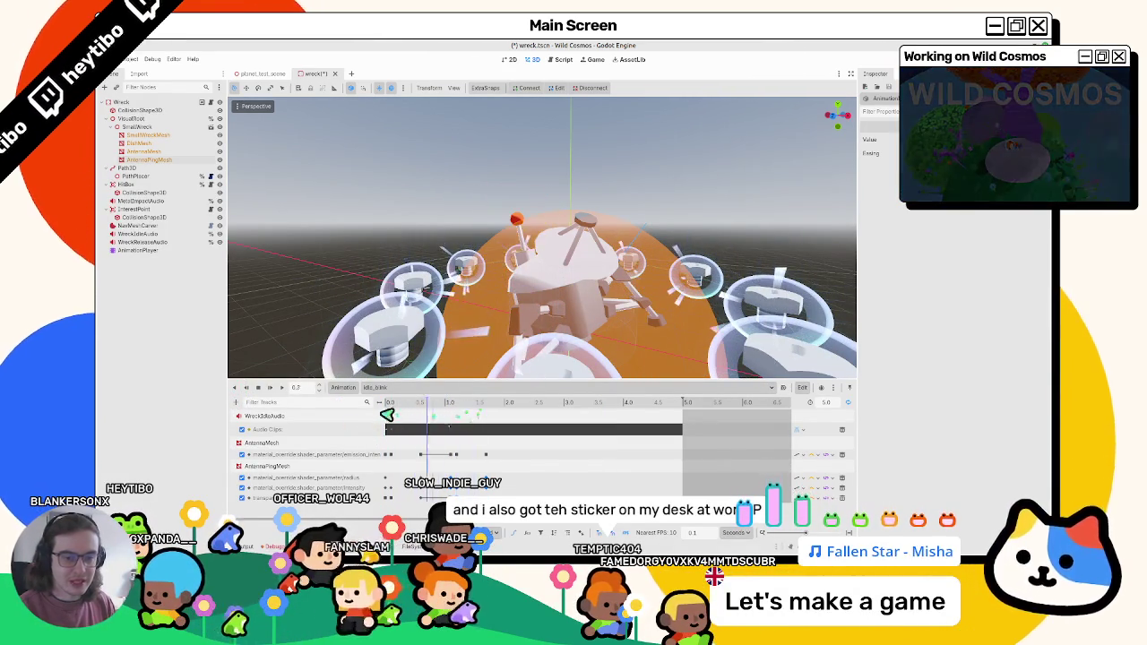
click(282, 388)
click(259, 391)
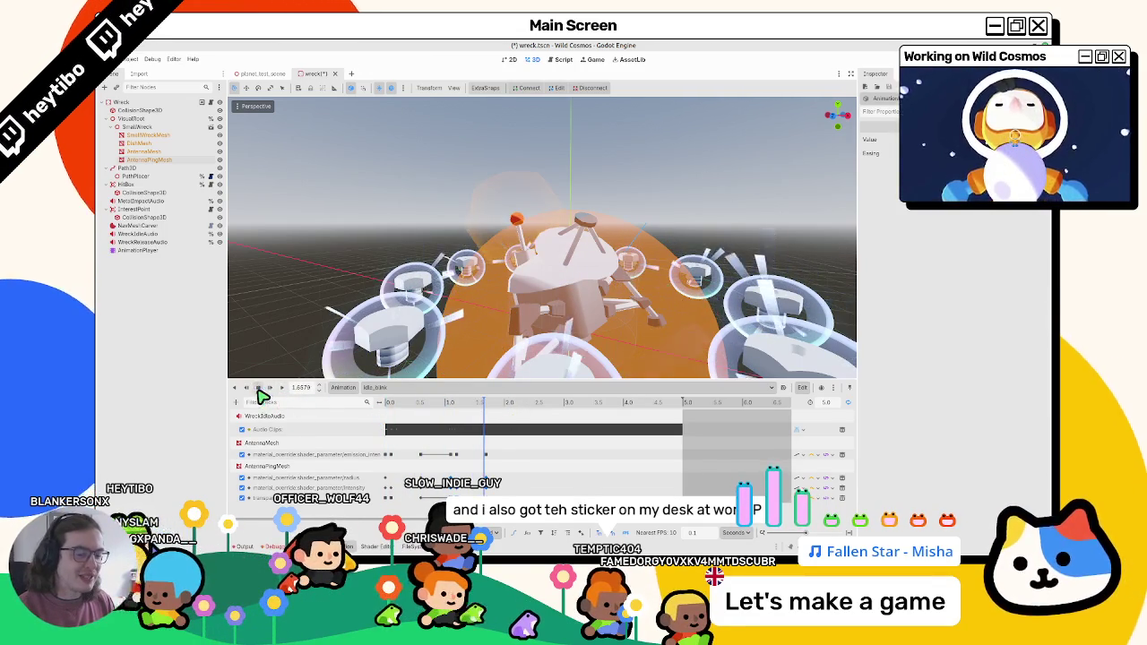
click(410, 405)
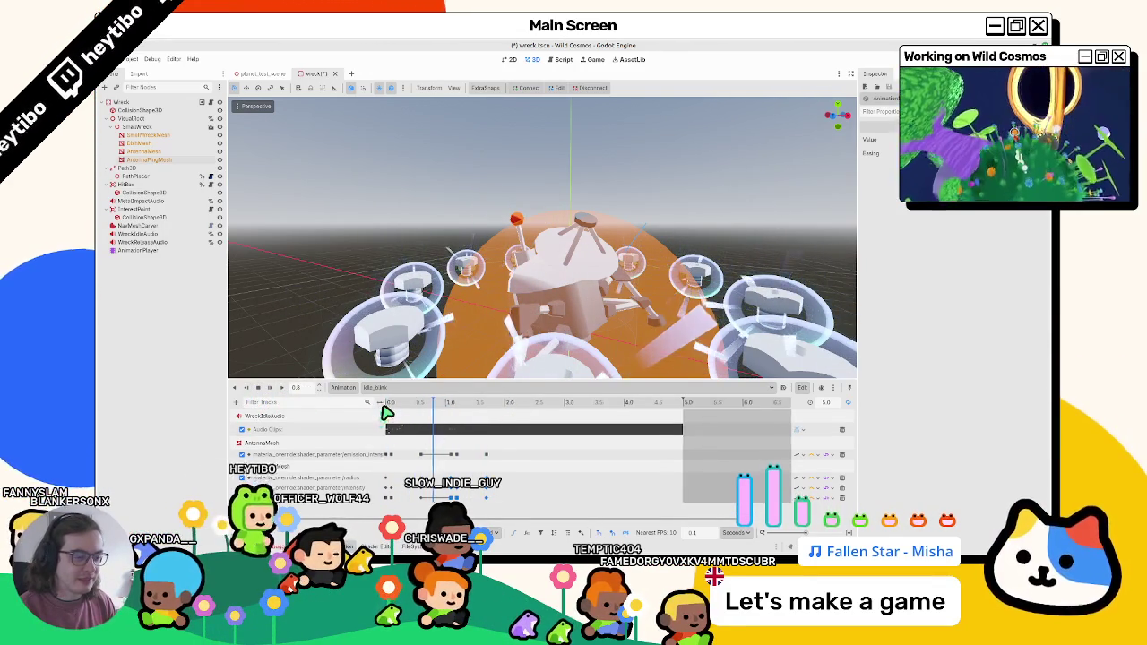
mouse_move(394, 403)
mouse_down()
mouse_move(477, 401)
mouse_move(379, 410)
mouse_up()
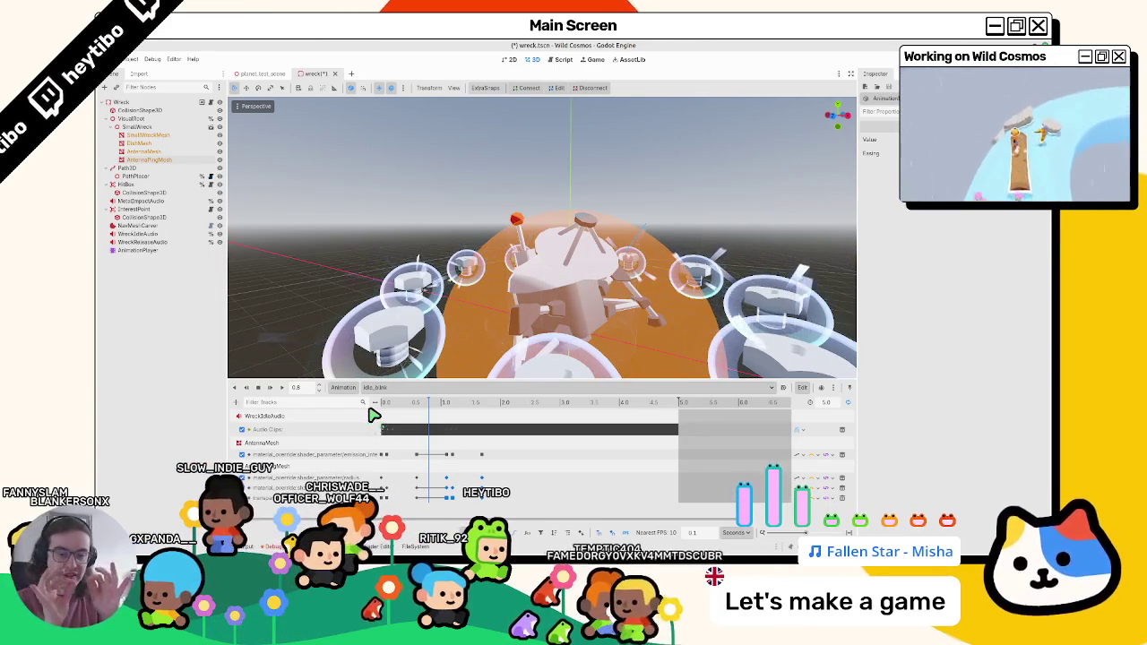
drag(428, 409, 502, 417)
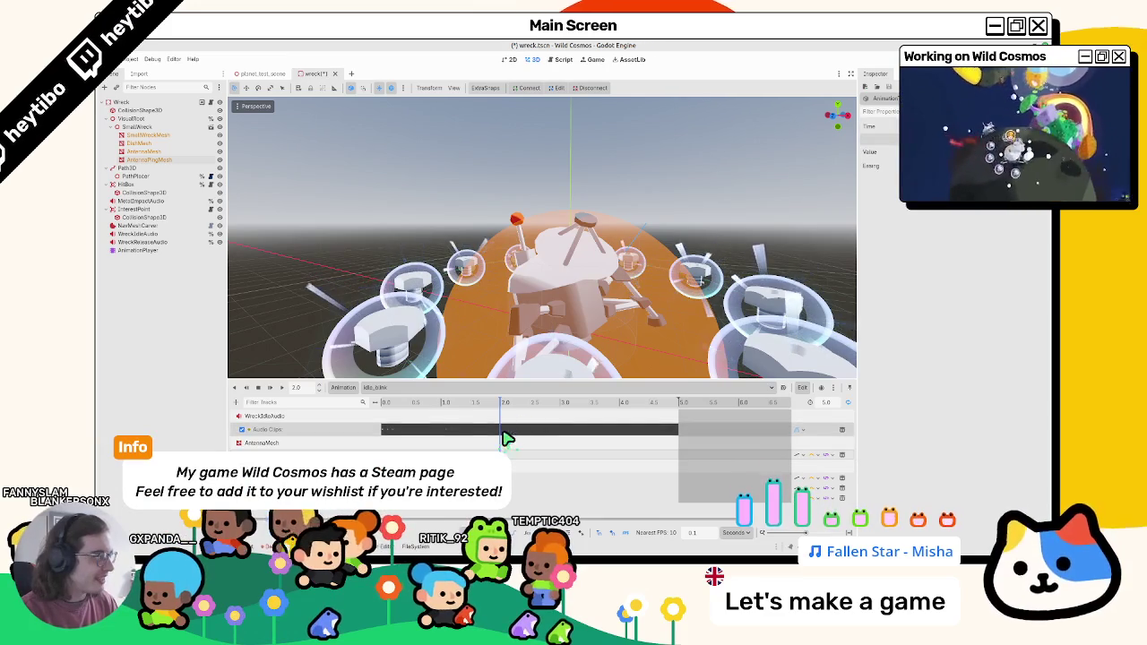
mouse_move(507, 427)
mouse_down()
mouse_move(509, 410)
mouse_move(565, 419)
mouse_move(517, 422)
mouse_up()
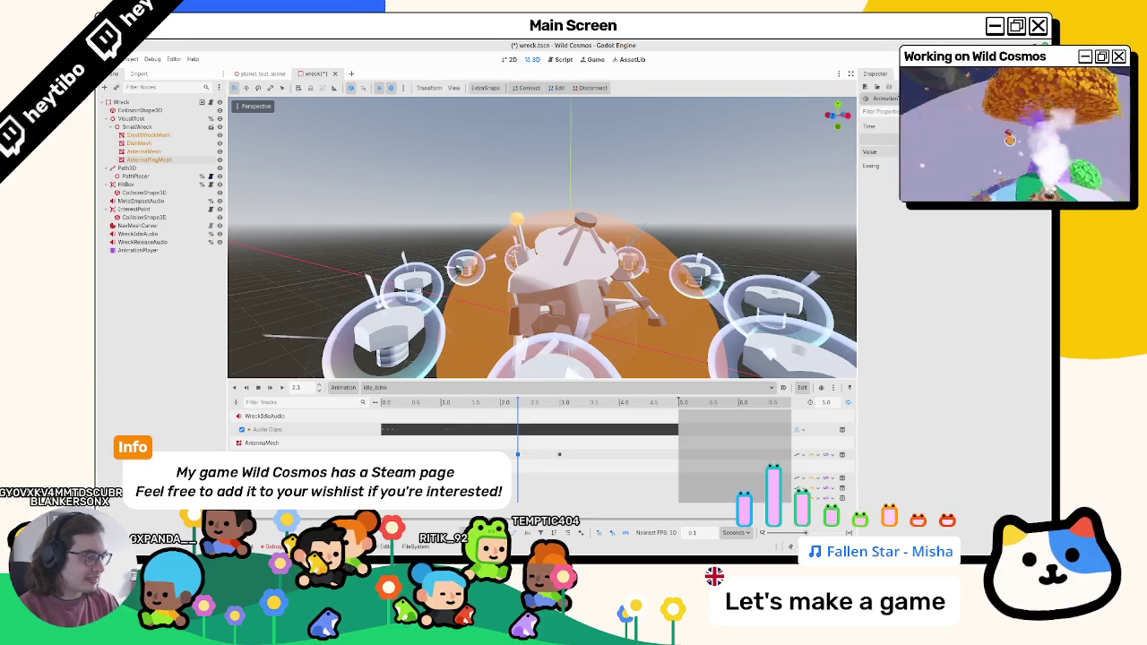
Step: Preview idle_blink around 2 to 3.5 seconds and delete three AntennaMesh emission keyframes
click(502, 406)
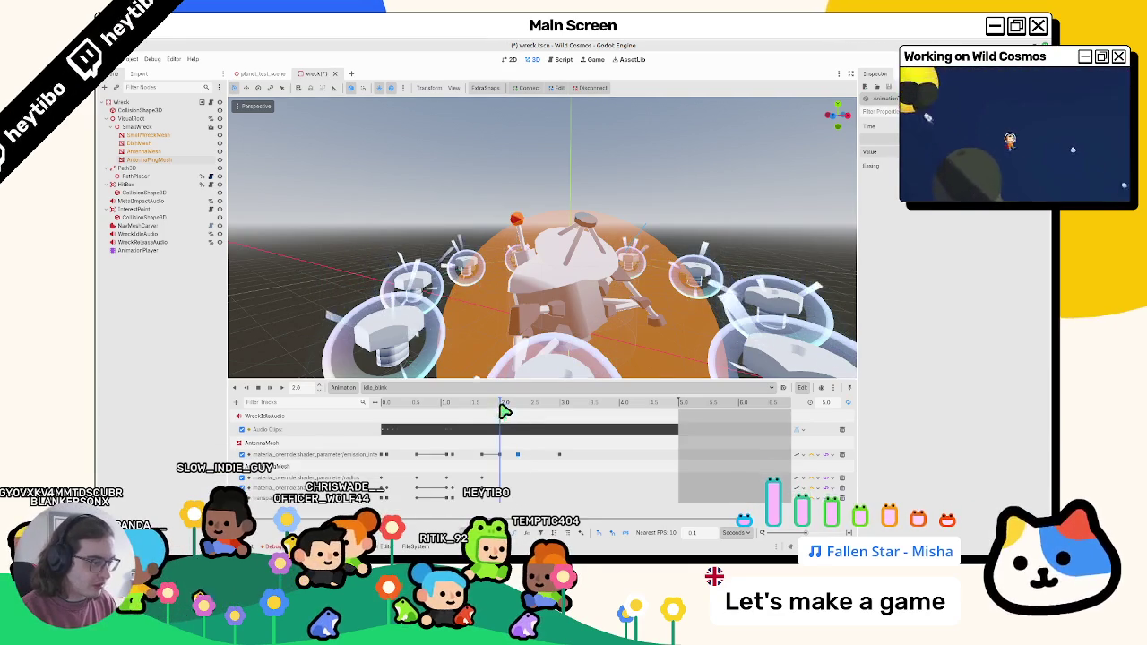
drag(515, 415, 594, 428)
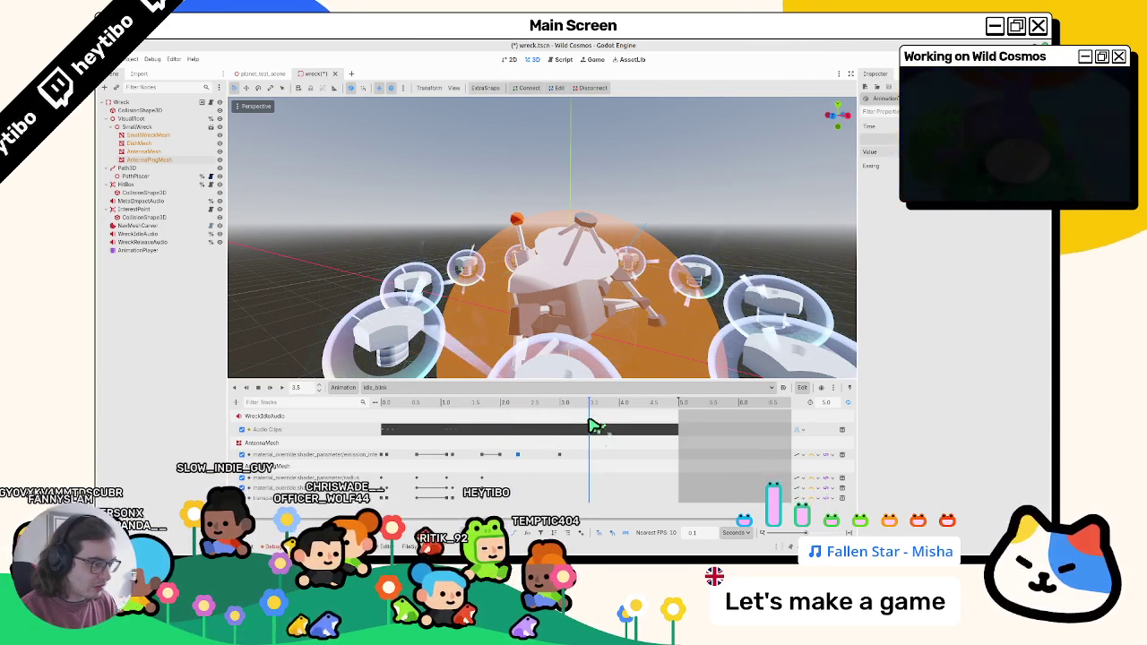
click(475, 457)
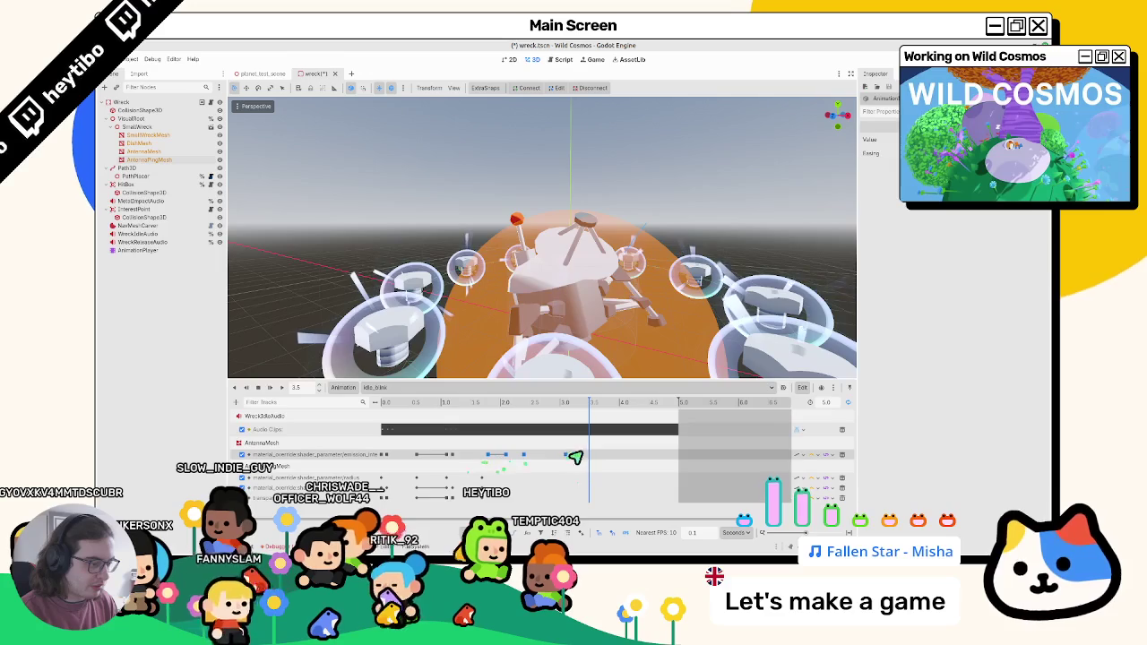
click(538, 414)
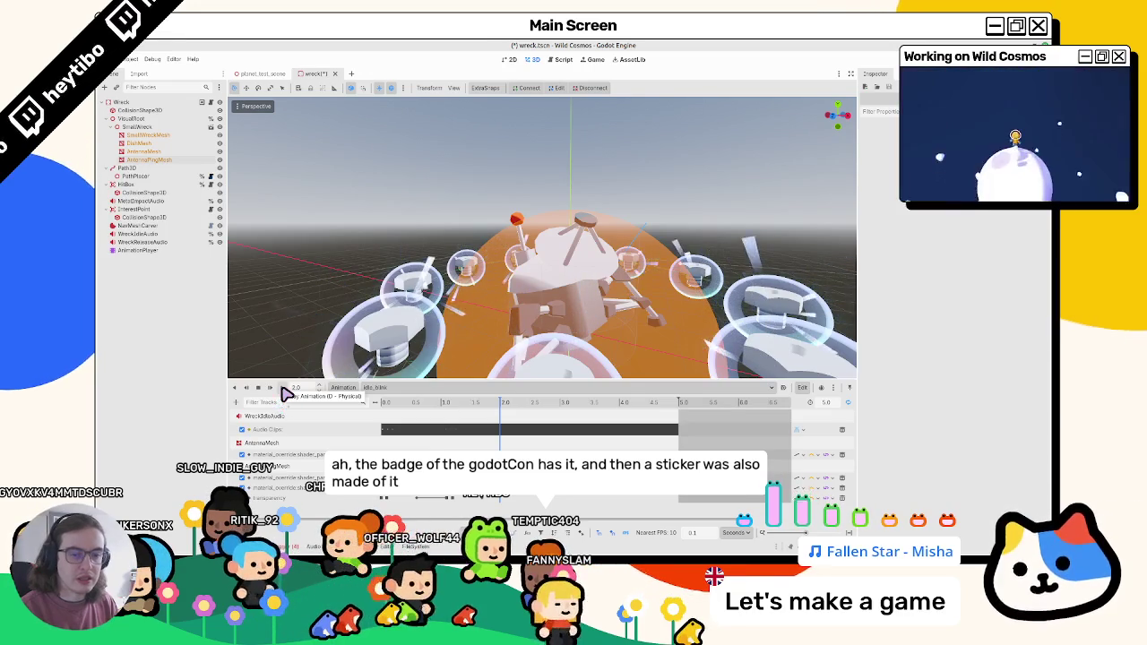
click(283, 391)
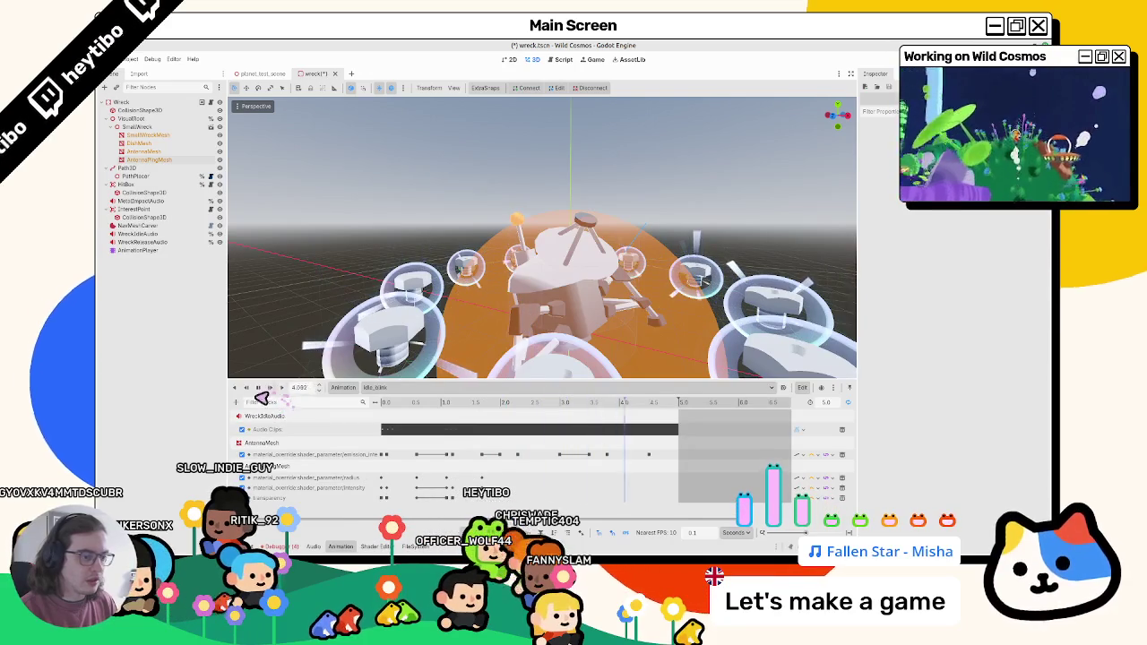
drag(672, 440, 590, 471)
key(Delete)
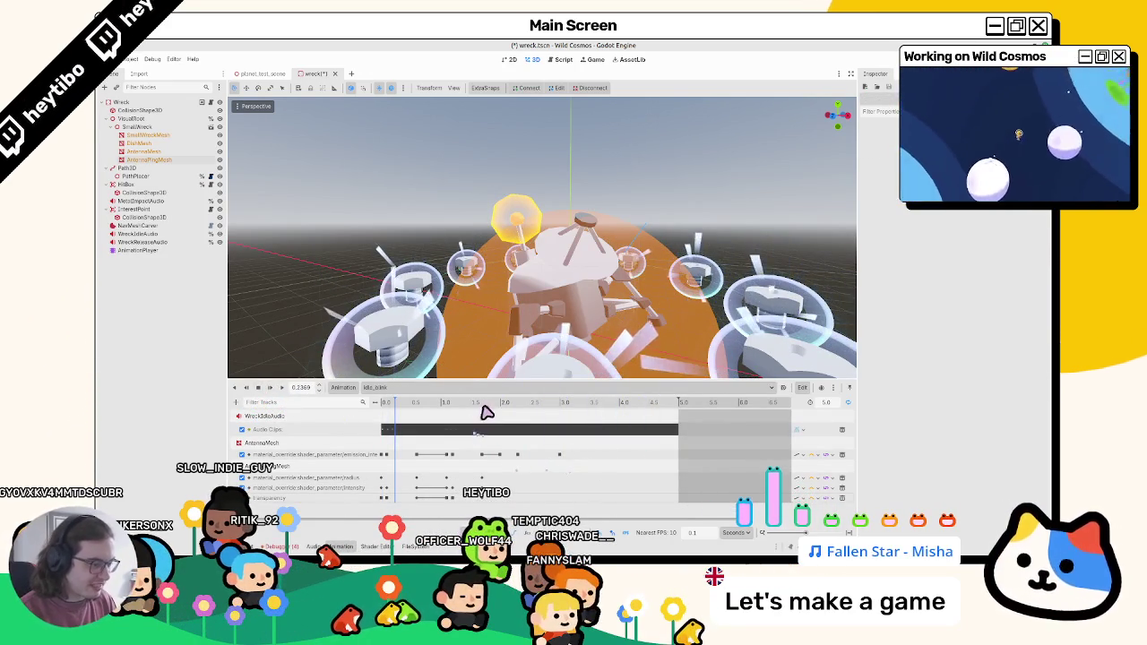
Step: Duplicate the 2.0 s emission keyframe at 2.4 seconds, shift the new keys later, and replay
click(502, 405)
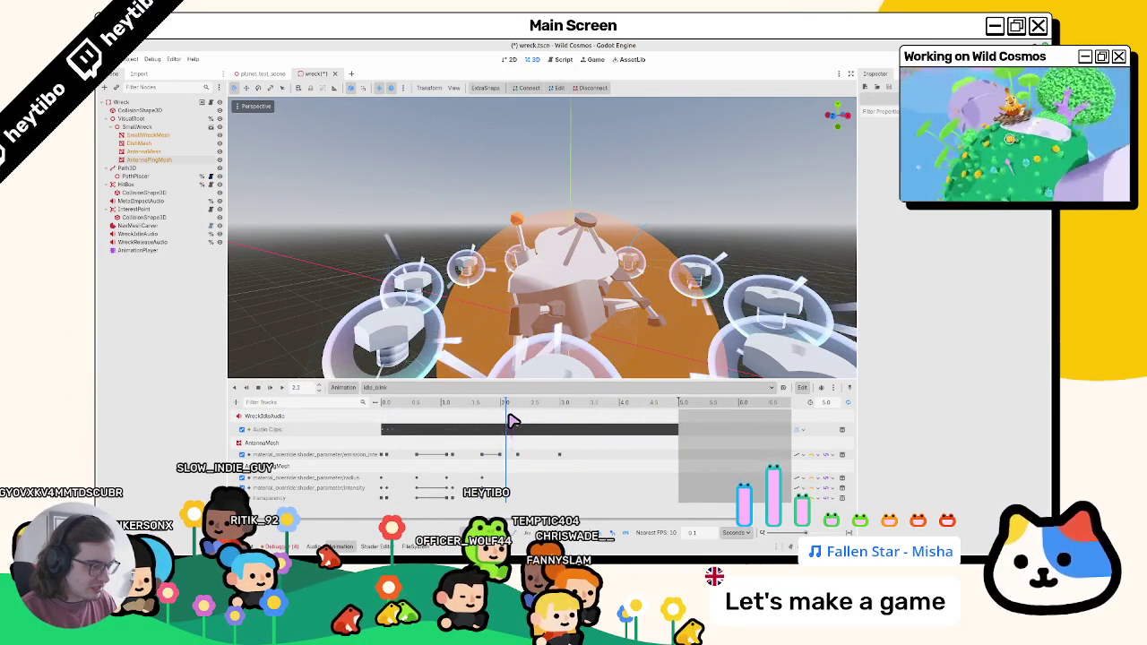
click(512, 454)
click(524, 403)
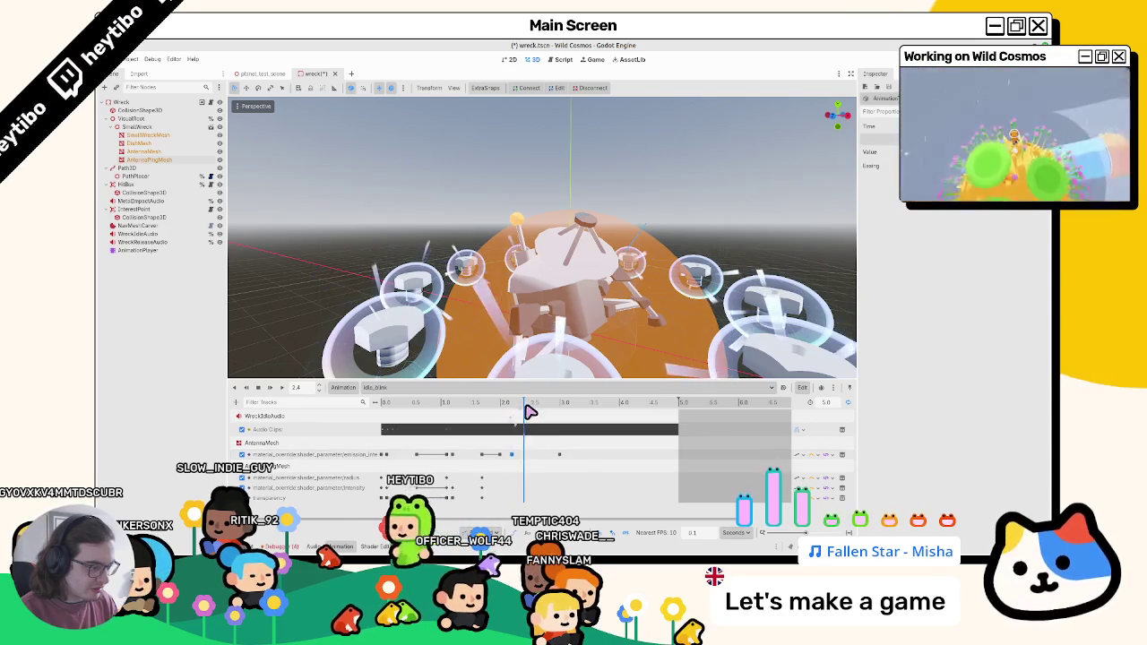
key(ctrl+d)
click(553, 405)
click(548, 407)
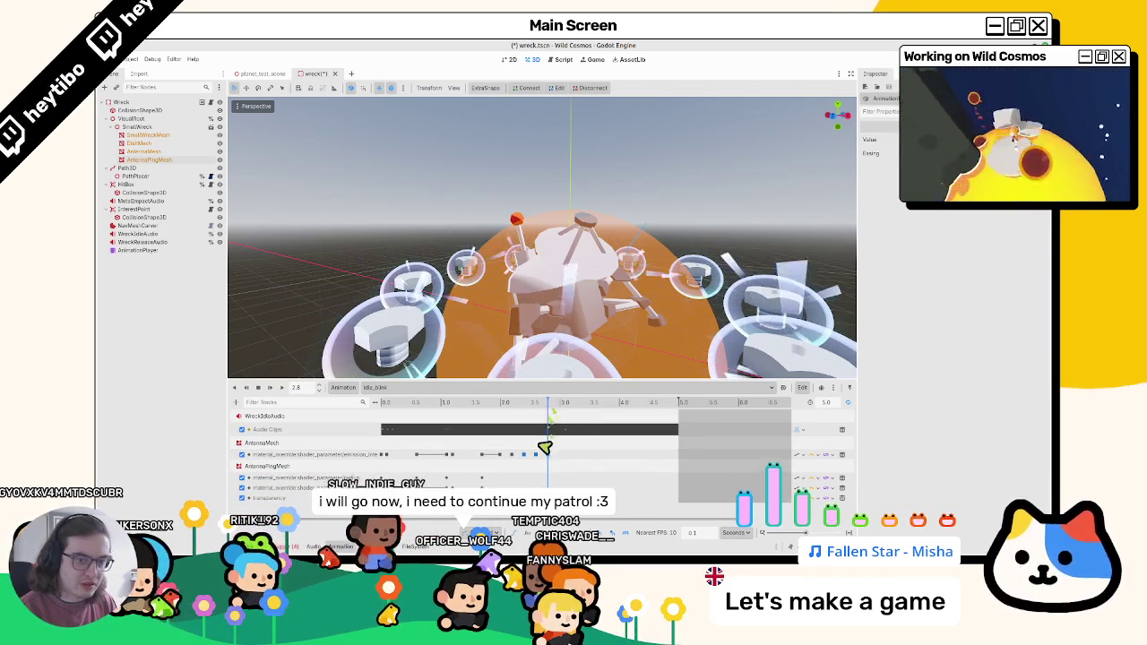
drag(541, 453, 577, 454)
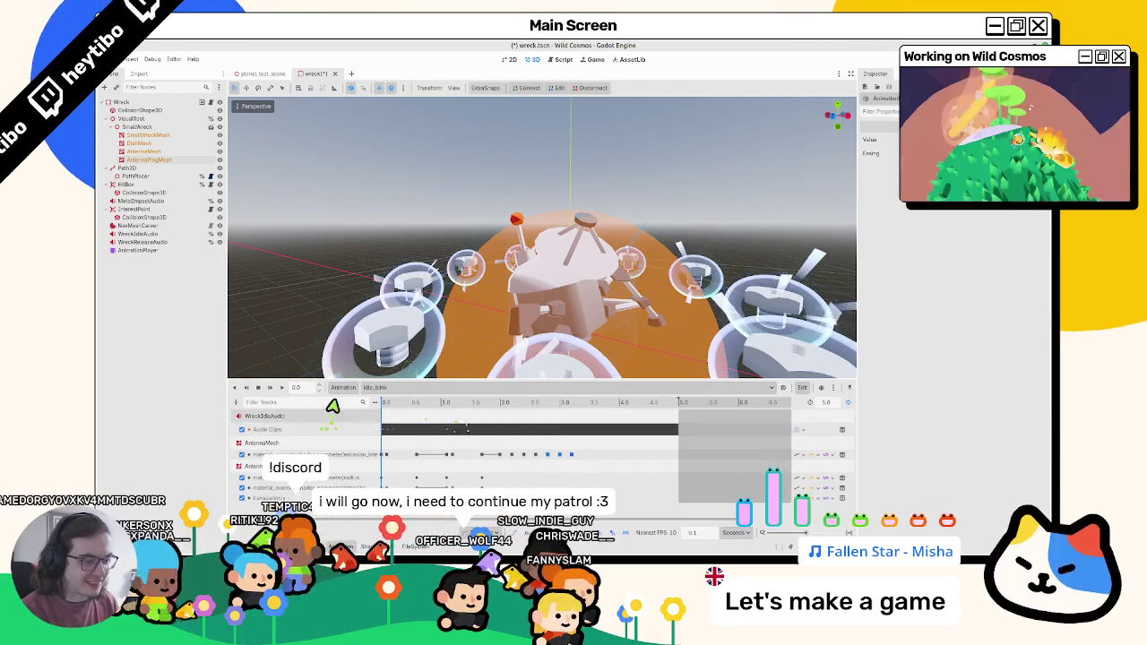
click(278, 390)
click(271, 389)
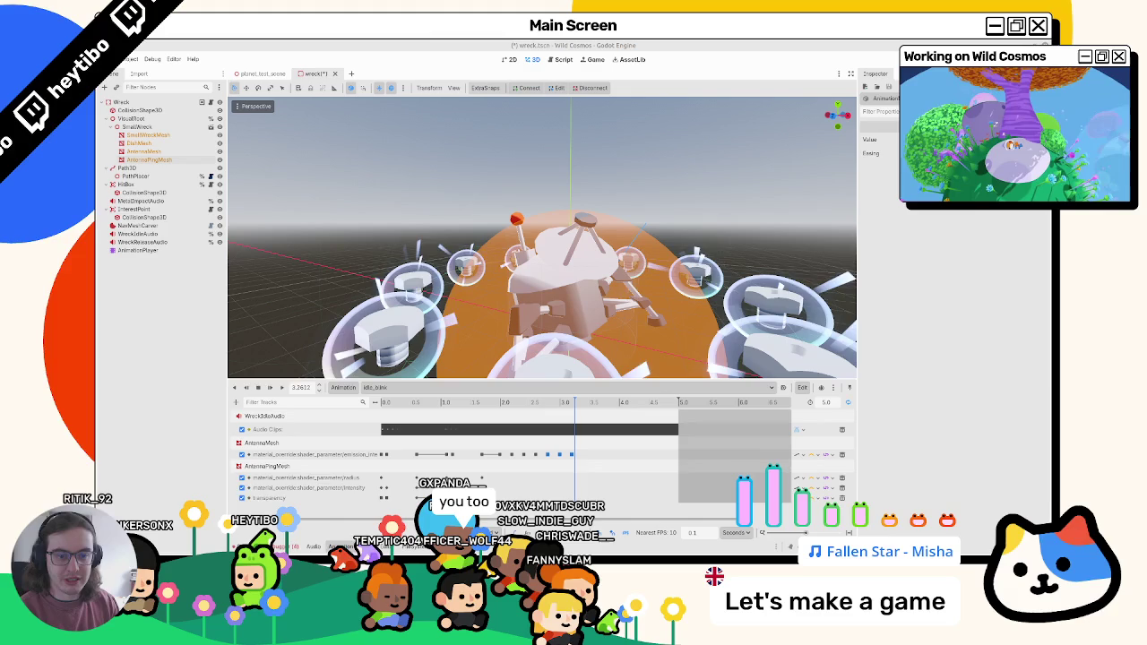
Step: Select the later emission keyframes and move them earlier along the timeline
click(500, 401)
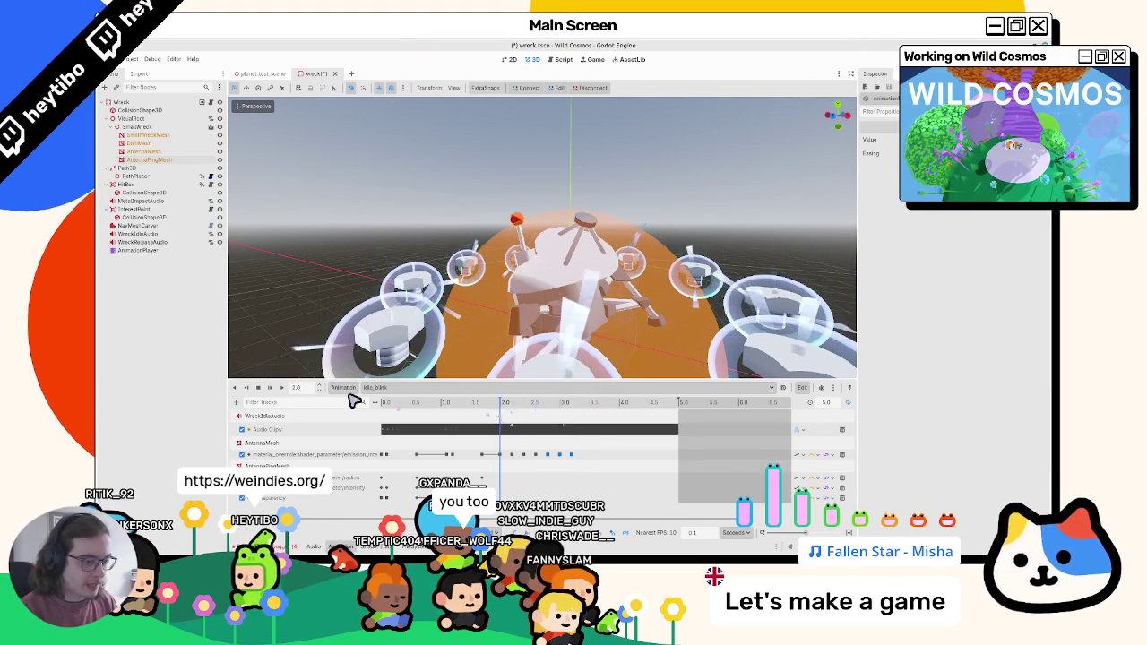
click(281, 390)
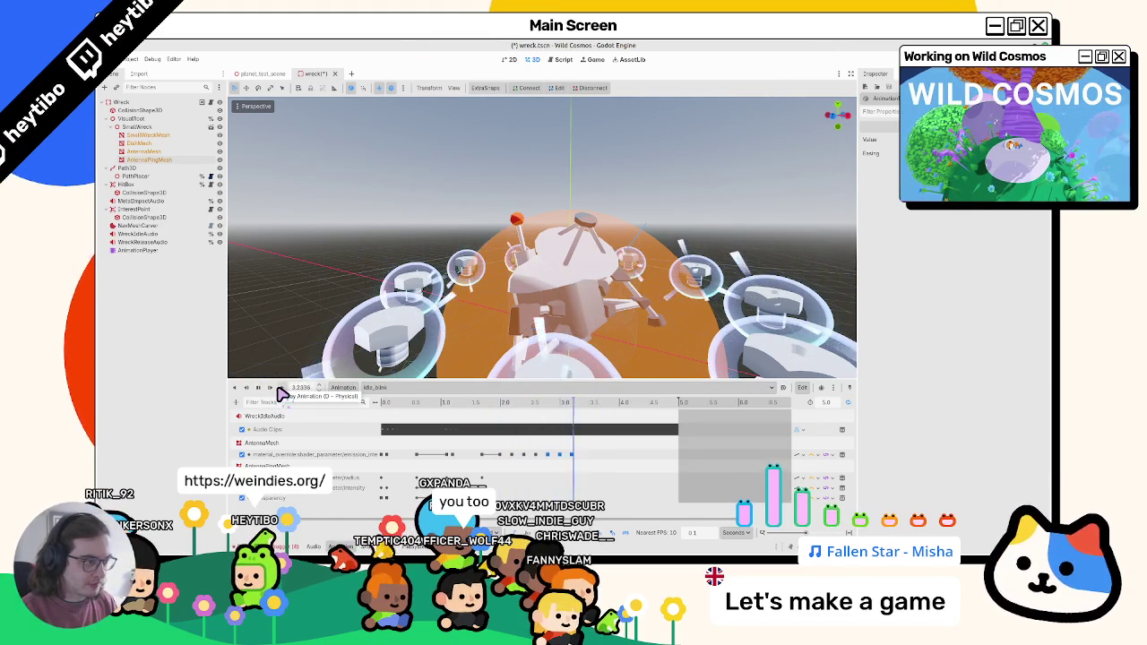
click(510, 456)
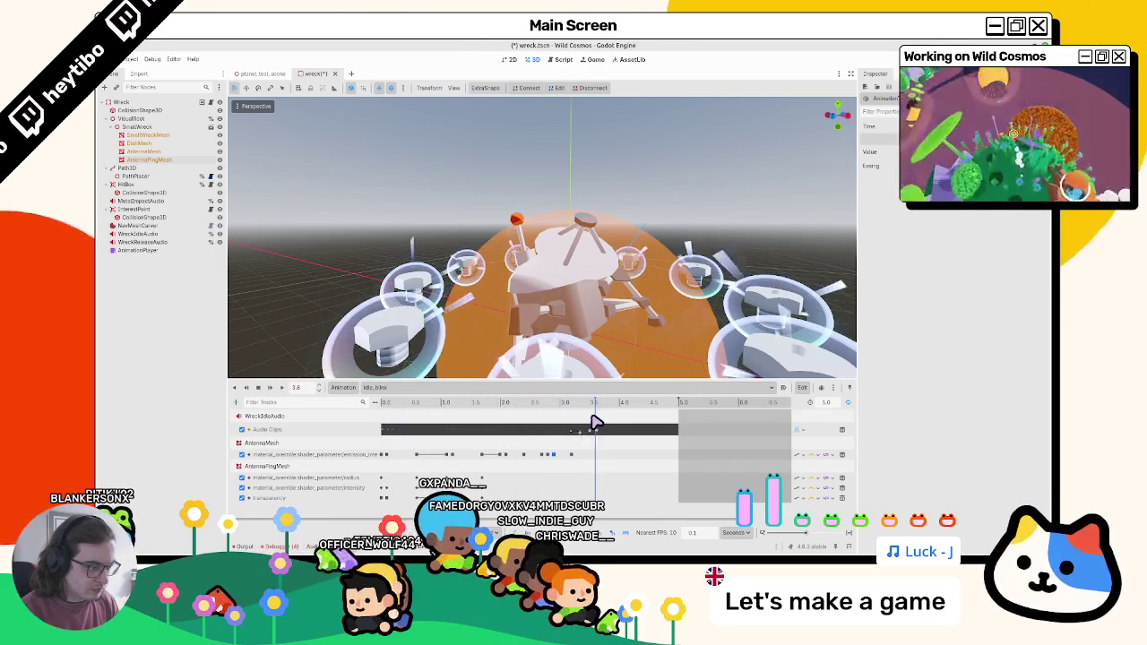
mouse_move(594, 423)
mouse_down()
mouse_move(491, 472)
mouse_move(602, 457)
mouse_up()
drag(508, 463, 526, 461)
mouse_move(595, 410)
mouse_down()
mouse_move(679, 410)
mouse_move(615, 410)
mouse_up()
mouse_move(654, 461)
mouse_down()
mouse_move(581, 464)
mouse_move(601, 460)
mouse_up()
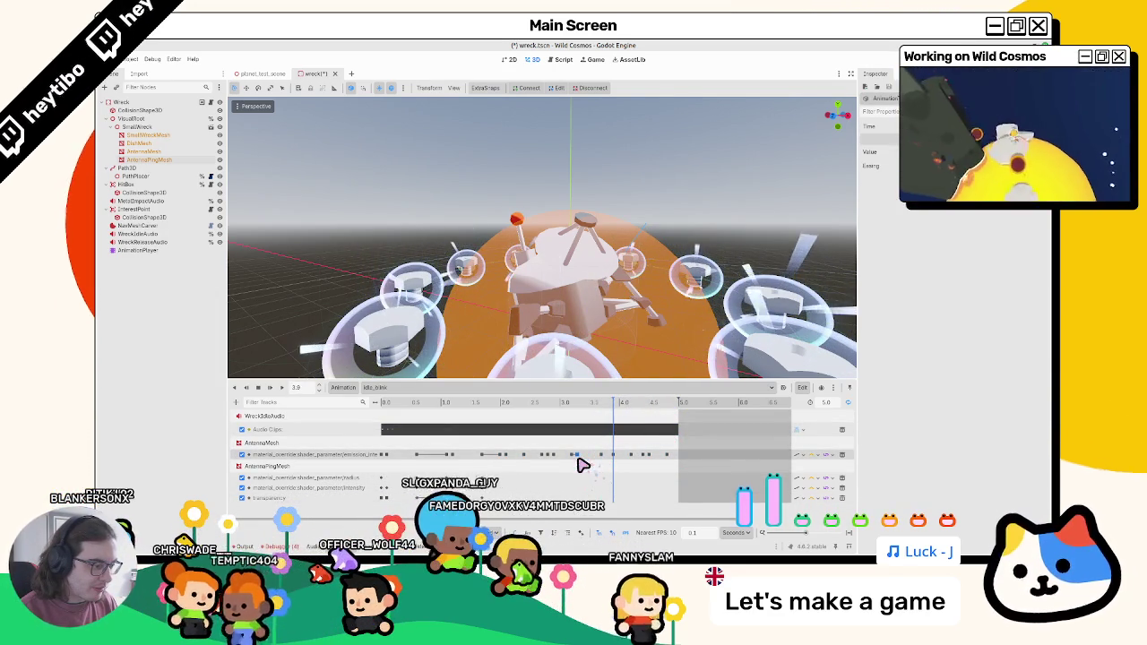
Step: Preview the blink around 4.5 seconds, play it from the start, and save the wreck scene
click(584, 456)
drag(605, 420, 666, 417)
click(275, 392)
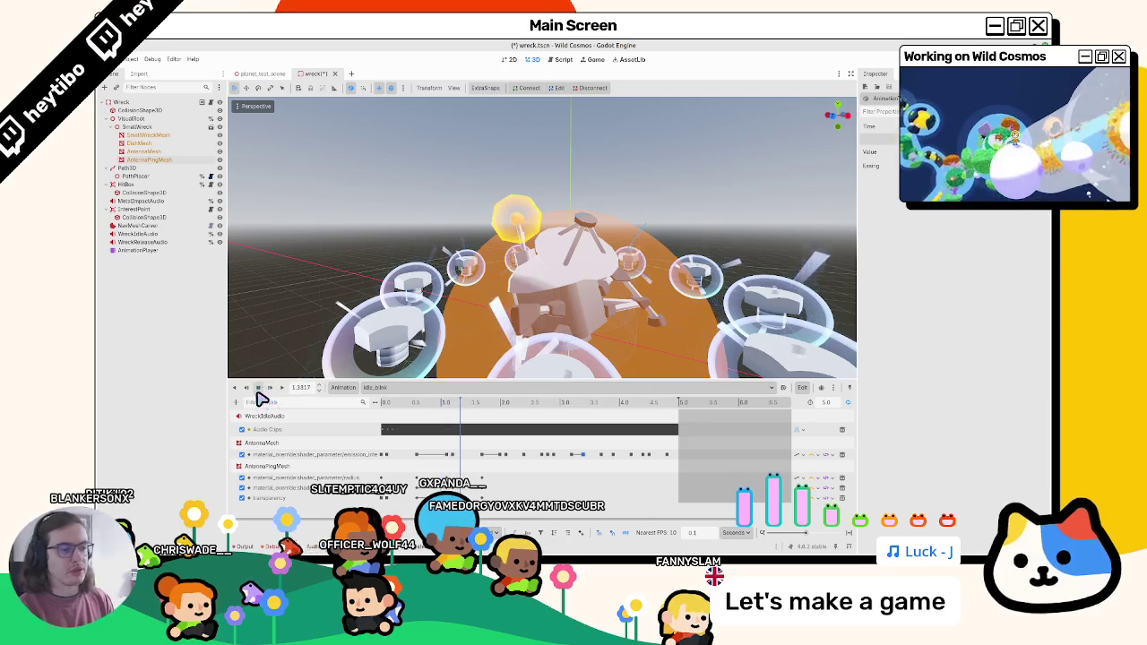
key(ctrl+s)
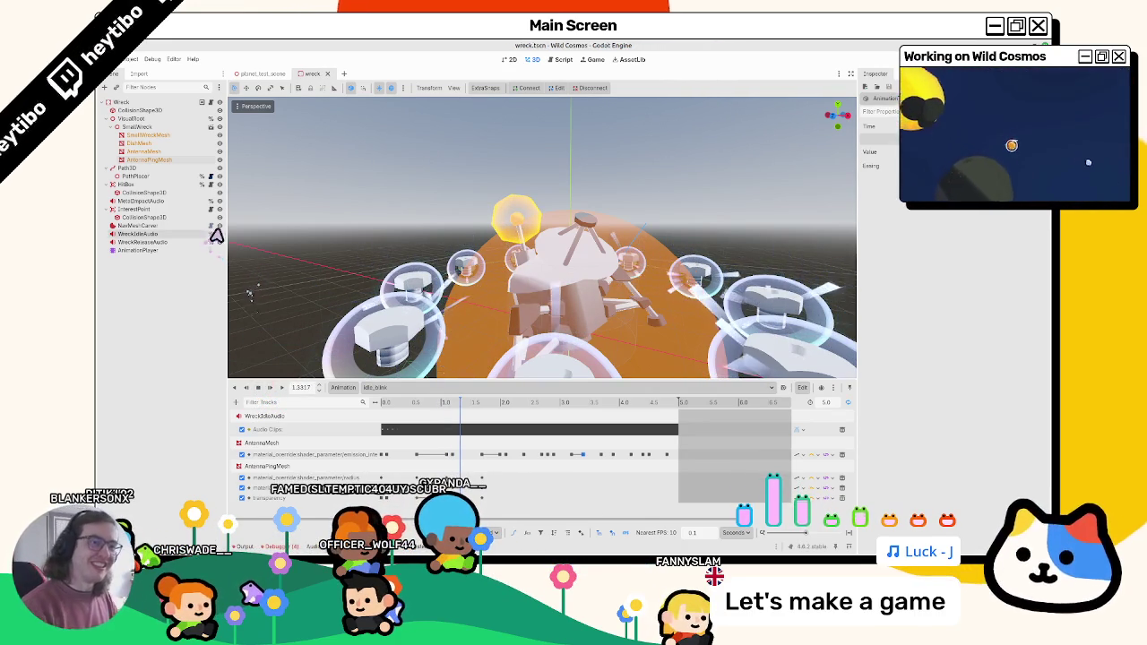
click(187, 160)
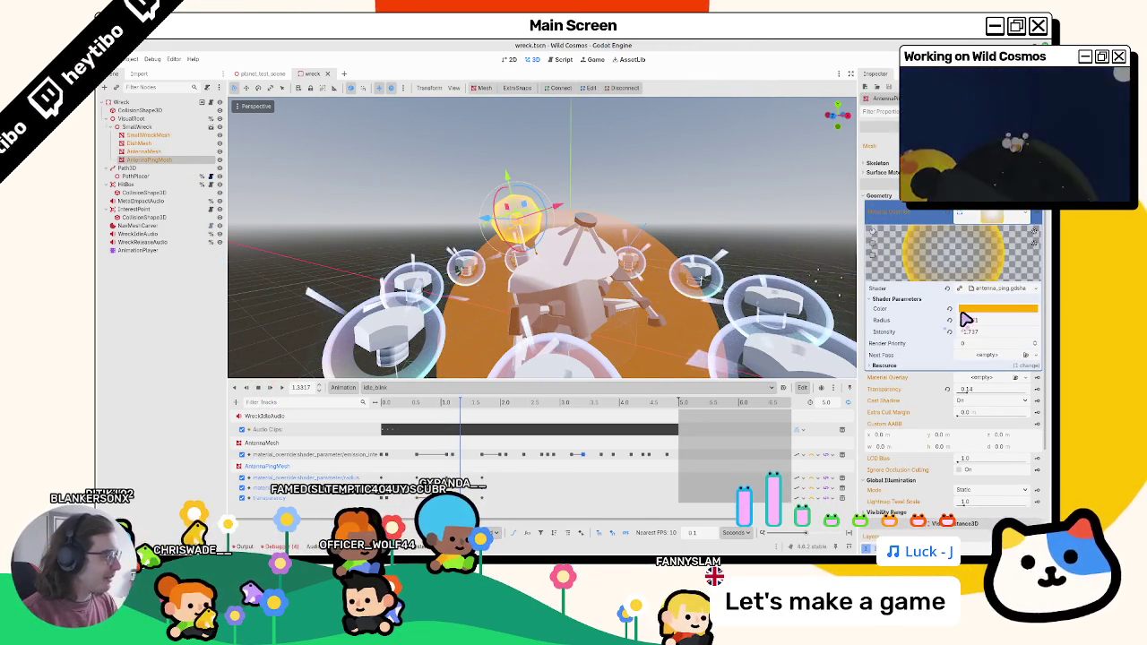
Step: Check the antenna ping keyframe value in the RESET animation and save the wreck scene
click(381, 387)
click(417, 408)
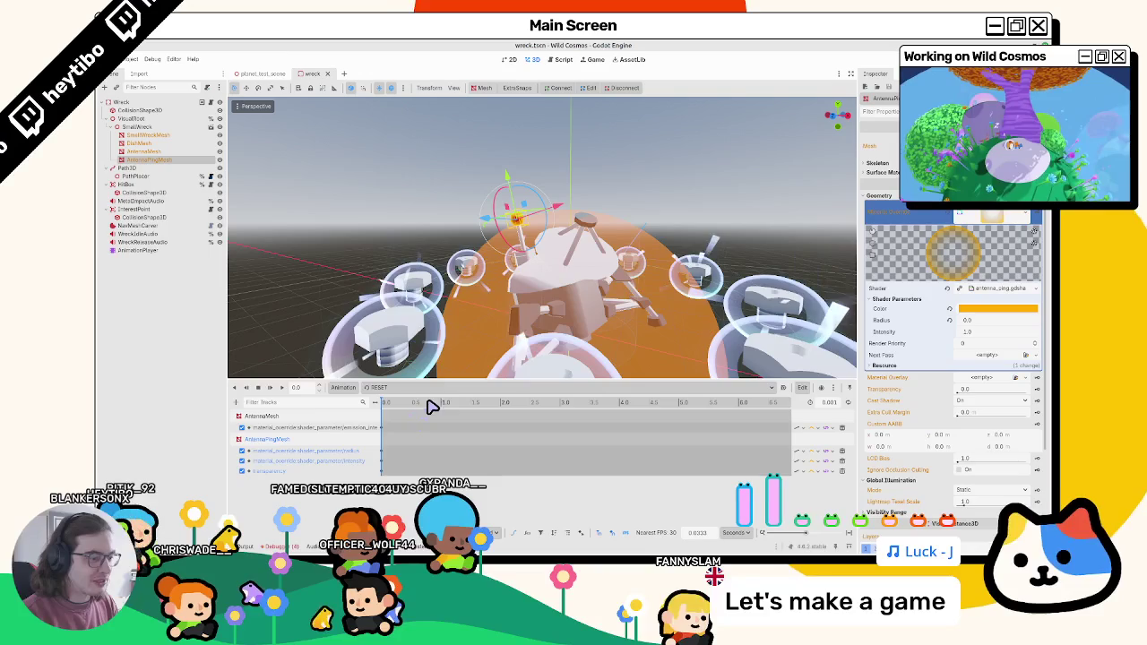
click(383, 451)
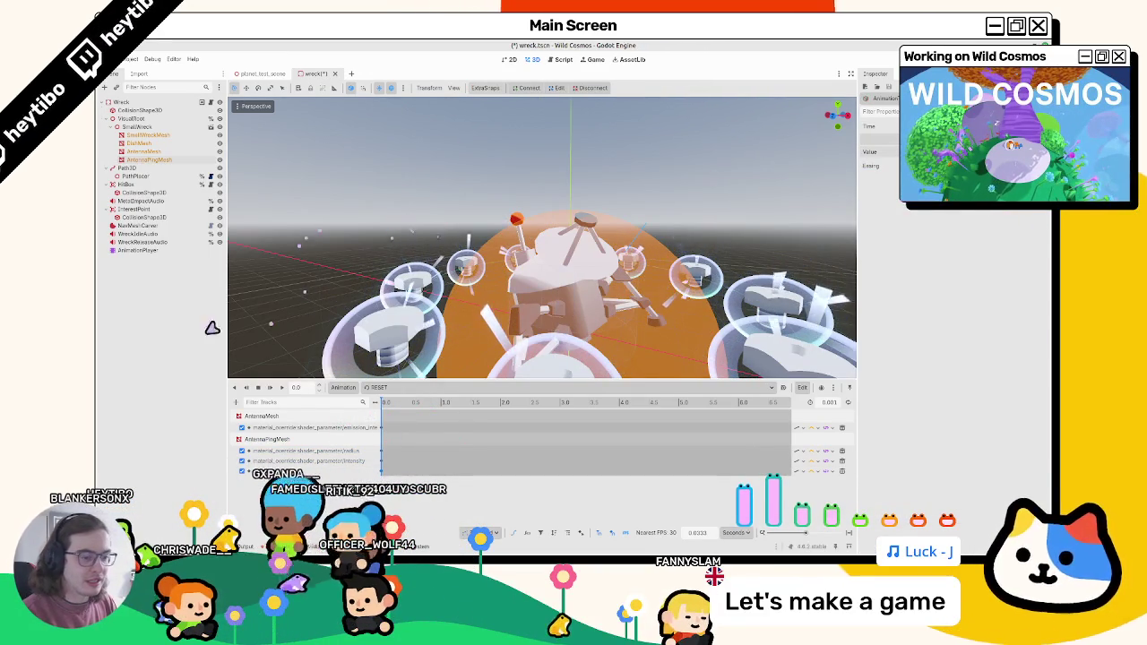
key(ctrl+s)
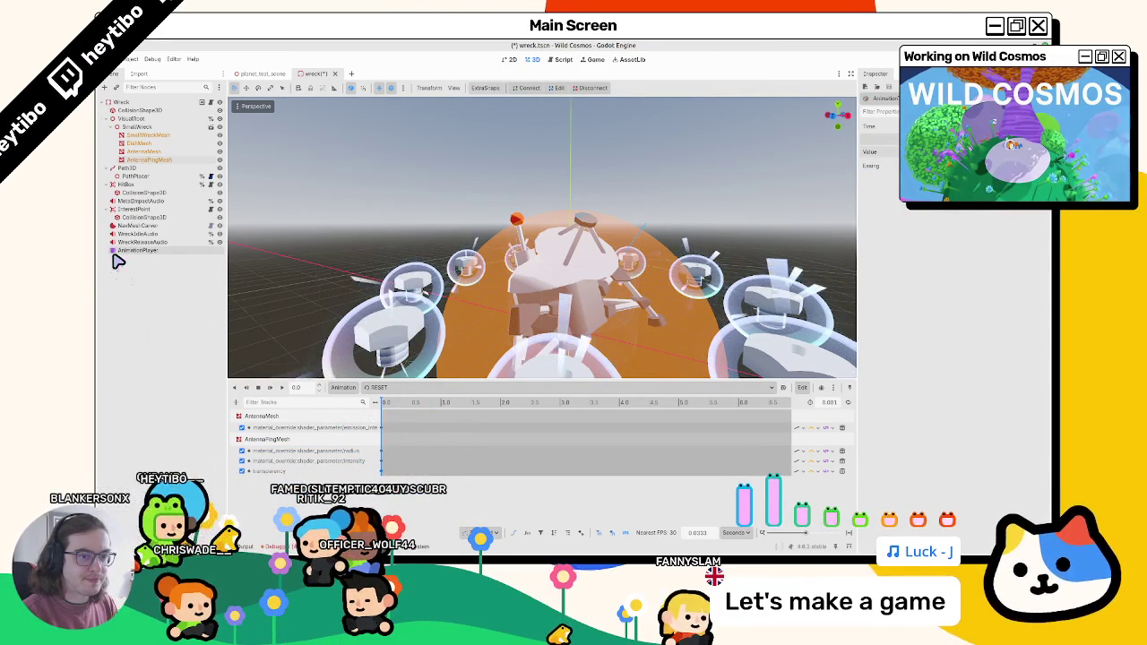
Step: Copy the AntennaPingMesh node path and bring up wreck.gd in the script editor
click(164, 162)
right_click(164, 161)
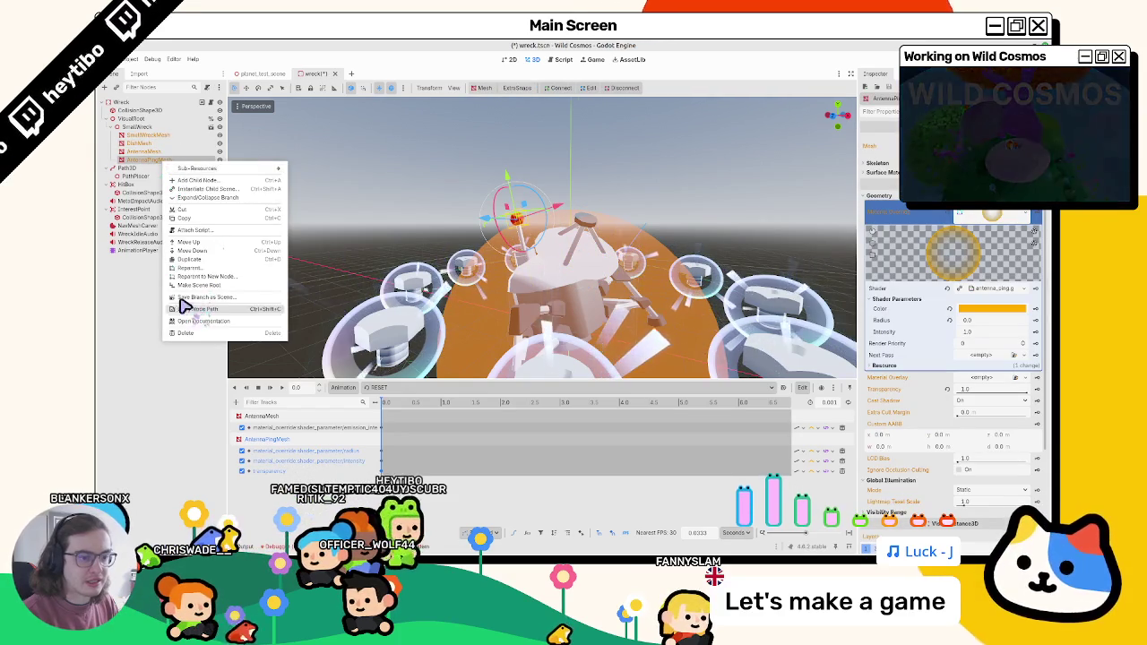
click(184, 307)
click(213, 102)
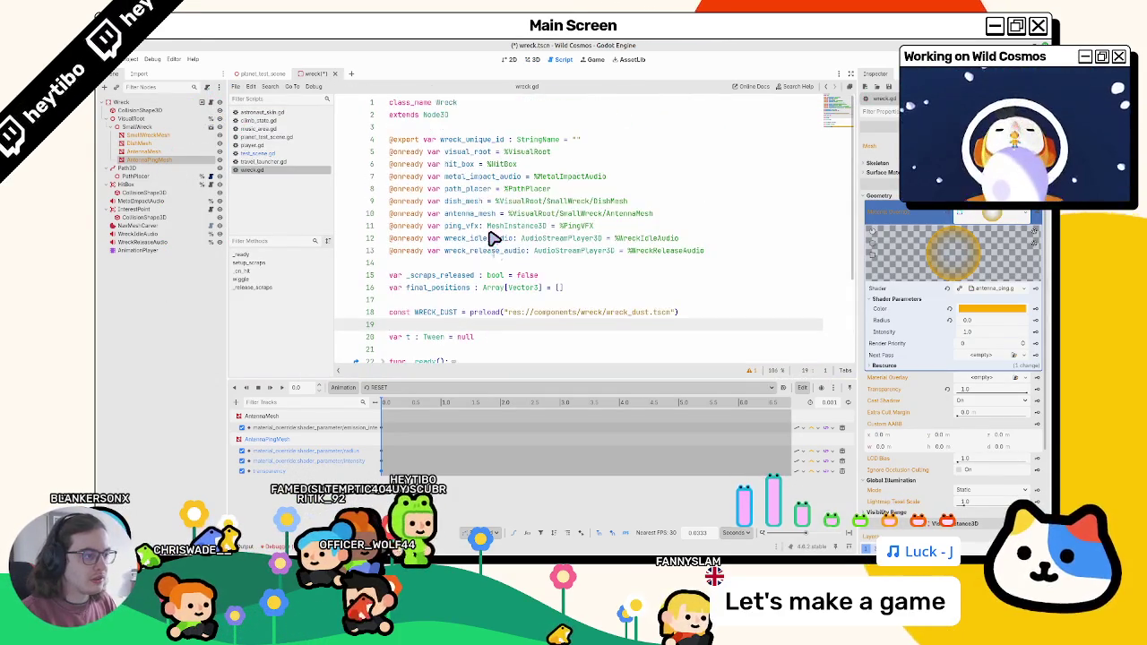
Step: Find ping_vfx in wreck.gd and delete the ping tween lines 99-101 at the end
double_click(463, 226)
key(ctrl+f)
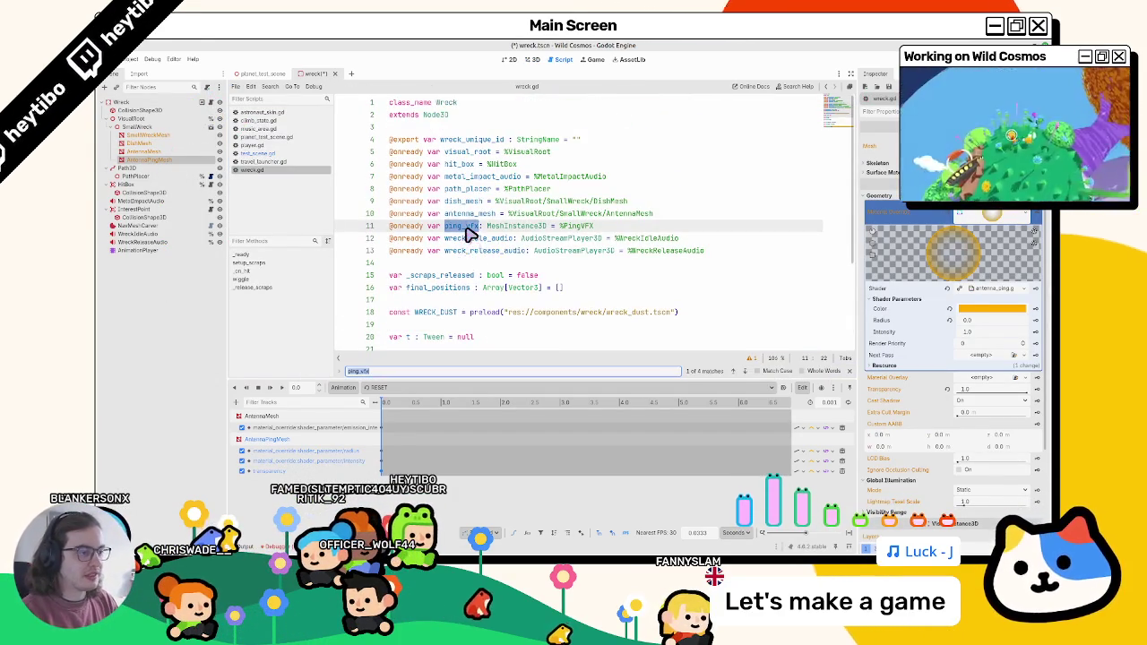
key(shift+Return)
key(Return)
key(Return)
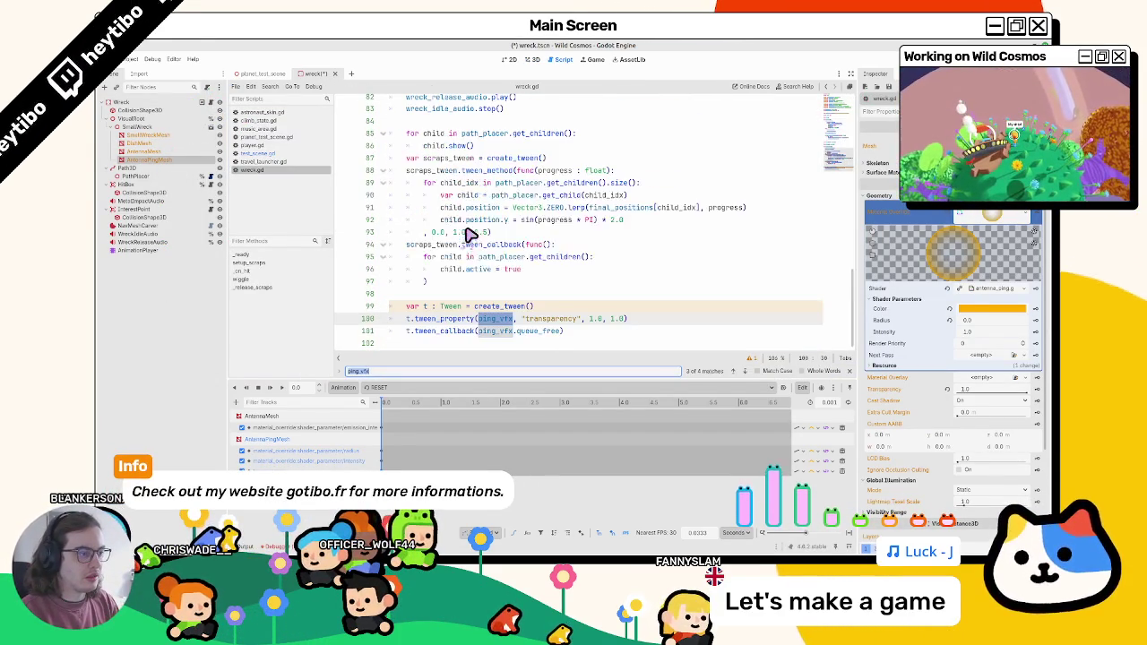
key(Escape)
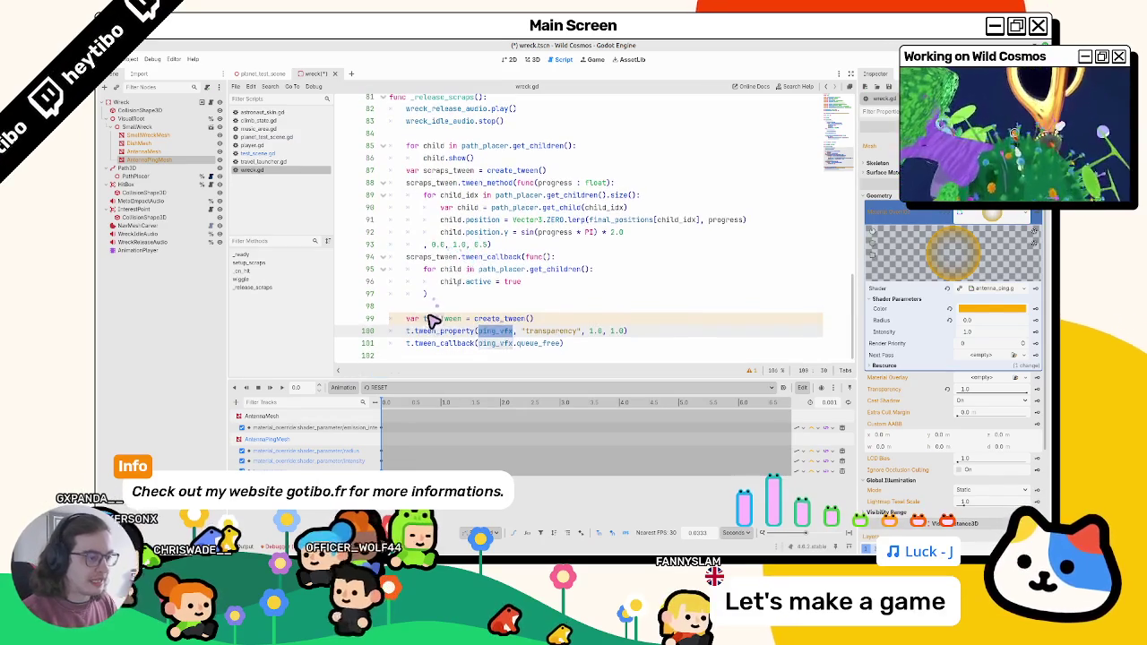
drag(564, 343, 439, 320)
key(Delete)
Step: Delete the ping_vfx.queue_free() line 43 and the line 11 declaration, then save the script
scroll(453, 318, up, 3)
scroll(455, 314, up, 10)
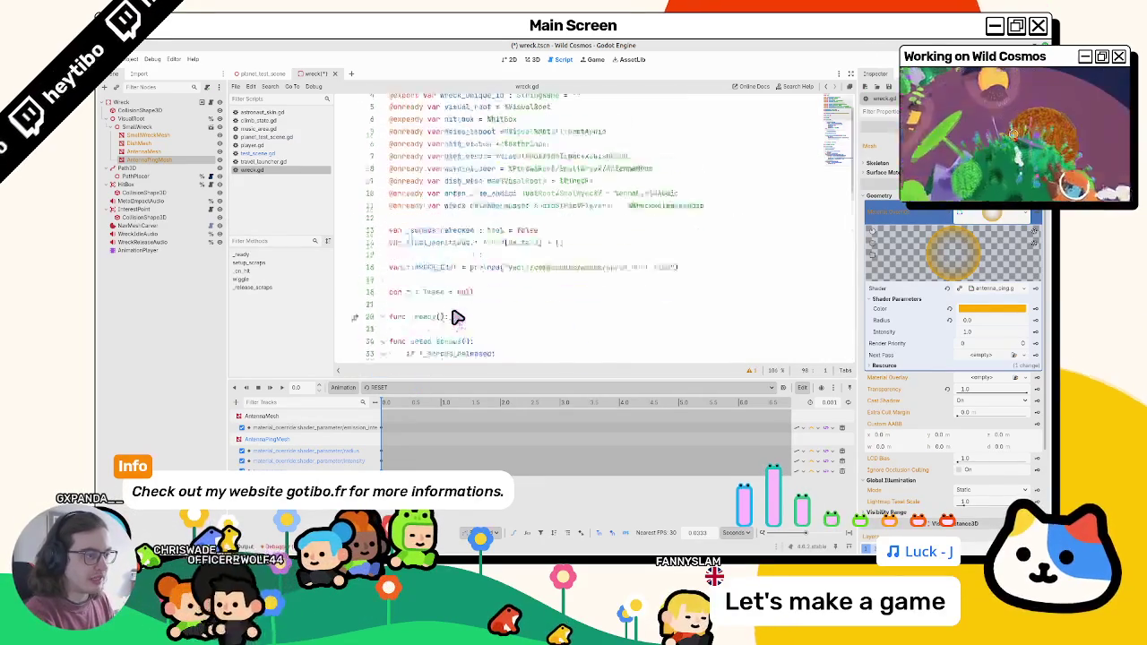
key(ctrl+f)
key(Return)
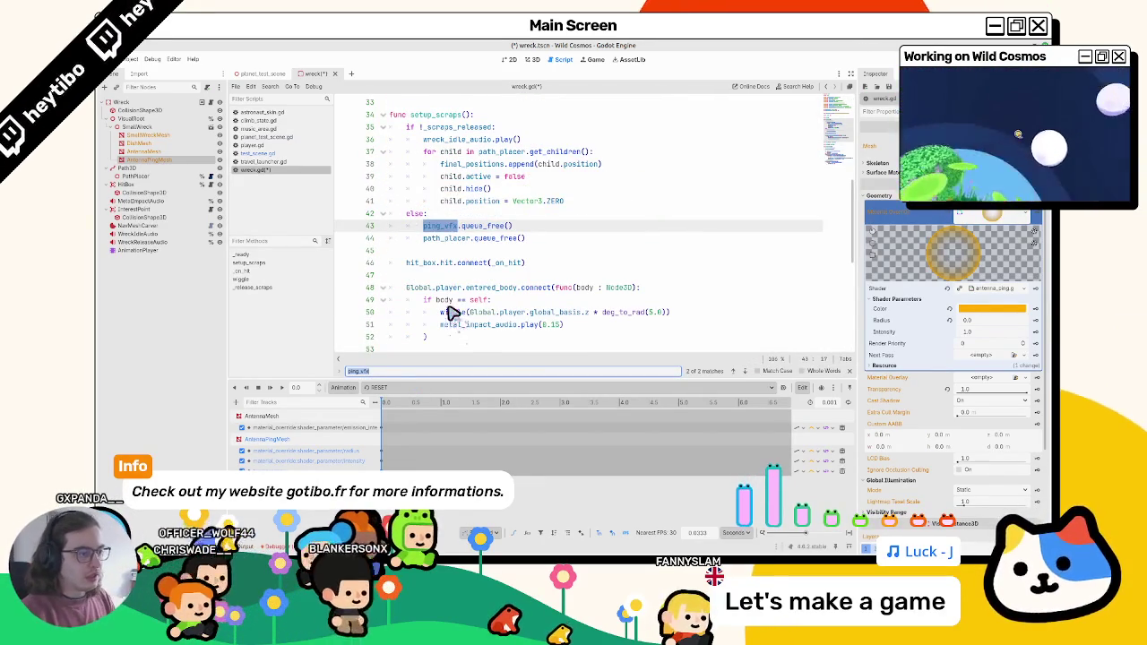
key(ctrl+shift+k)
key(F3)
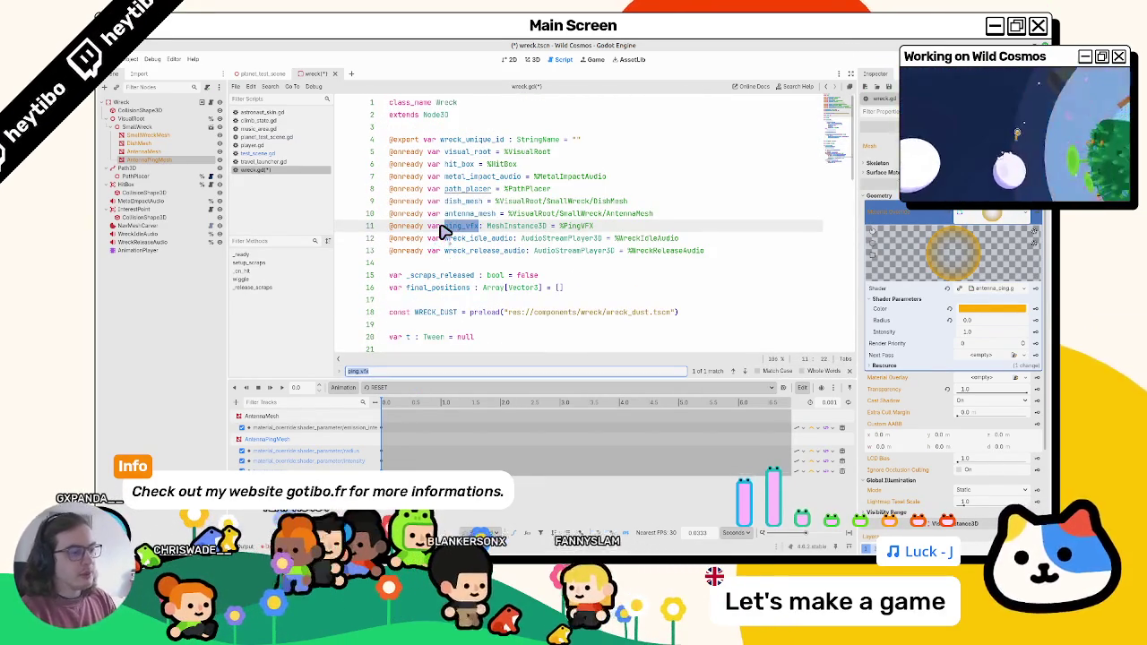
key(Escape)
triple_click(442, 232)
key(Delete)
key(Delete)
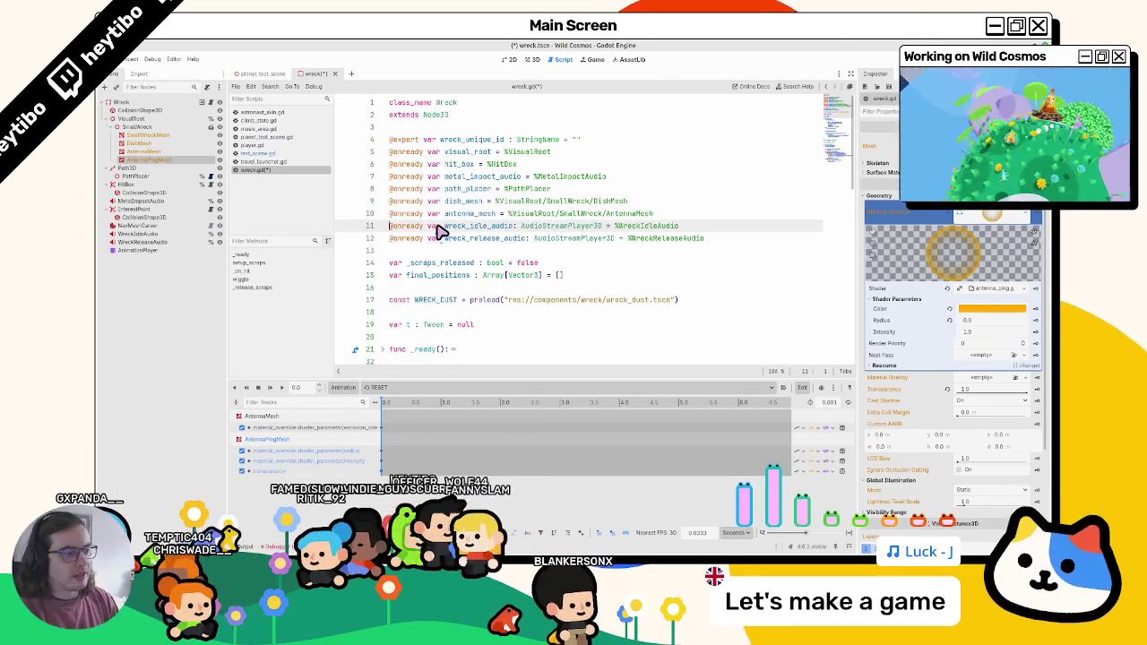
key(ctrl+s)
click(504, 338)
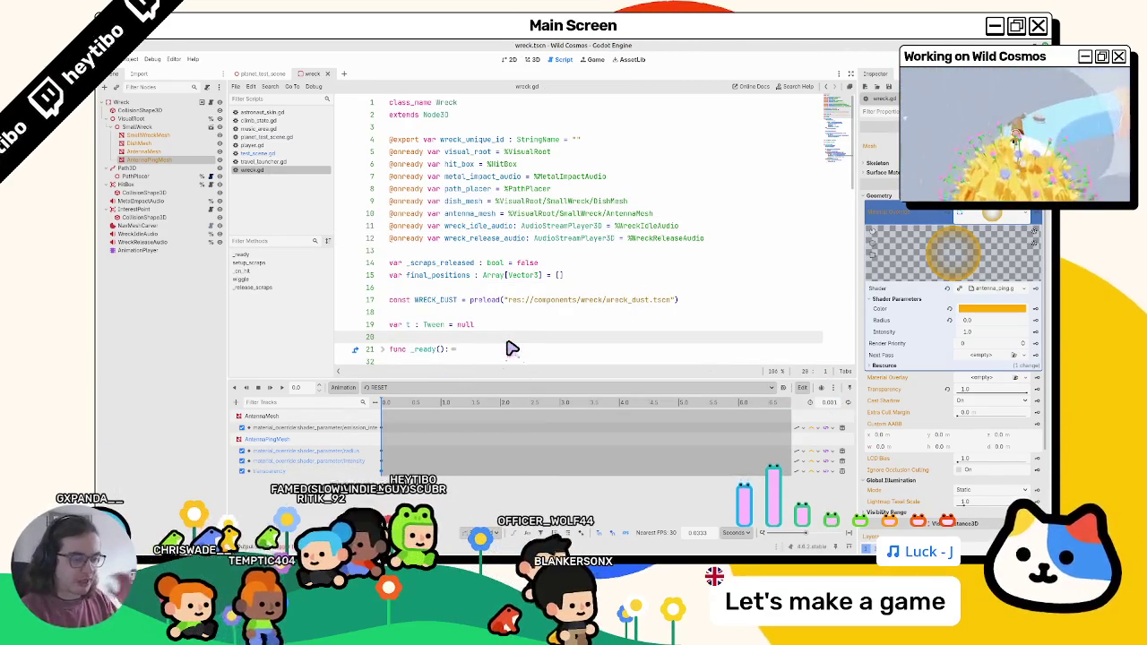
click(529, 59)
right_click(144, 249)
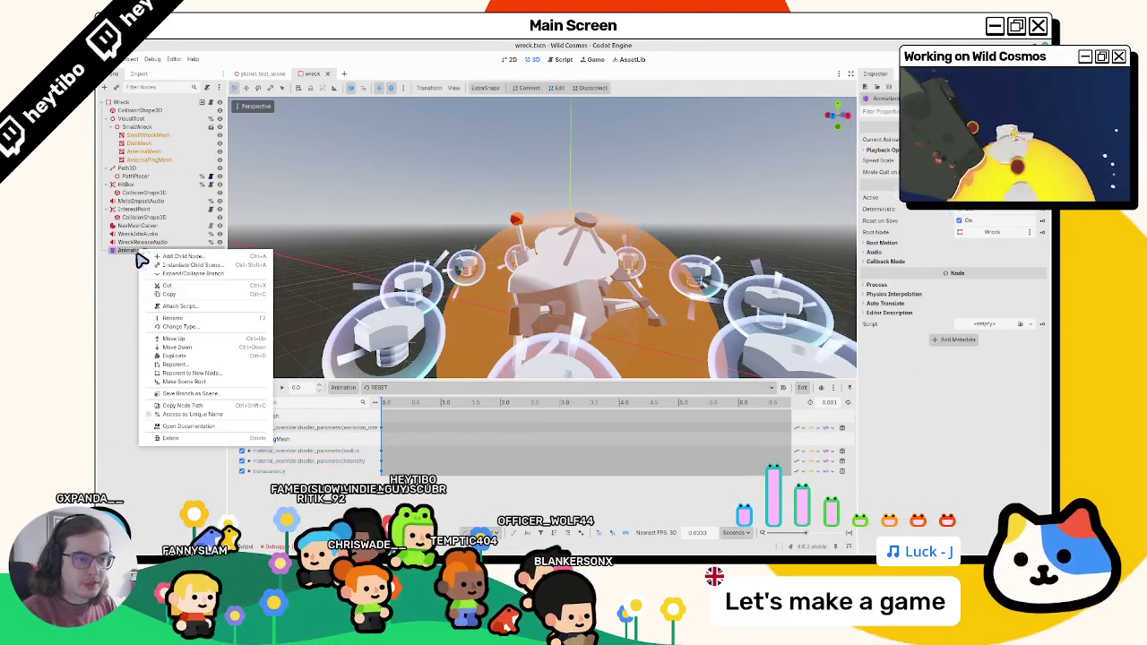
click(183, 409)
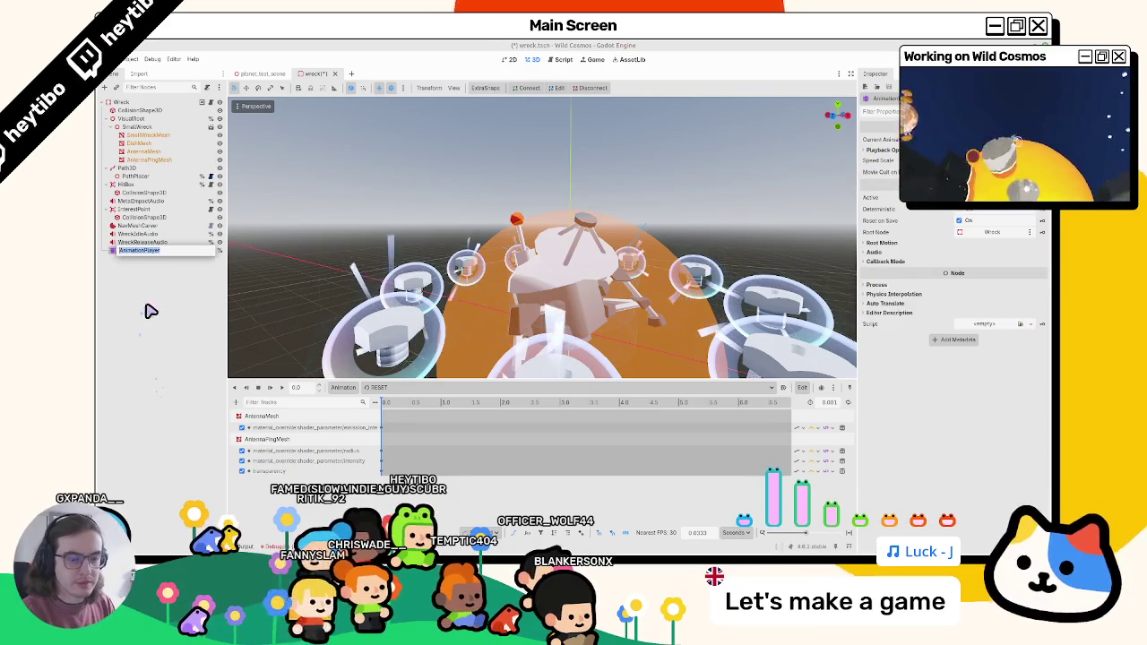
key(ctrl+F3)
drag(231, 273, 482, 255)
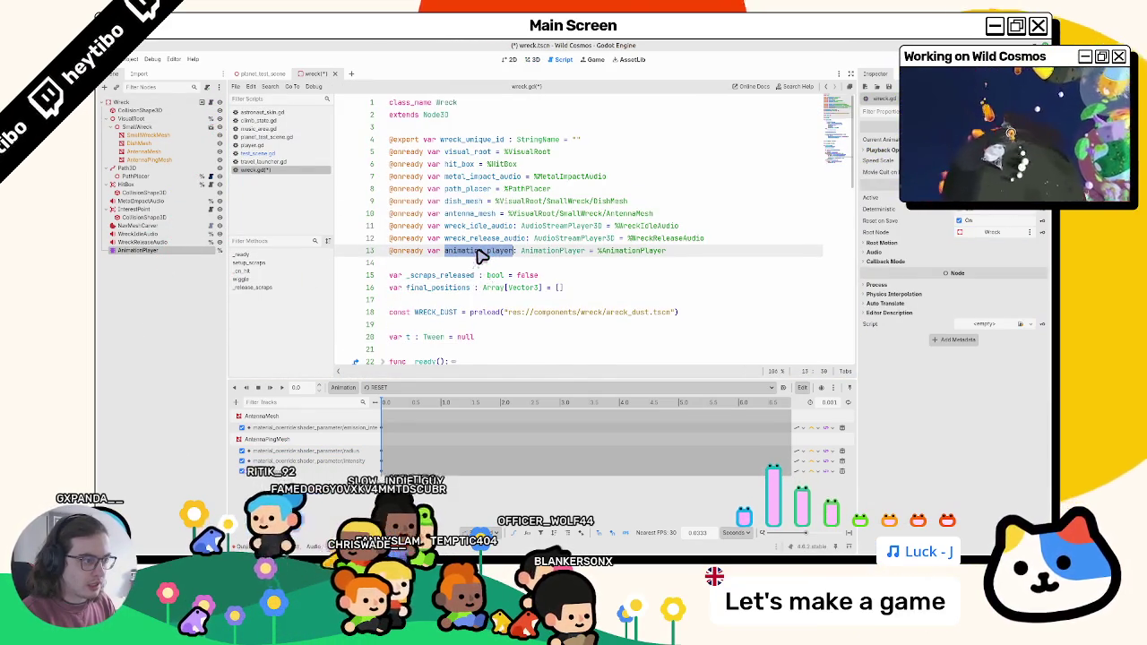
Step: Replace the idle_audio play call on line 36 with animation_player.play("idle_blink")
scroll(475, 256, down, 5)
scroll(473, 224, up, 4)
key(ctrl+f)
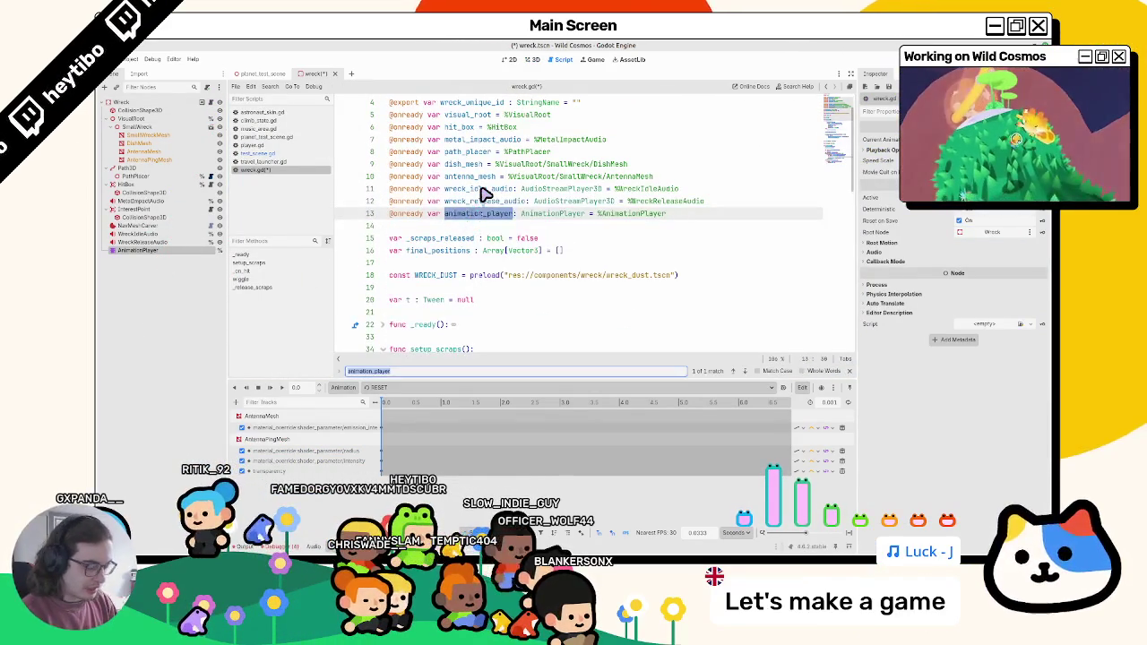
text(idle_au)
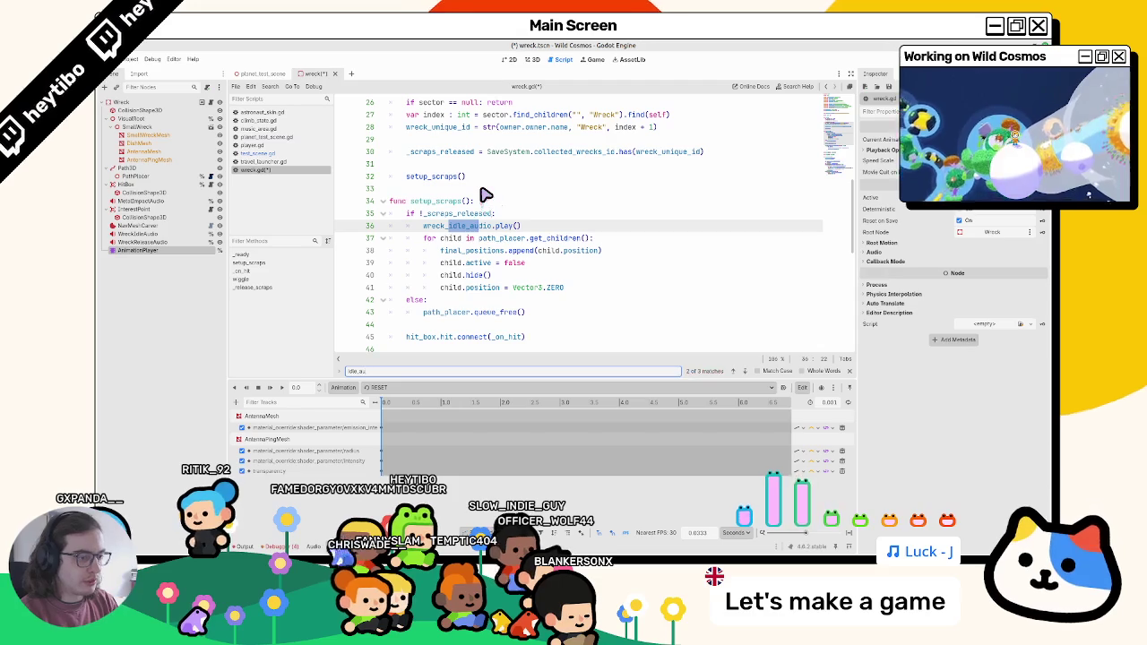
key(Return)
key(Return)
key(Return)
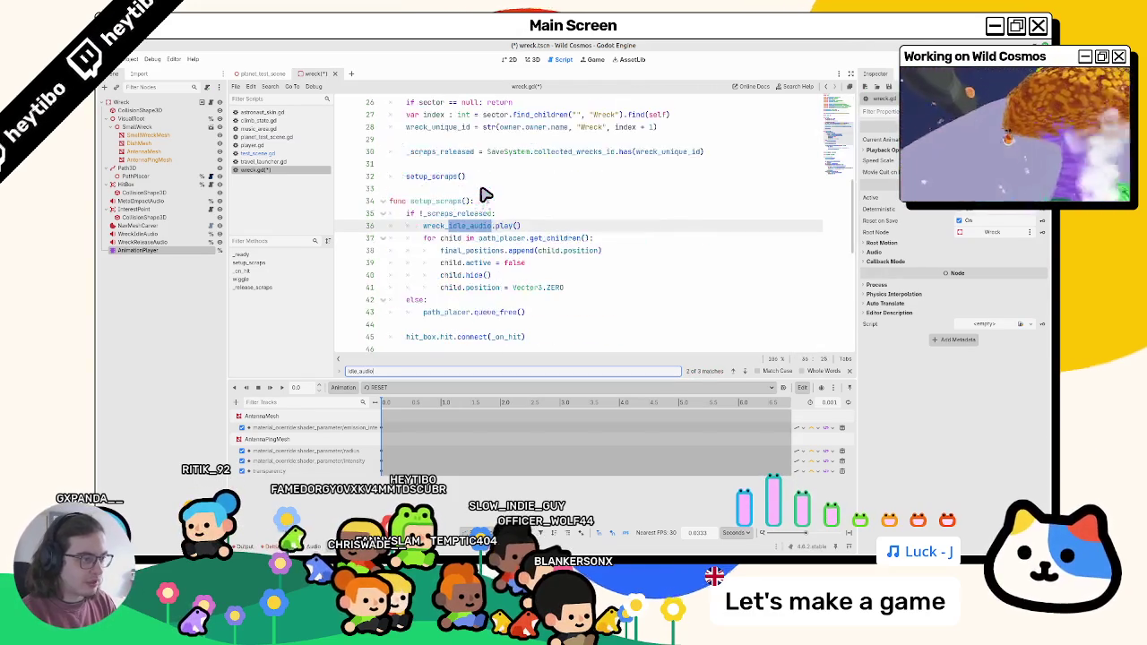
key(Return)
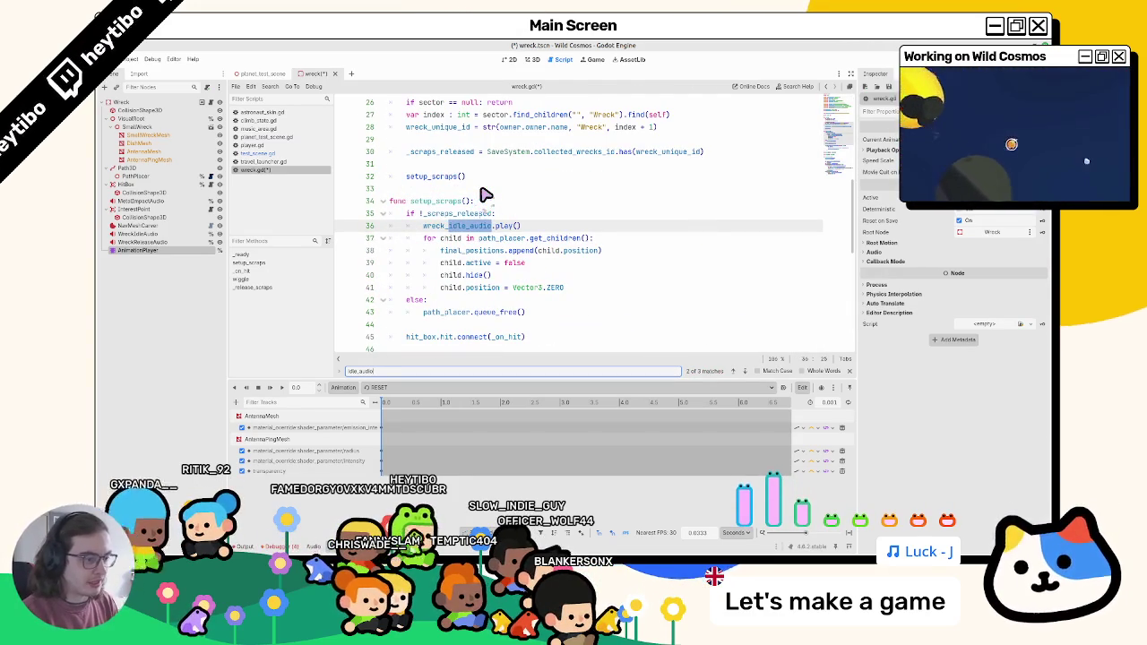
key(Return)
key(Return)
key(Return)
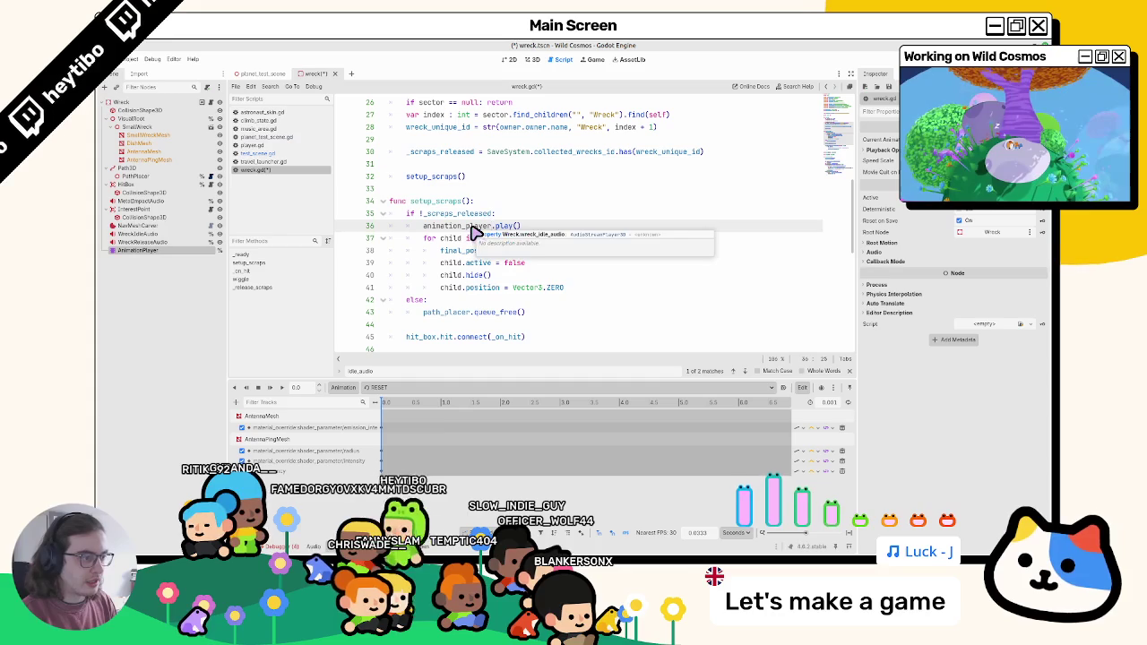
text(play()
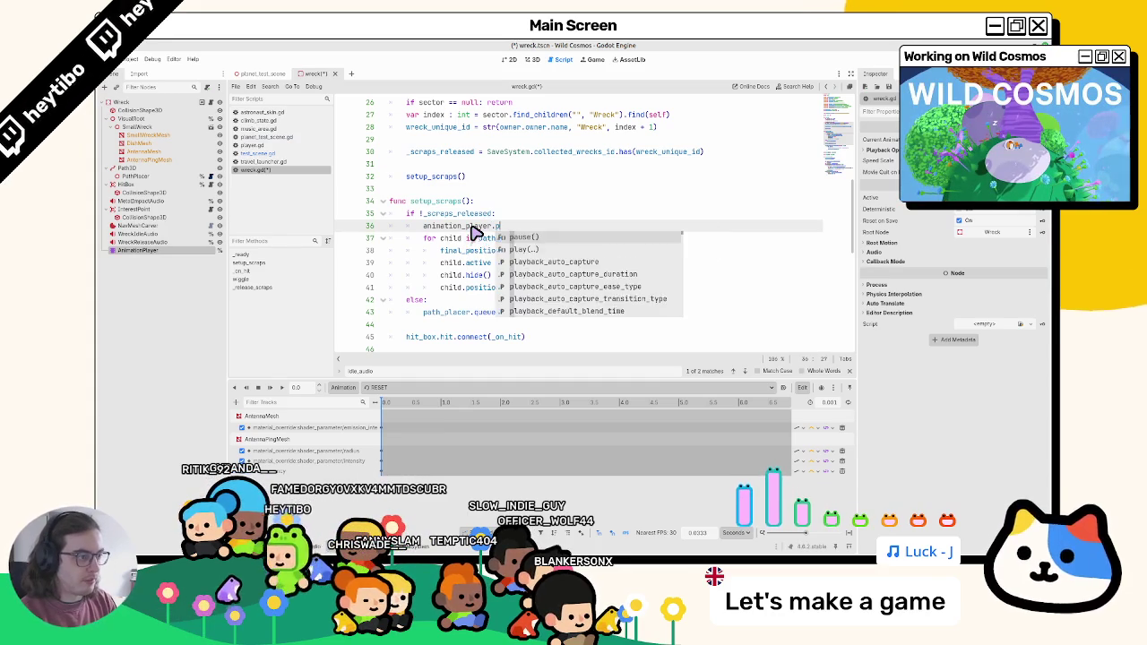
key(Return)
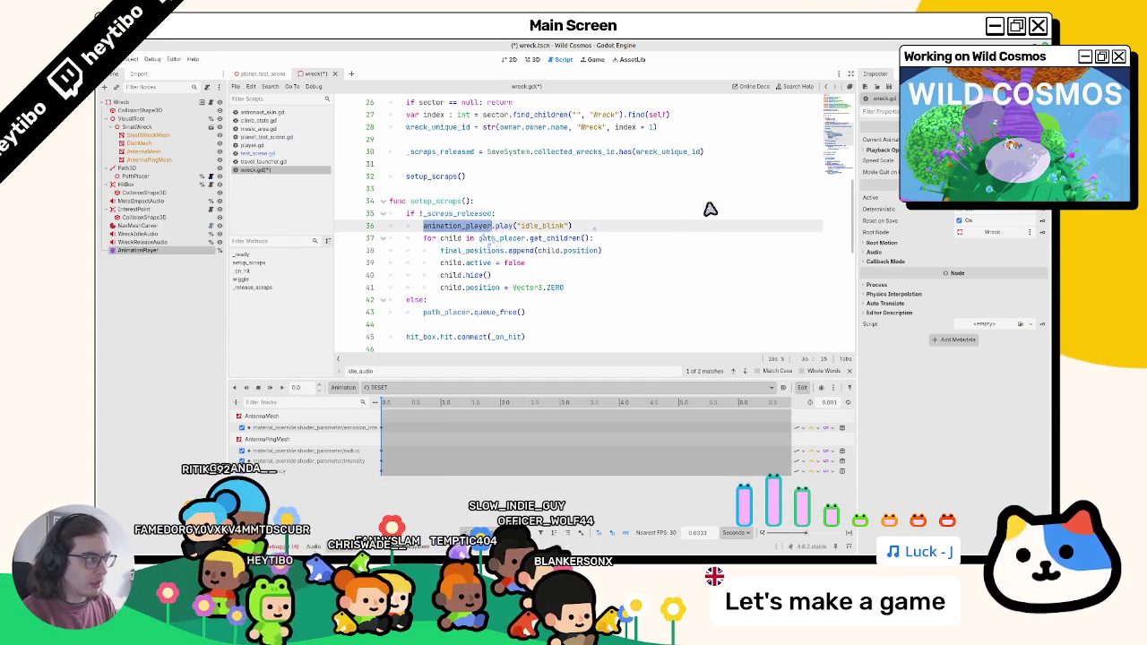
Step: Replace the idle audio stop line in _release_scraps with animation_player.play("RESET")
scroll(708, 215, down, 10)
triple_click(453, 164)
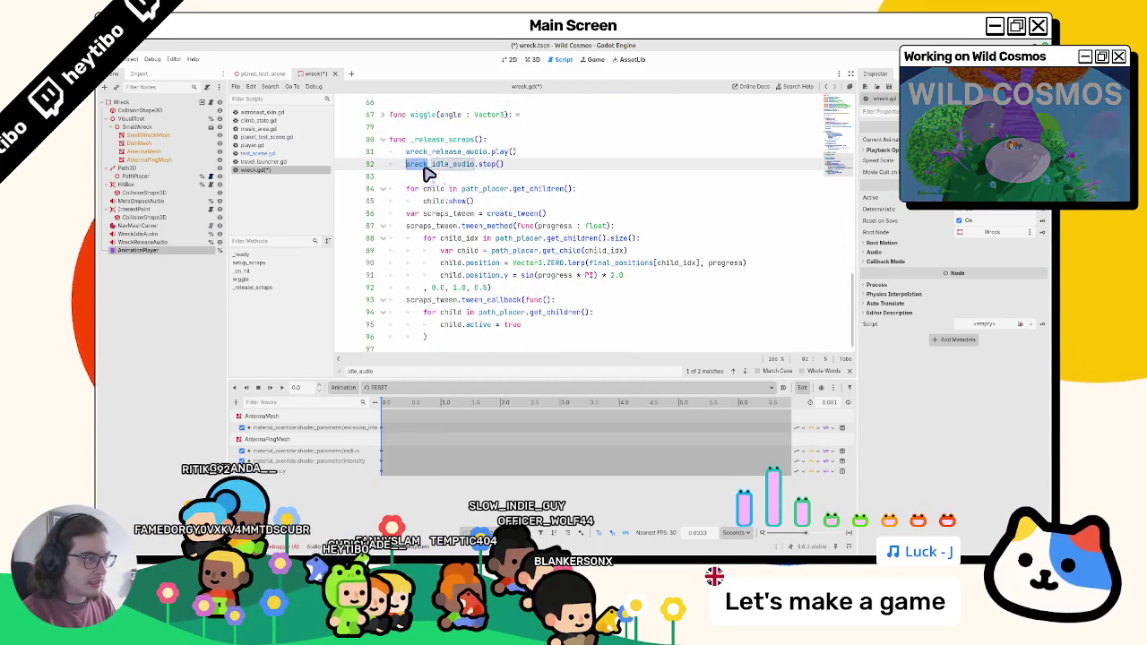
text(animation_player.)
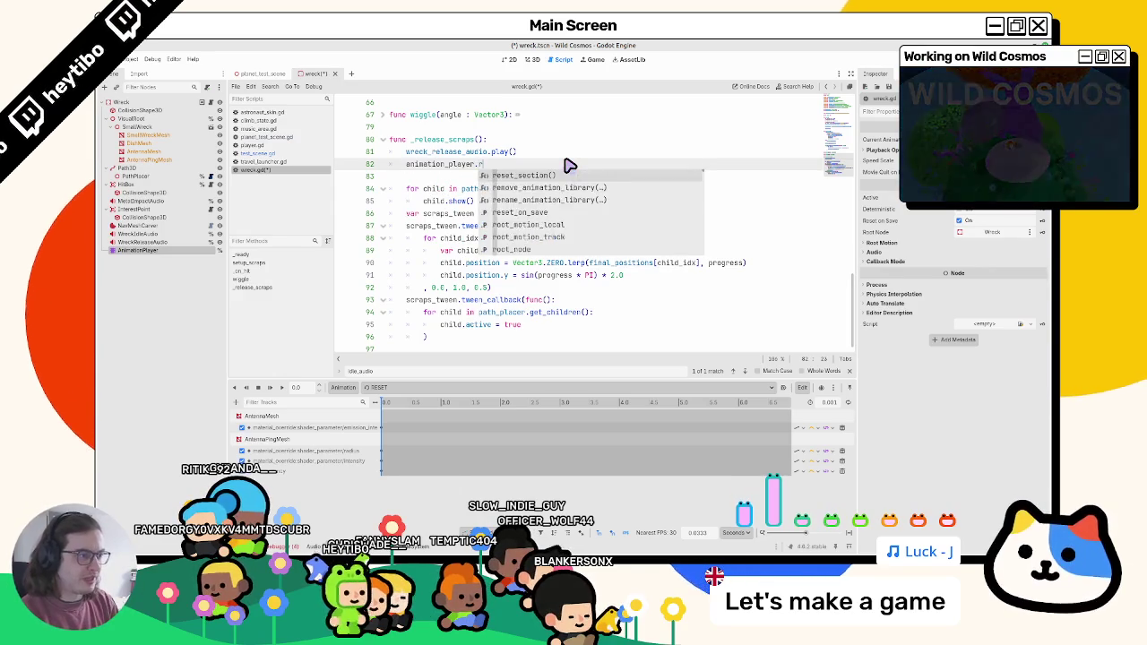
text(reset)
key(BackSpace)
key(BackSpace)
key(BackSpace)
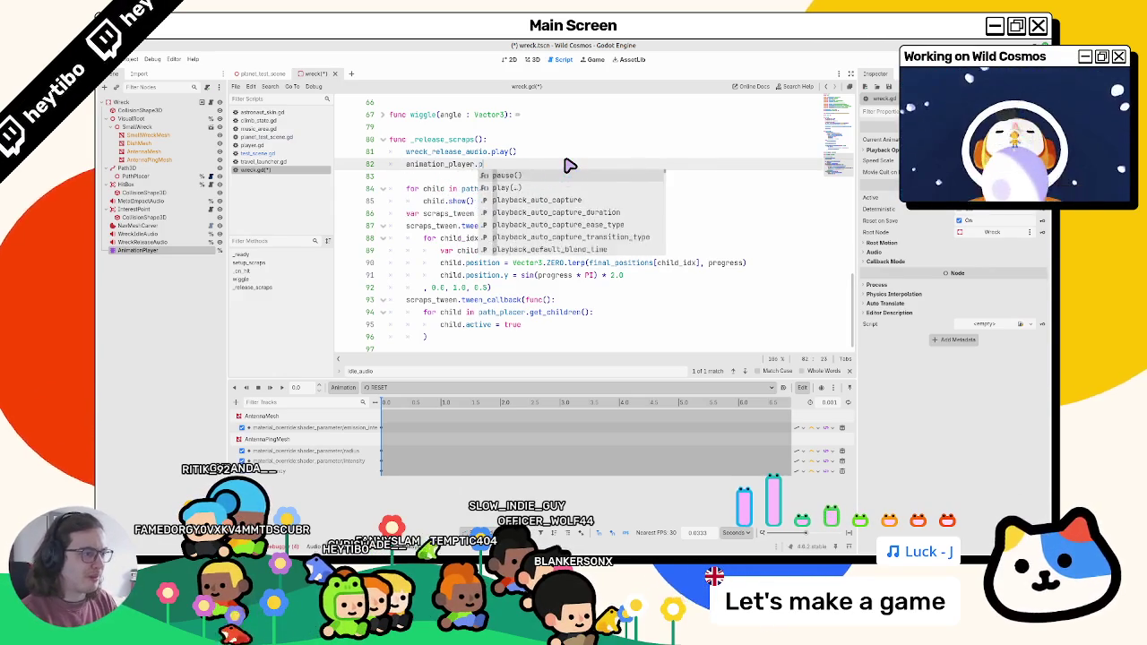
text(play()
key(Down)
key(Return)
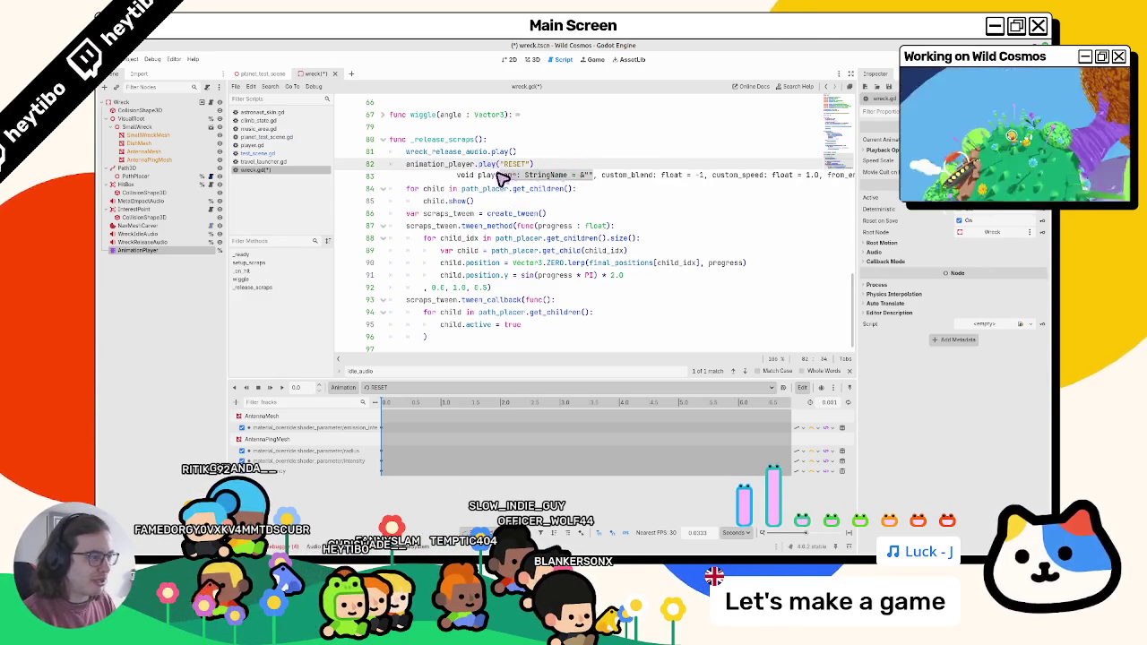
ctrl+click(489, 165)
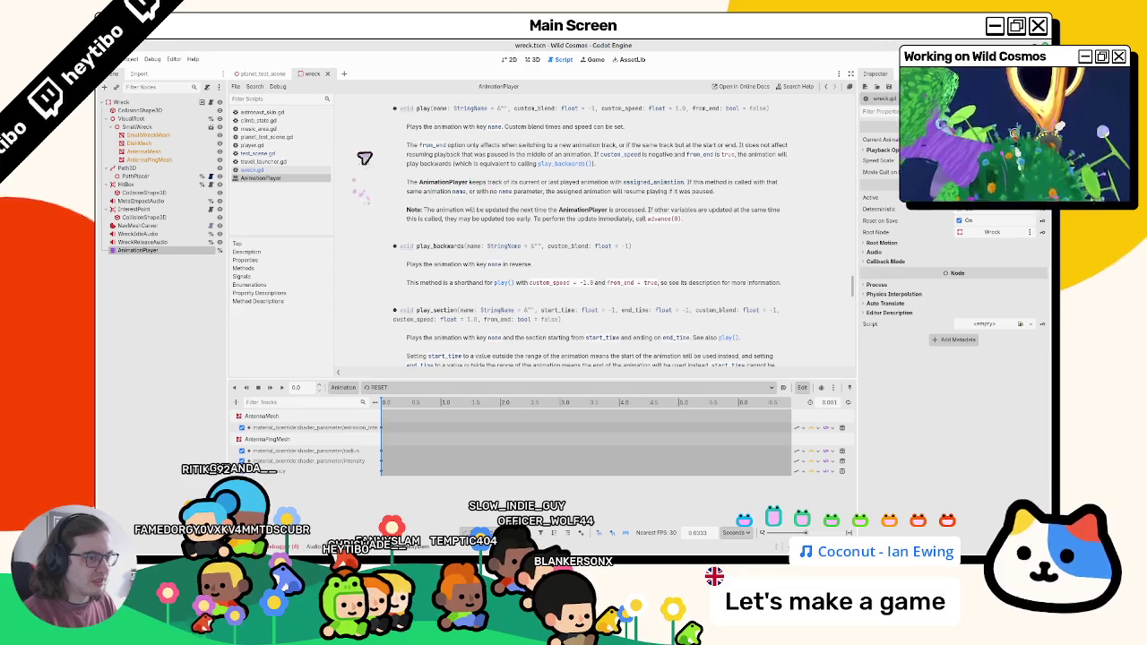
Step: Switch to planet_test_scene and run it to test the wreck
click(532, 60)
click(269, 73)
key(F6)
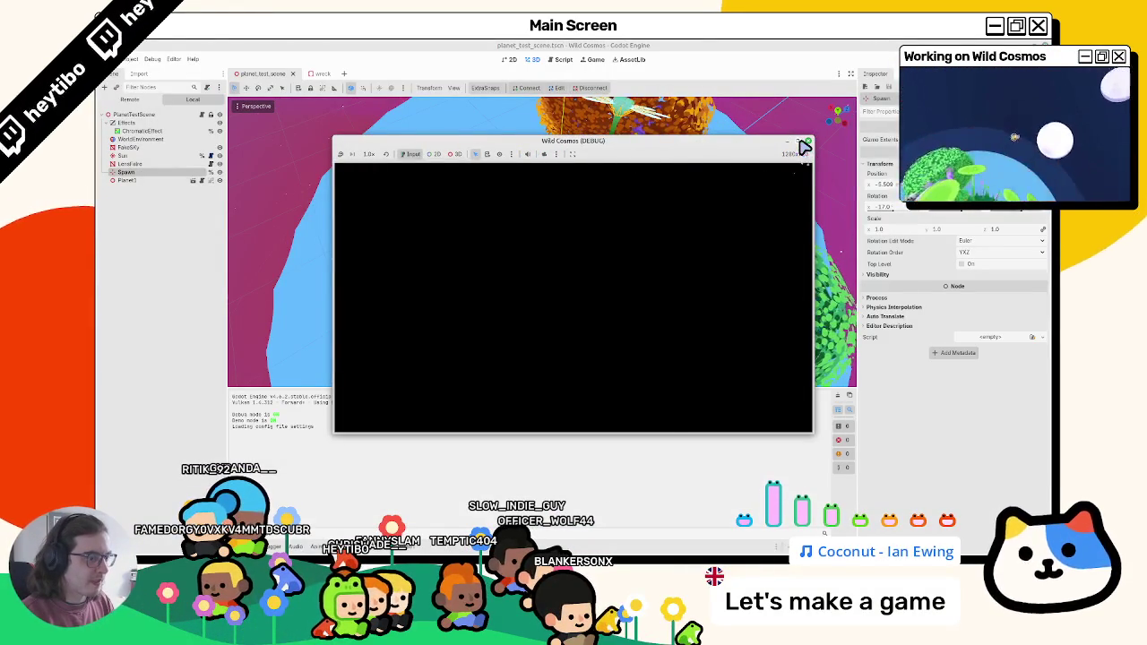
Step: Maximize the game, walk and jump the astronaut around the wreck's blinking antenna, then pause
click(803, 143)
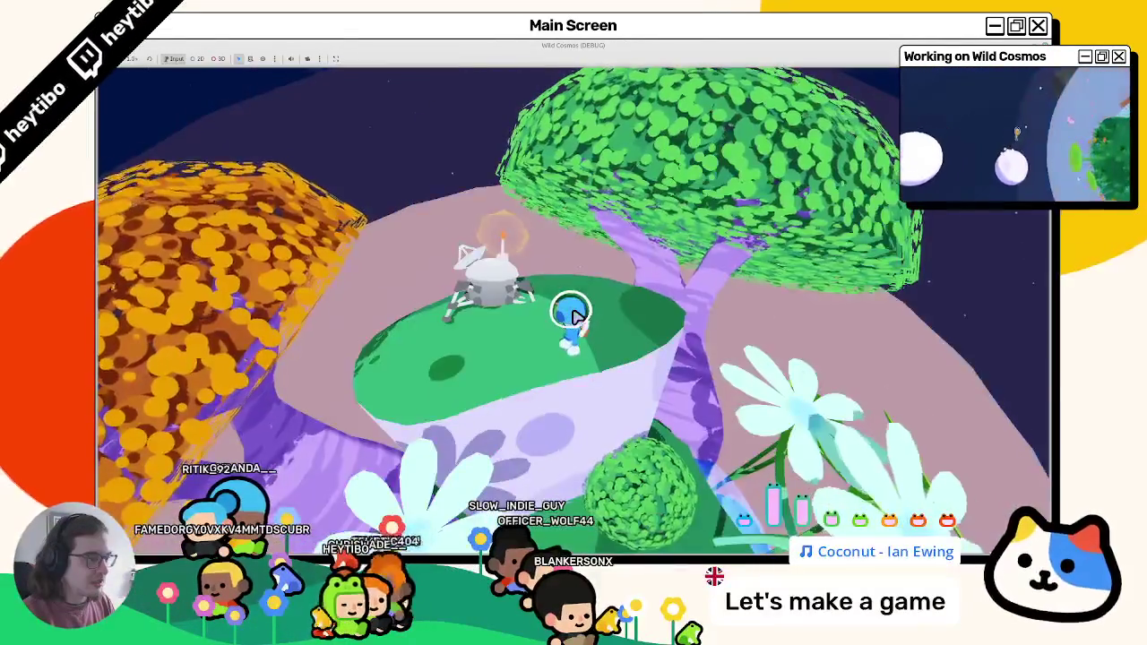
key(w)
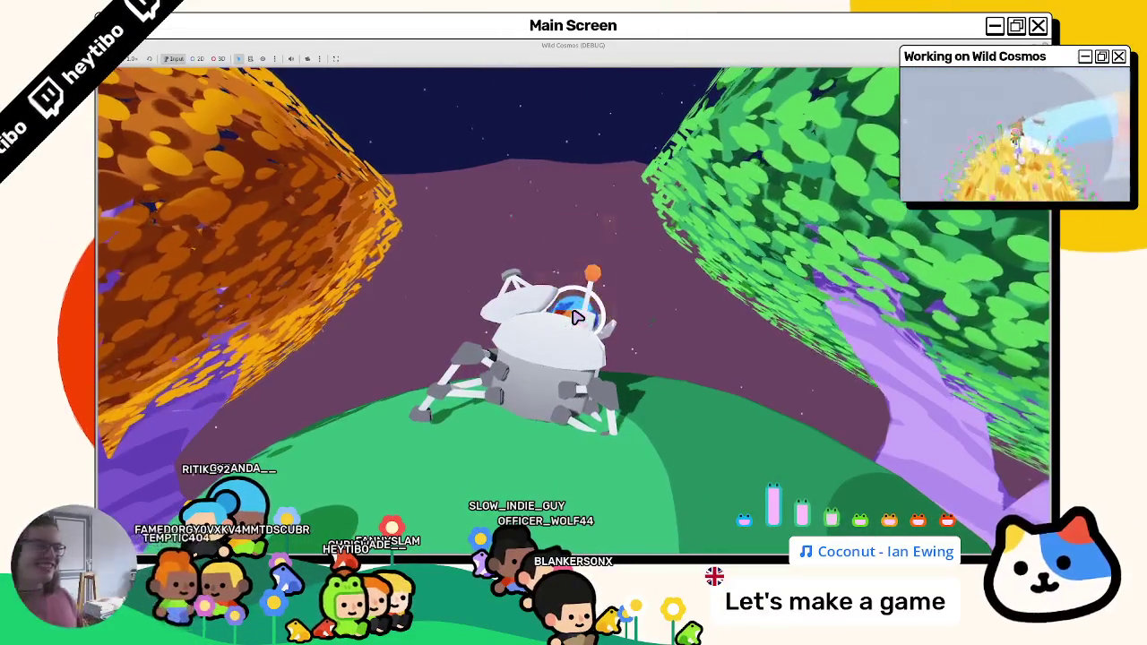
key(e)
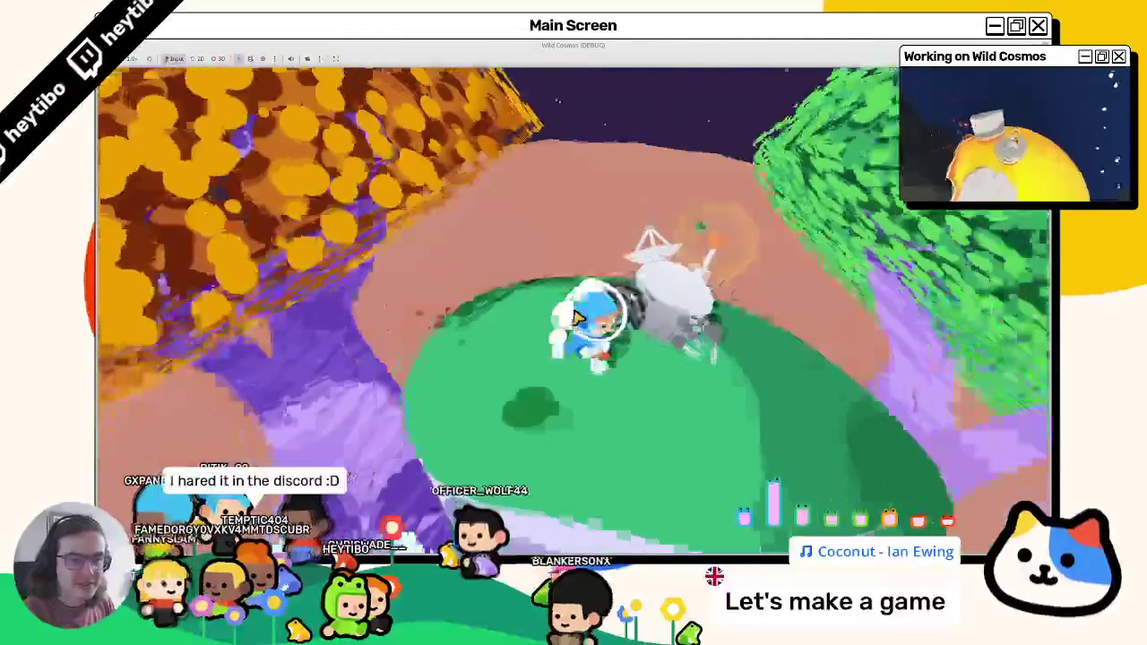
key(w)
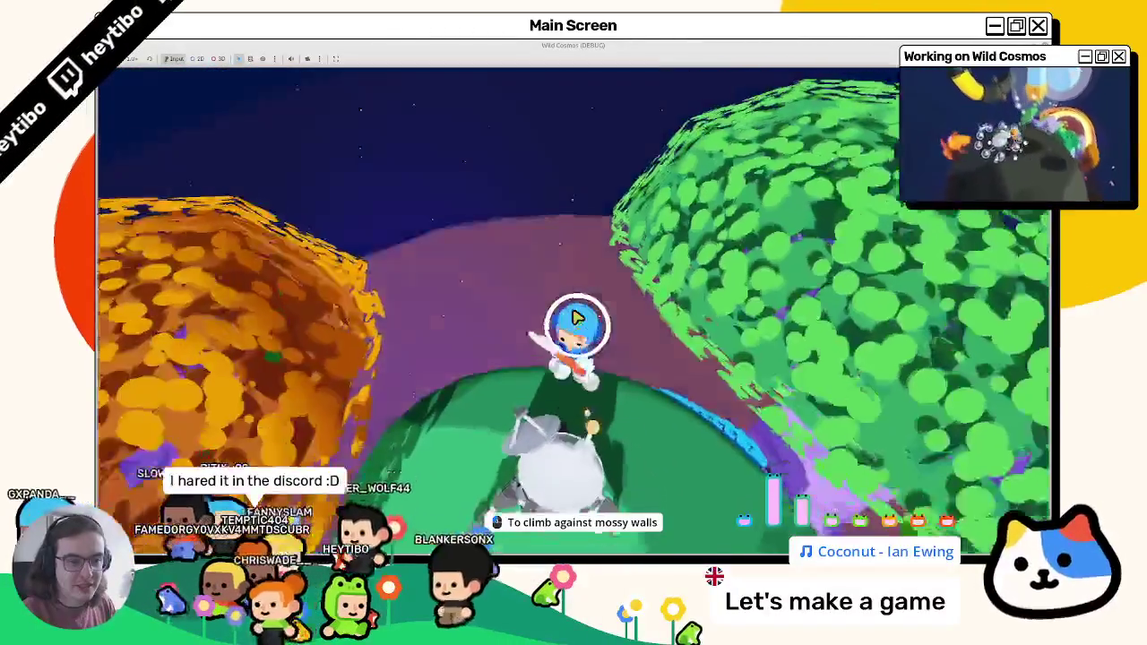
key(space)
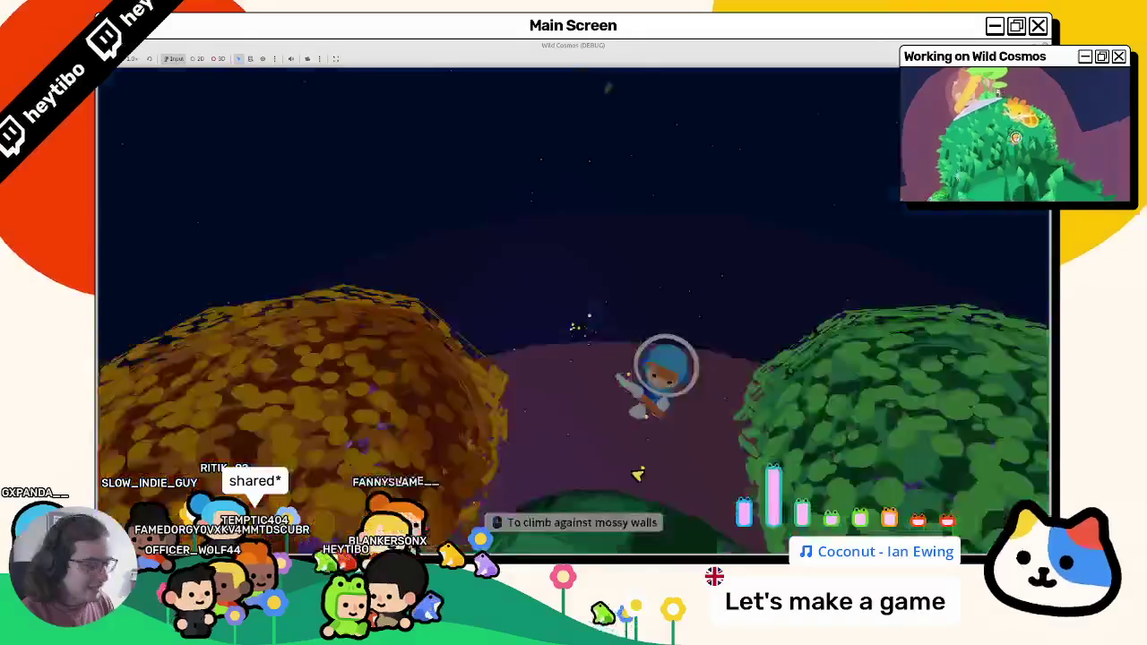
key(Escape)
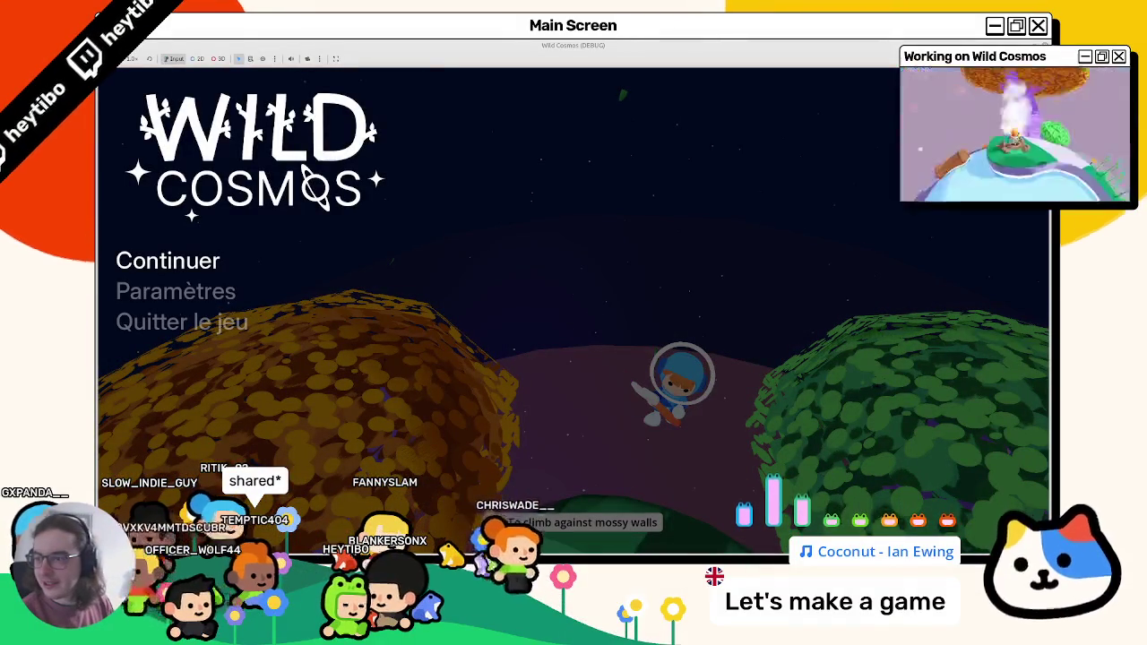
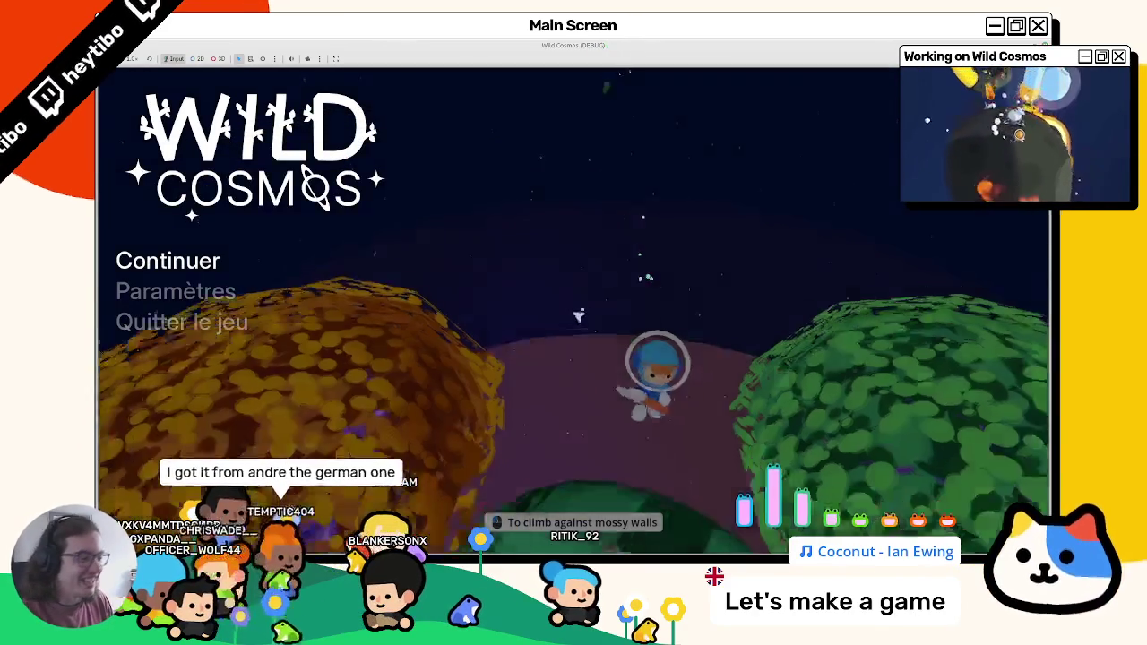
Step: Start gameplay from the Wild Cosmos title menu by choosing Continuer
key(Return)
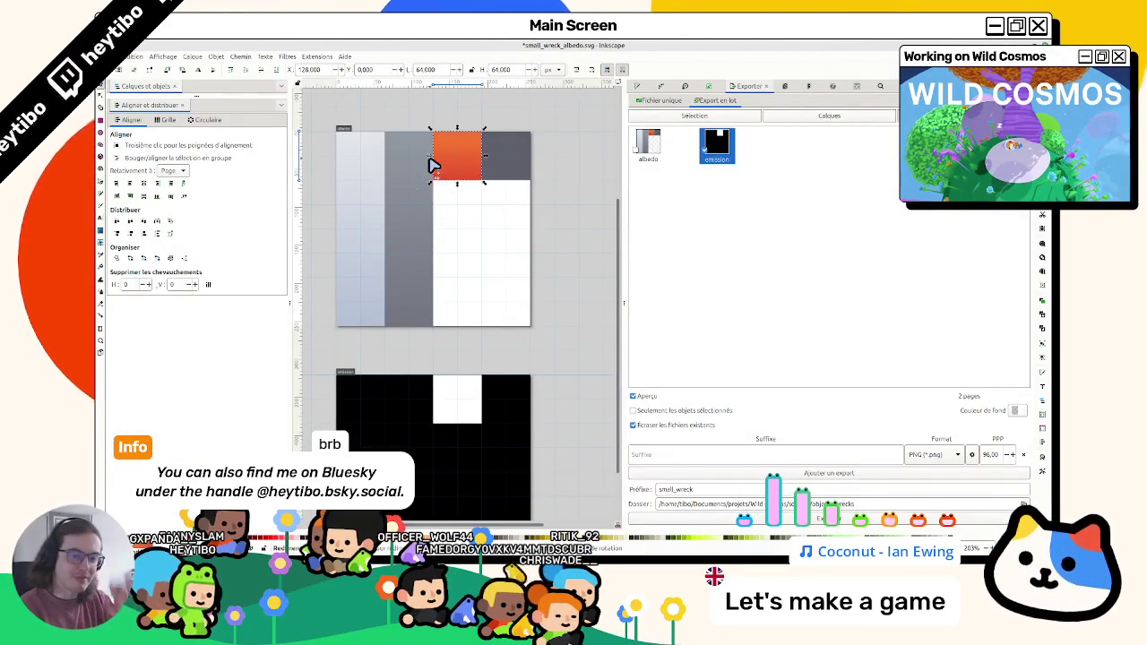
Step: Bring up the orange square's fill gradient and turn both its stops grey
click(647, 85)
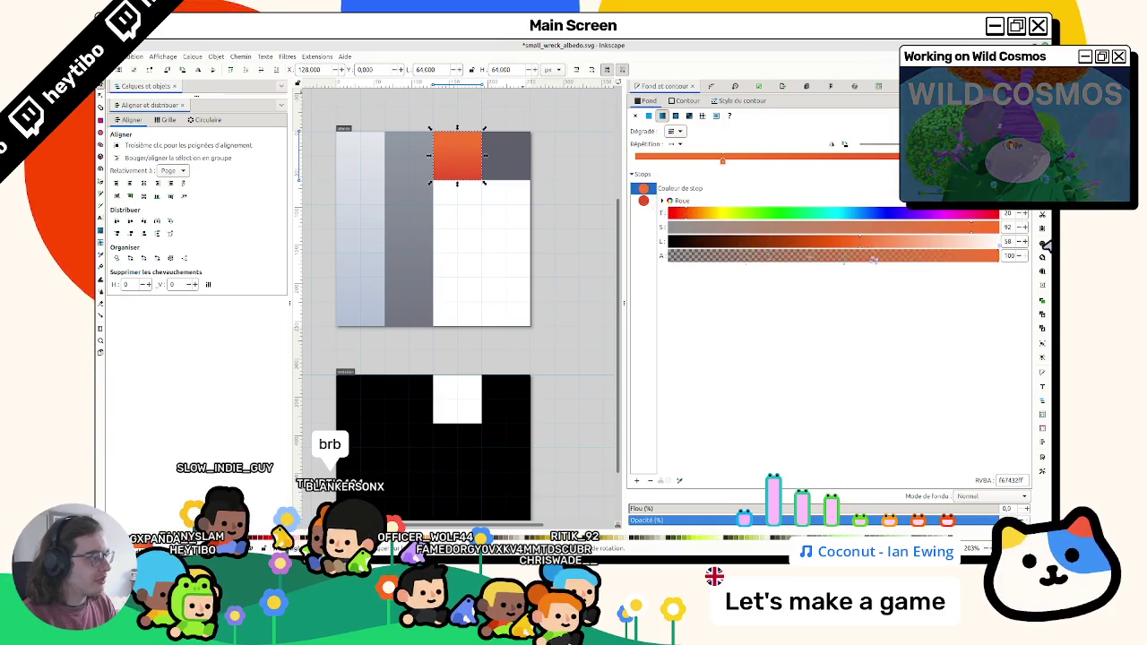
key(ctrl+z)
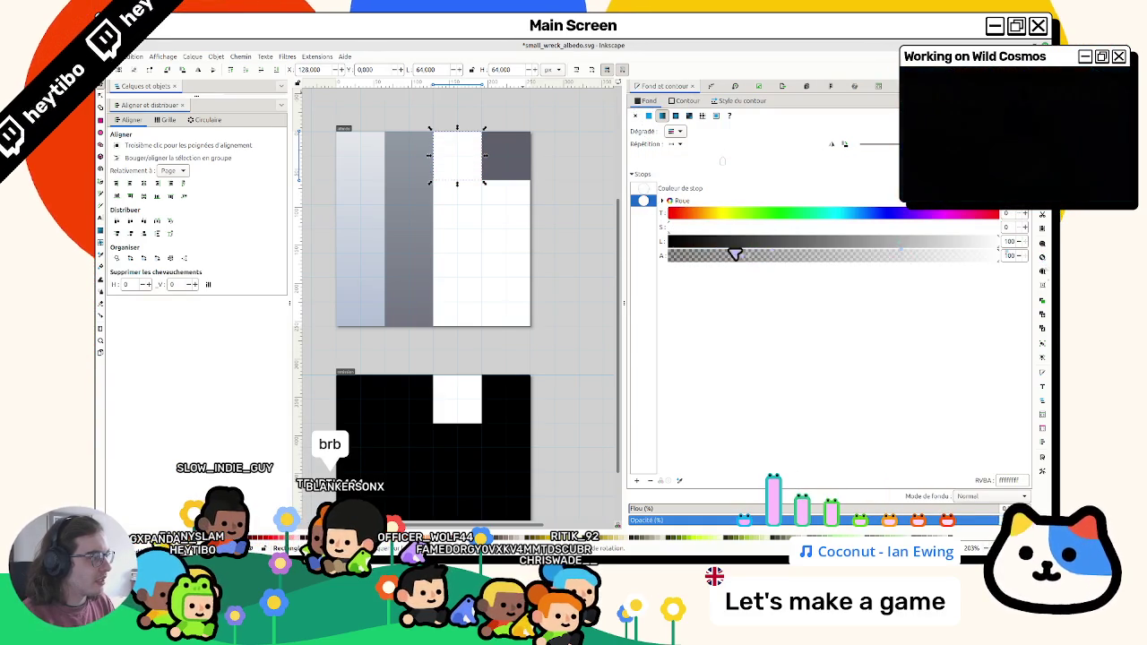
key(ctrl+shift+z)
click(717, 214)
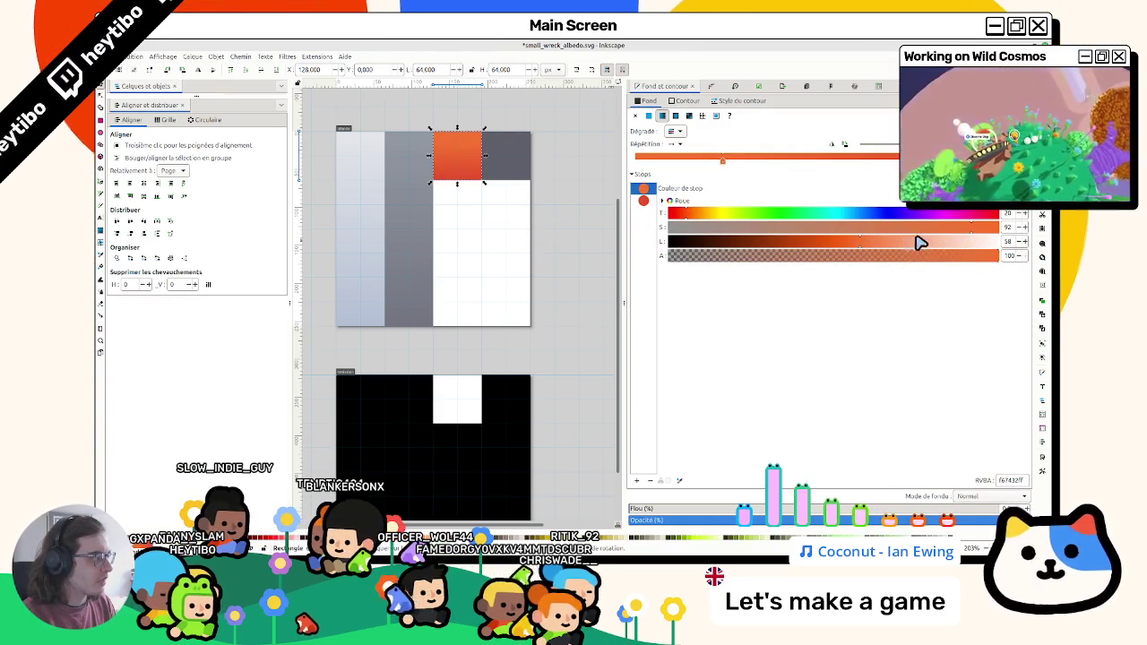
key(ctrl+z)
key(ctrl+shift+z)
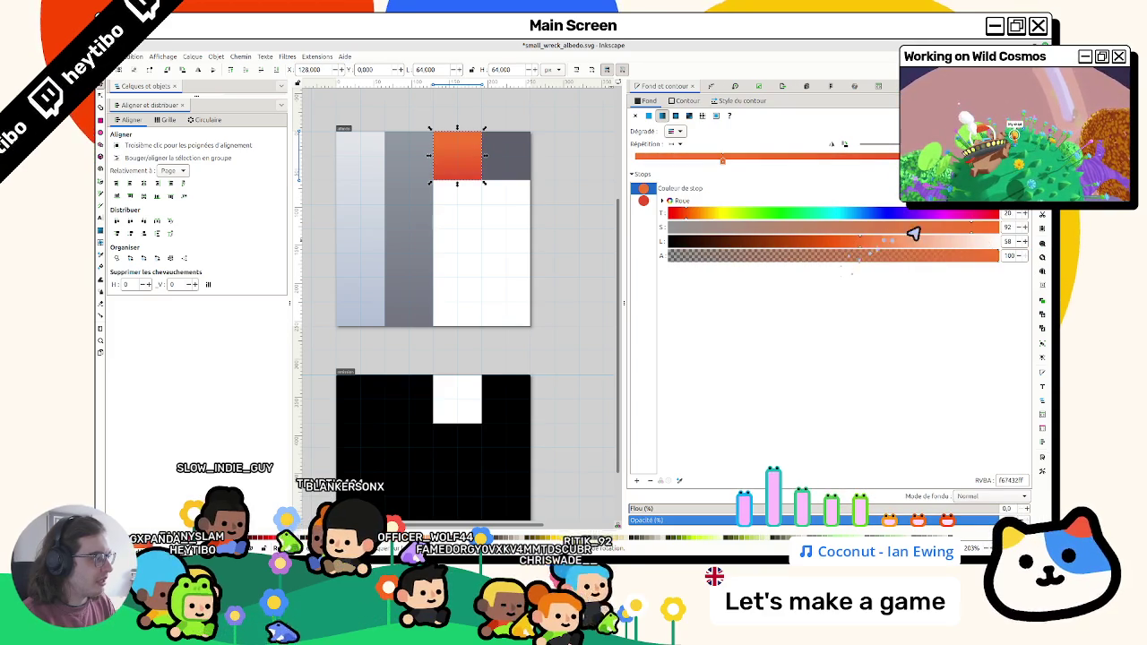
key(ctrl+z)
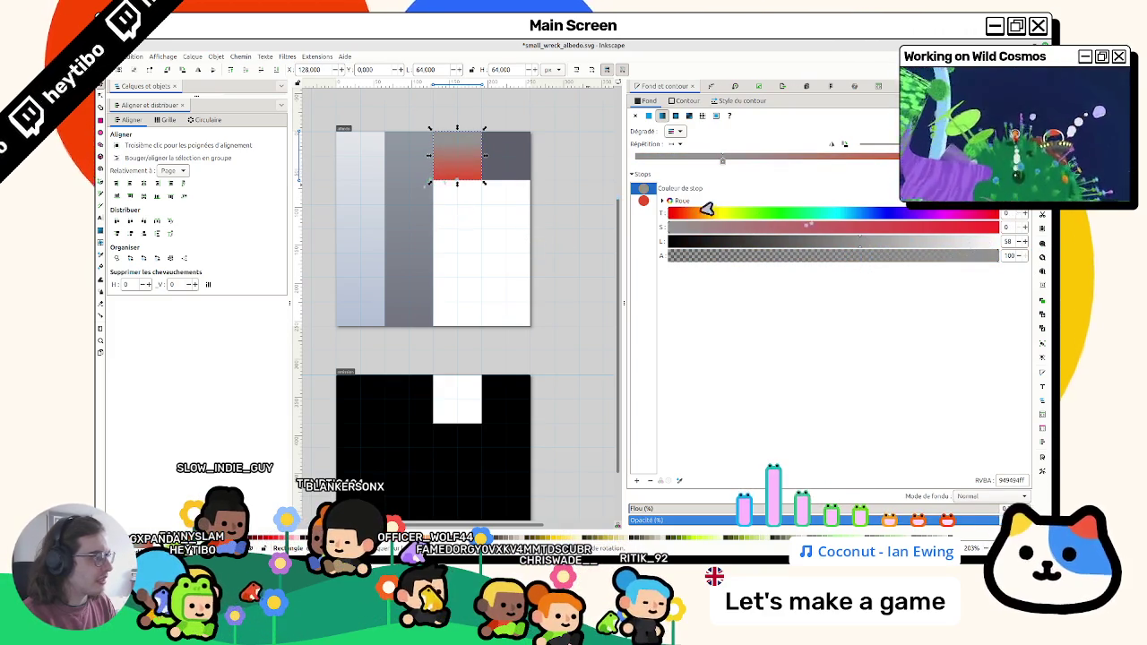
key(ctrl+z)
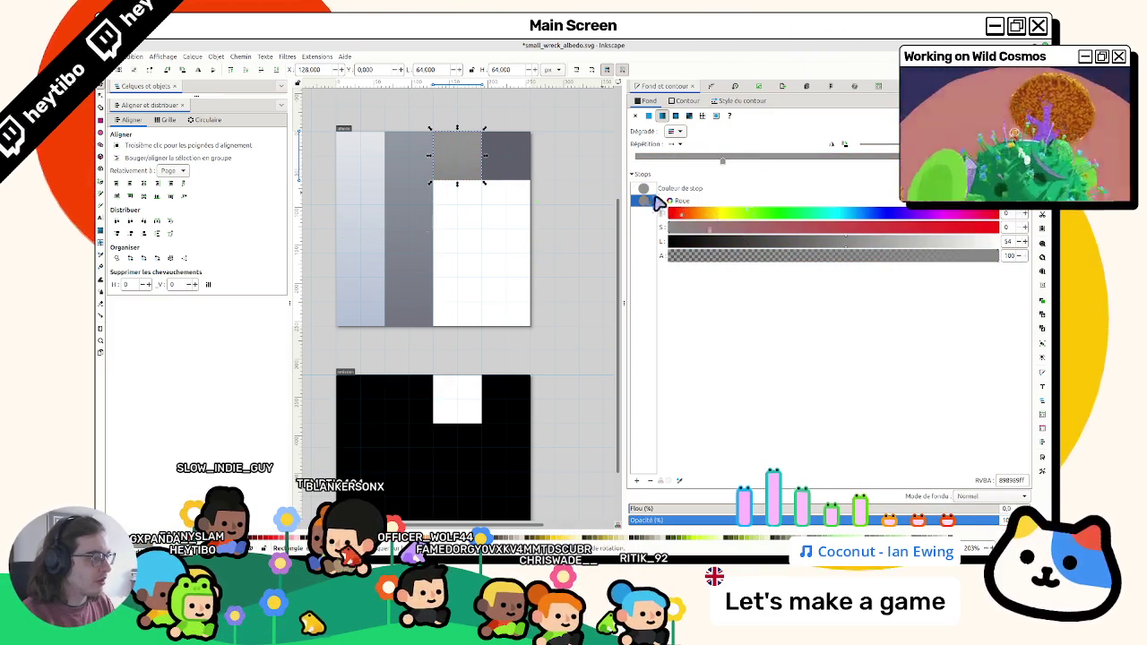
Step: Lighten the first stop to 94 lightness, lighten then slightly darken the second, and deselect the square
key(Up)
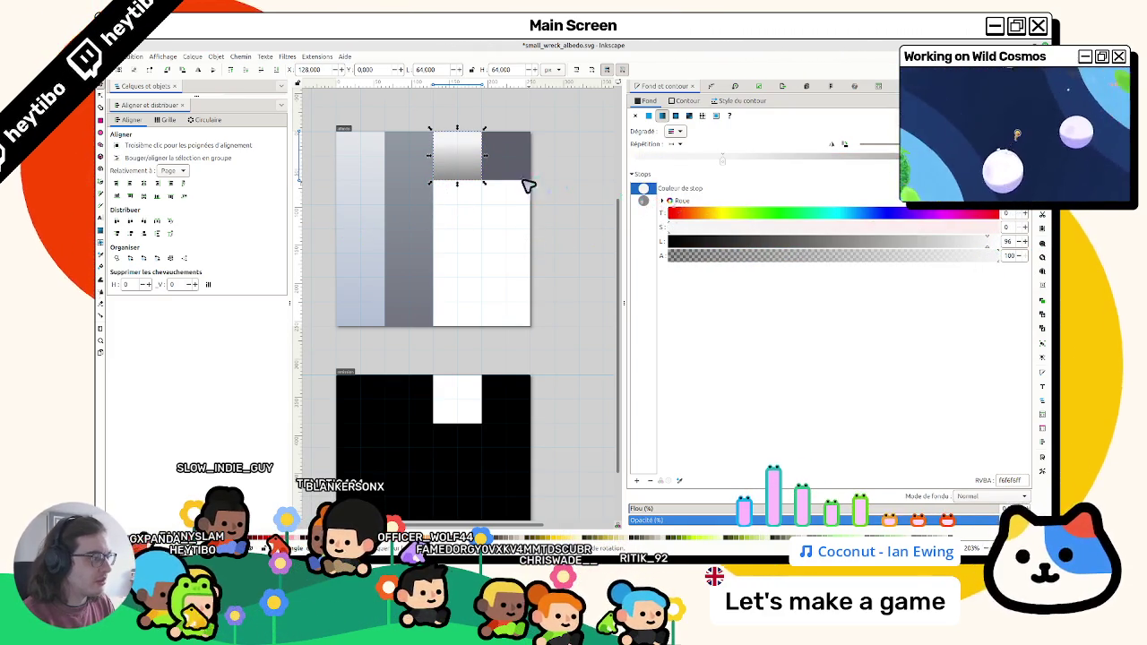
click(654, 202)
click(994, 243)
mouse_move(1010, 244)
mouse_down()
mouse_move(961, 243)
mouse_move(1017, 251)
mouse_up()
click(643, 188)
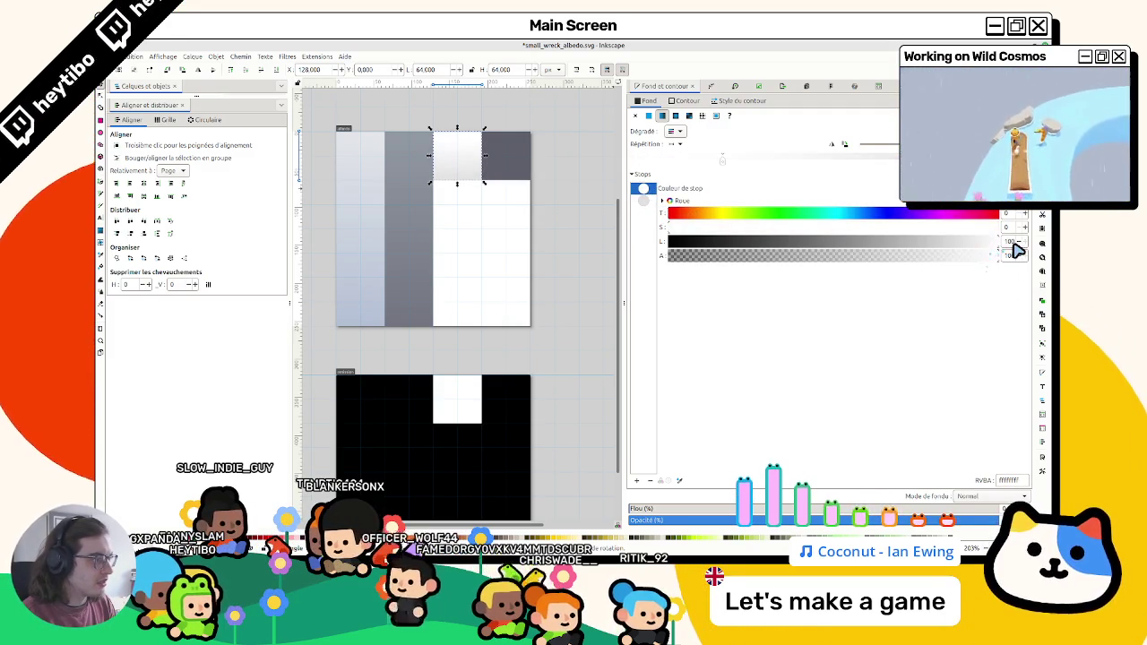
click(602, 204)
Step: Set the albedo page to batch export of pages at 192 DPI
click(830, 87)
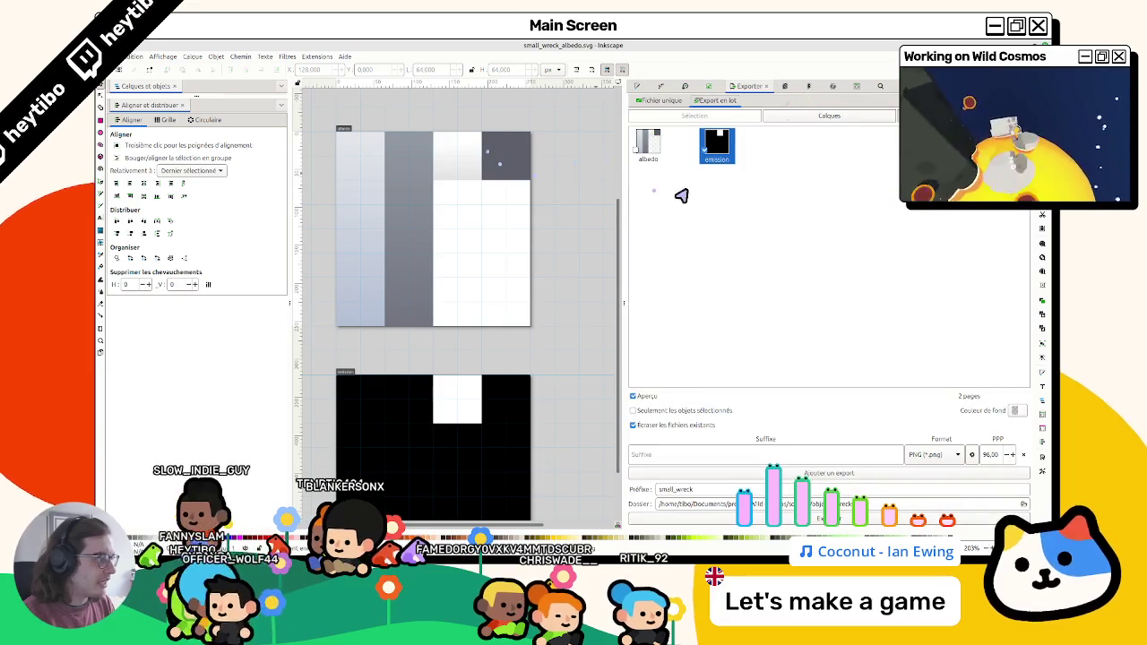
click(643, 154)
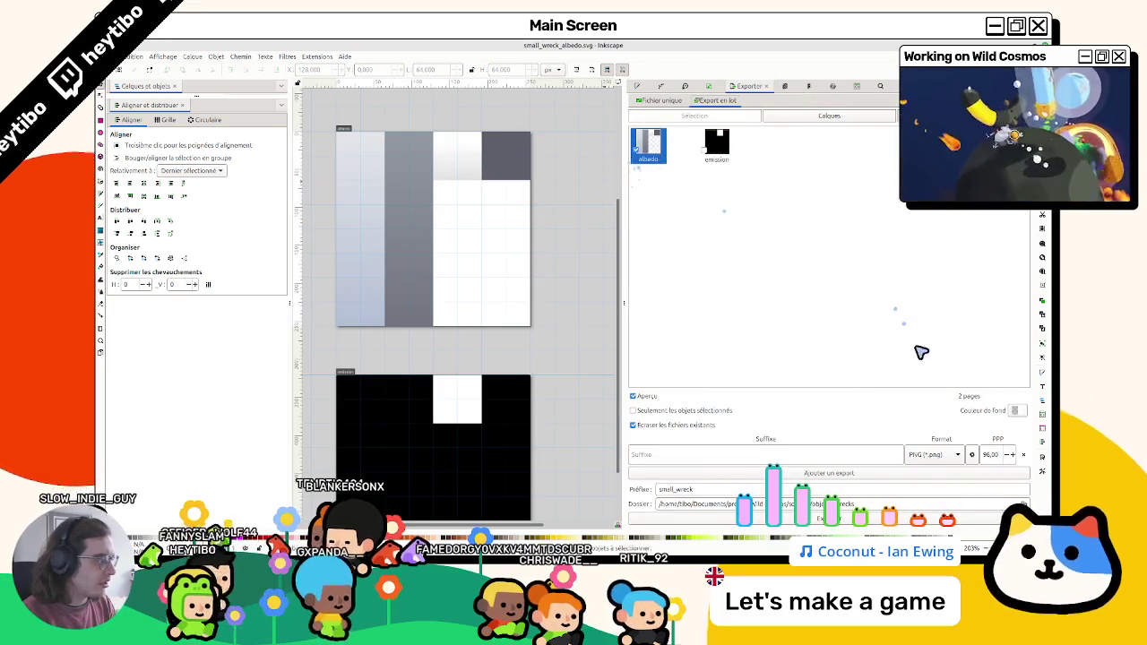
click(668, 100)
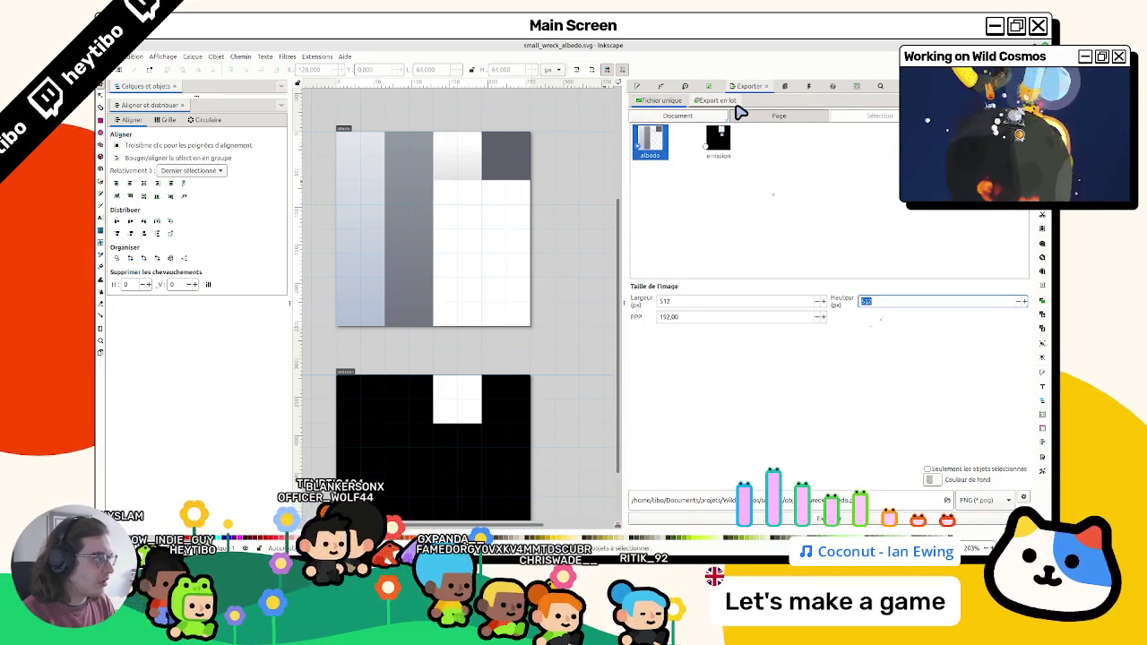
click(703, 101)
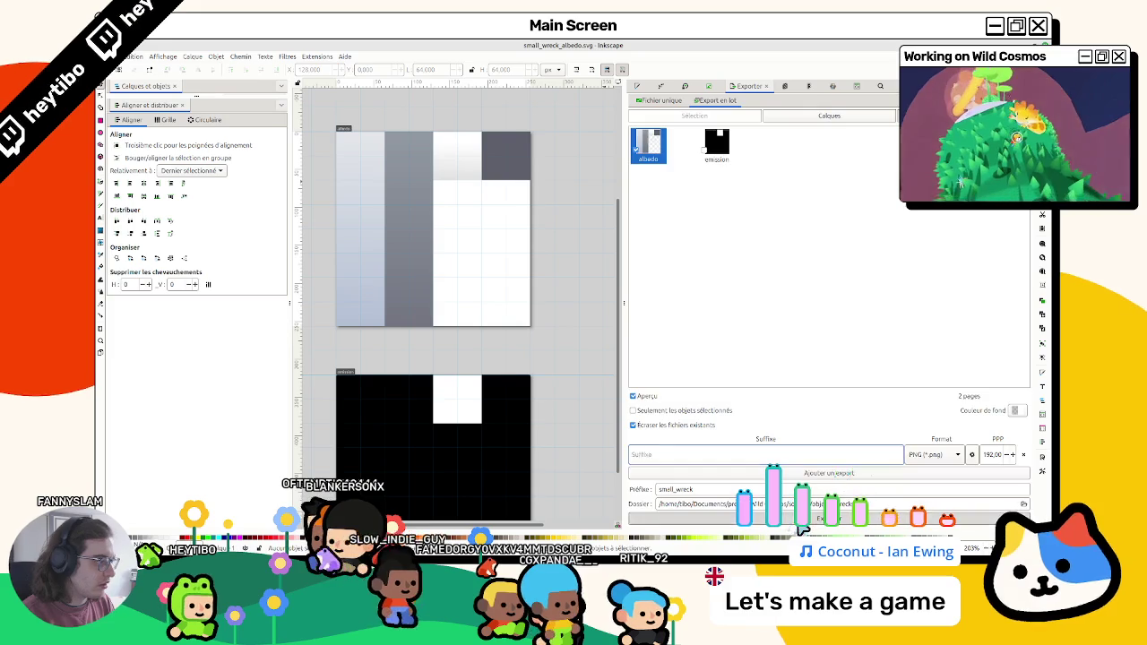
key(alt+Tab)
key(alt+Tab)
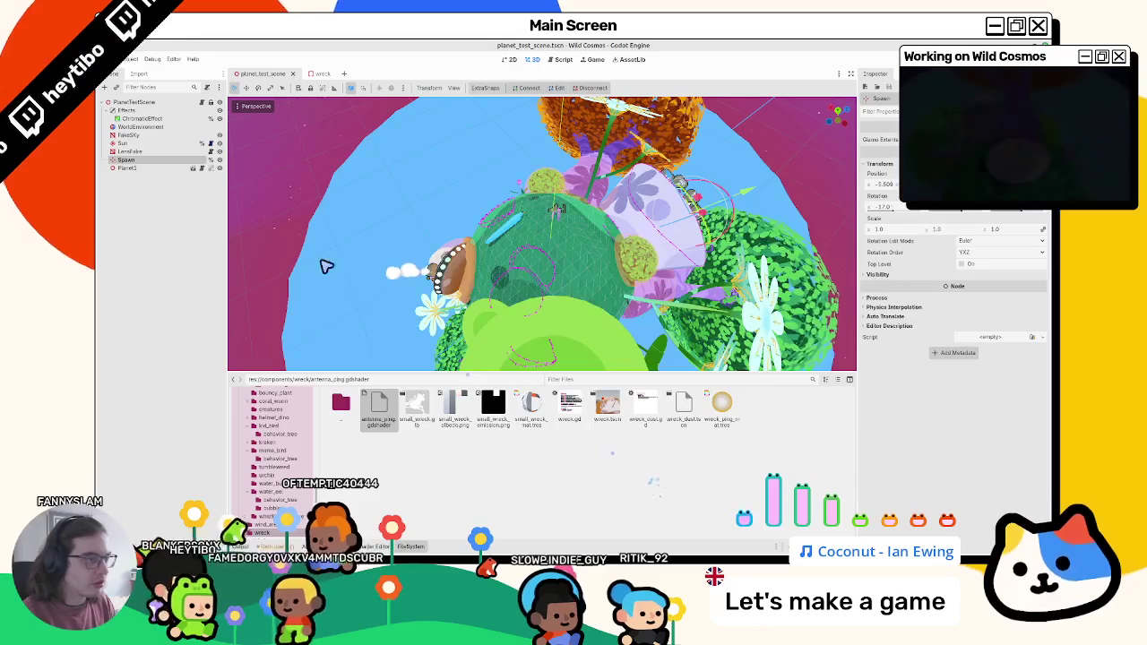
Step: Open the wreck scene and load the idle_blink animation
click(320, 73)
drag(506, 241, 448, 269)
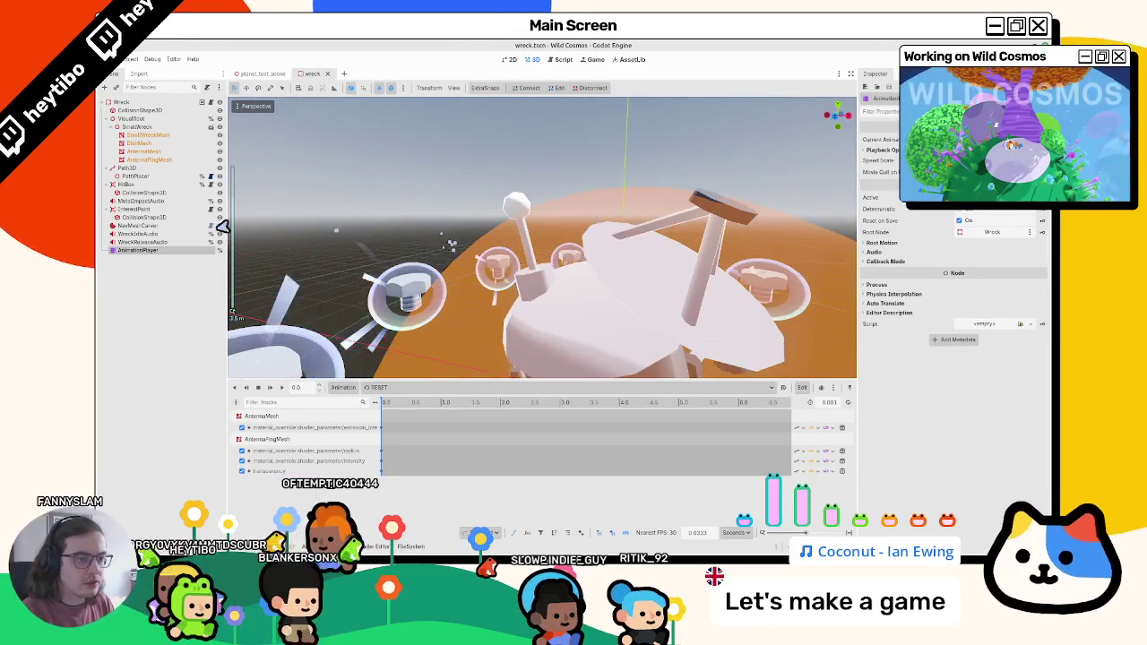
click(408, 387)
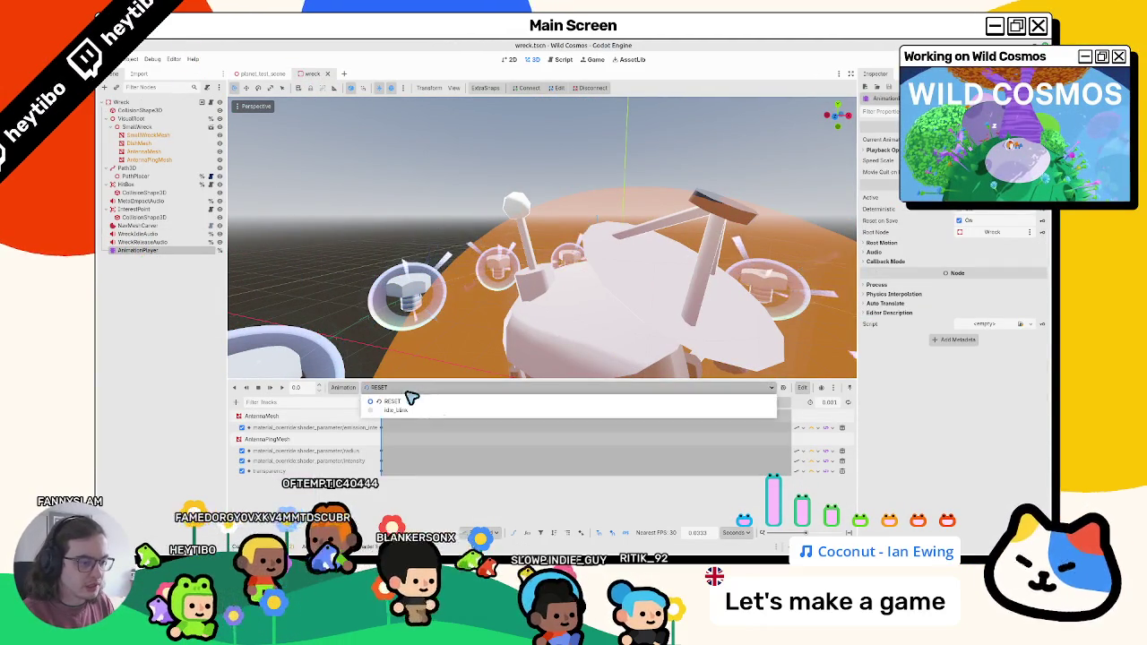
click(379, 405)
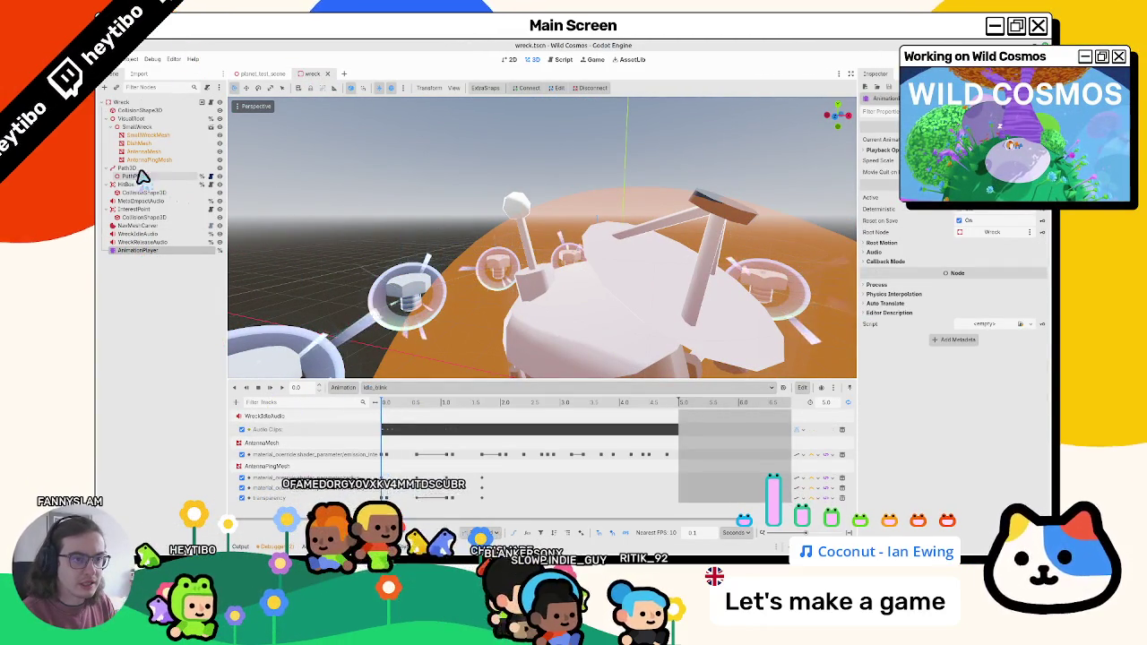
Step: Inspect AntennaMesh's material override, trying emission intensity 0.725 and then undoing it
click(160, 161)
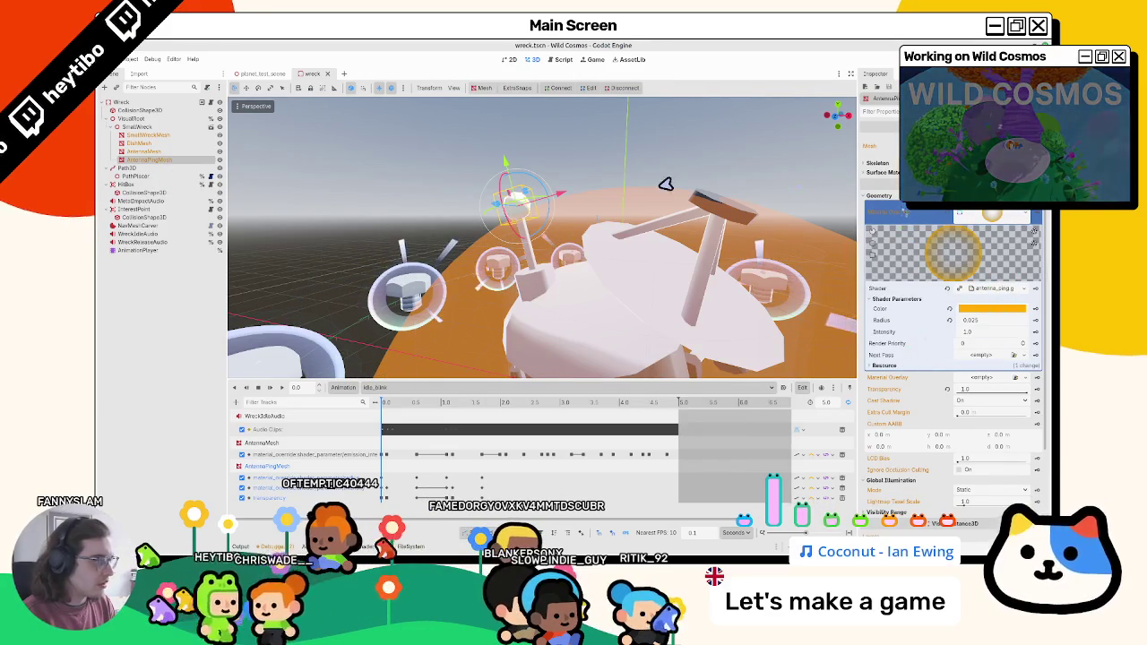
key(Up)
click(876, 199)
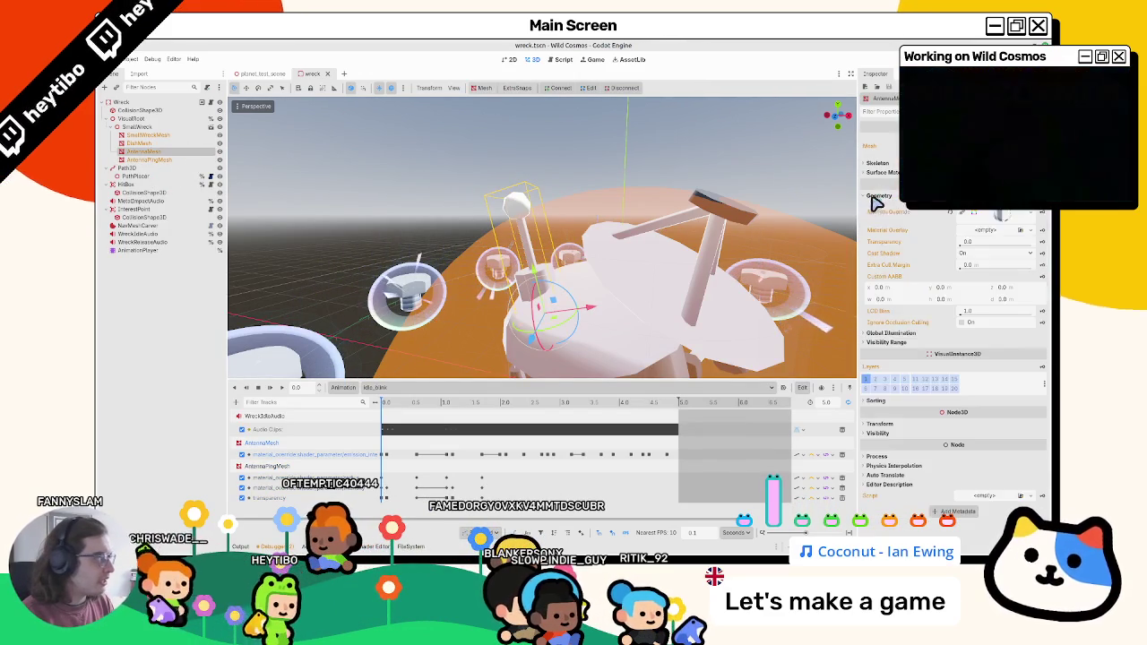
click(996, 215)
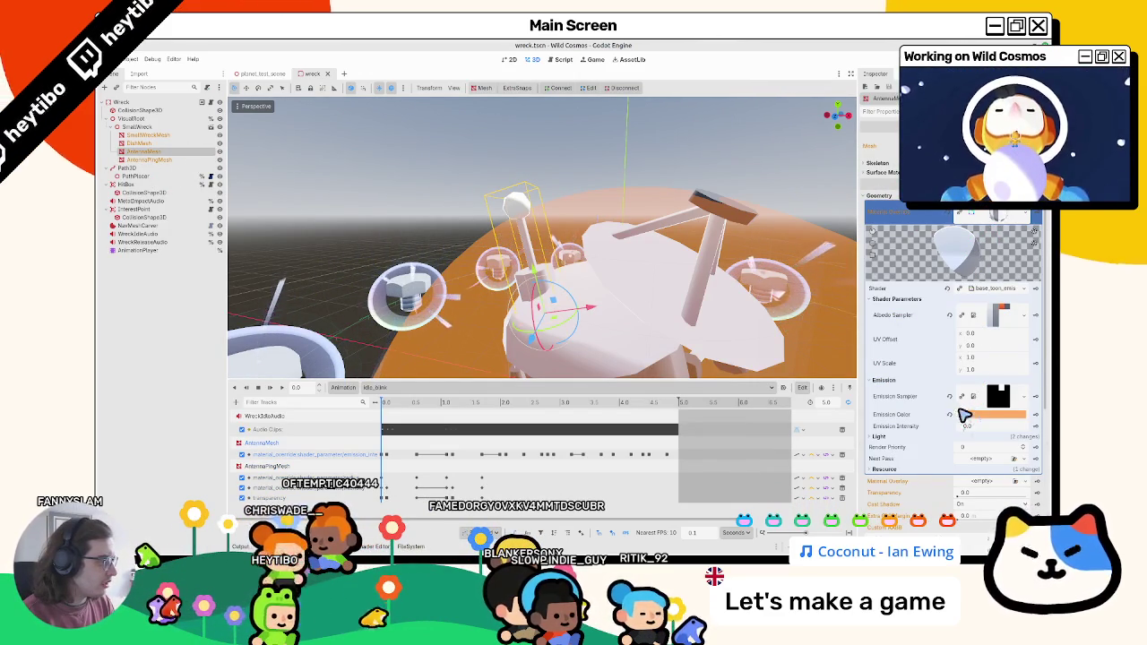
drag(966, 426, 995, 425)
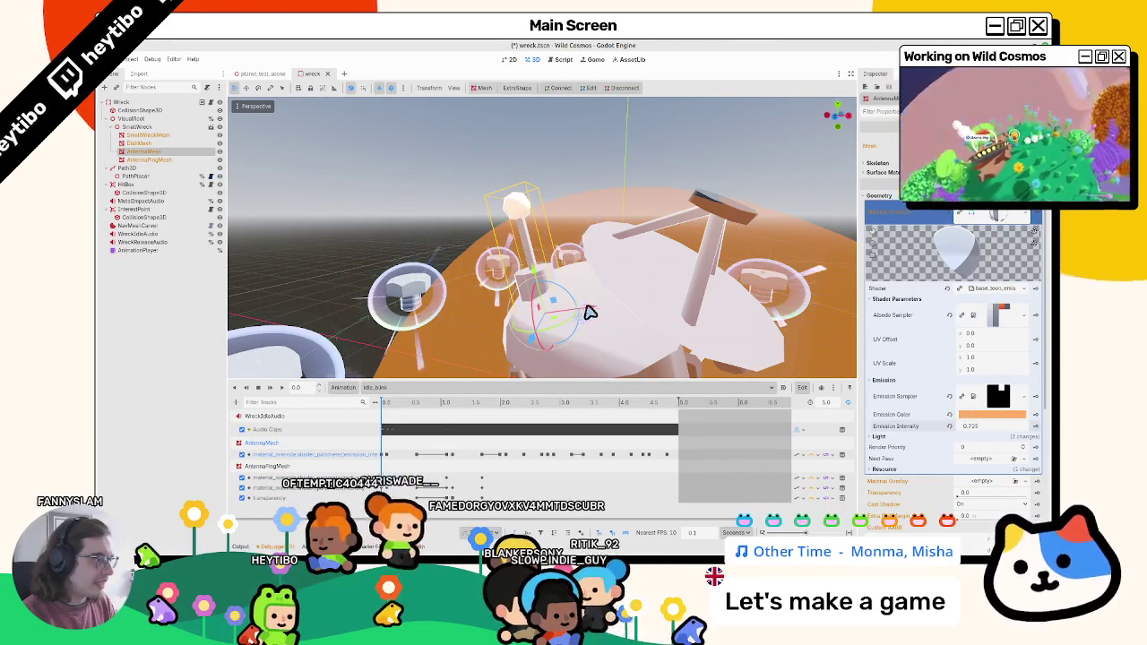
key(ctrl+z)
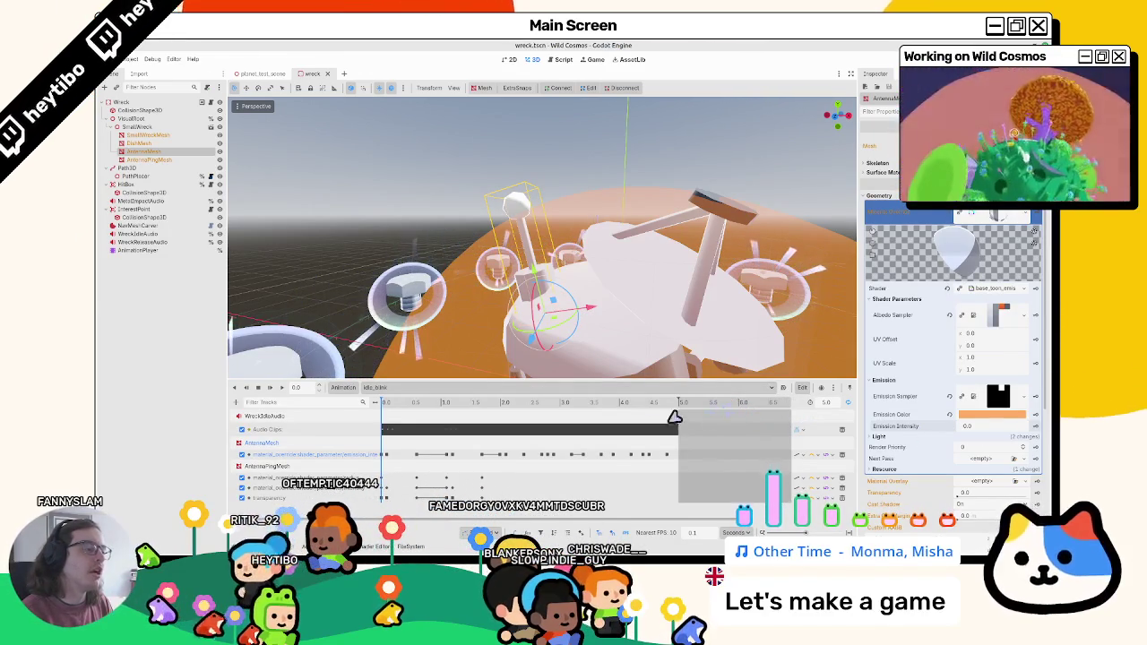
key(alt+Tab)
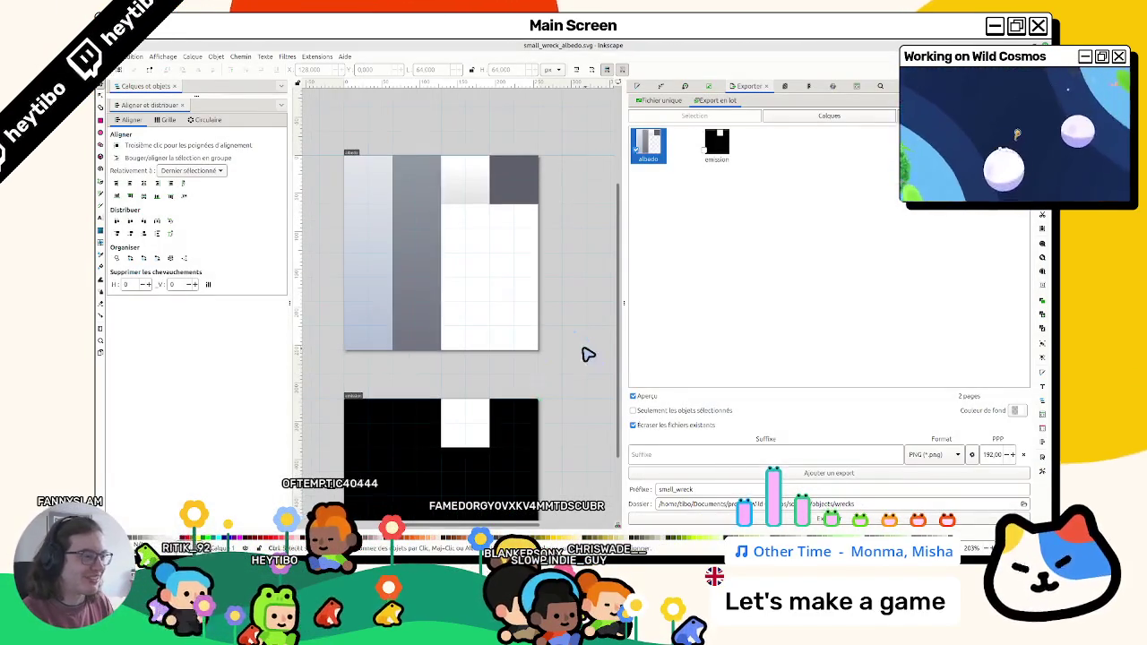
Step: Compare the white and orange versions of the albedo square, keeping the orange gradient
key(ctrl+z)
key(ctrl+shift+z)
key(ctrl+z)
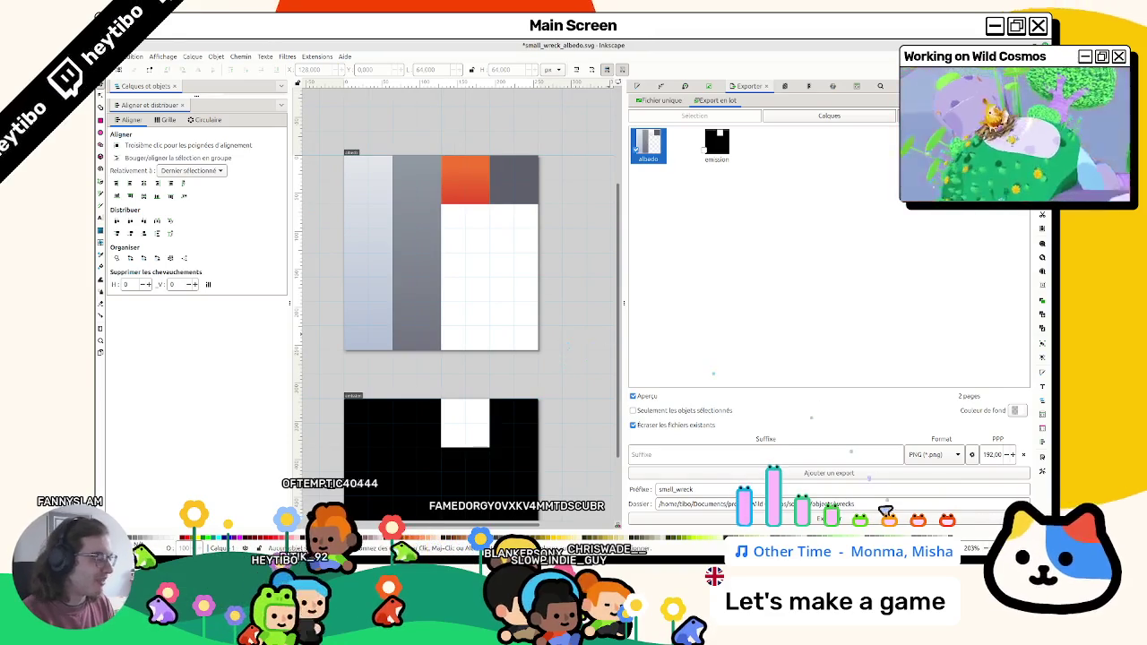
key(alt+Tab)
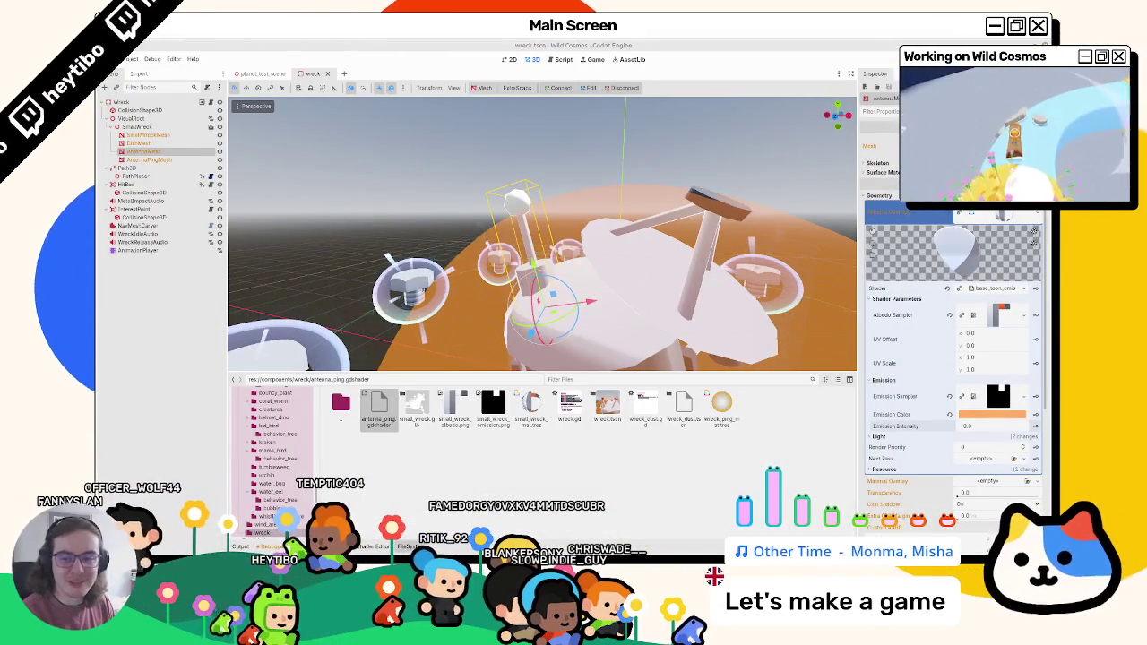
click(260, 74)
Step: Run planet_test_scene with F5, check the wreck full-window, quit with F8, and show the FileSystem dock
key(F5)
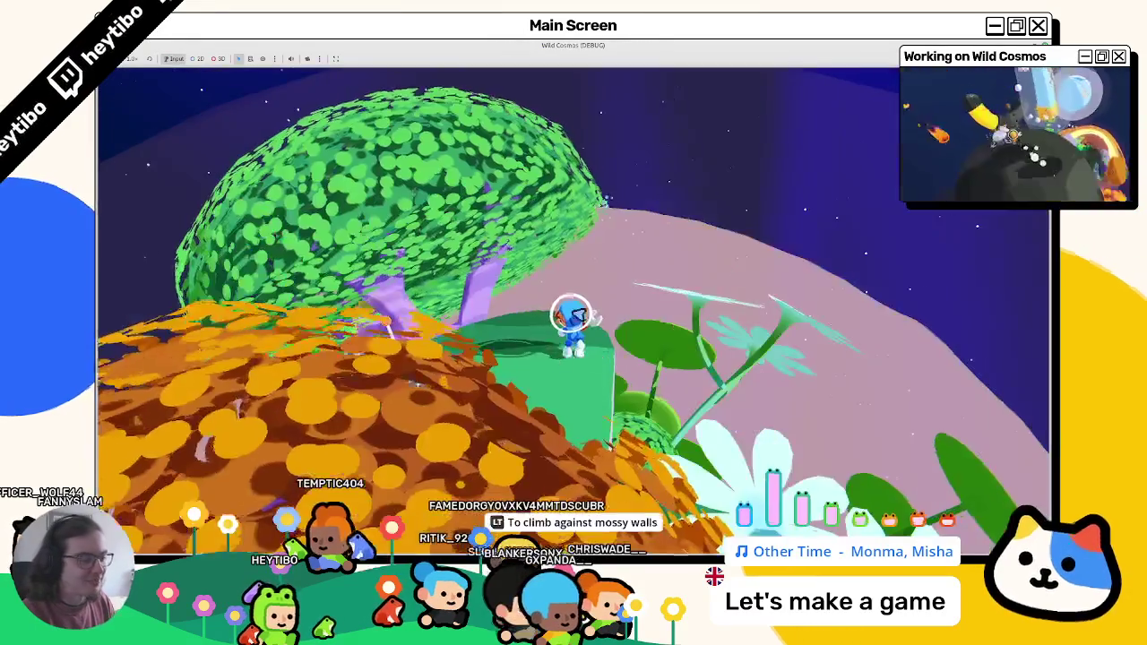
key(Tab)
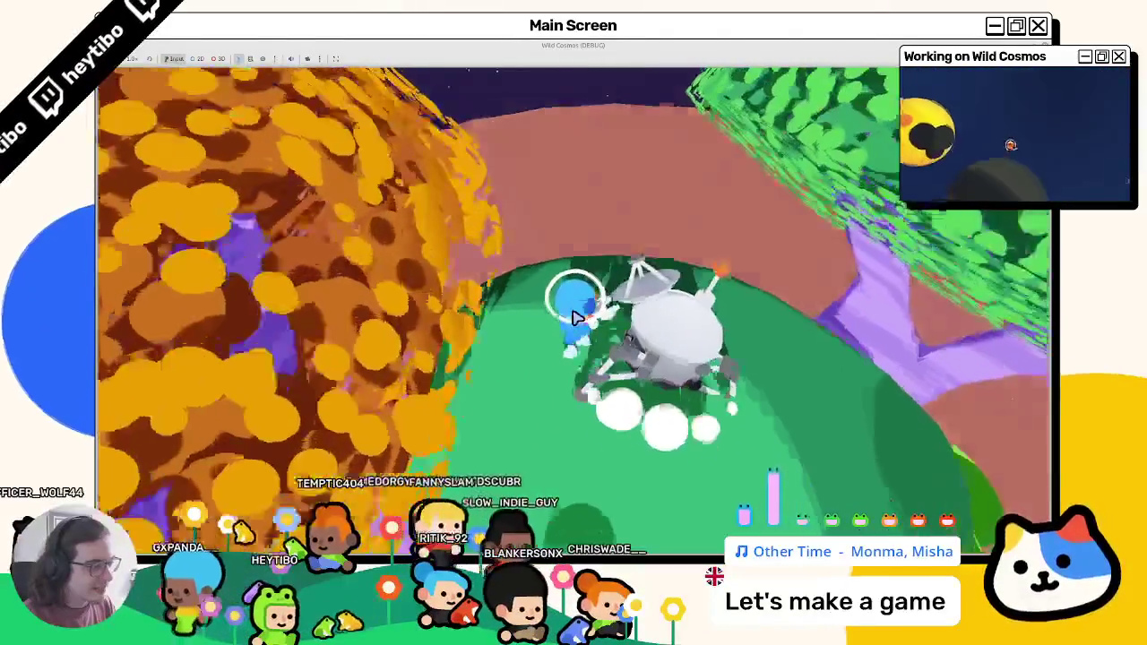
key(F8)
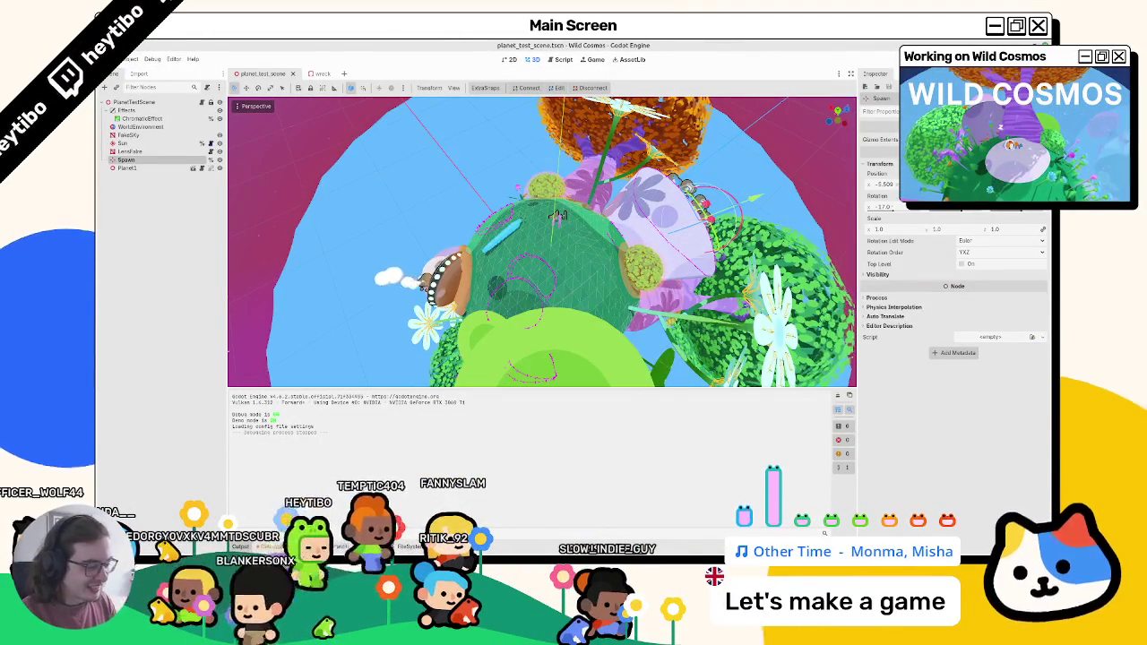
click(412, 546)
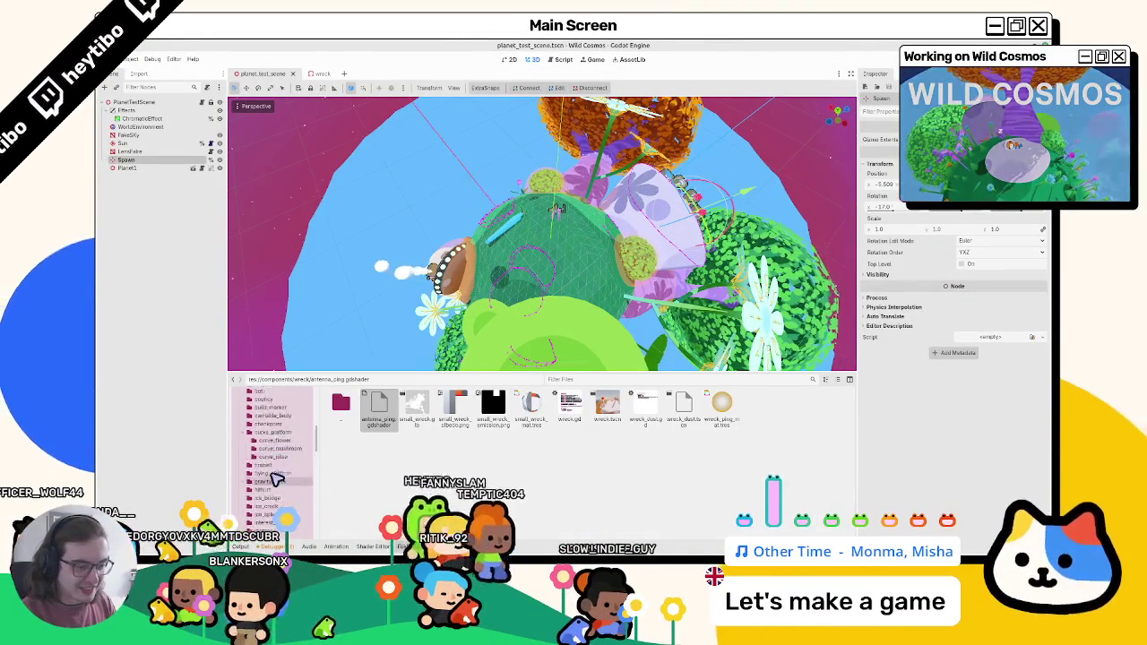
Step: Open a terminal at the res:// project folder and move its window aside
scroll(243, 423, up, 2)
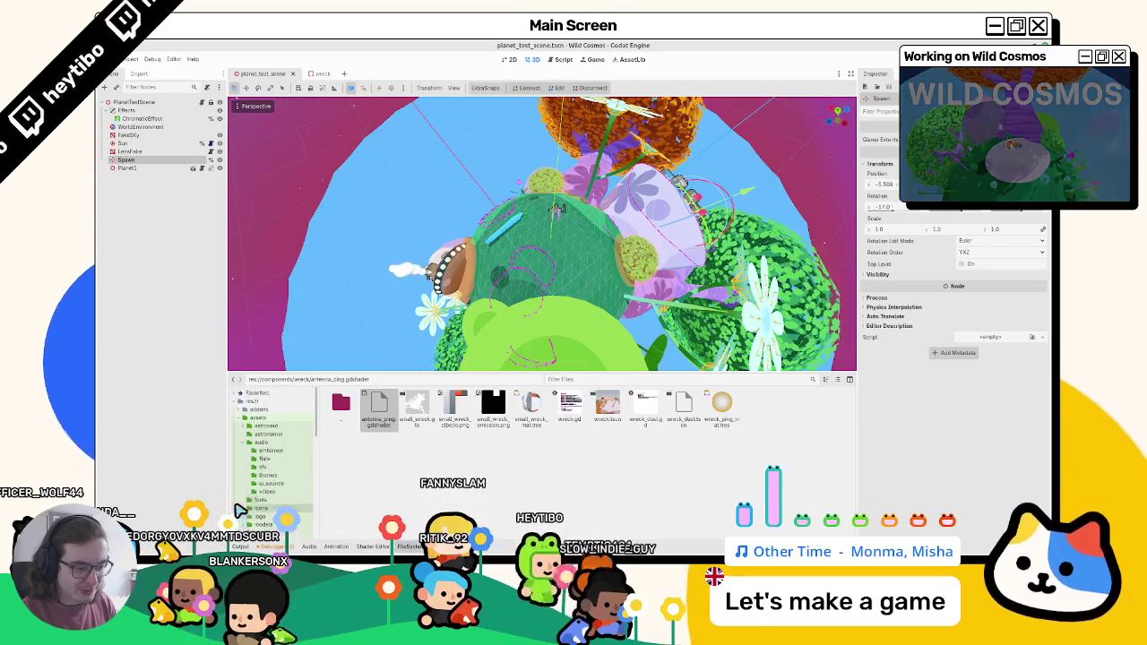
click(243, 418)
right_click(245, 400)
click(240, 486)
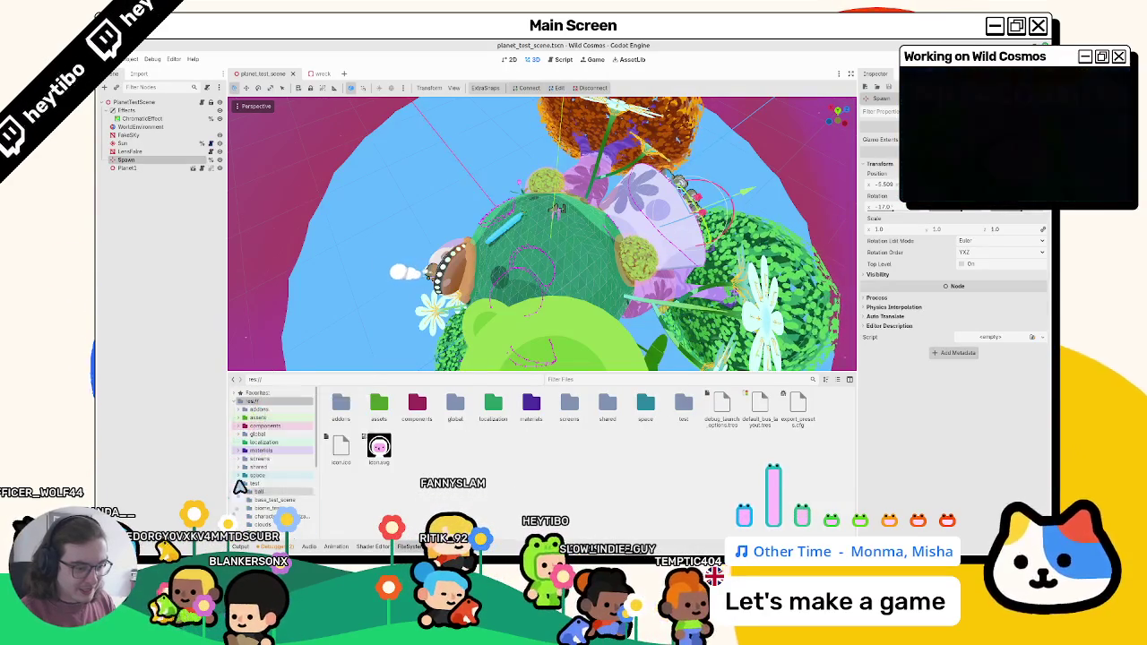
right_click(254, 403)
click(302, 448)
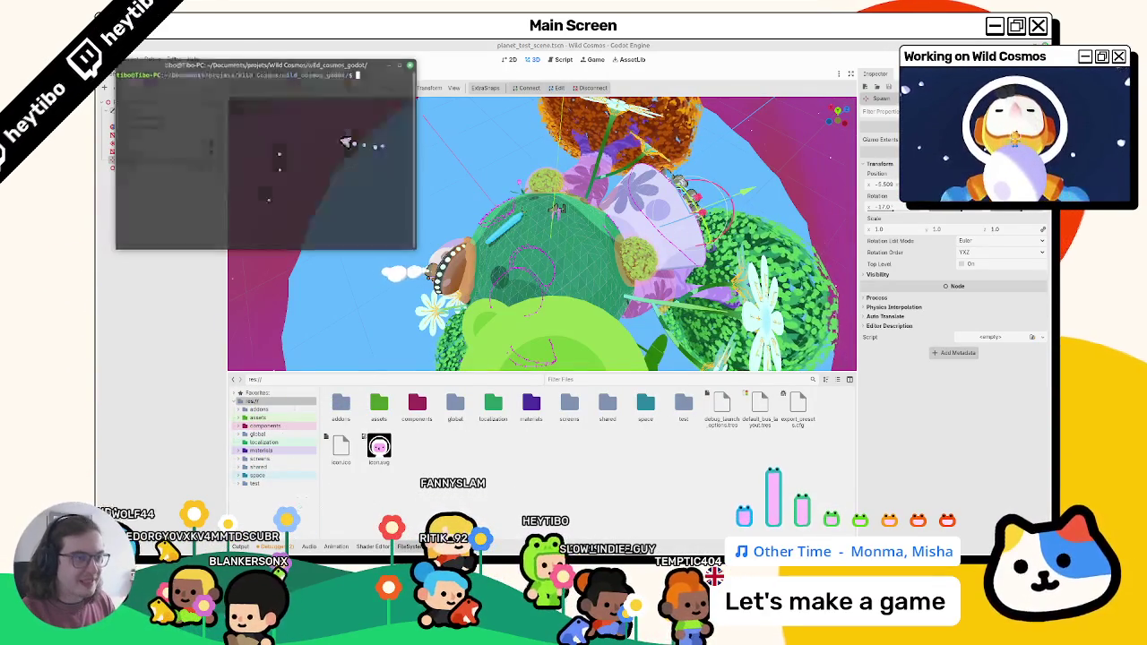
drag(349, 77, 95, 81)
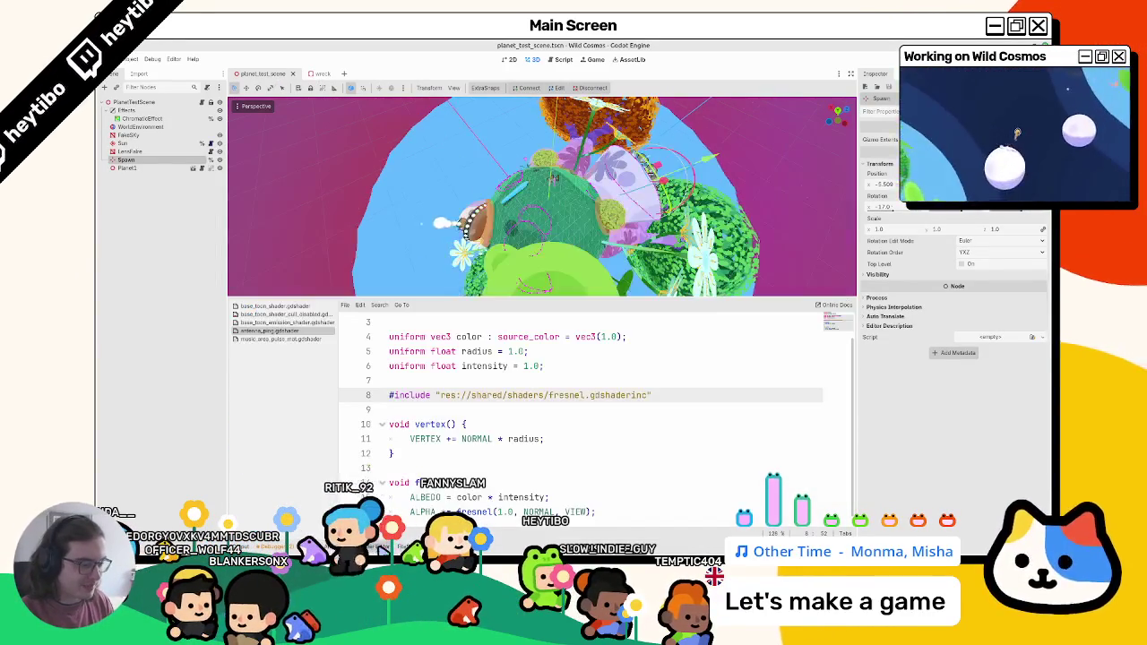
click(309, 74)
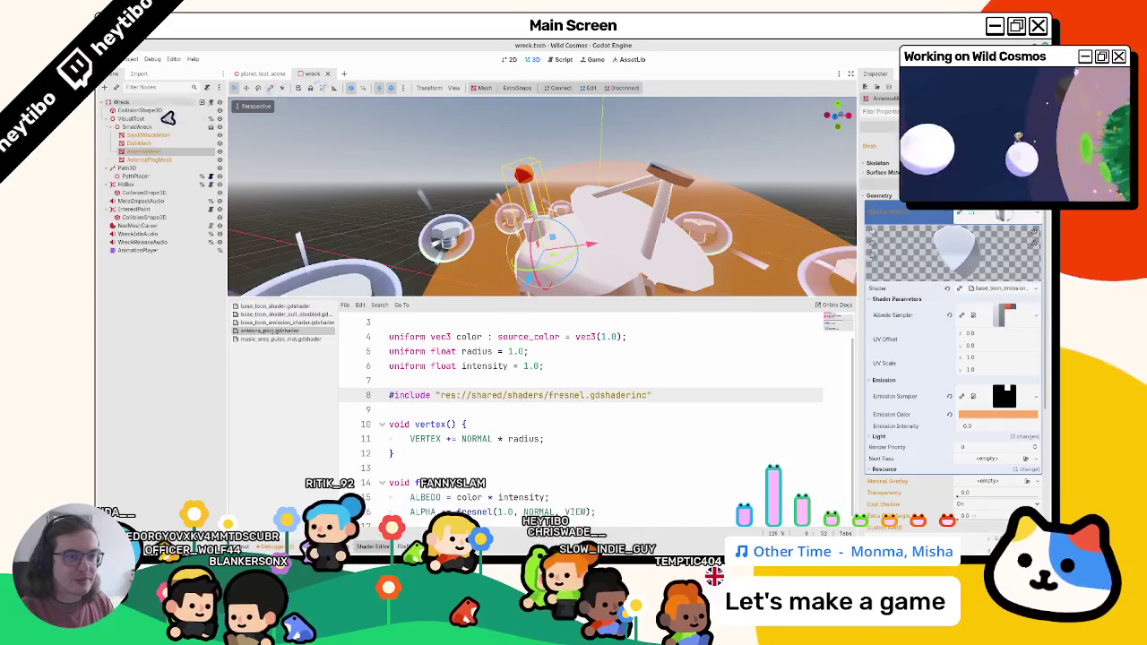
Step: Select AntennaPingMesh and start saving its material into the wreck folder, then cancel
click(1007, 219)
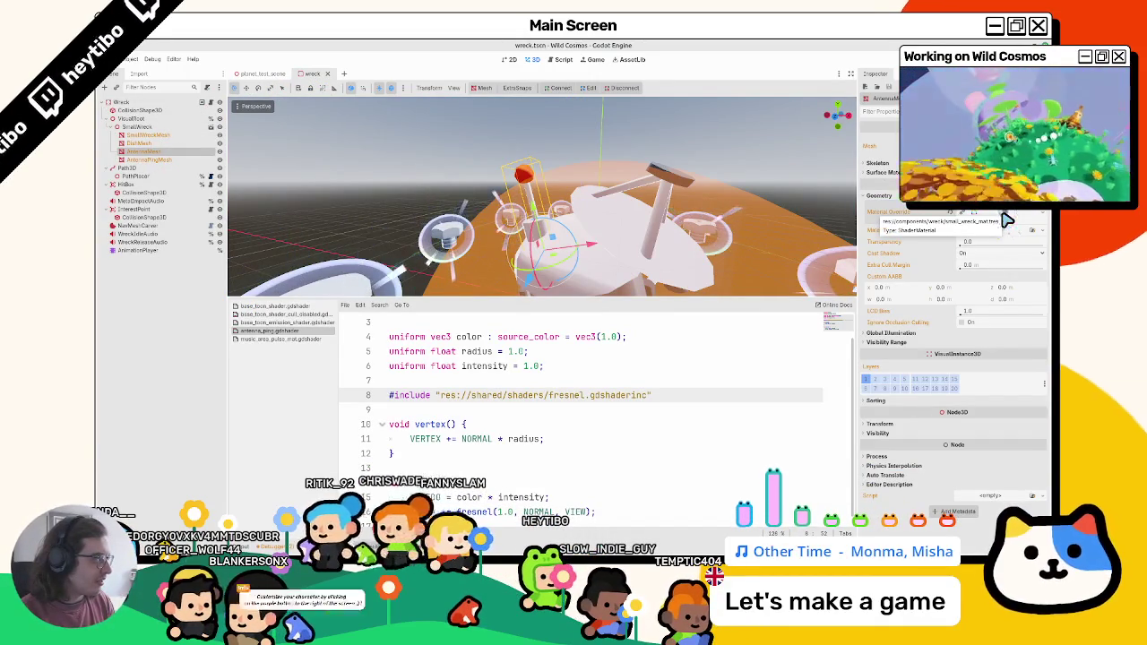
click(215, 160)
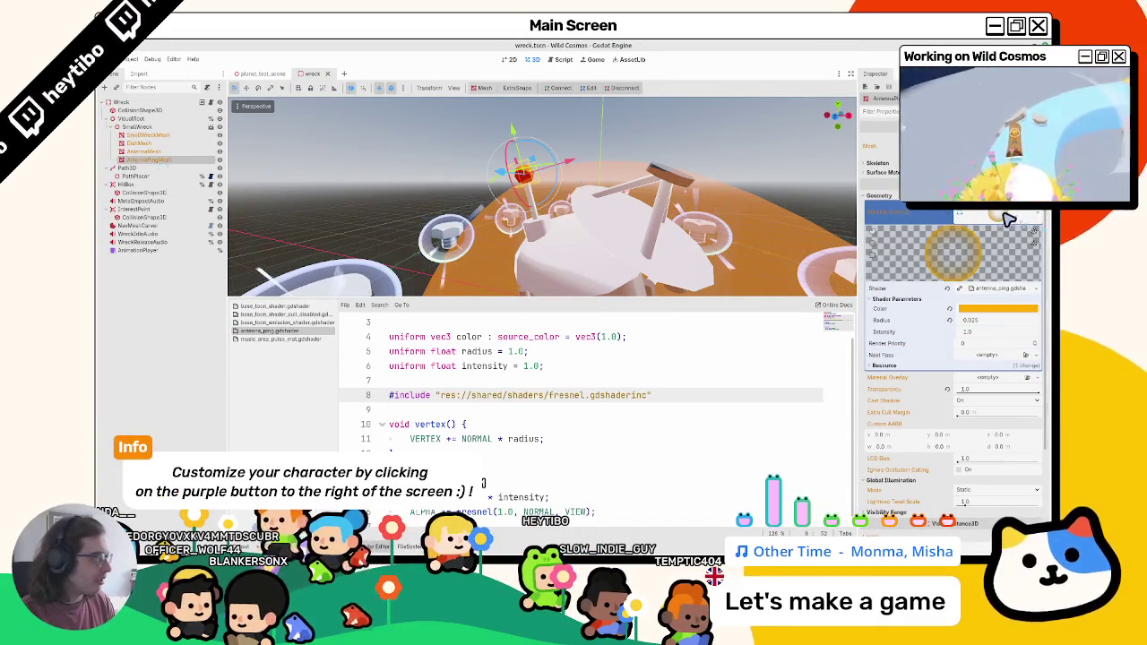
right_click(957, 262)
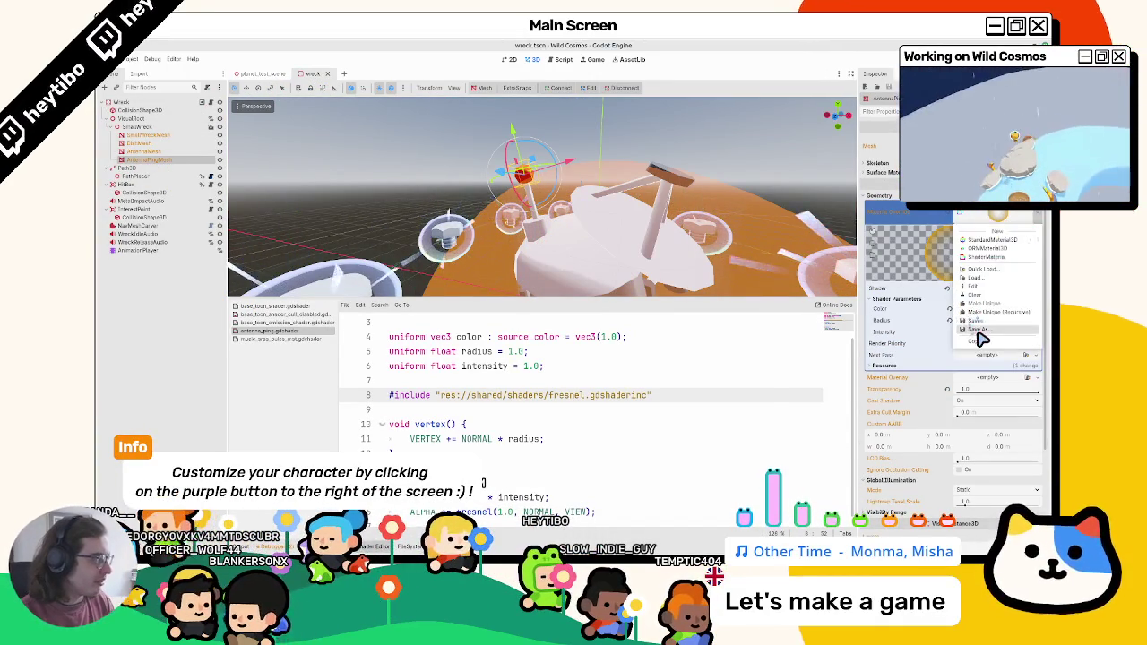
click(978, 332)
click(420, 333)
click(403, 324)
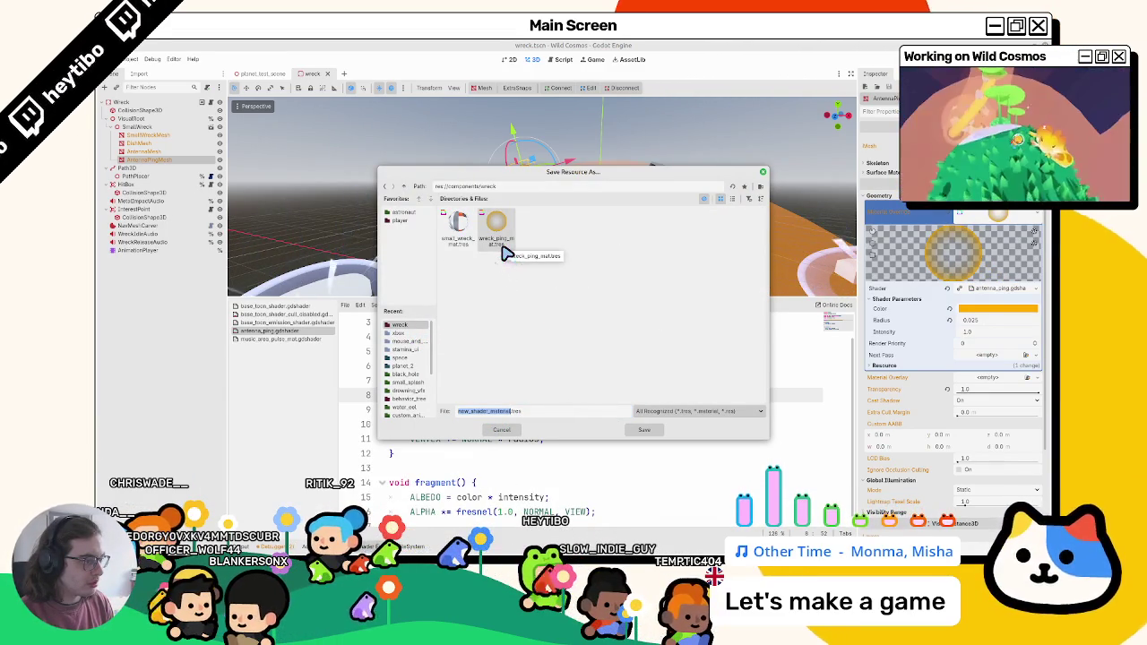
key(Escape)
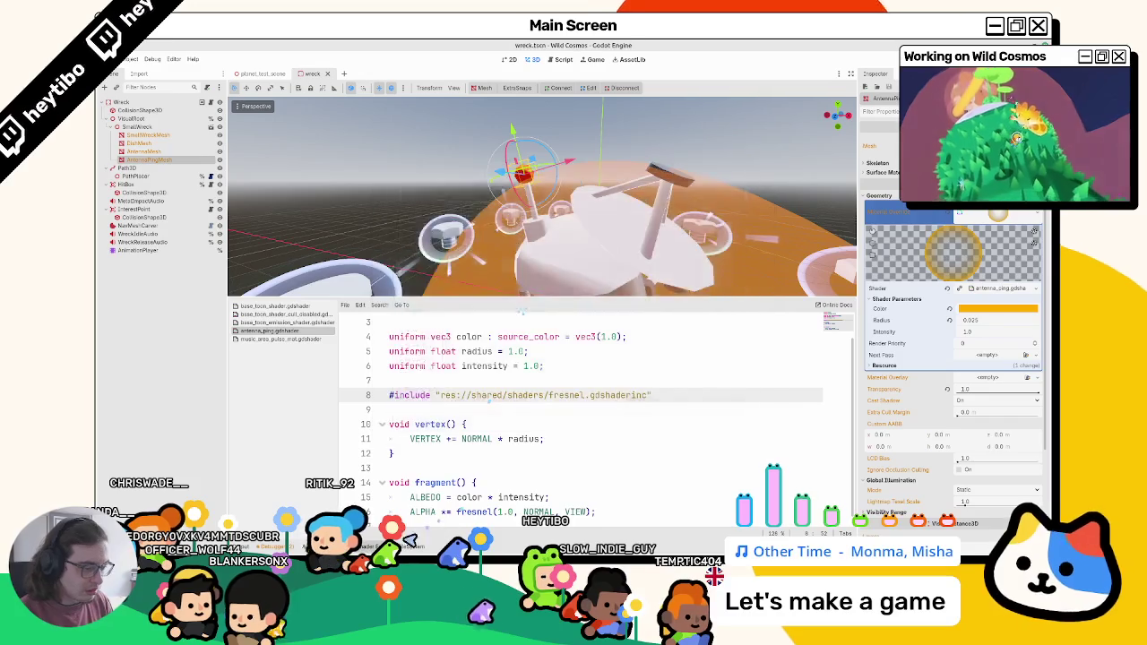
Step: Filter the FileSystem for 'wreck' and check which resources use wreck_ping_mat.tres
click(409, 545)
text(wreck)
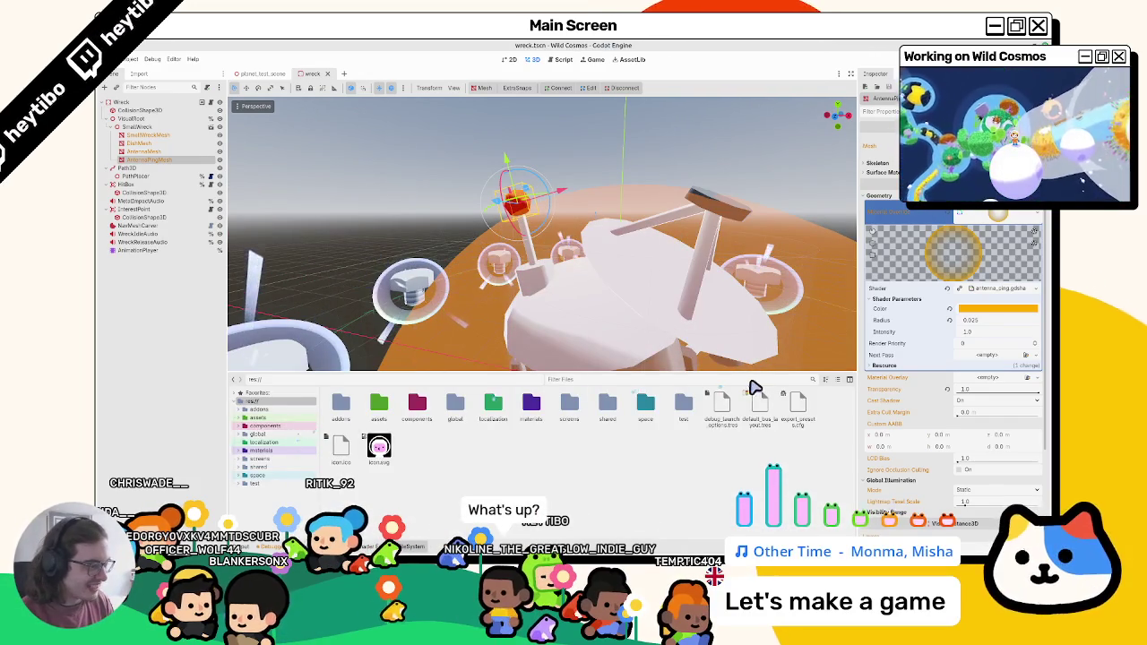
key(BackSpace)
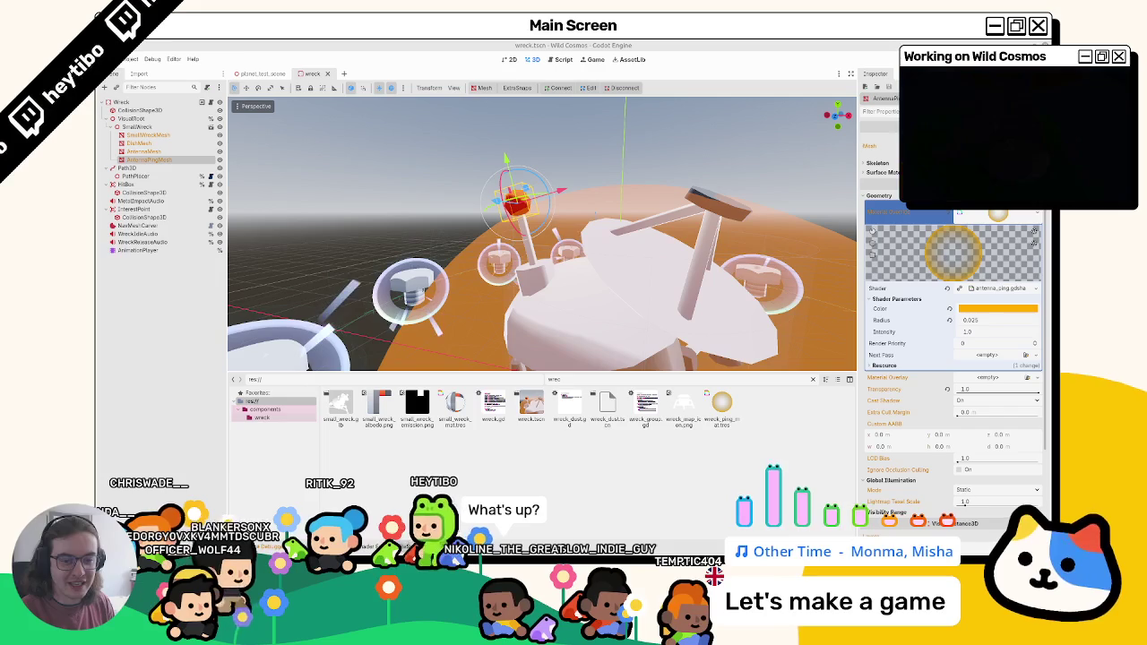
click(454, 408)
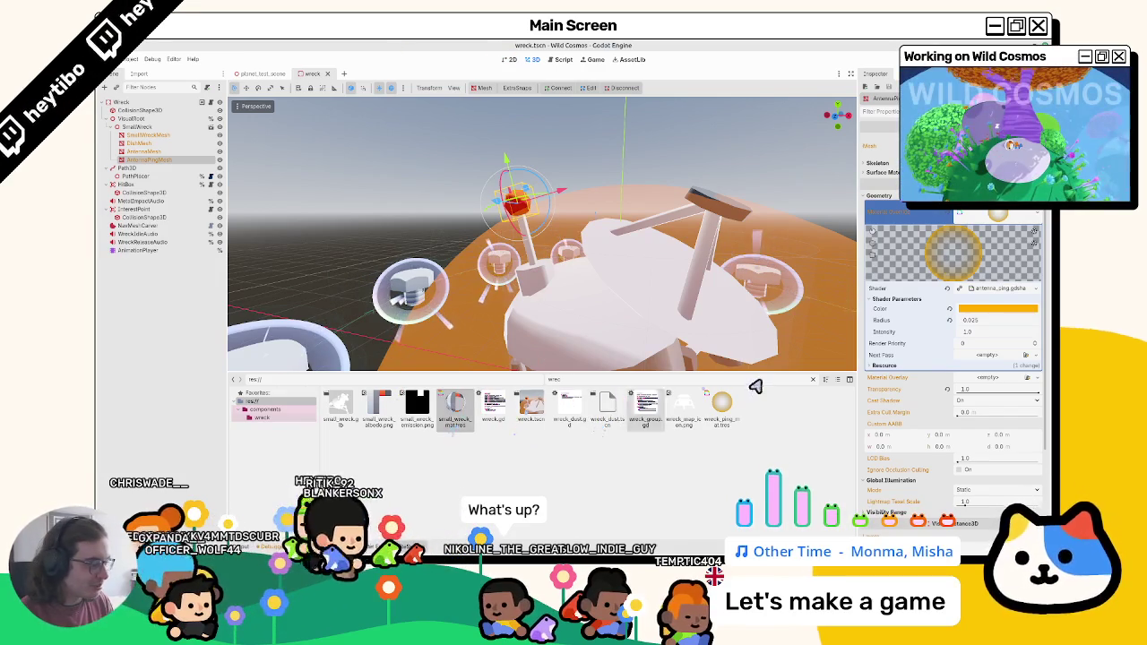
right_click(723, 411)
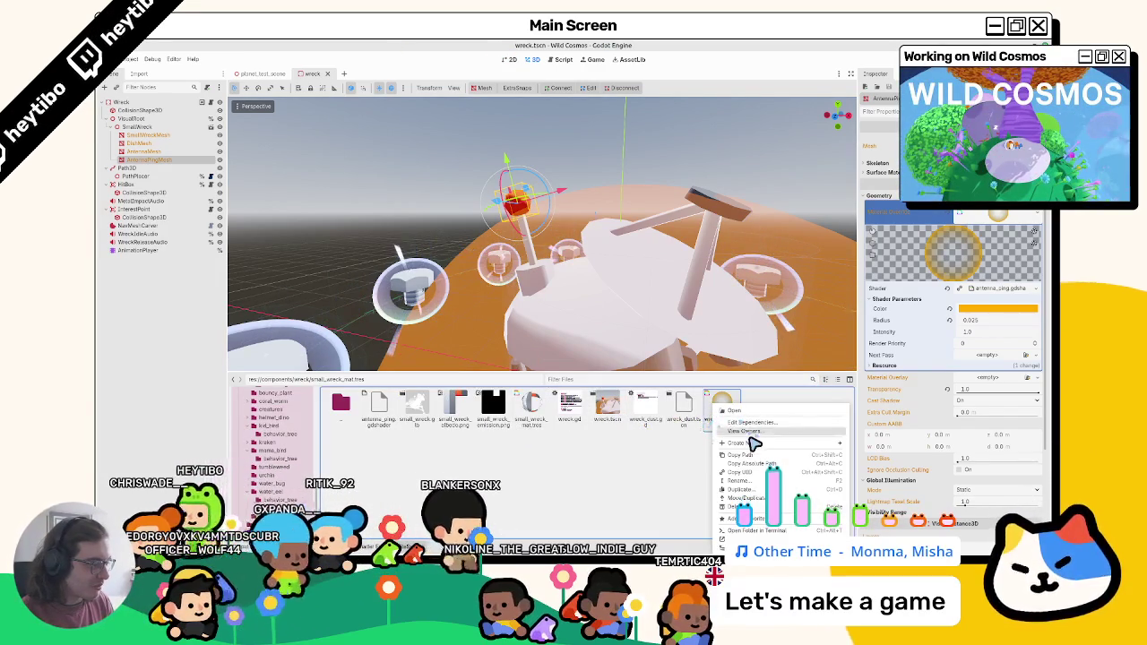
click(753, 437)
click(573, 380)
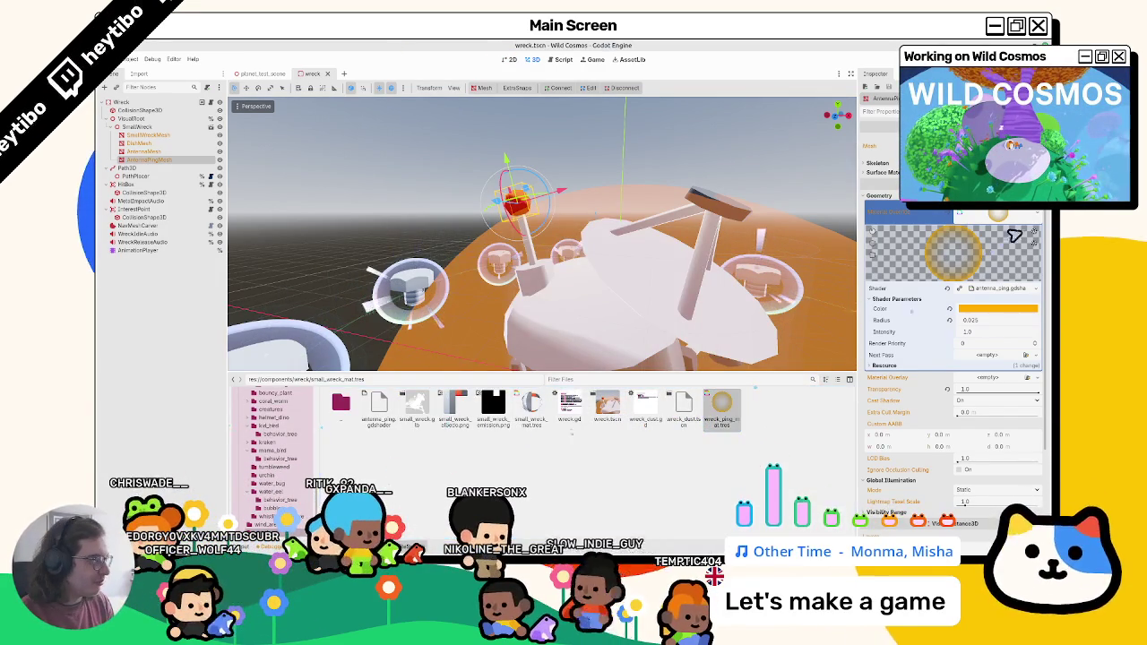
Step: Save the antenna material over wreck_ping_mat.tres, confirming the overwrite
click(1037, 216)
click(987, 330)
double_click(495, 226)
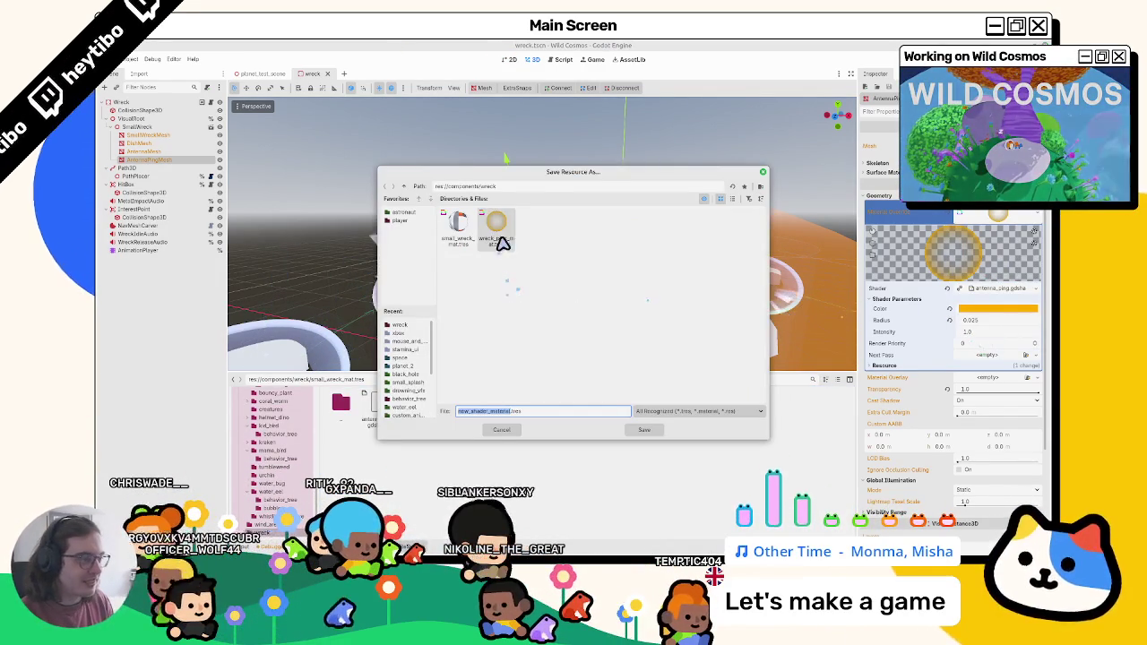
click(606, 322)
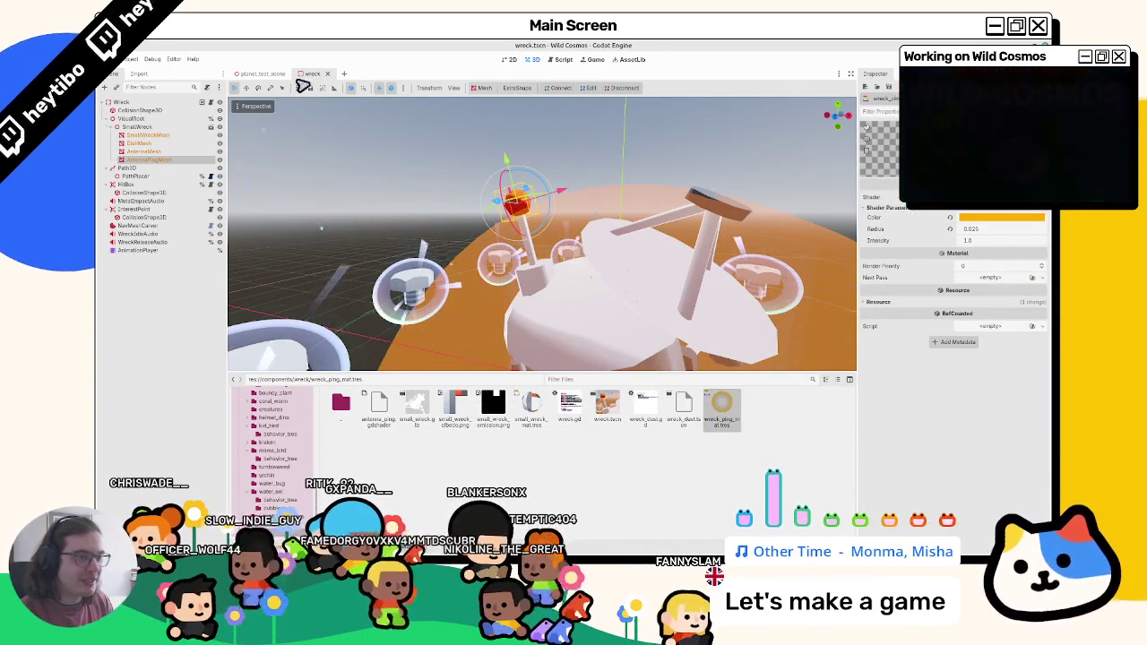
Step: Save and run the game with F5, then walk the astronaut toward the wreck
key(F5)
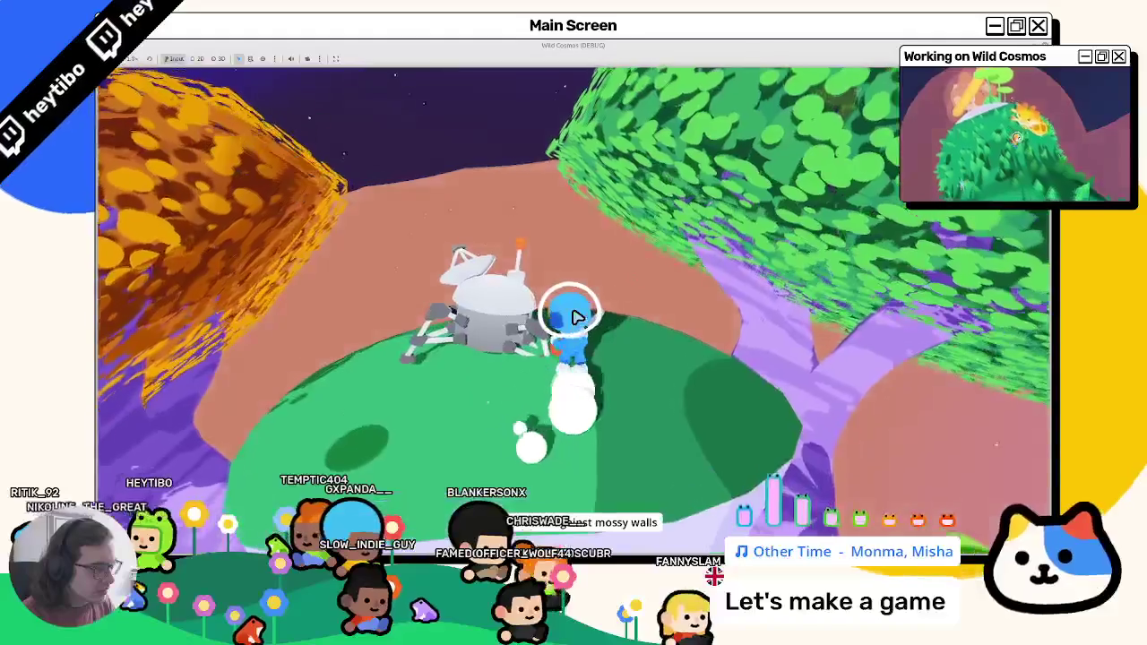
key(w)
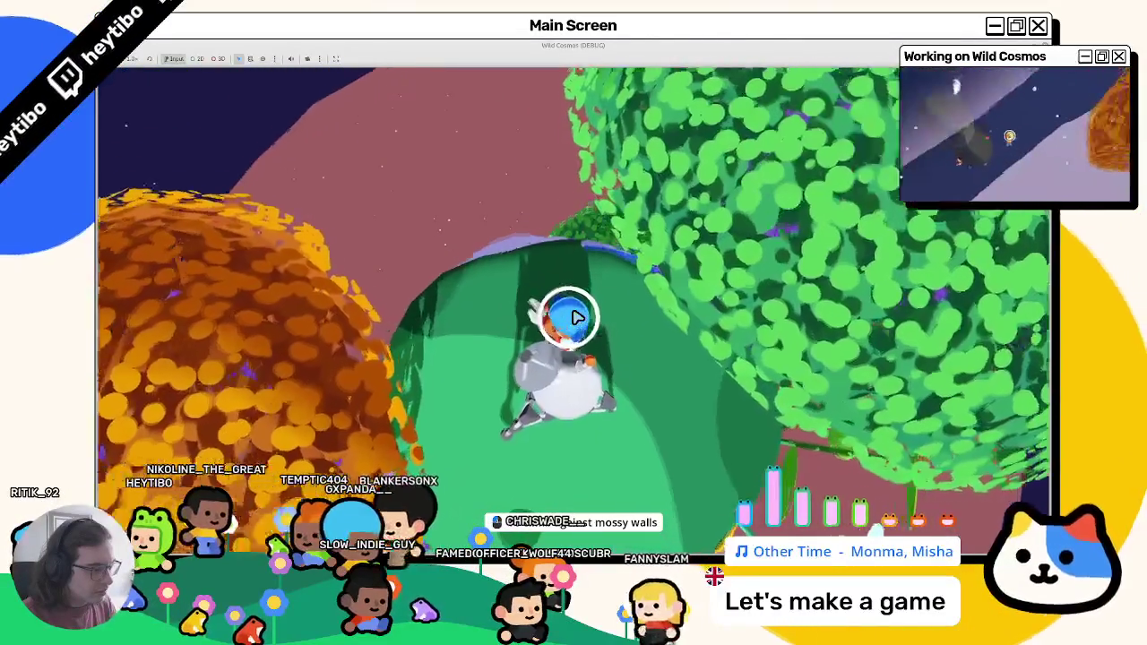
Step: Stop the running Wild Cosmos game with Escape
key(Escape)
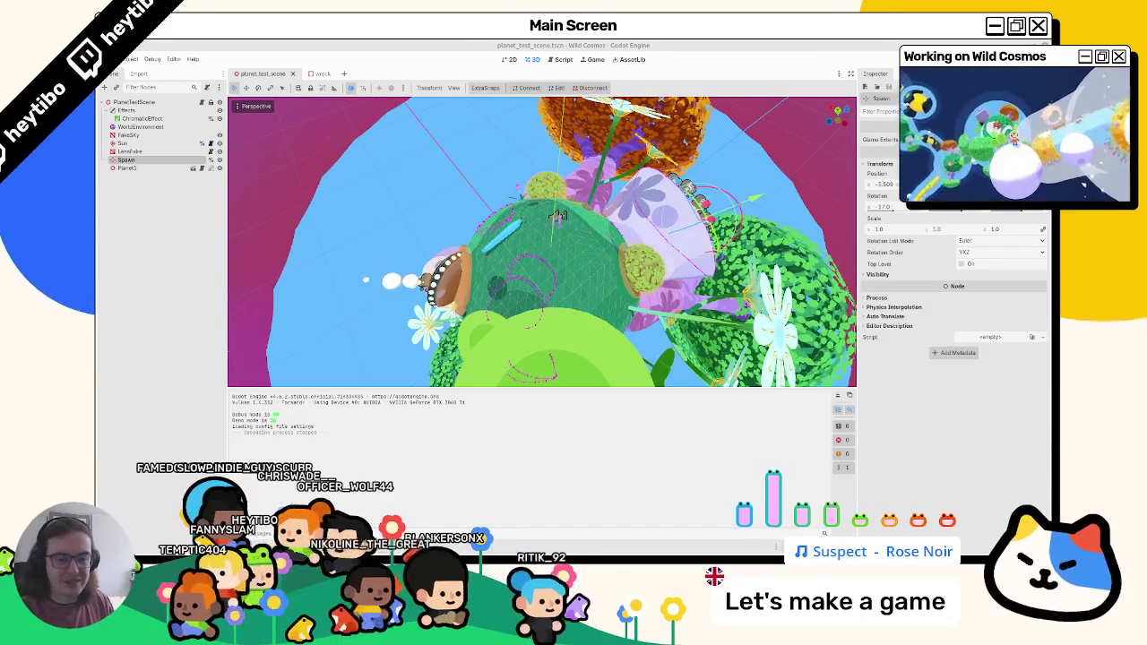
Step: Open test_scene.tscn with Ctrl+Shift+T and survey the level
mouse_move(524, 172)
mouse_down()
mouse_move(614, 244)
mouse_move(492, 259)
mouse_move(435, 206)
mouse_up()
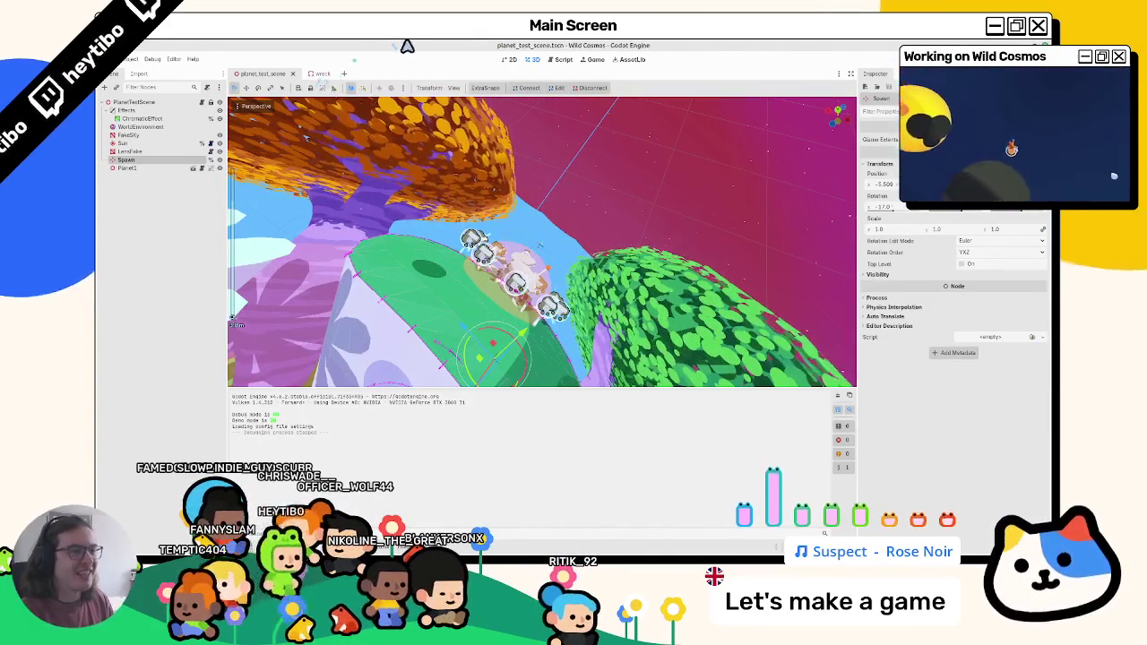
key(ctrl+shift+t)
scroll(596, 253, down, 5)
drag(584, 249, 462, 244)
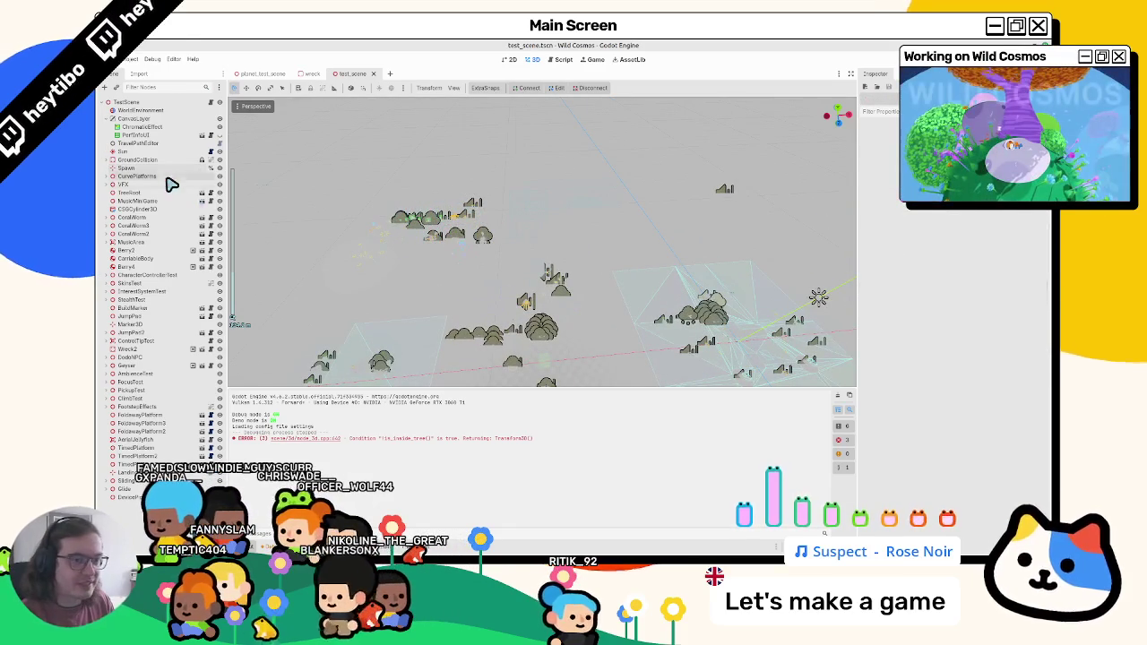
Step: Move the Spawn point to the current view, save the scene, and run it
click(125, 168)
key(f)
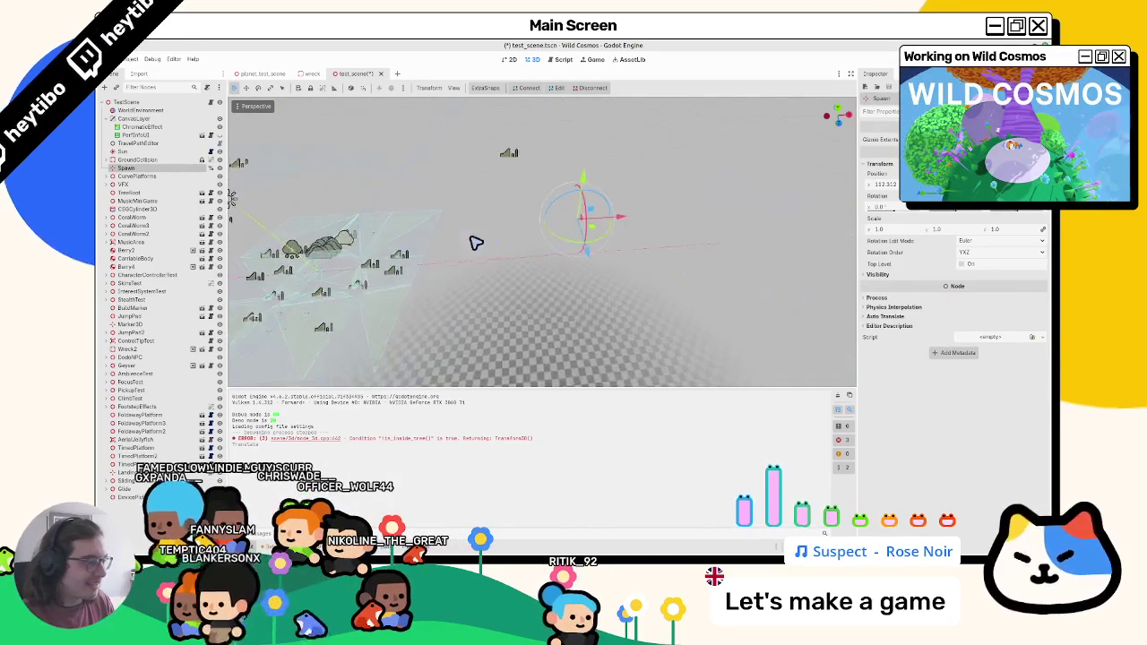
drag(645, 243, 223, 273)
key(f)
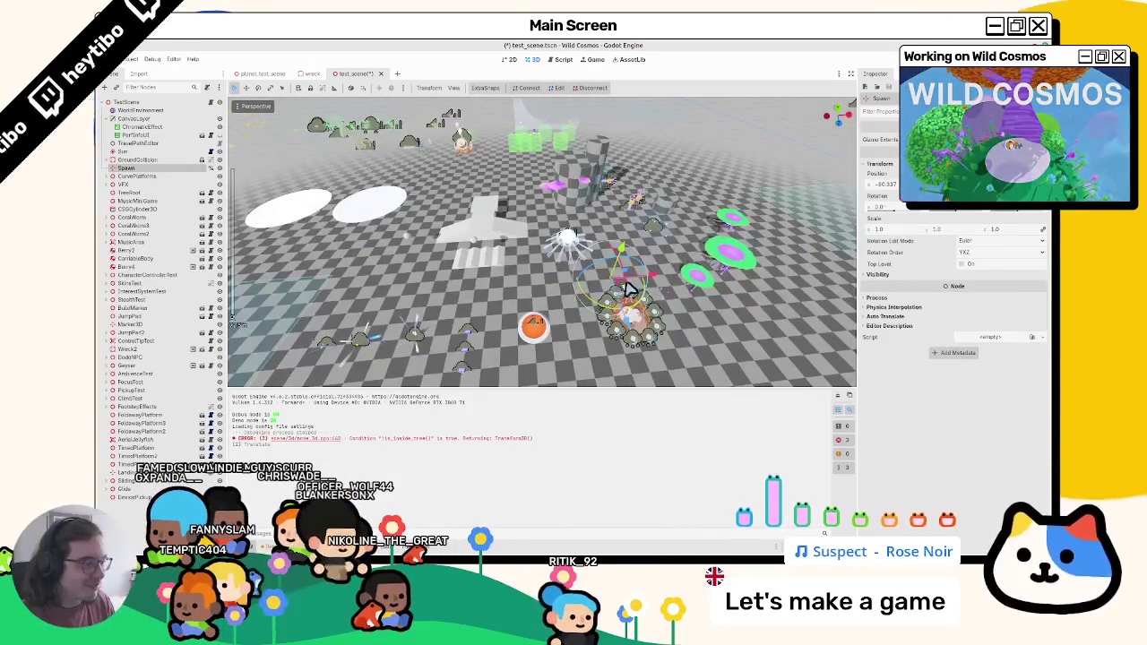
key(f)
key(ctrl+s)
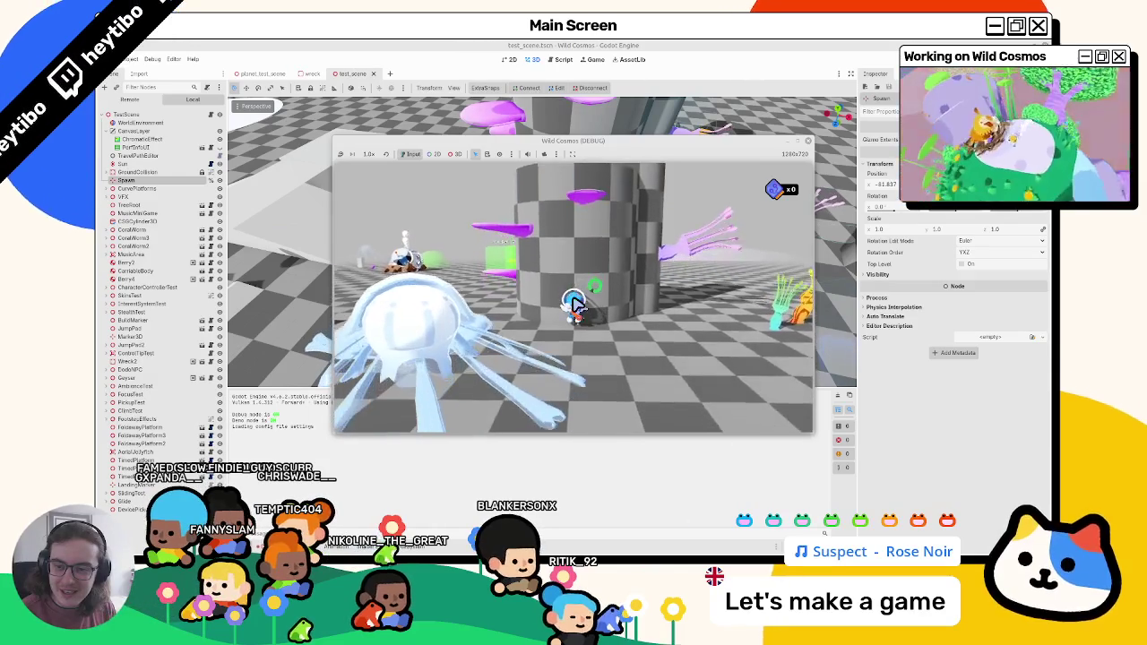
Step: Pause the Wild Cosmos debug game and maximize its window to fill the screen
key(Escape)
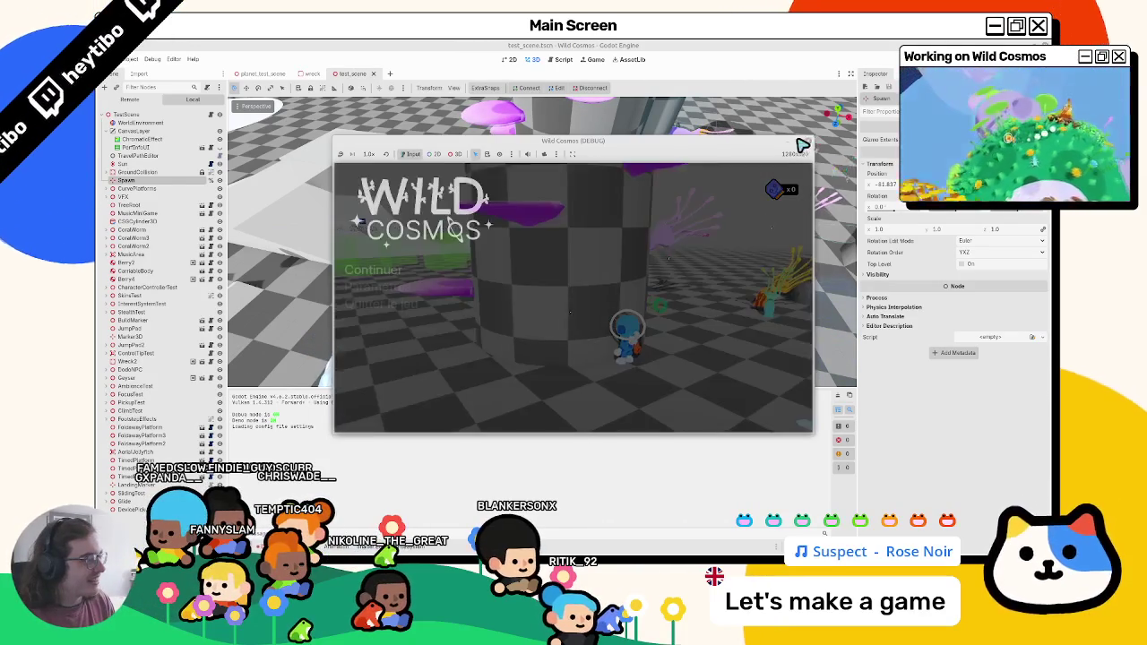
click(803, 143)
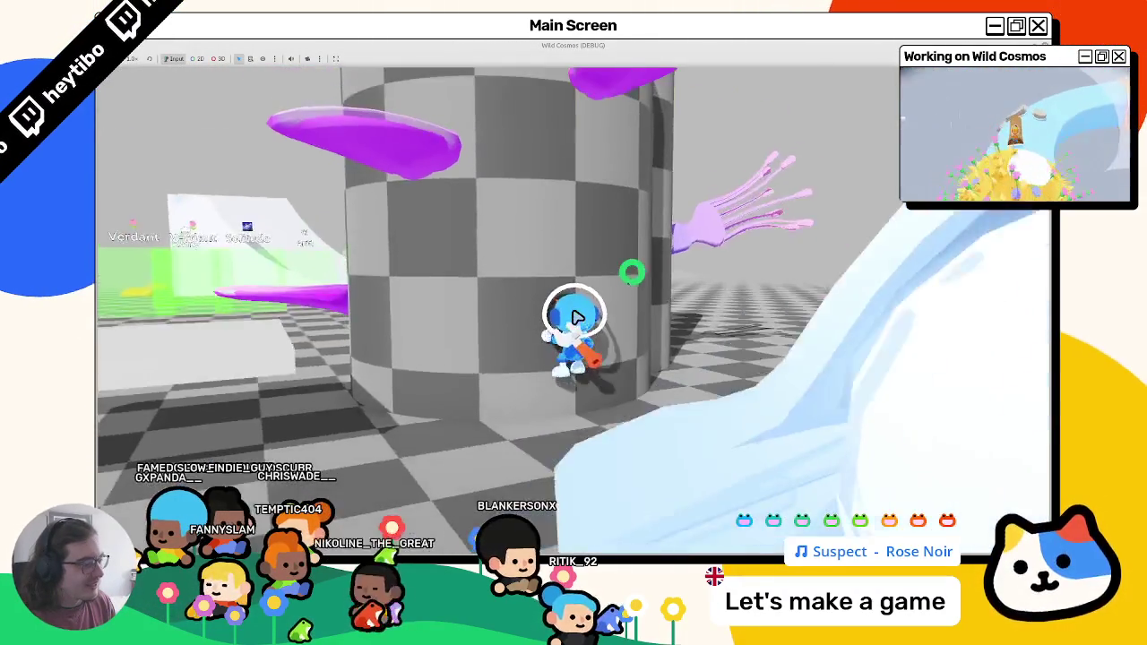